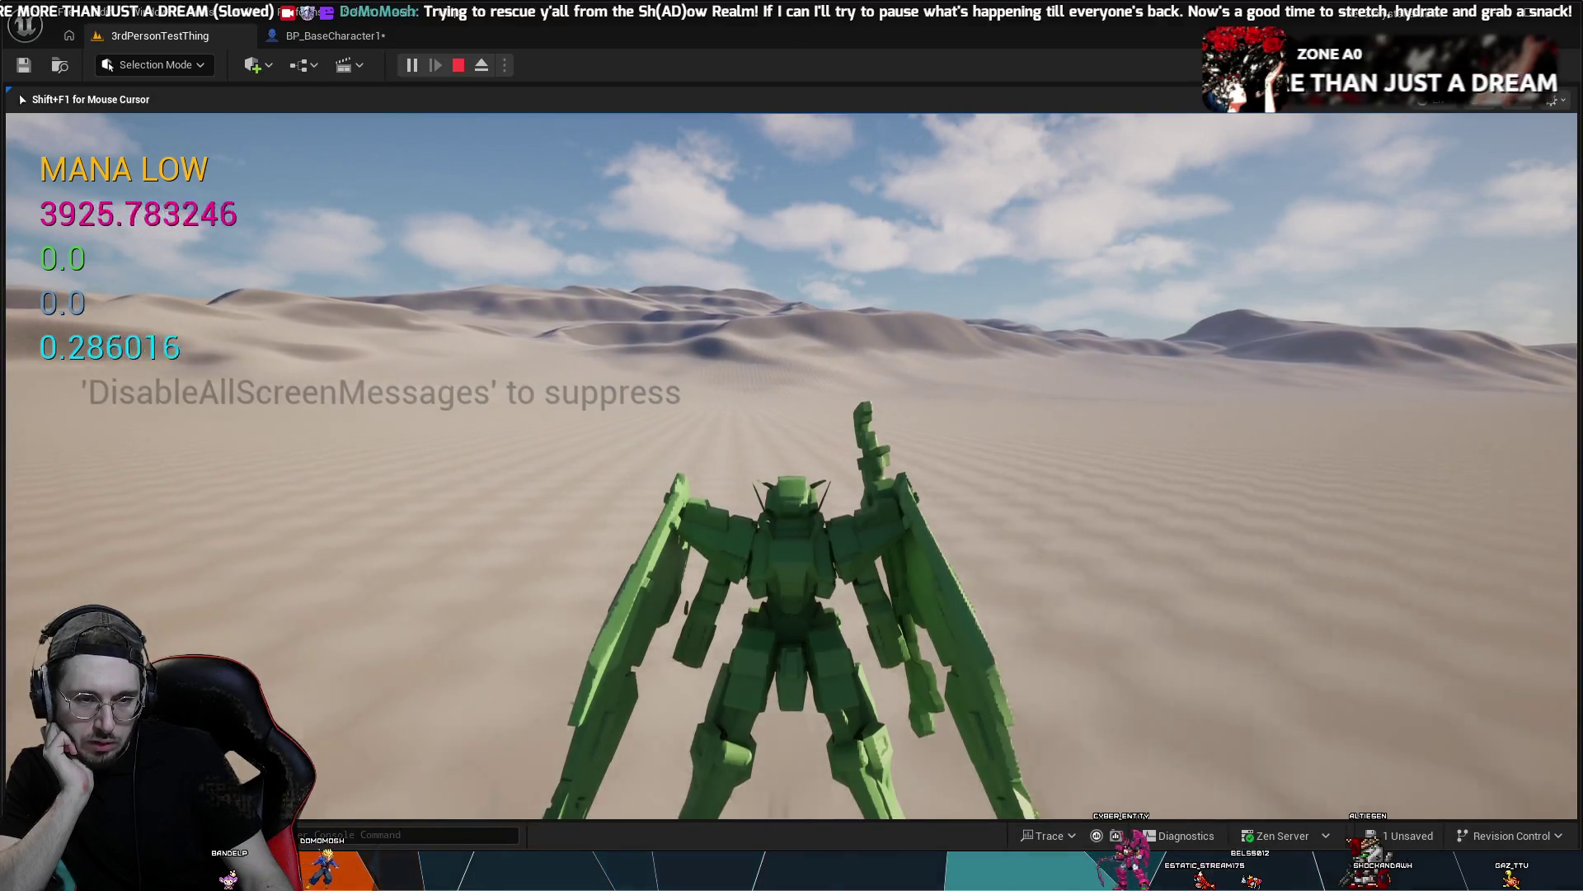
- Stop the play session and switch to the BP_BaseCharacter1 Event Graph
{"action": "key", "text": "Escape"}
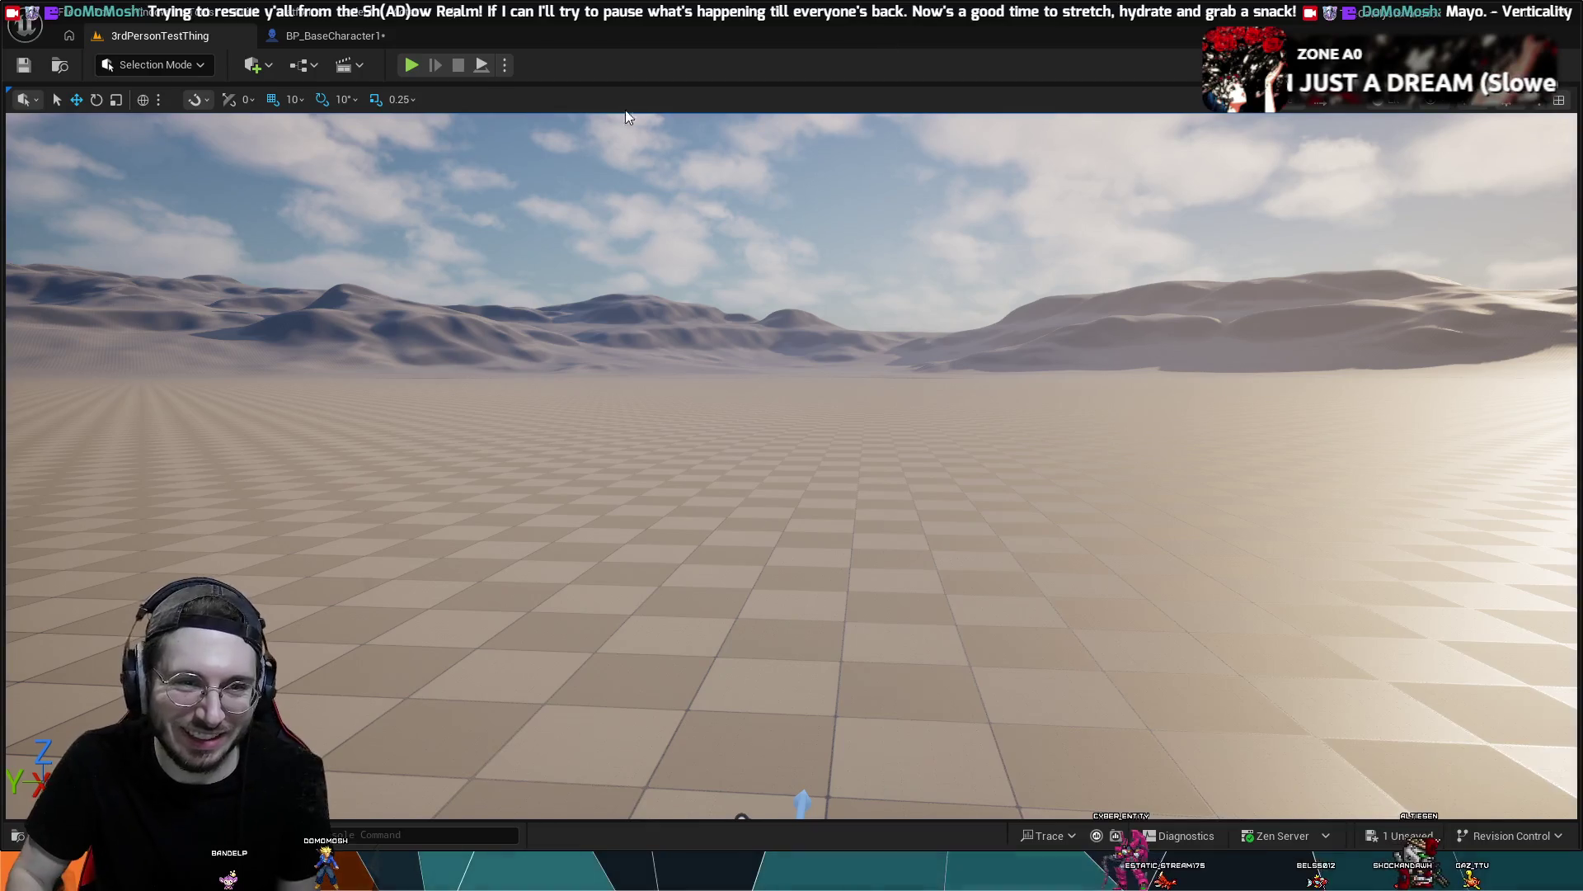
{"action": "left_click", "coordinate": [324, 38]}
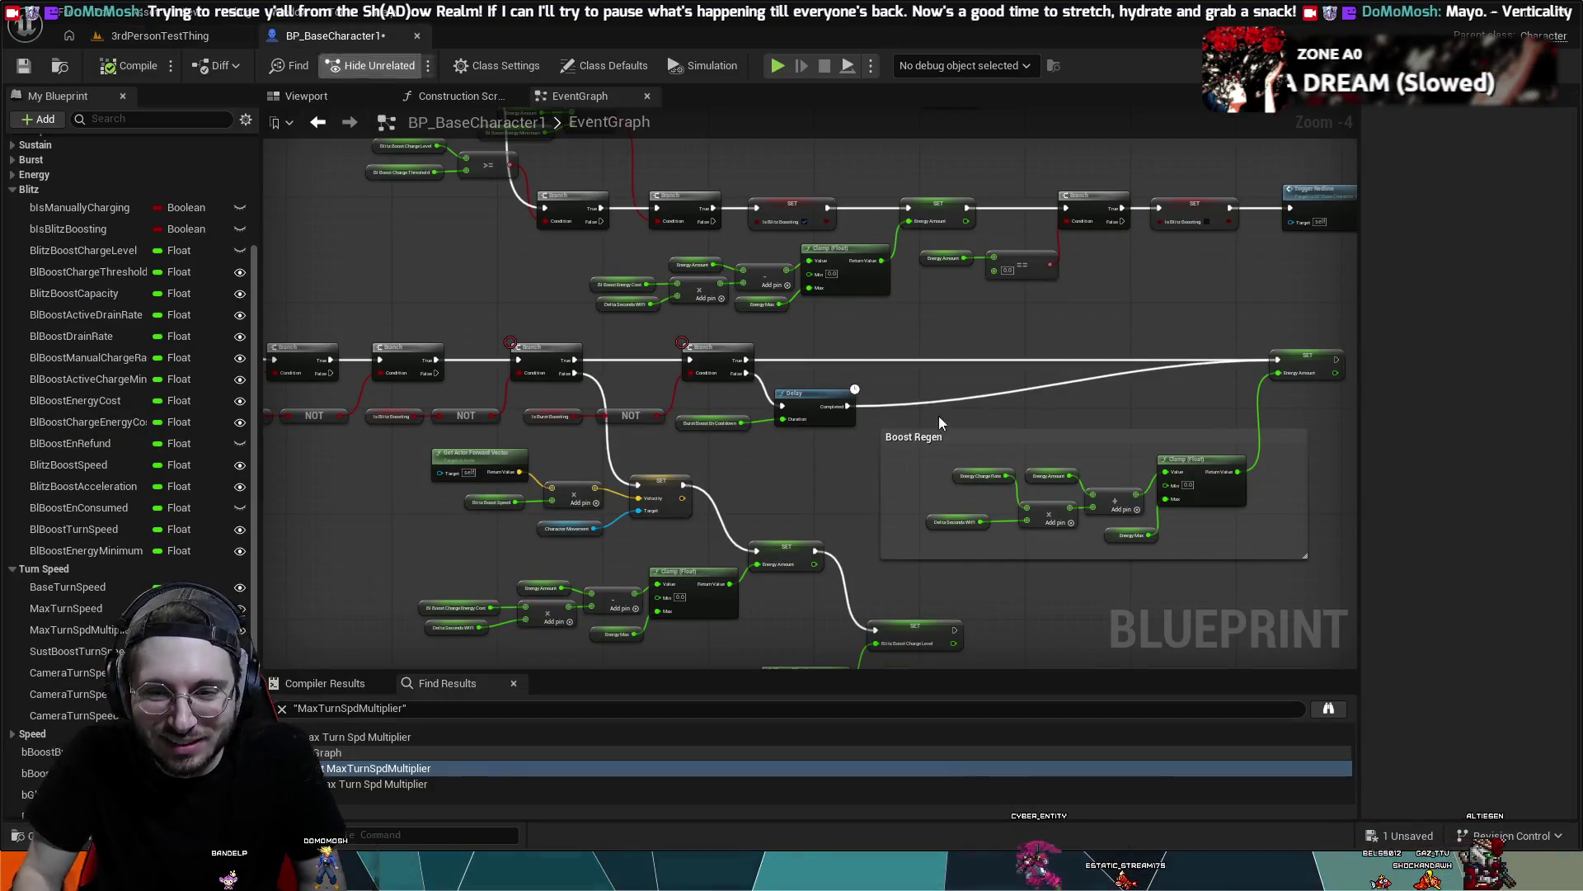
{"action": "left_click_drag", "start_coordinate": [924, 646], "coordinate": [899, 506]}
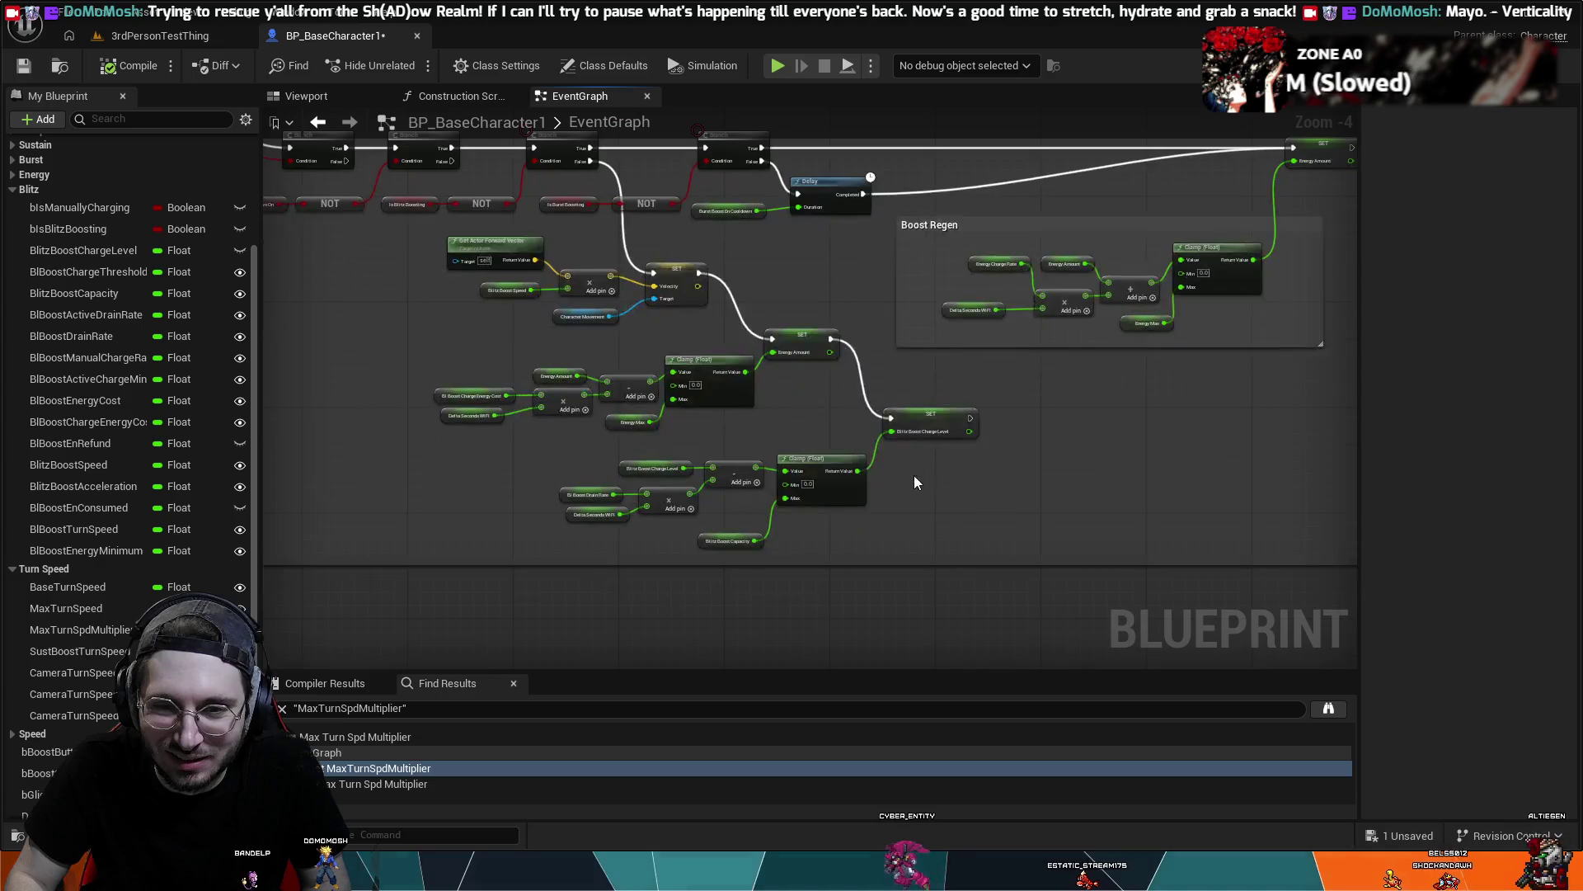
{"action": "scroll", "coordinate": [797, 256], "scroll_direction": "up", "scroll_amount": 1}
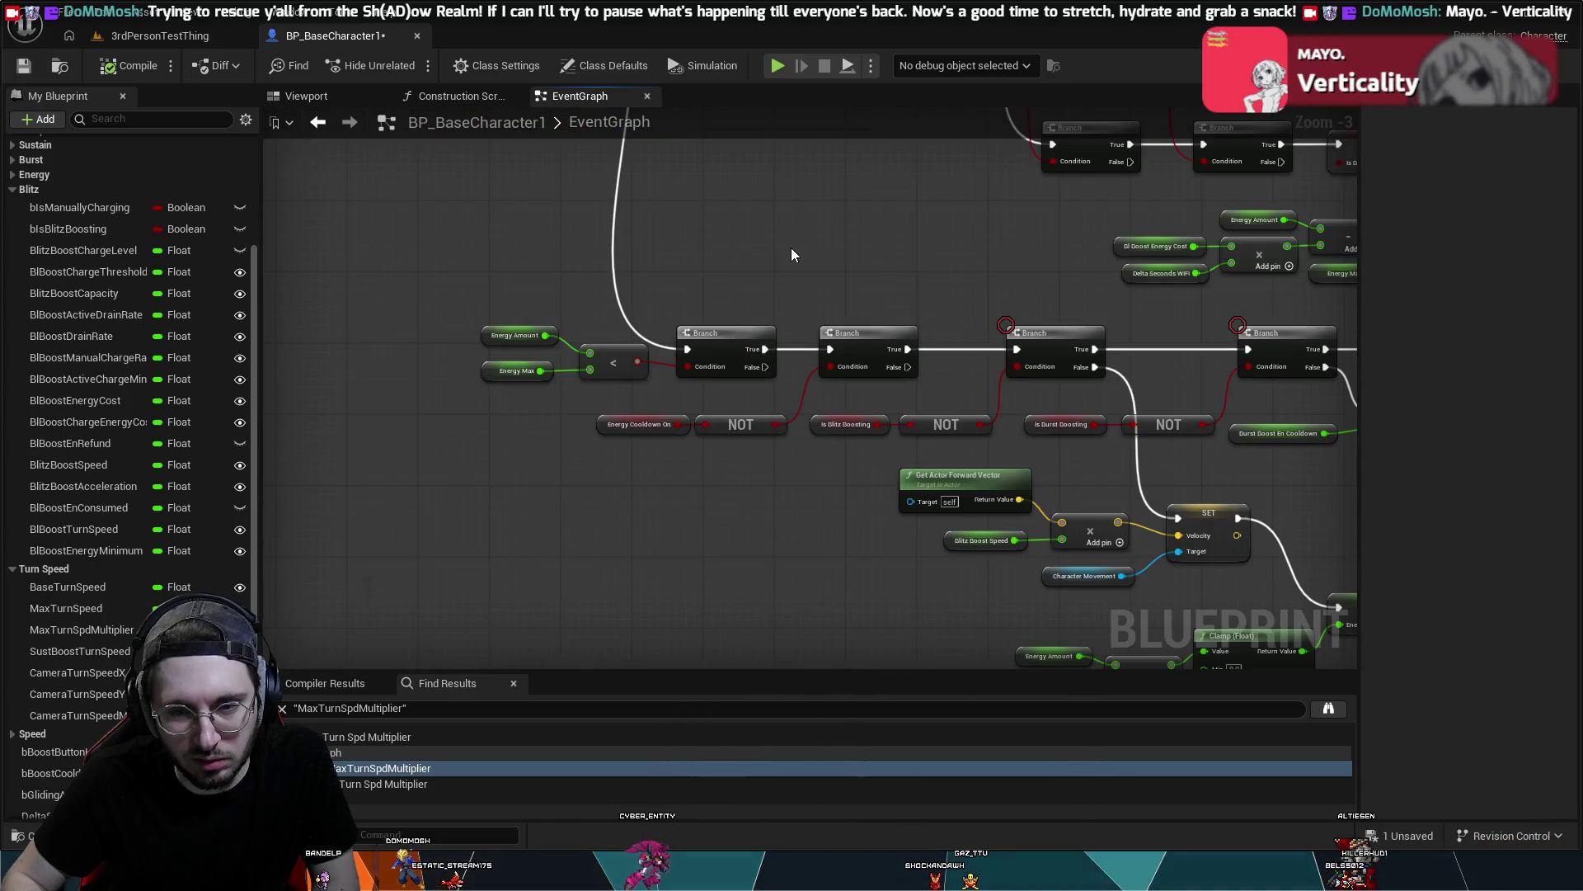
{"action": "left_click_drag", "start_coordinate": [790, 247], "coordinate": [513, 107]}
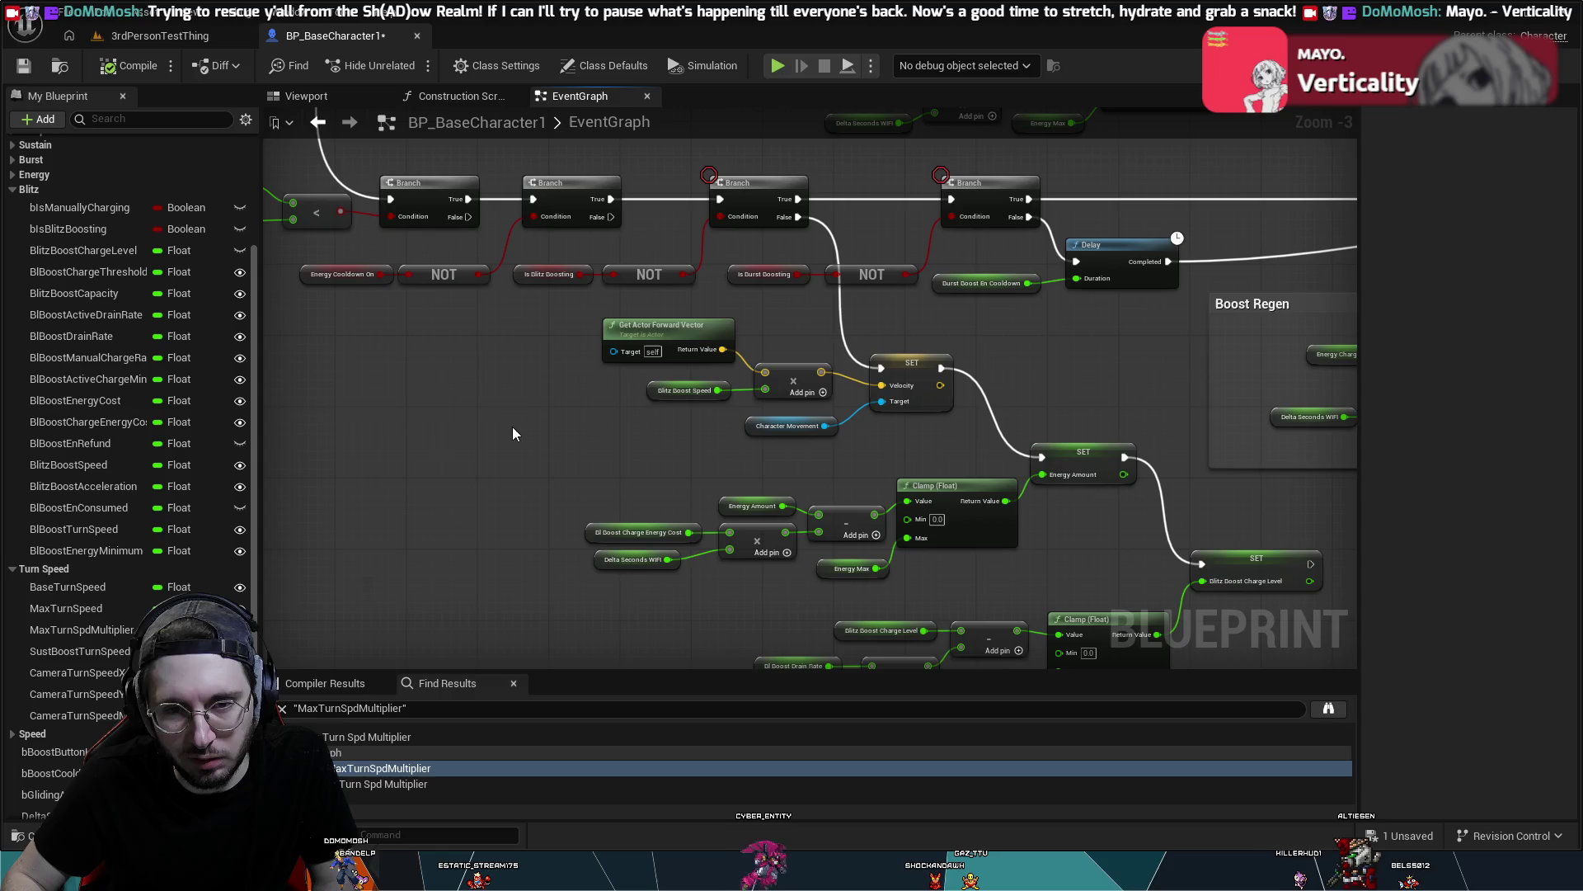
{"action": "mouse_move", "coordinate": [512, 433]}
{"action": "left_mouse_down"}
{"action": "mouse_move", "coordinate": [760, 640]}
{"action": "mouse_move", "coordinate": [859, 159]}
{"action": "left_mouse_up"}
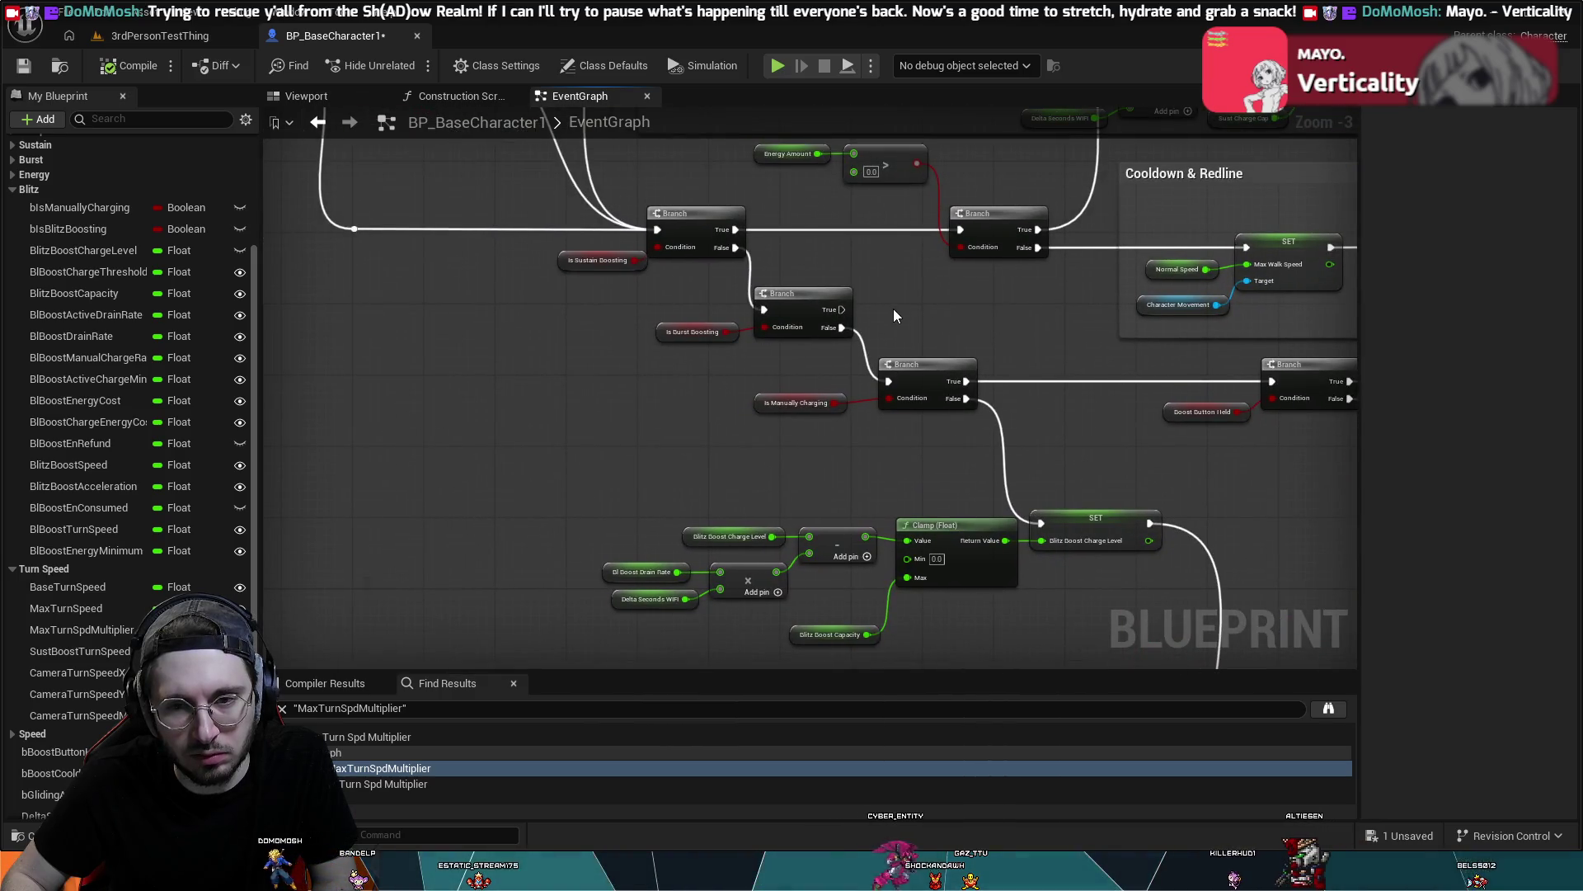
{"action": "left_click_drag", "start_coordinate": [893, 308], "coordinate": [666, 82]}
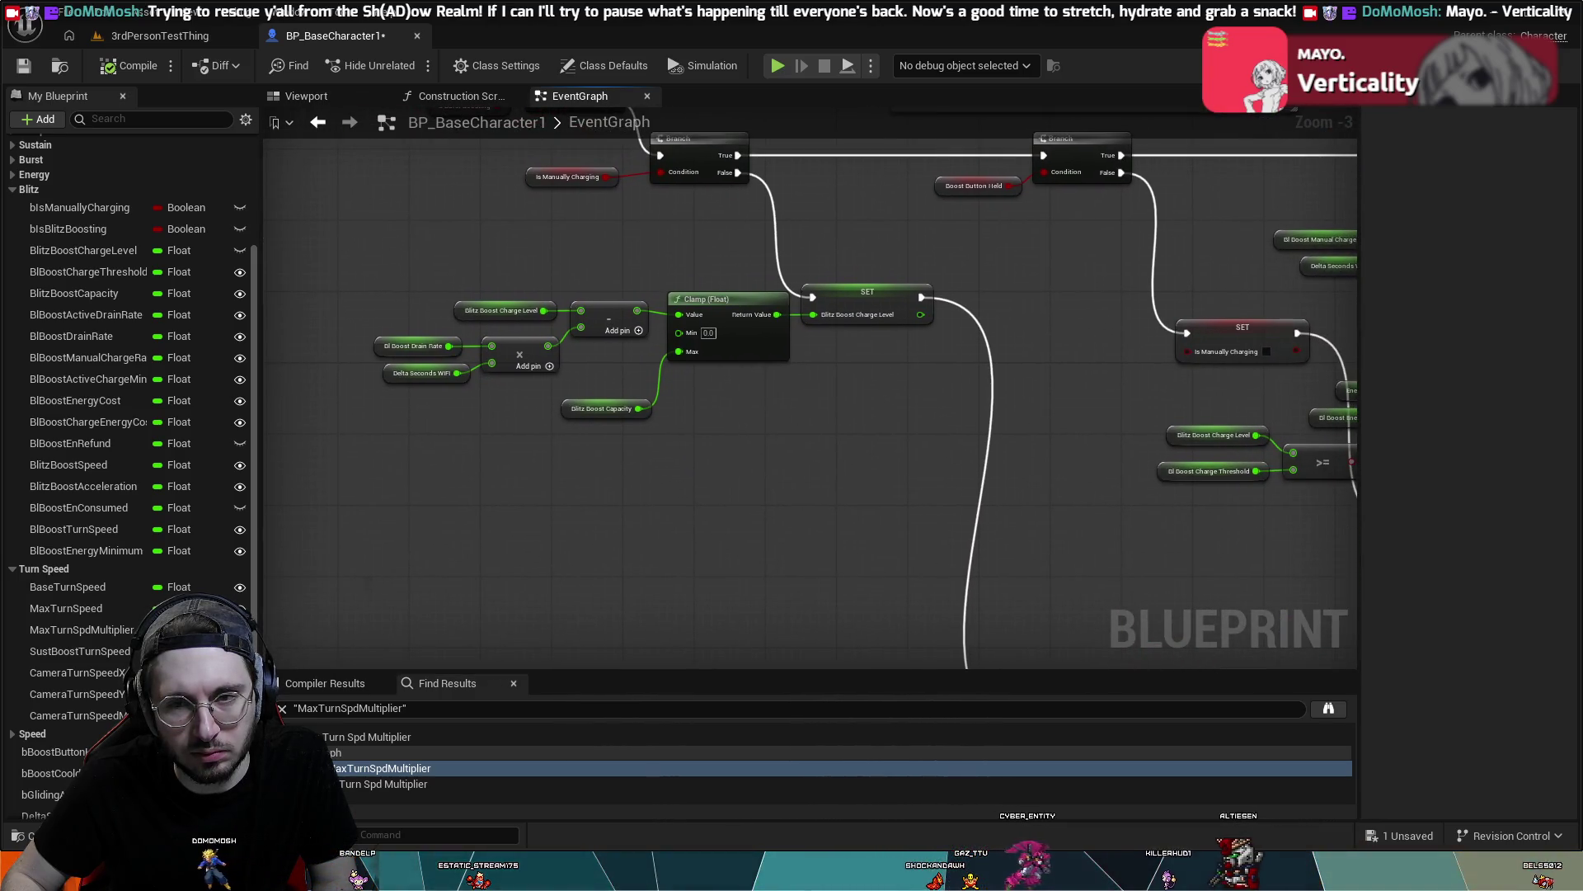
{"action": "left_click_drag", "start_coordinate": [1155, 371], "coordinate": [412, 385]}
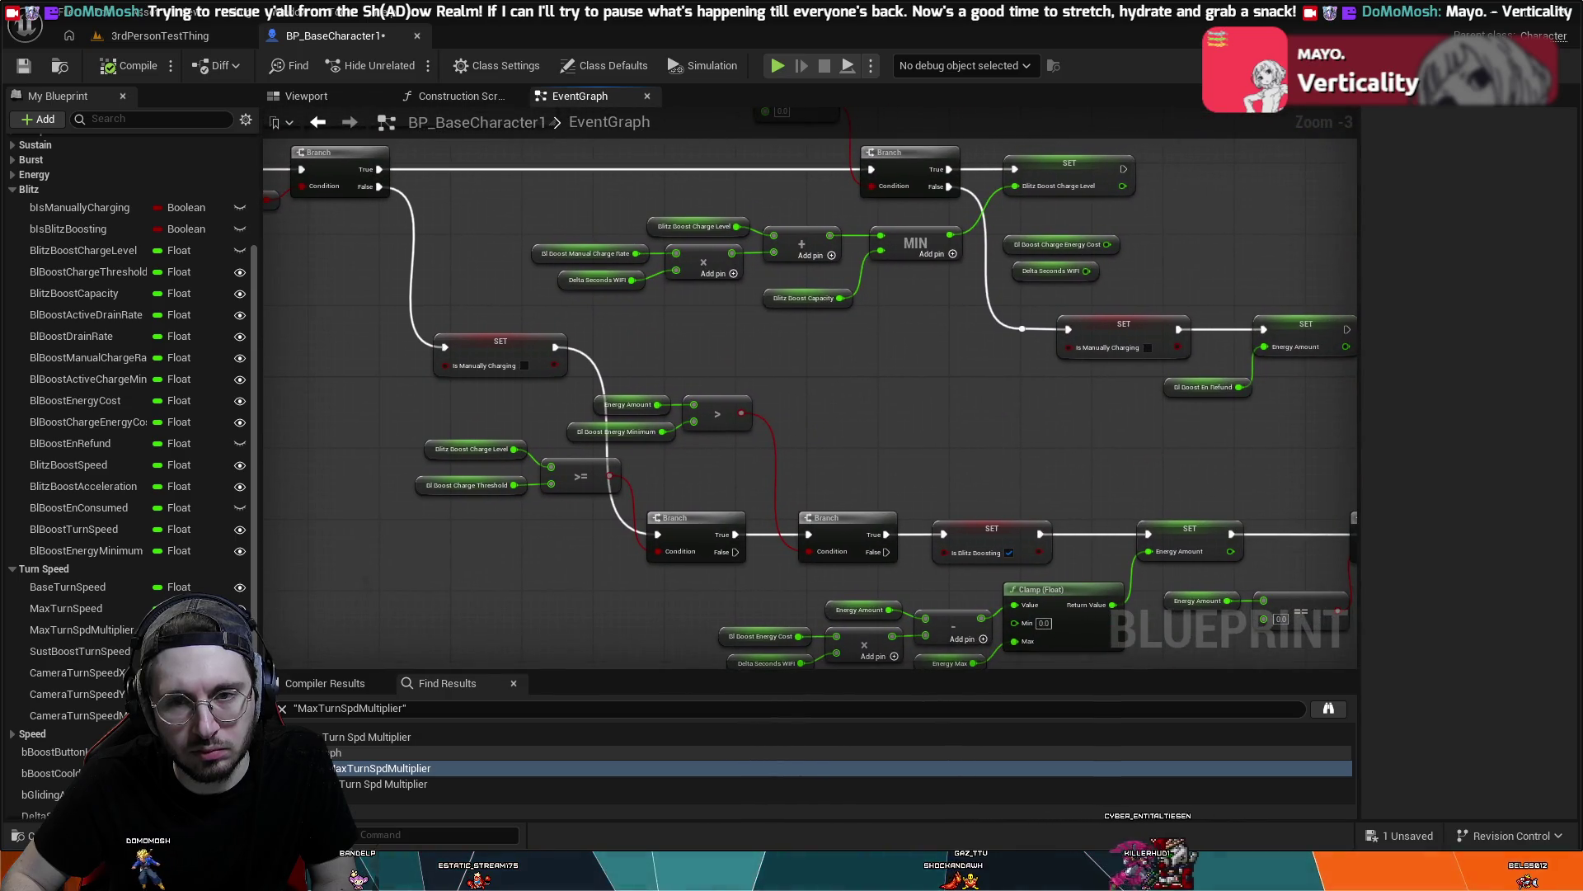
{"action": "left_click_drag", "start_coordinate": [825, 371], "coordinate": [571, 411]}
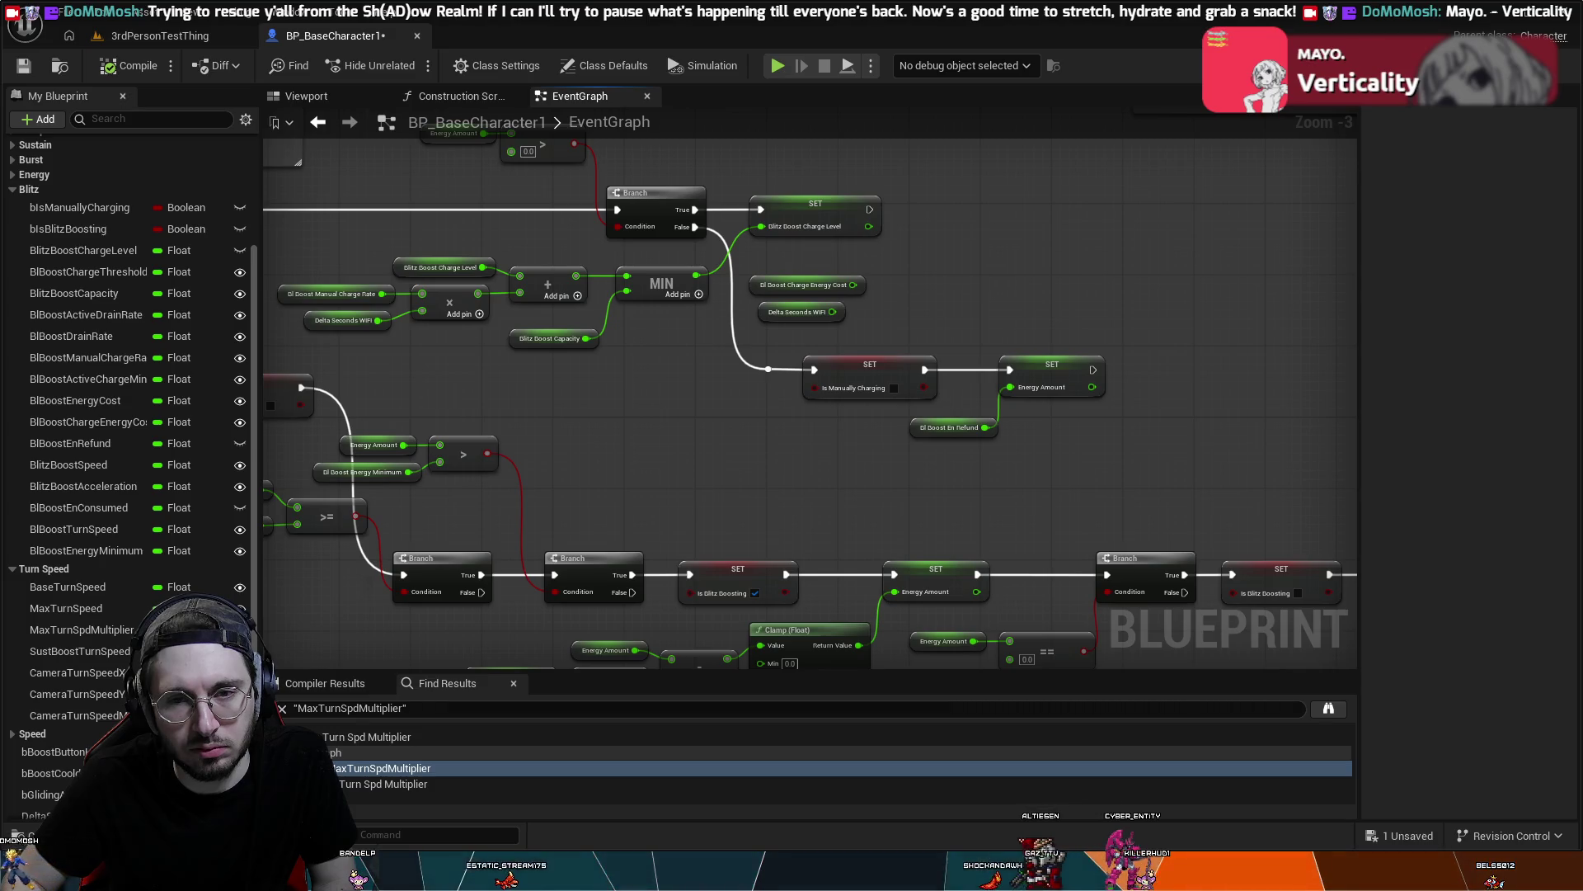
{"action": "left_click_drag", "start_coordinate": [742, 372], "coordinate": [1289, 476]}
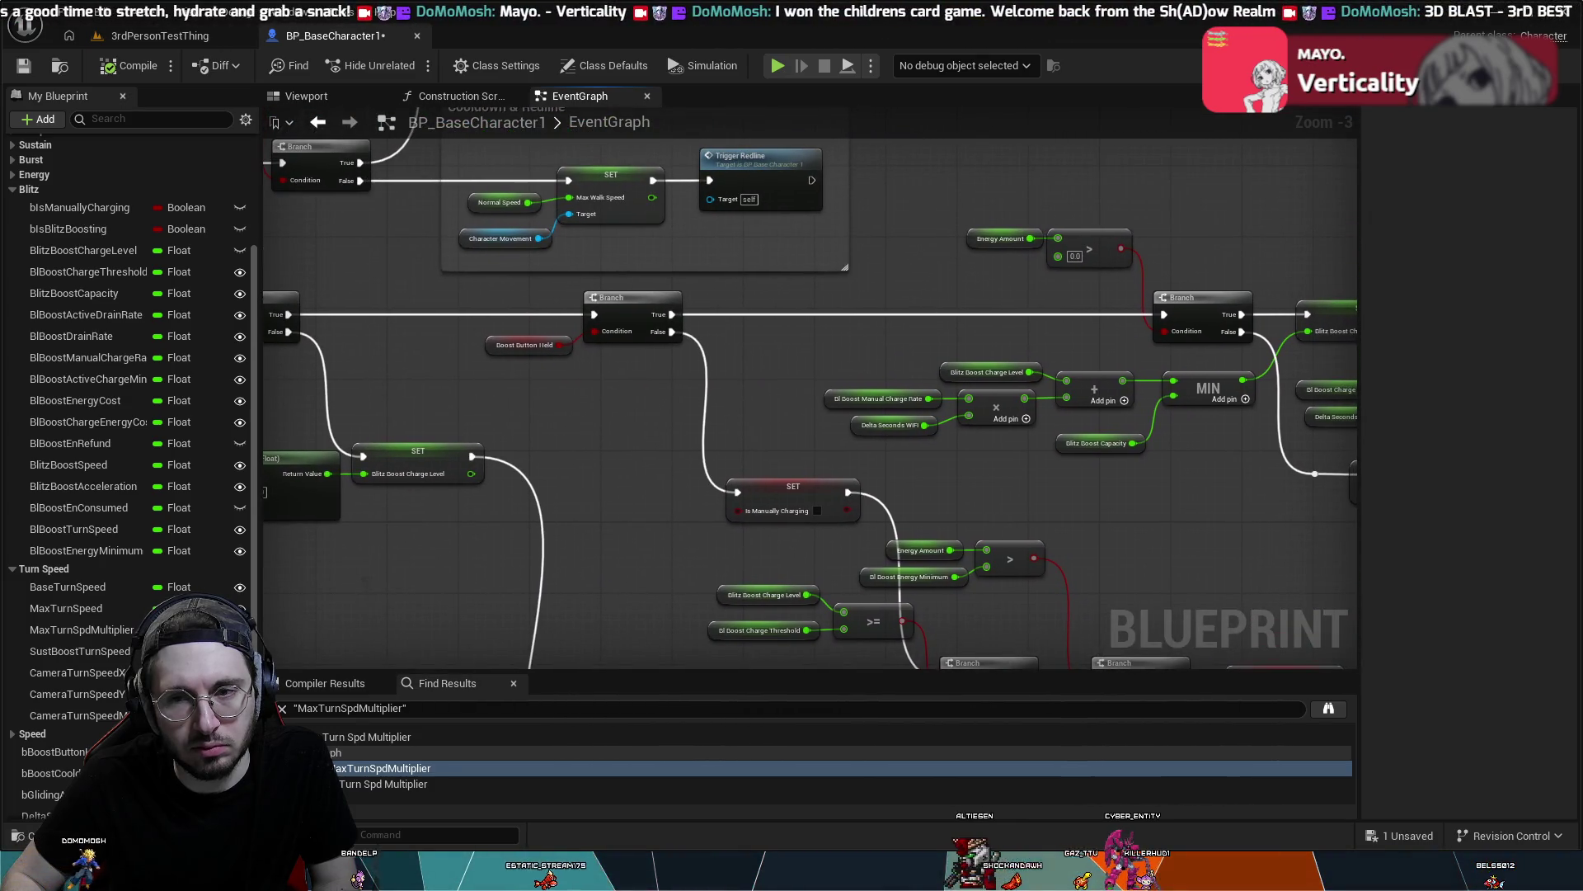
{"action": "mouse_move", "coordinate": [742, 618]}
{"action": "left_mouse_down"}
{"action": "mouse_move", "coordinate": [525, 552]}
{"action": "mouse_move", "coordinate": [492, 323]}
{"action": "left_mouse_up"}
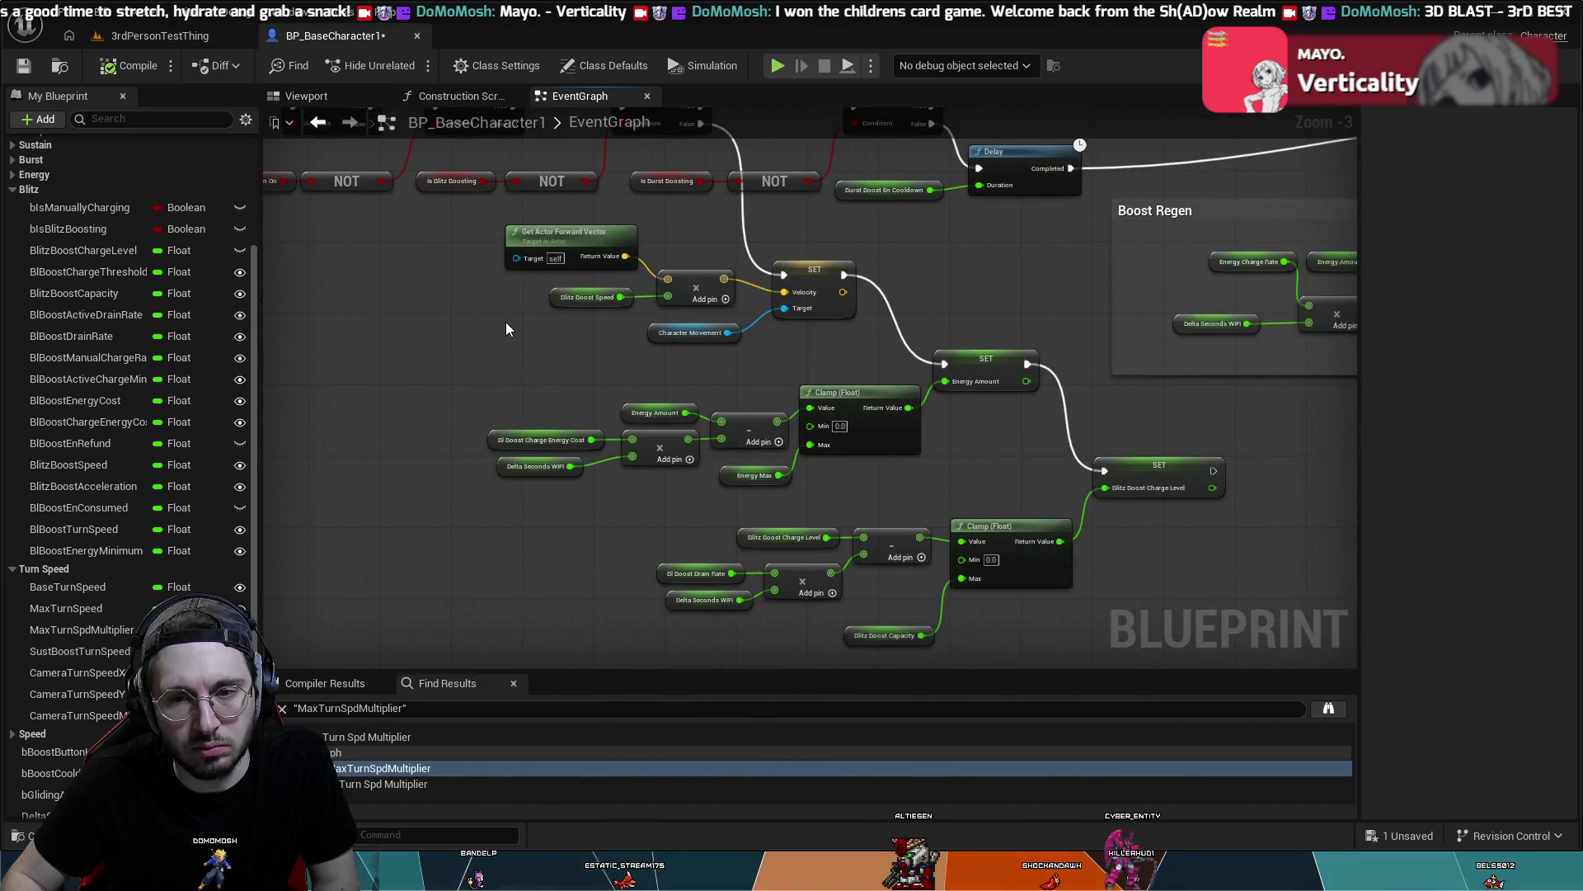
{"action": "mouse_move", "coordinate": [1000, 303]}
{"action": "left_mouse_down"}
{"action": "mouse_move", "coordinate": [639, 501]}
{"action": "mouse_move", "coordinate": [522, 520]}
{"action": "mouse_move", "coordinate": [578, 511]}
{"action": "mouse_move", "coordinate": [610, 437]}
{"action": "mouse_move", "coordinate": [1033, 350]}
{"action": "left_mouse_up"}
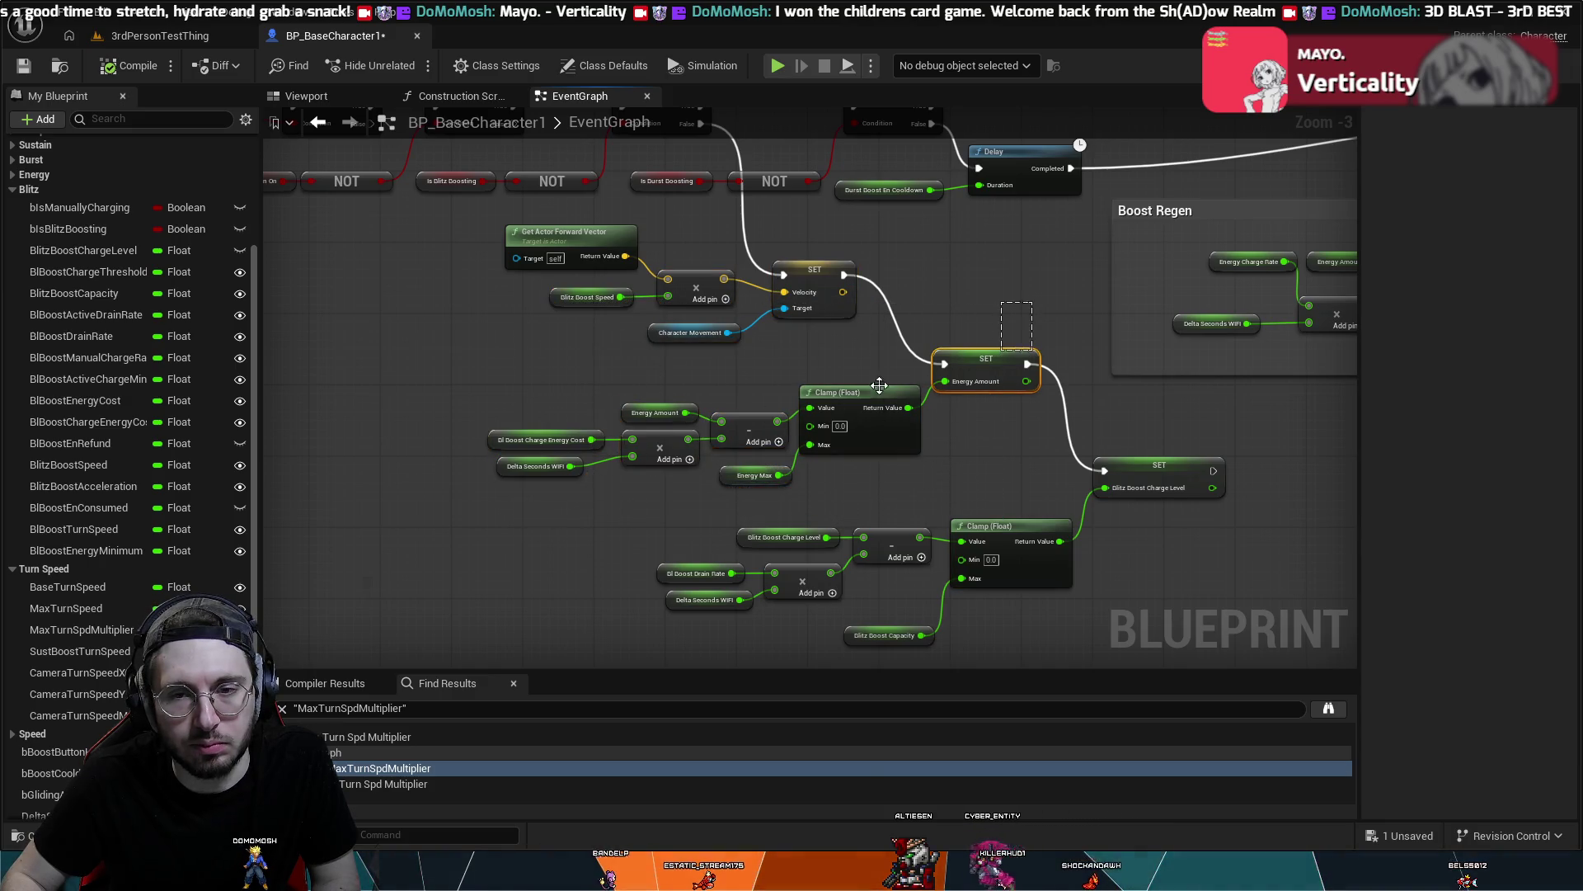
{"action": "left_click_drag", "start_coordinate": [879, 385], "coordinate": [1033, 349]}
{"action": "mouse_move", "coordinate": [749, 478]}
{"action": "left_mouse_down"}
{"action": "mouse_move", "coordinate": [955, 386]}
{"action": "mouse_move", "coordinate": [706, 528]}
{"action": "mouse_move", "coordinate": [1052, 282]}
{"action": "mouse_move", "coordinate": [989, 223]}
{"action": "mouse_move", "coordinate": [1177, 211]}
{"action": "mouse_move", "coordinate": [1130, 213]}
{"action": "left_mouse_up"}
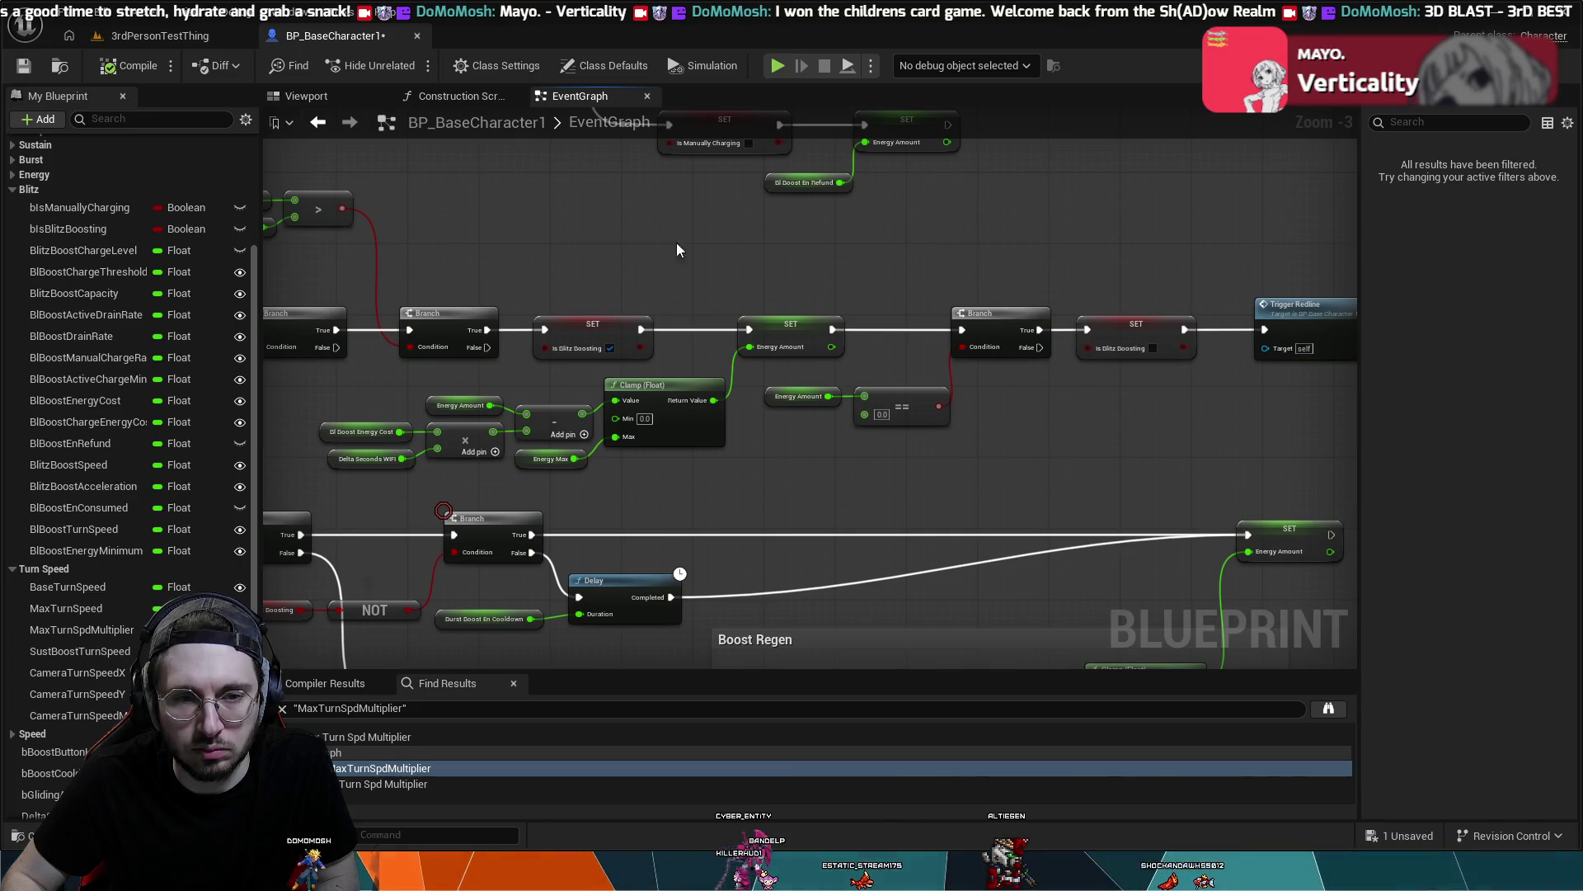
{"action": "mouse_move", "coordinate": [637, 249]}
{"action": "left_mouse_down"}
{"action": "mouse_move", "coordinate": [1213, 552]}
{"action": "mouse_move", "coordinate": [1205, 382]}
{"action": "mouse_move", "coordinate": [1185, 614]}
{"action": "mouse_move", "coordinate": [1223, 587]}
{"action": "mouse_move", "coordinate": [593, 565]}
{"action": "left_mouse_up"}
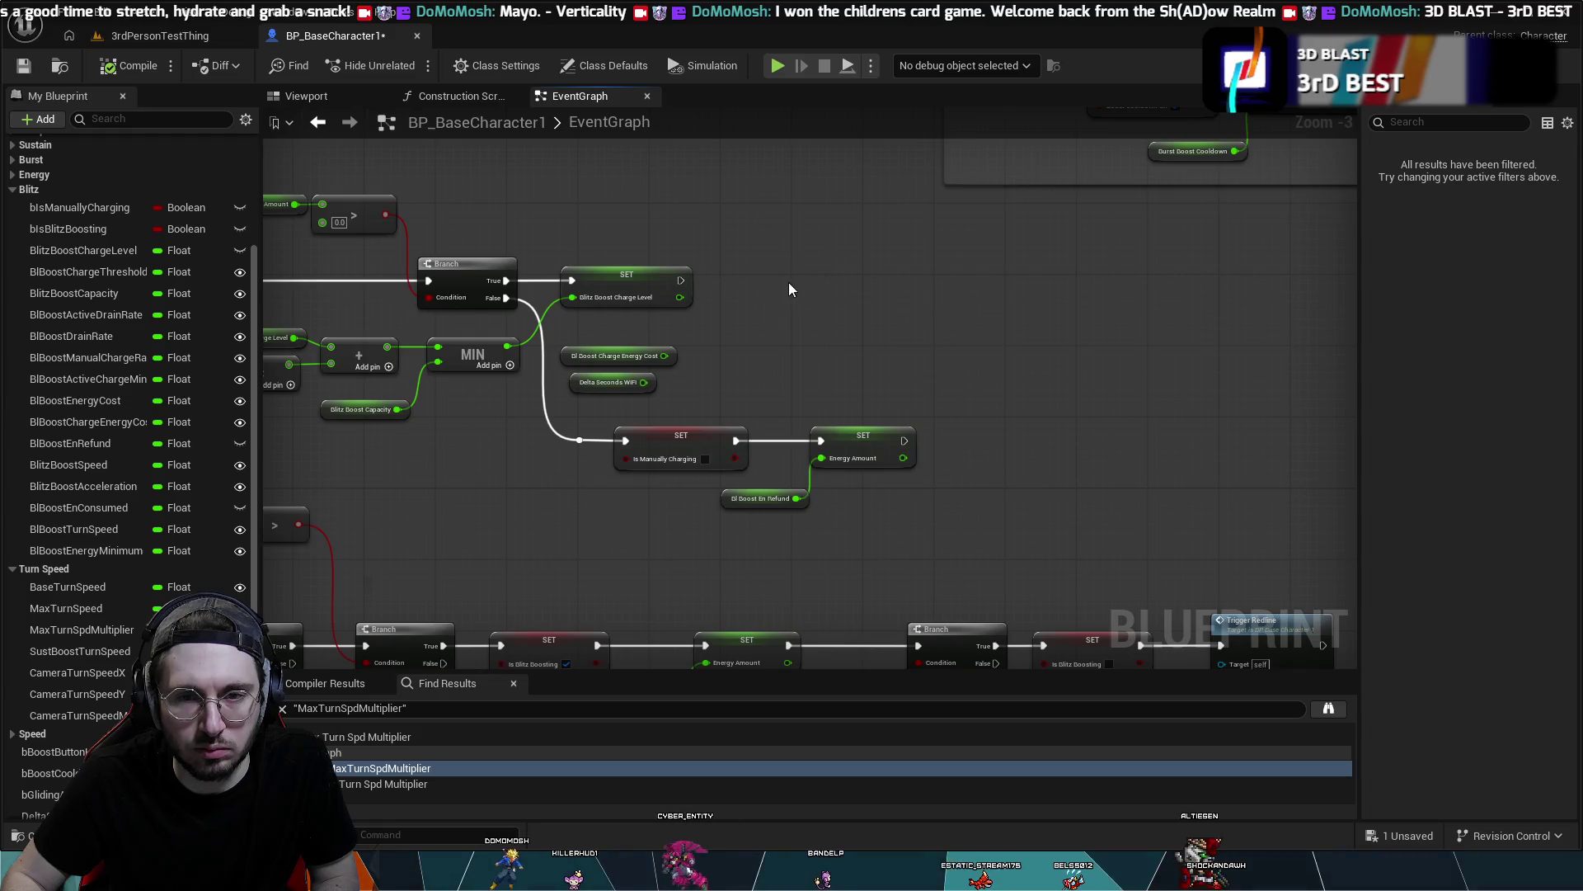
- Paste the energy-drain nodes beside the charge-level SET and wire it into SET Energy Amount
{"action": "key", "text": "ctrl+v"}
{"action": "mouse_move", "coordinate": [1141, 218]}
{"action": "left_mouse_down"}
{"action": "mouse_move", "coordinate": [1245, 340]}
{"action": "mouse_move", "coordinate": [1214, 267]}
{"action": "left_mouse_up"}
{"action": "left_click_drag", "start_coordinate": [679, 279], "coordinate": [830, 273]}
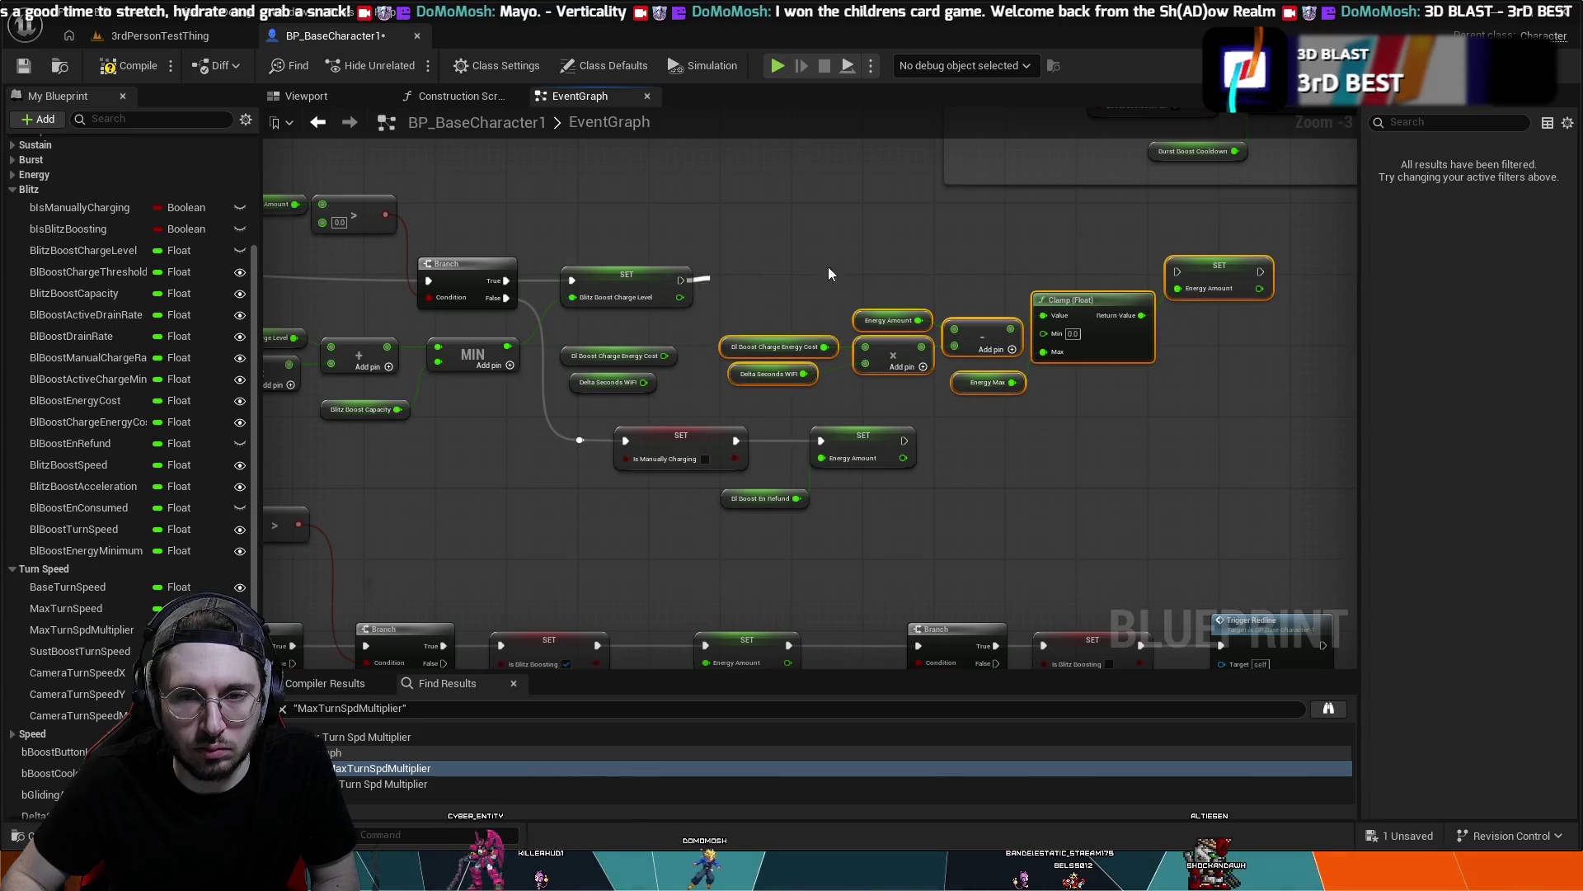
{"action": "left_click_drag", "start_coordinate": [1124, 271], "coordinate": [1213, 276]}
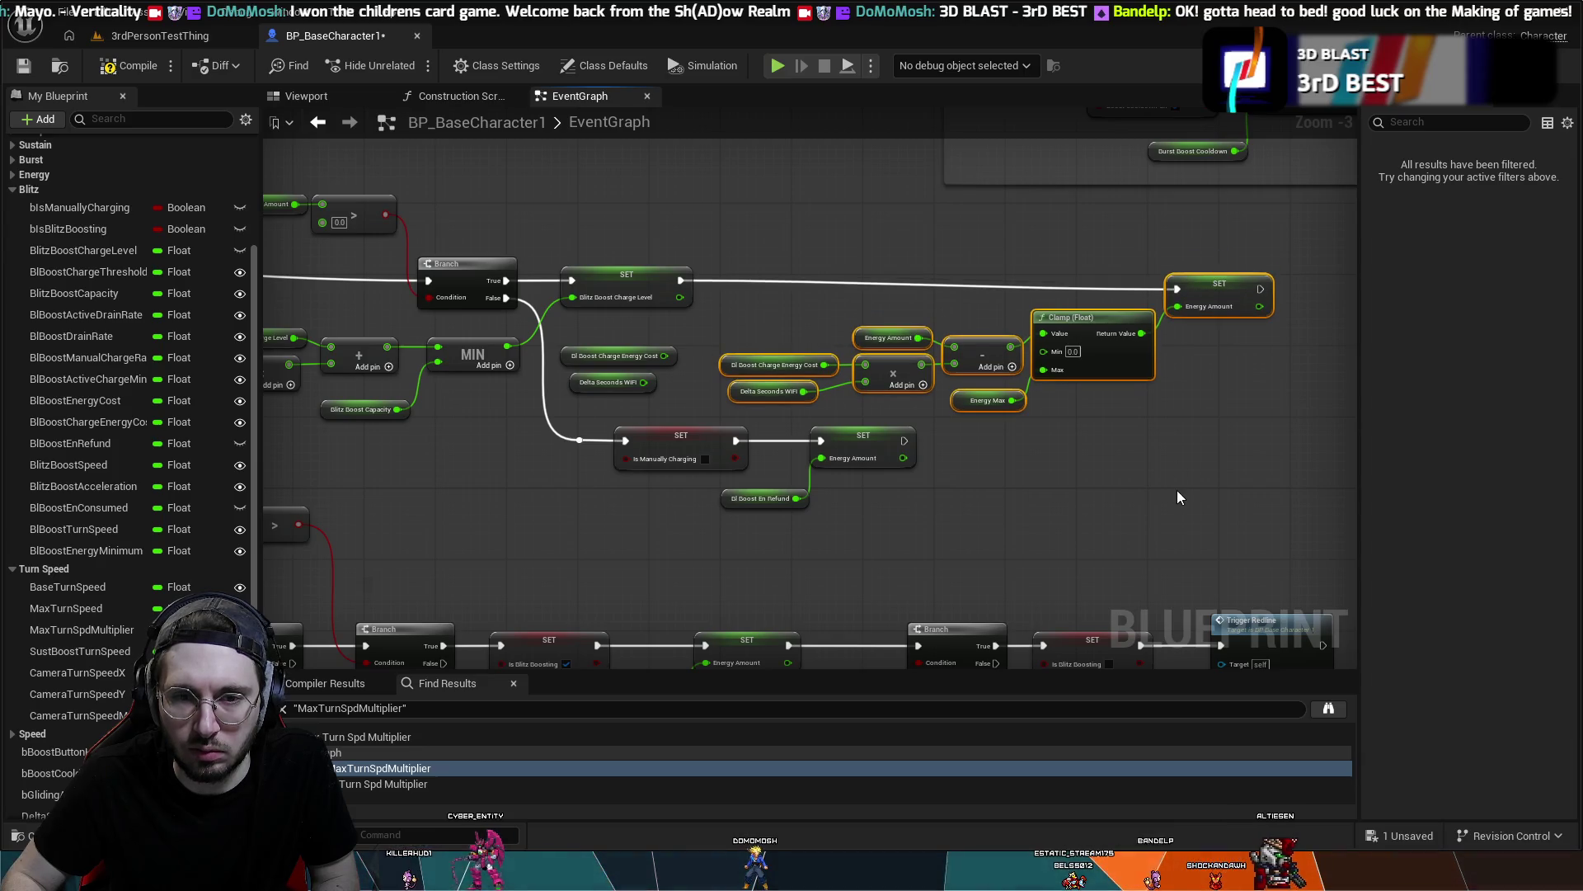
- Delete the two loose getter nodes and shift the pasted energy-drain chain left
{"action": "left_click_drag", "start_coordinate": [640, 323], "coordinate": [631, 377]}
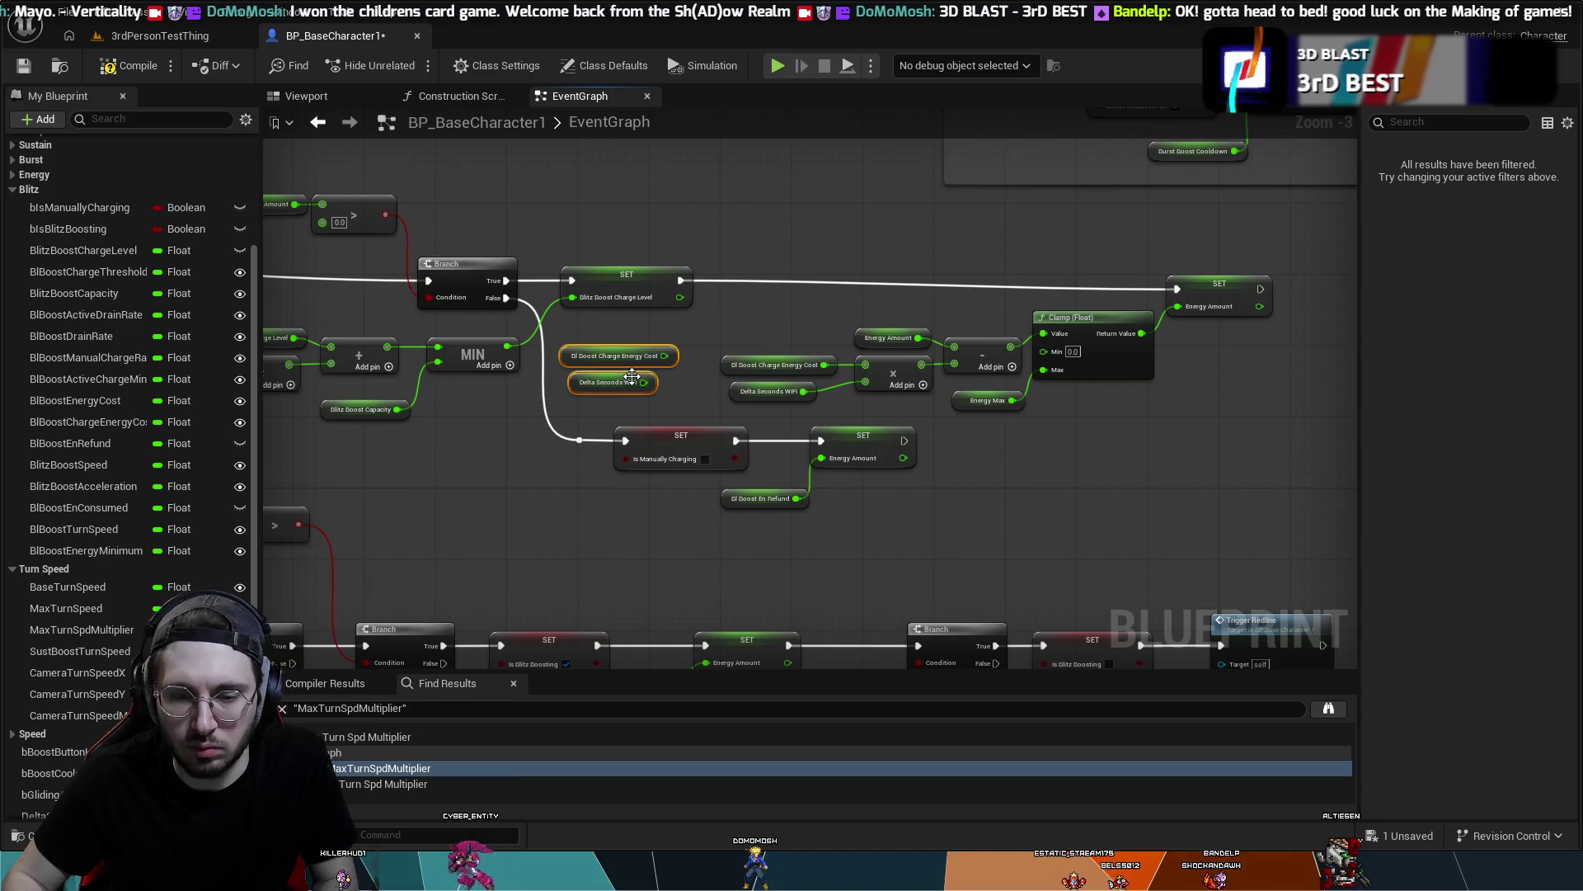
{"action": "key", "text": "Delete"}
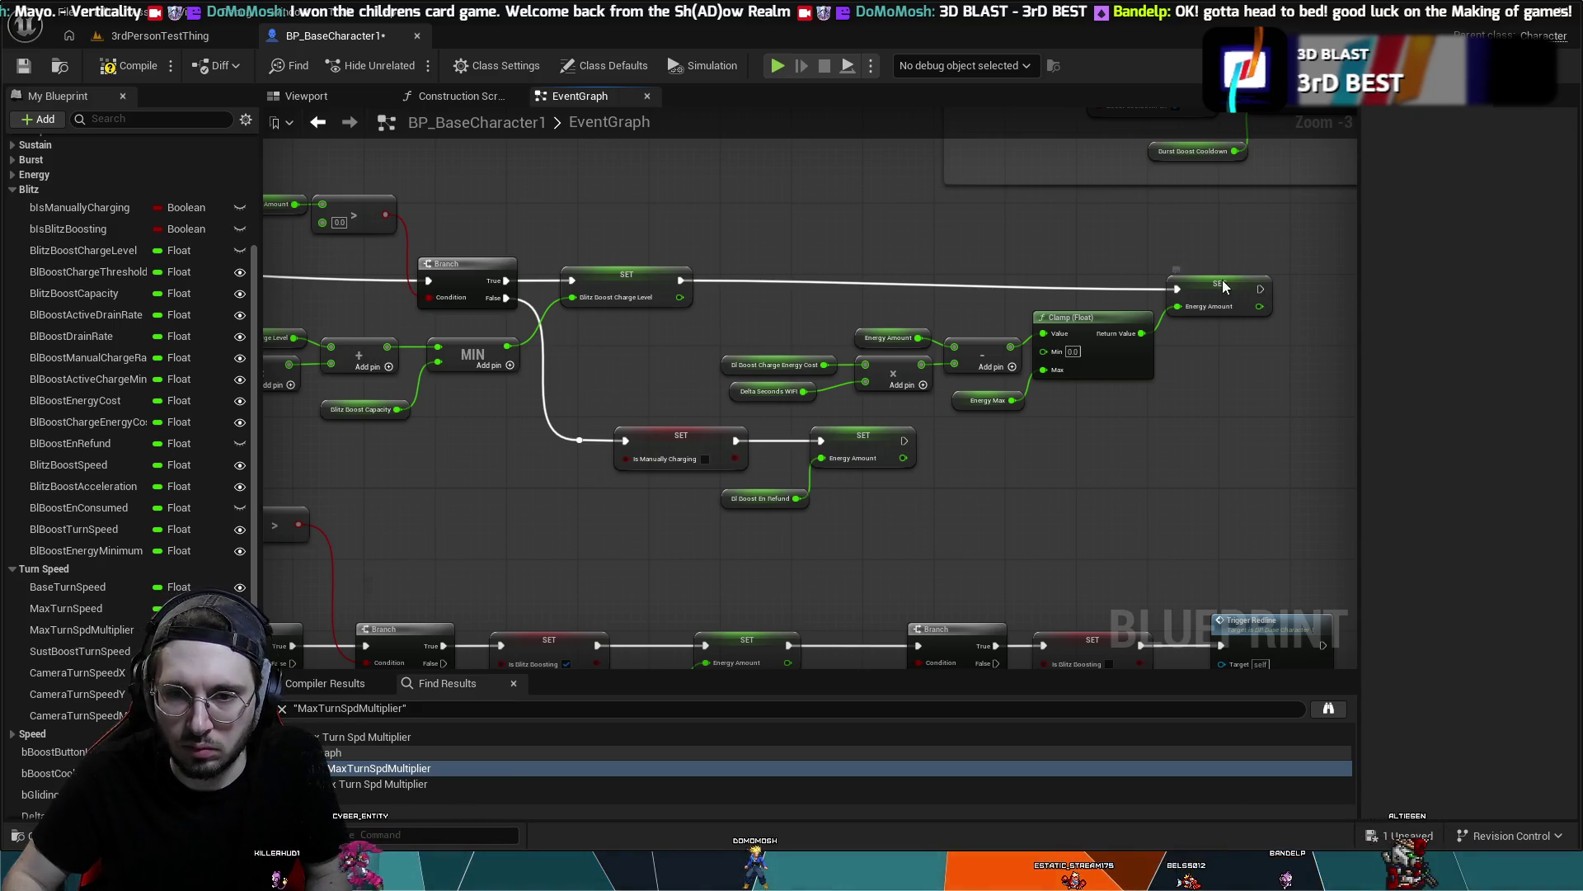
{"action": "mouse_move", "coordinate": [1252, 289]}
{"action": "left_mouse_down"}
{"action": "mouse_move", "coordinate": [1204, 278]}
{"action": "mouse_move", "coordinate": [1240, 287]}
{"action": "mouse_move", "coordinate": [756, 392]}
{"action": "left_mouse_up"}
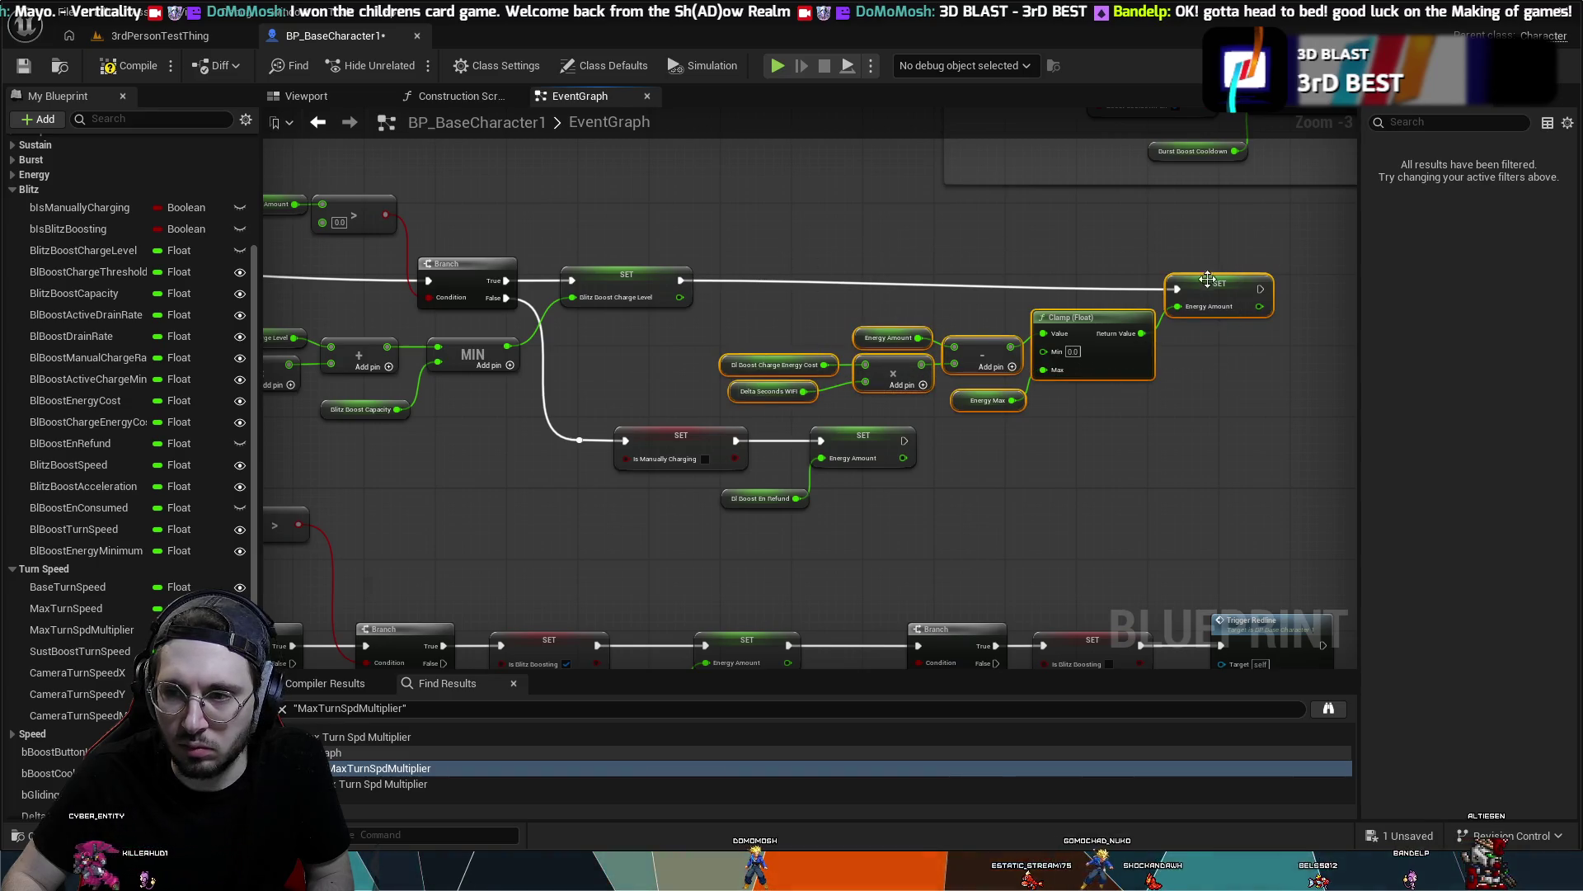
{"action": "left_click_drag", "start_coordinate": [1206, 286], "coordinate": [1125, 275]}
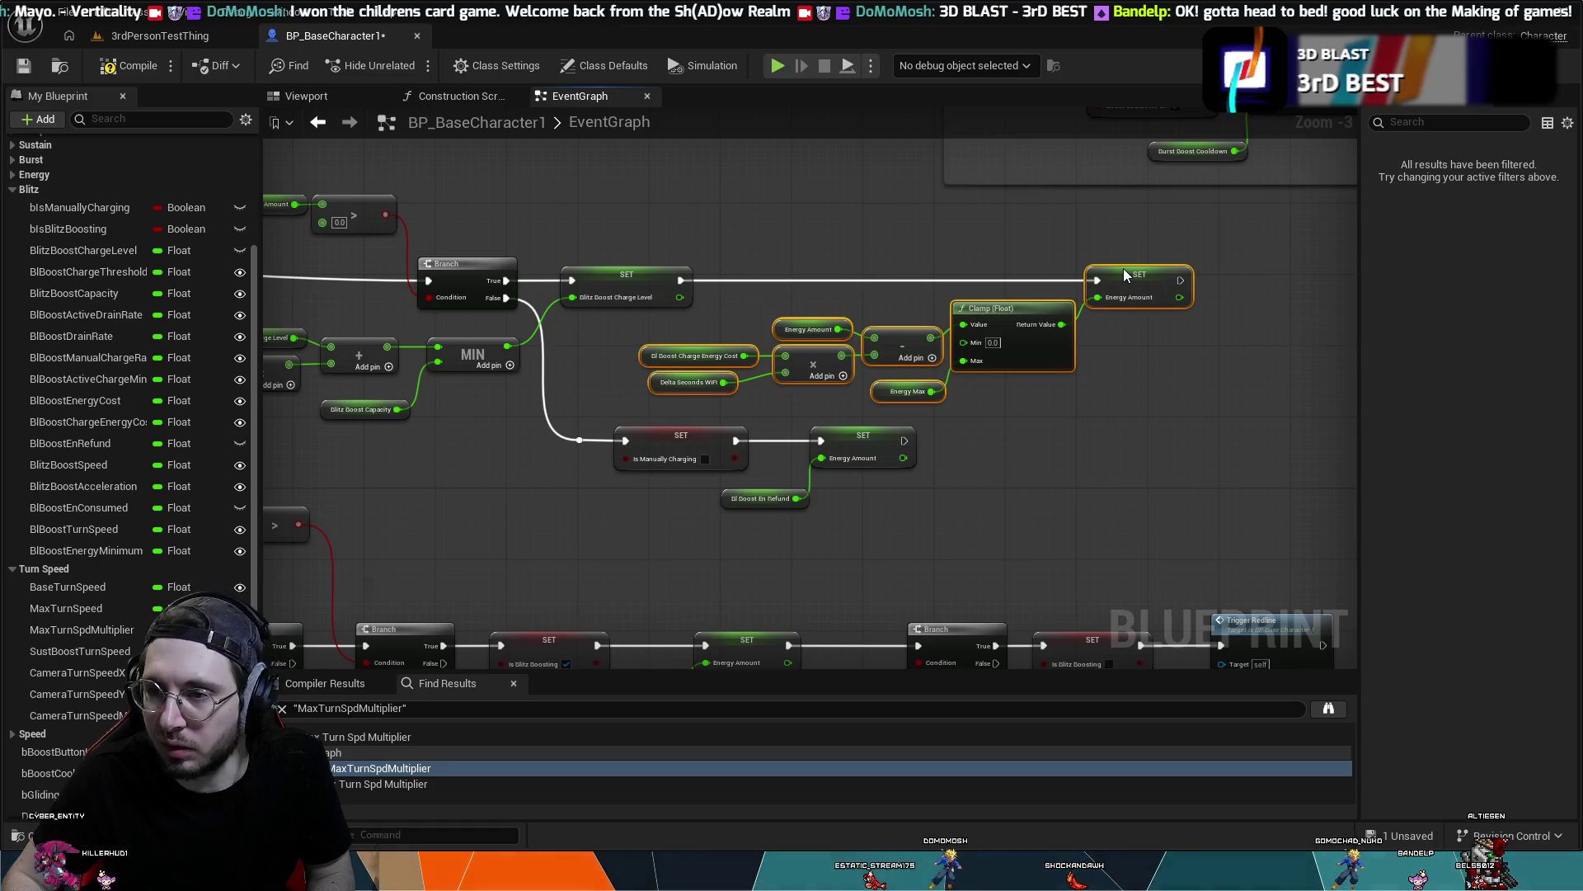
{"action": "left_click_drag", "start_coordinate": [1117, 274], "coordinate": [1073, 276]}
{"action": "left_click_drag", "start_coordinate": [977, 485], "coordinate": [1077, 419]}
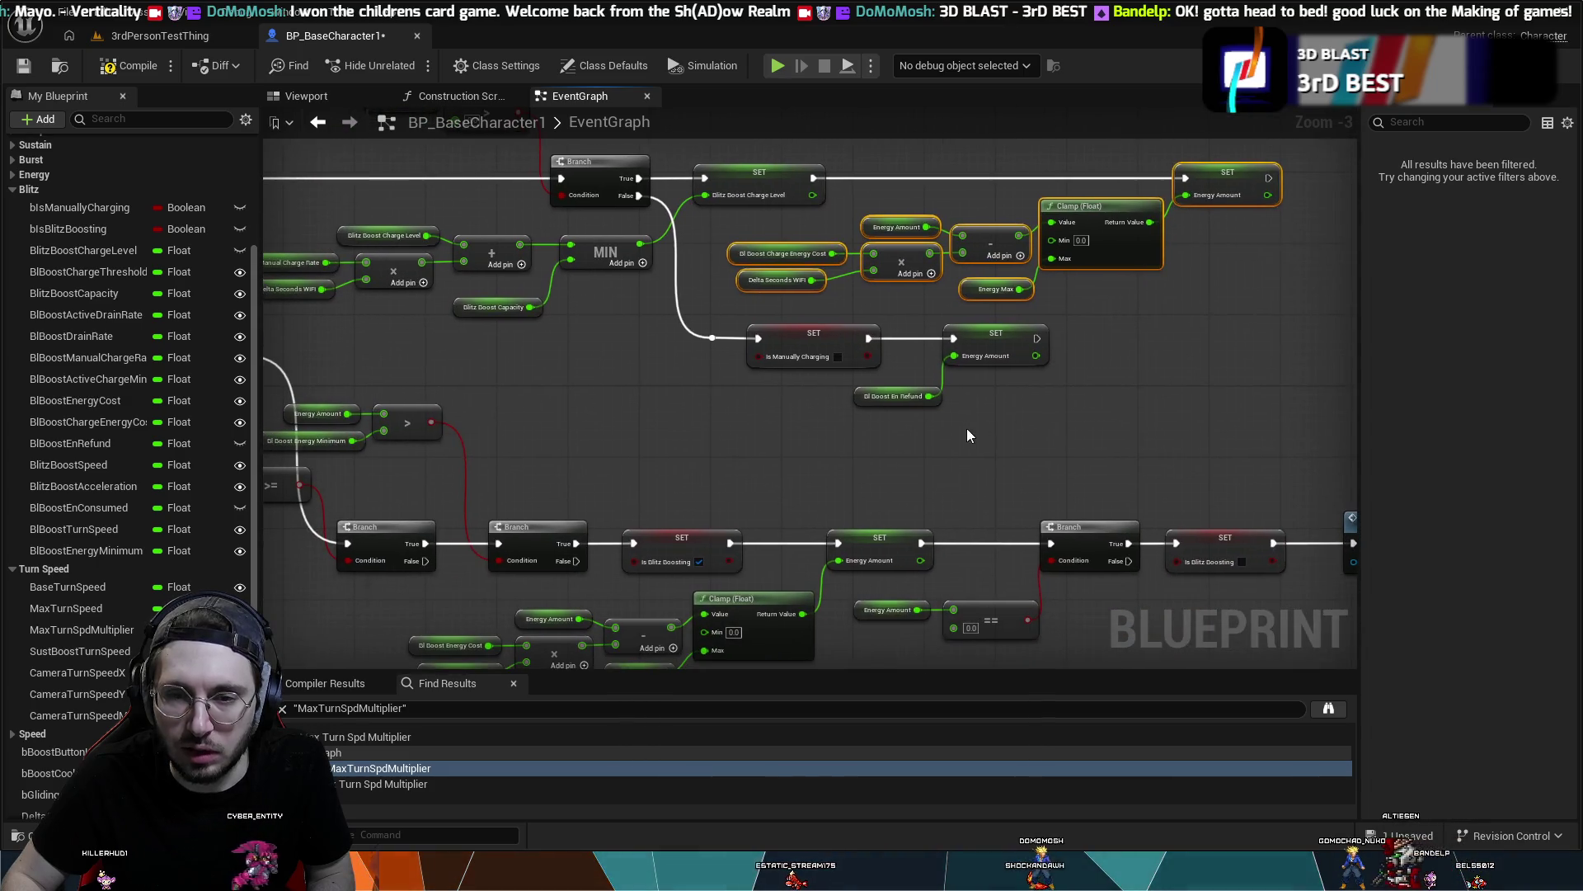
{"action": "mouse_move", "coordinate": [967, 428]}
{"action": "left_mouse_down"}
{"action": "mouse_move", "coordinate": [1150, 346]}
{"action": "mouse_move", "coordinate": [877, 335]}
{"action": "mouse_move", "coordinate": [796, 399]}
{"action": "mouse_move", "coordinate": [841, 418]}
{"action": "mouse_move", "coordinate": [973, 406]}
{"action": "mouse_move", "coordinate": [1240, 353]}
{"action": "mouse_move", "coordinate": [1191, 576]}
{"action": "mouse_move", "coordinate": [894, 420]}
{"action": "mouse_move", "coordinate": [797, 556]}
{"action": "mouse_move", "coordinate": [965, 414]}
{"action": "mouse_move", "coordinate": [908, 410]}
{"action": "mouse_move", "coordinate": [937, 346]}
{"action": "mouse_move", "coordinate": [764, 335]}
{"action": "mouse_move", "coordinate": [759, 354]}
{"action": "mouse_move", "coordinate": [1000, 392]}
{"action": "left_mouse_up"}
{"action": "mouse_move", "coordinate": [1047, 464]}
{"action": "left_mouse_down"}
{"action": "mouse_move", "coordinate": [1096, 363]}
{"action": "mouse_move", "coordinate": [1165, 393]}
{"action": "left_mouse_up"}
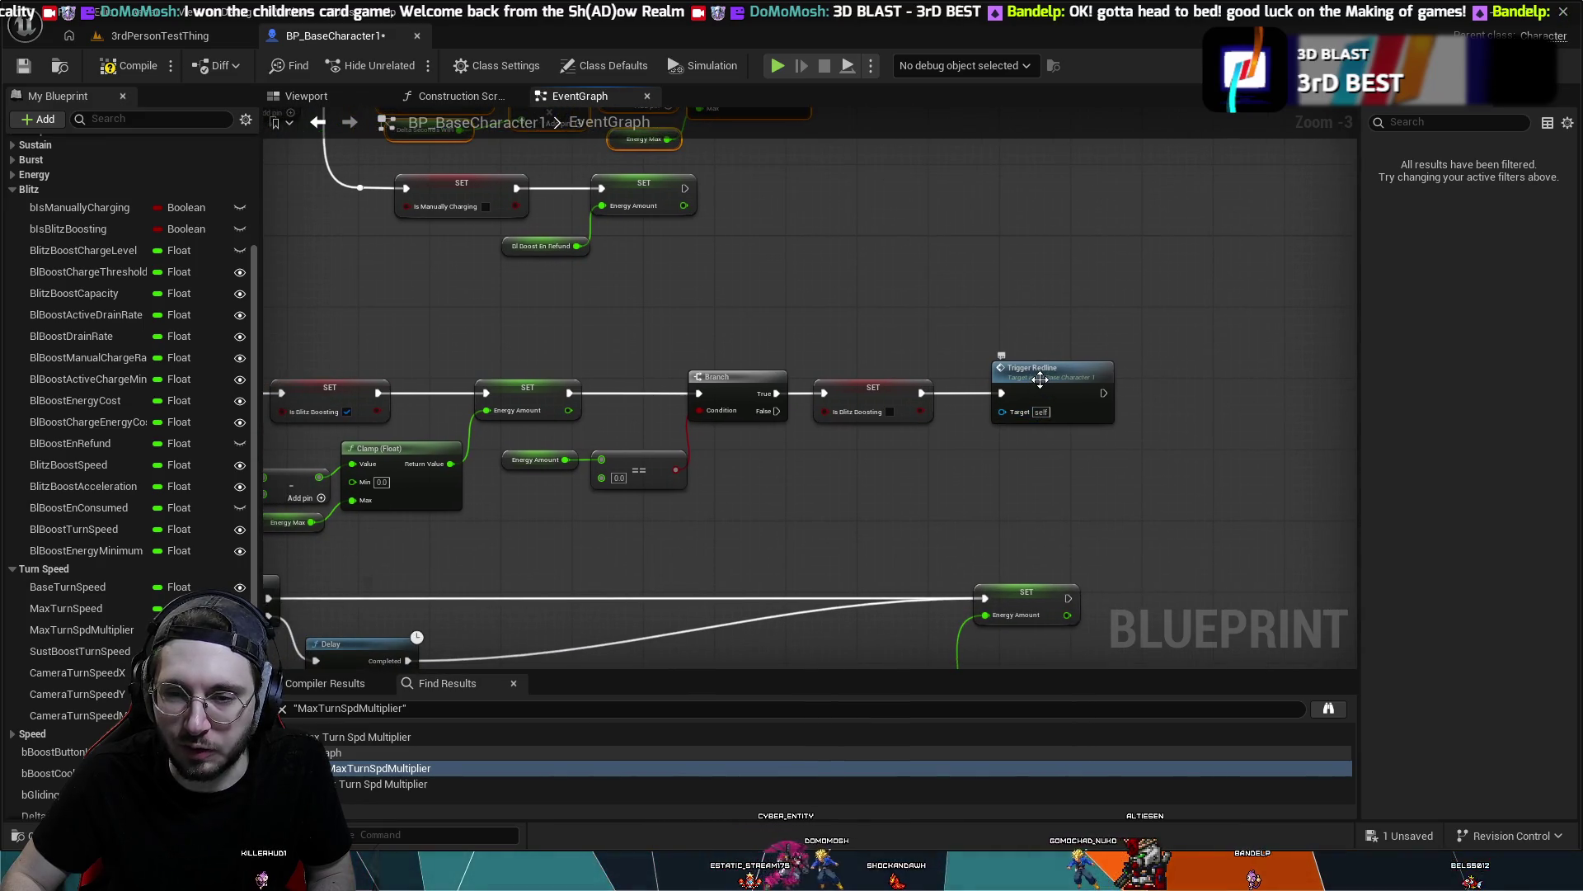
{"action": "left_click_drag", "start_coordinate": [1040, 379], "coordinate": [1006, 384]}
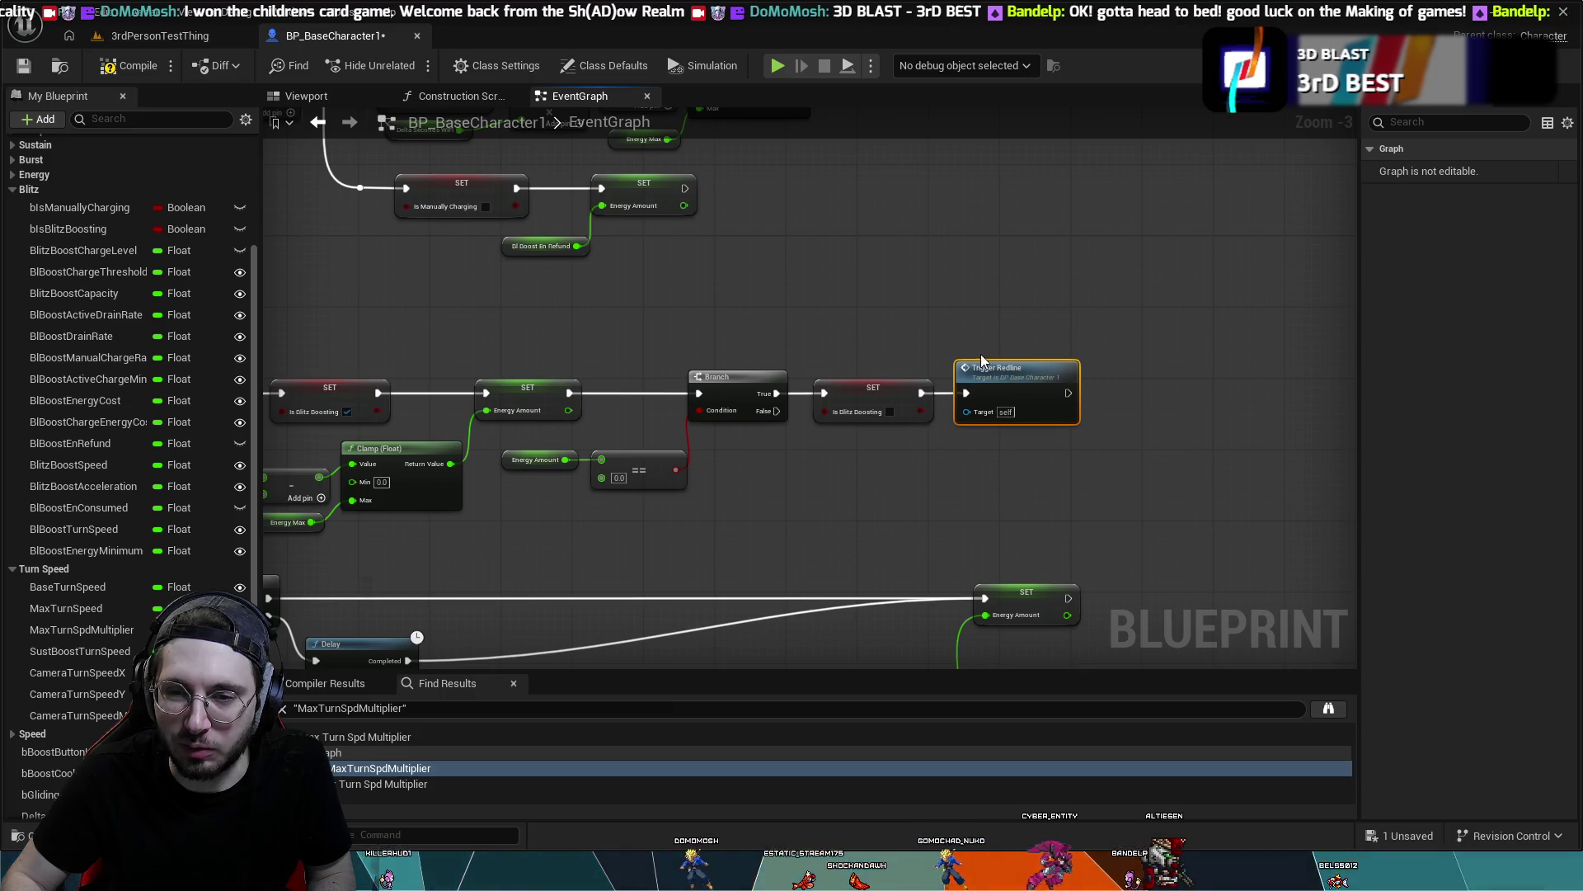
{"action": "left_click_drag", "start_coordinate": [1004, 368], "coordinate": [1012, 368]}
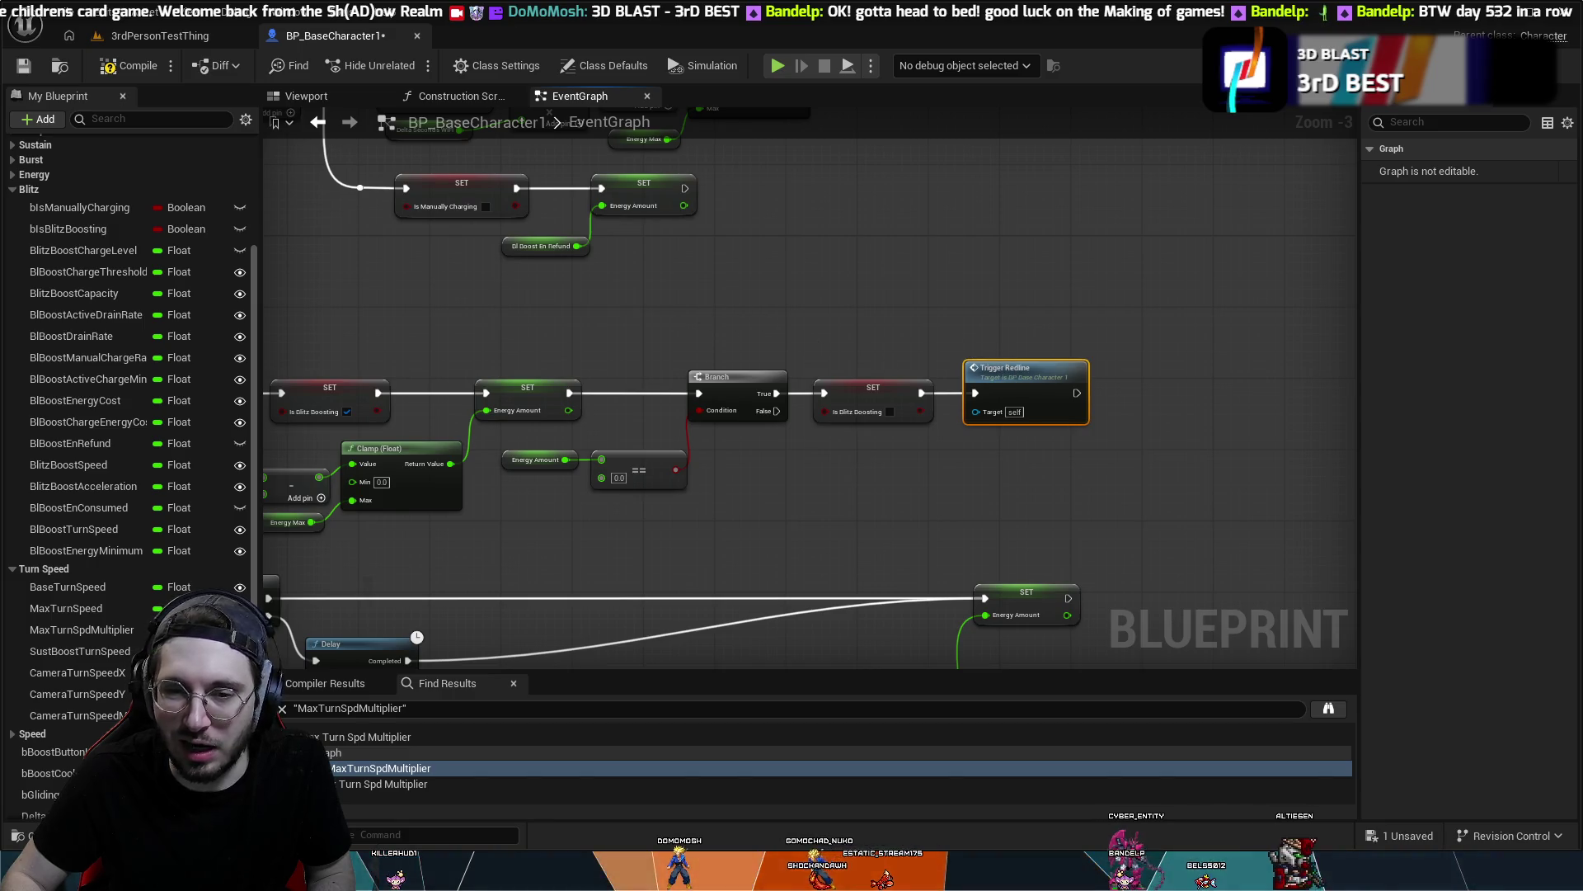
{"action": "mouse_move", "coordinate": [734, 302]}
{"action": "left_mouse_down"}
{"action": "mouse_move", "coordinate": [818, 333]}
{"action": "mouse_move", "coordinate": [901, 445]}
{"action": "mouse_move", "coordinate": [986, 495]}
{"action": "left_mouse_up"}
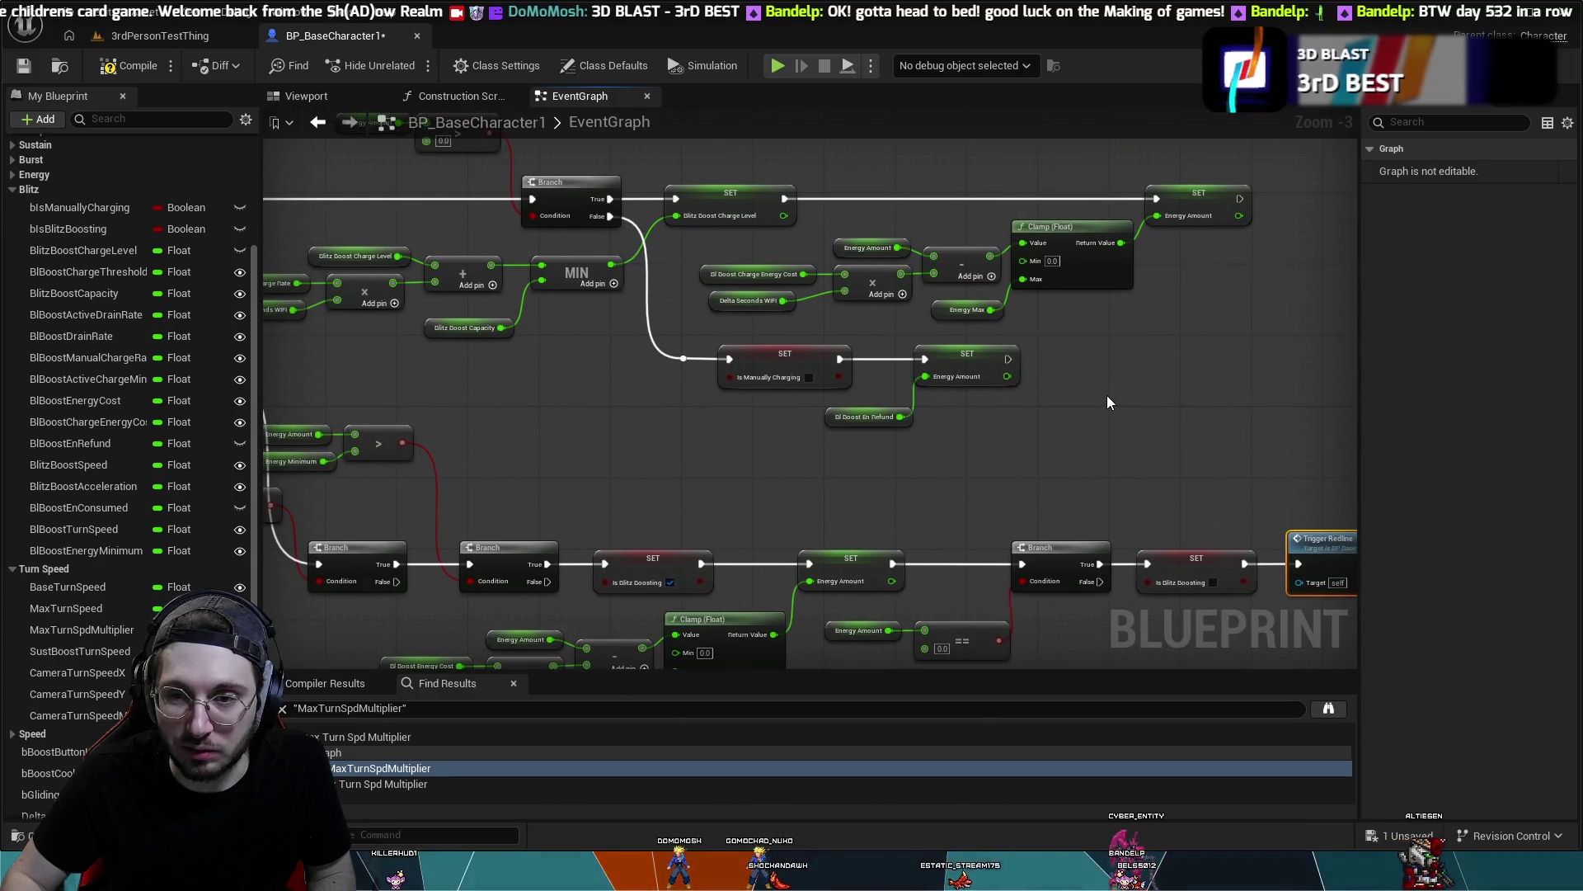
{"action": "left_click_drag", "start_coordinate": [1060, 447], "coordinate": [928, 267]}
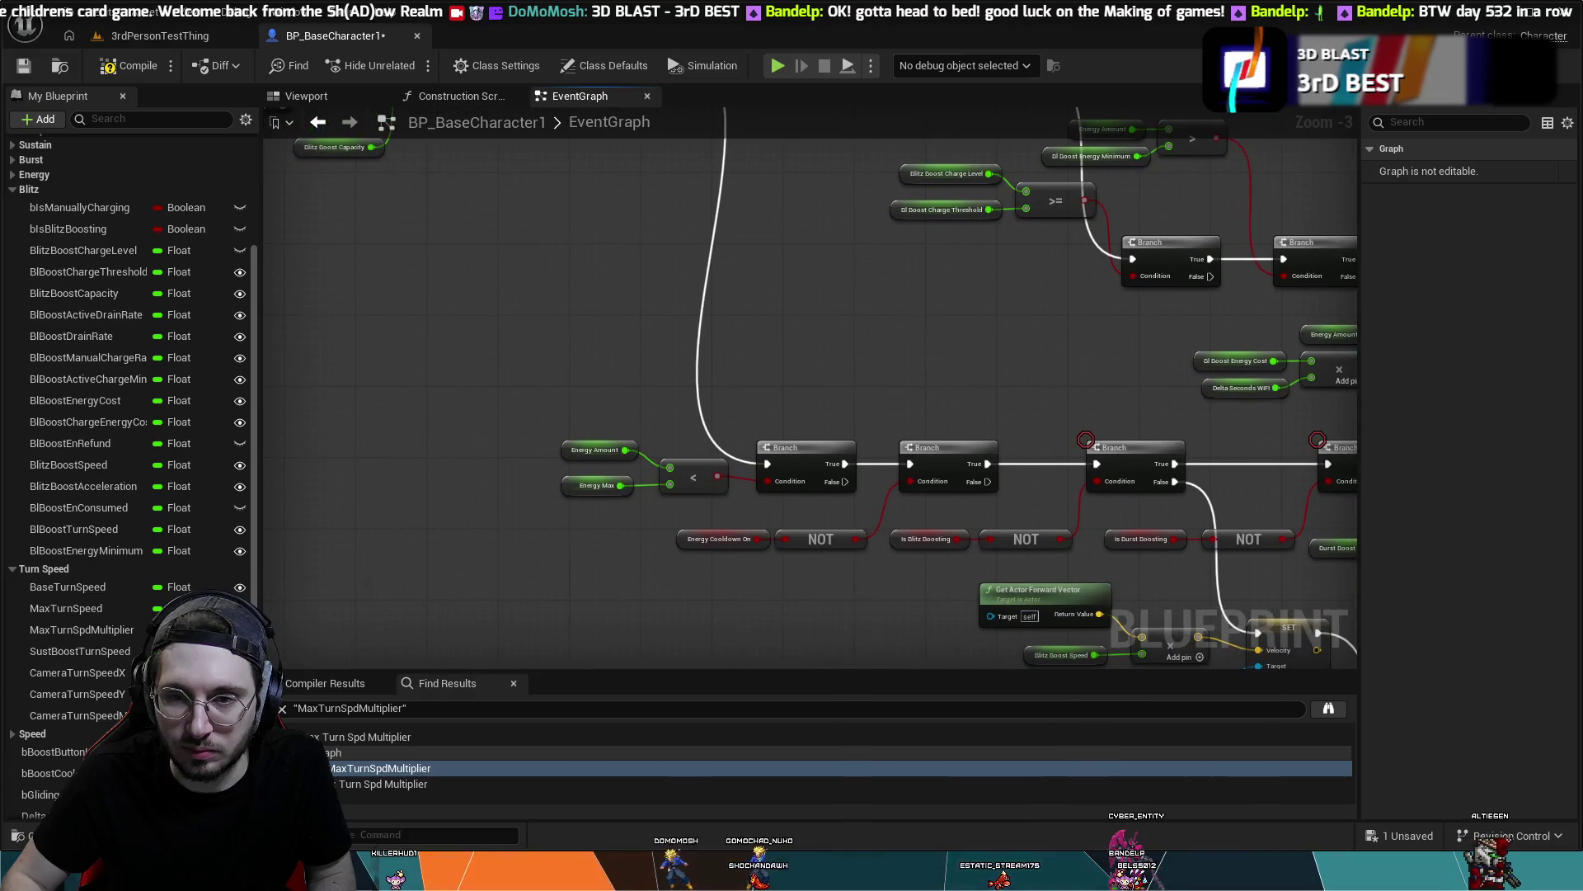
{"action": "left_click_drag", "start_coordinate": [990, 577], "coordinate": [630, 140]}
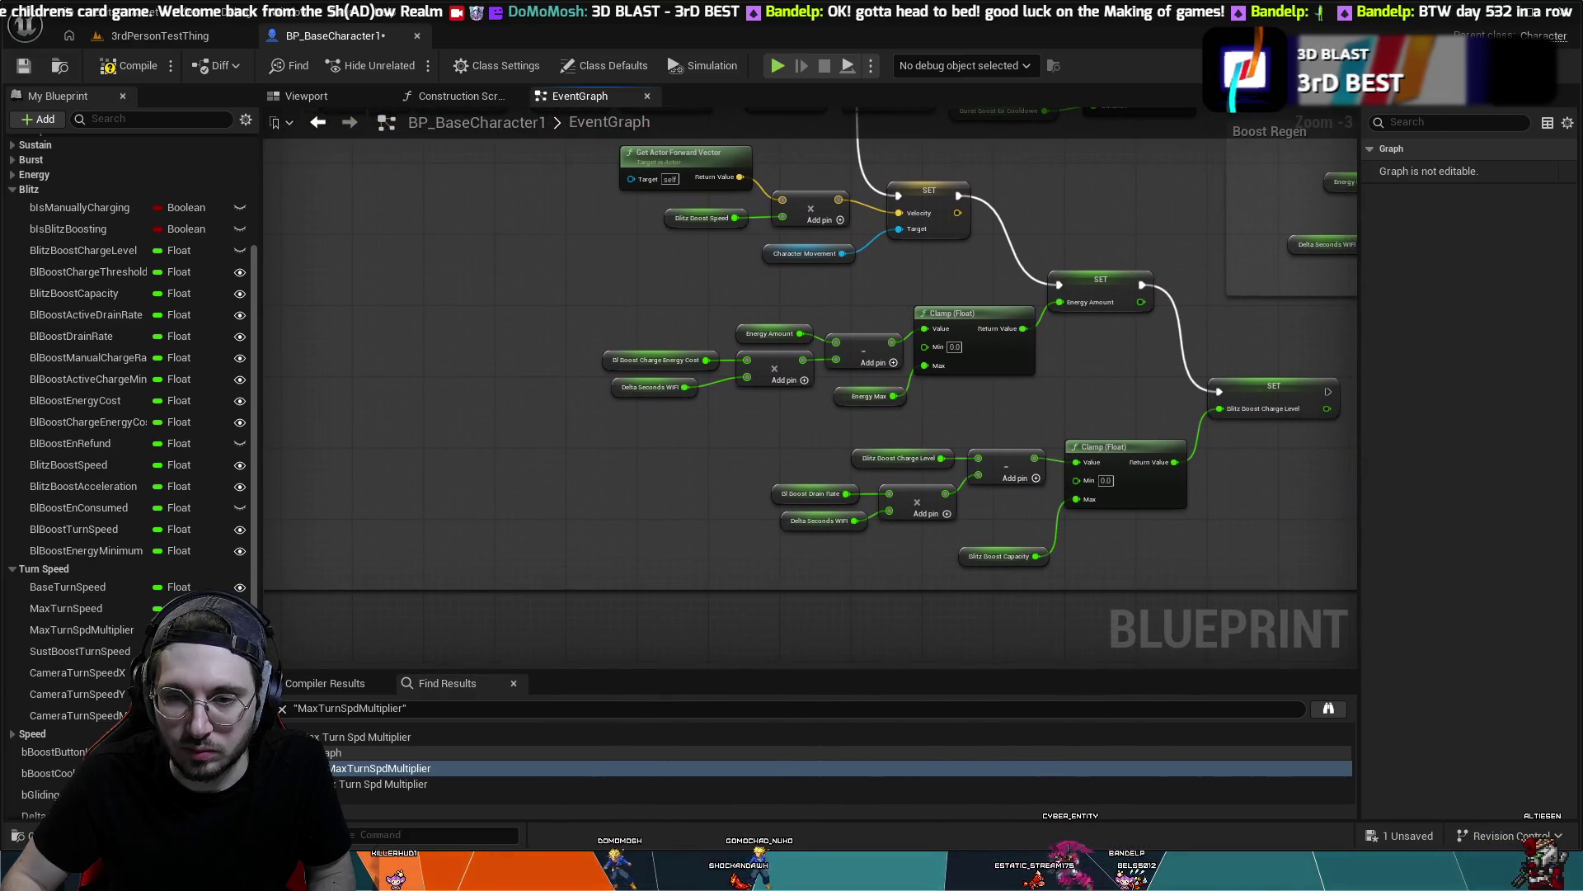
{"action": "mouse_move", "coordinate": [1019, 333]}
{"action": "left_mouse_down"}
{"action": "mouse_move", "coordinate": [915, 362]}
{"action": "mouse_move", "coordinate": [1003, 520]}
{"action": "mouse_move", "coordinate": [1052, 430]}
{"action": "mouse_move", "coordinate": [1000, 547]}
{"action": "left_mouse_up"}
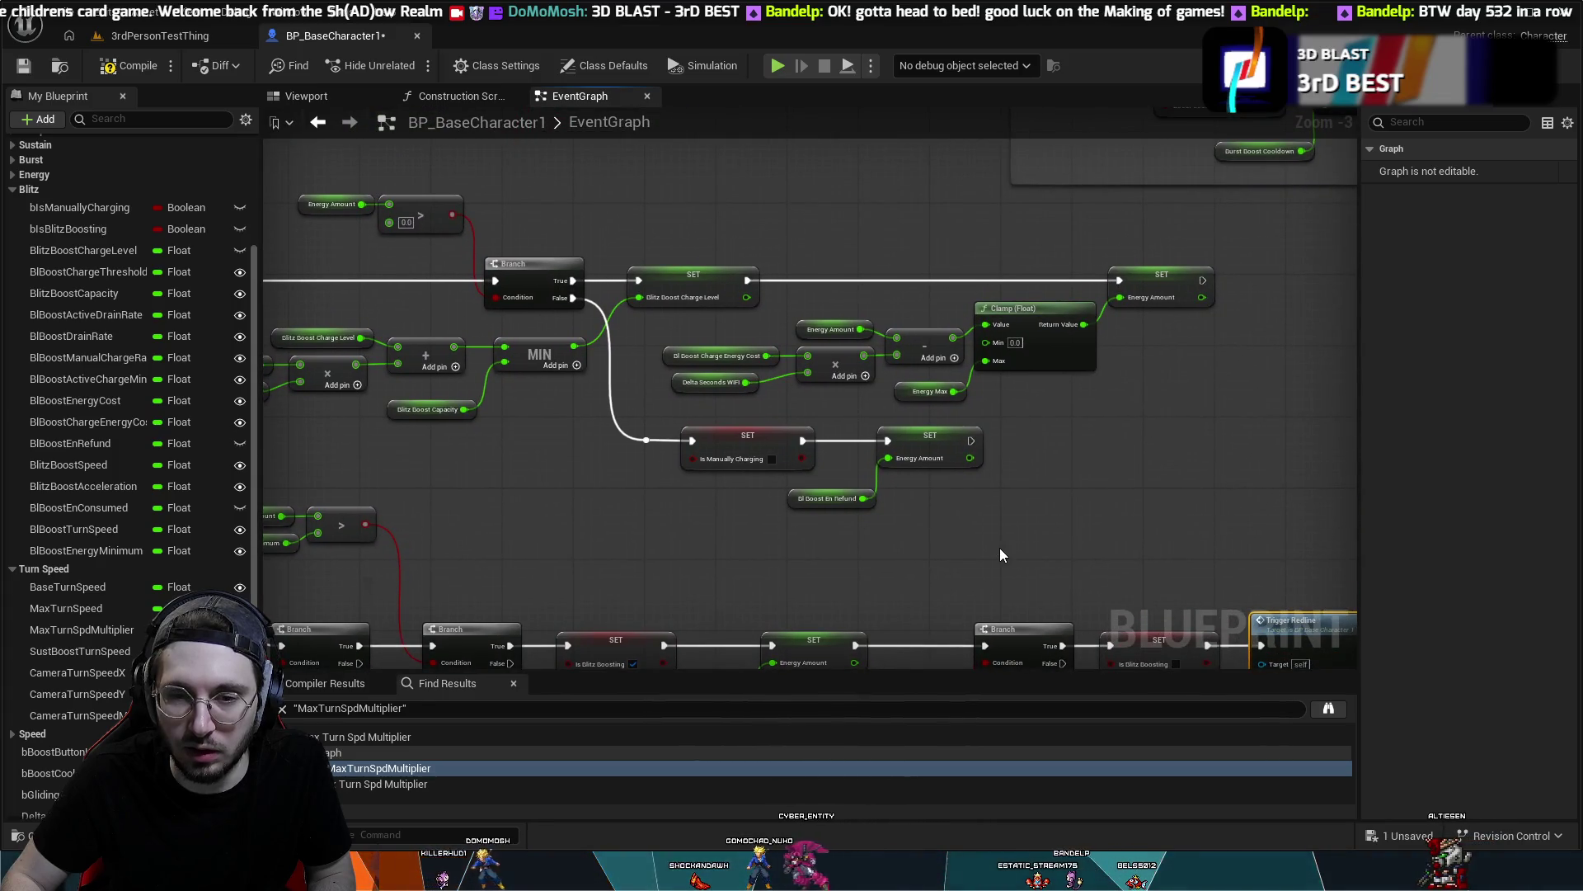
{"action": "left_click_drag", "start_coordinate": [1001, 550], "coordinate": [1262, 522]}
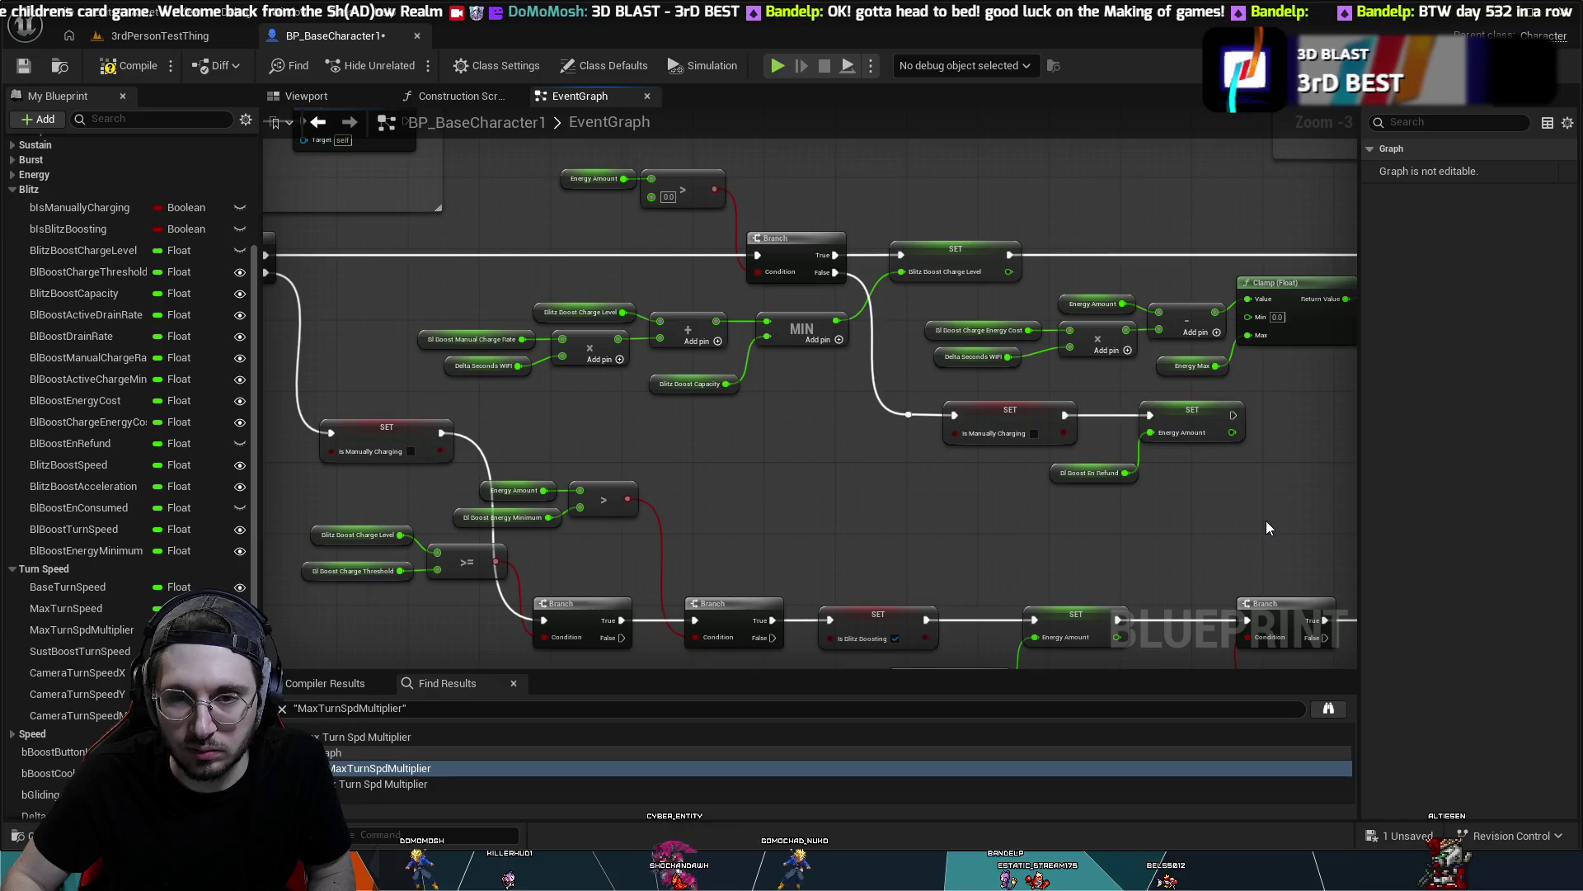
{"action": "left_click_drag", "start_coordinate": [816, 474], "coordinate": [1451, 476]}
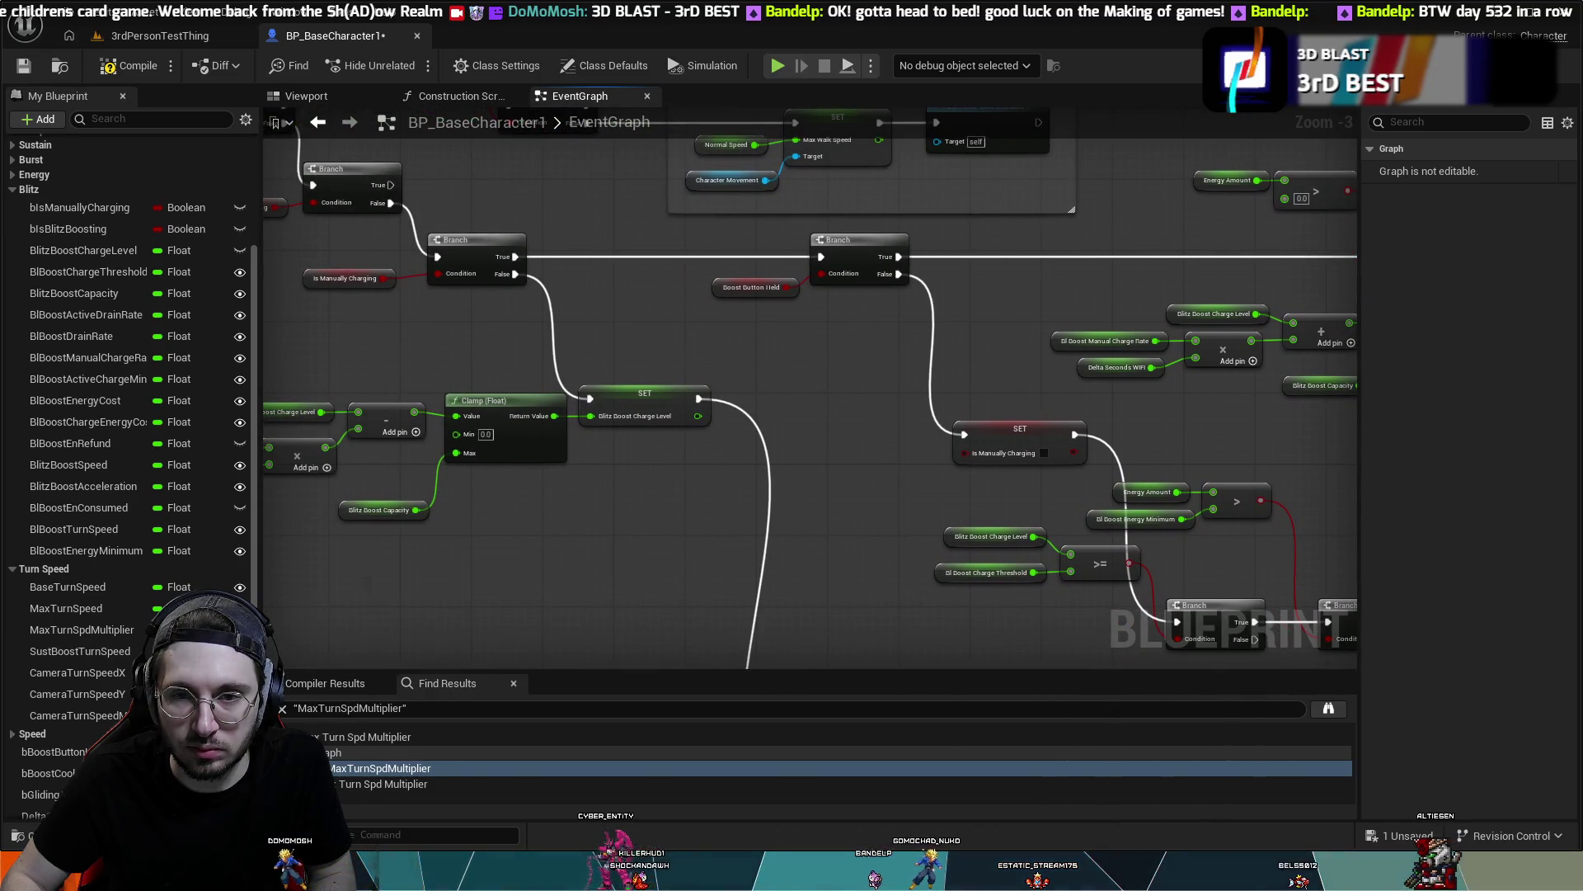
{"action": "left_click_drag", "start_coordinate": [808, 388], "coordinate": [784, 396]}
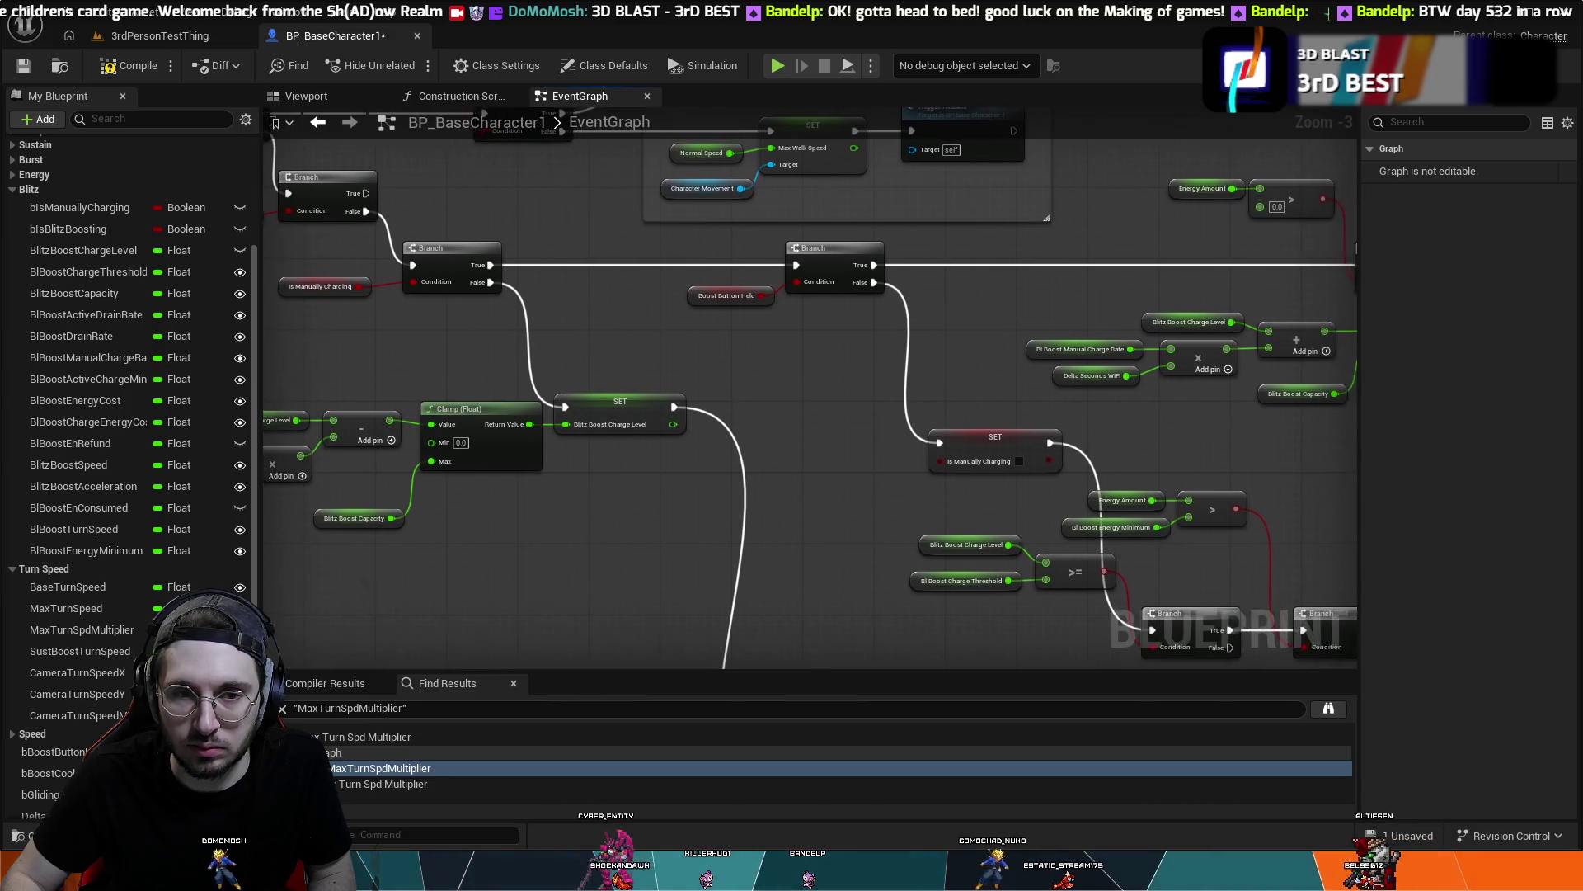
{"action": "mouse_move", "coordinate": [1402, 478]}
{"action": "left_mouse_down"}
{"action": "mouse_move", "coordinate": [966, 493]}
{"action": "mouse_move", "coordinate": [859, 473]}
{"action": "mouse_move", "coordinate": [762, 545]}
{"action": "mouse_move", "coordinate": [725, 534]}
{"action": "mouse_move", "coordinate": [707, 413]}
{"action": "mouse_move", "coordinate": [492, 218]}
{"action": "left_mouse_up"}
{"action": "mouse_move", "coordinate": [975, 539]}
{"action": "left_mouse_down"}
{"action": "mouse_move", "coordinate": [1104, 512]}
{"action": "mouse_move", "coordinate": [1146, 485]}
{"action": "mouse_move", "coordinate": [1251, 495]}
{"action": "mouse_move", "coordinate": [1290, 460]}
{"action": "mouse_move", "coordinate": [1149, 460]}
{"action": "mouse_move", "coordinate": [1038, 387]}
{"action": "mouse_move", "coordinate": [832, 166]}
{"action": "mouse_move", "coordinate": [840, 111]}
{"action": "mouse_move", "coordinate": [927, 112]}
{"action": "mouse_move", "coordinate": [1293, 436]}
{"action": "mouse_move", "coordinate": [1022, 438]}
{"action": "mouse_move", "coordinate": [873, 407]}
{"action": "mouse_move", "coordinate": [1063, 470]}
{"action": "mouse_move", "coordinate": [1268, 586]}
{"action": "mouse_move", "coordinate": [1411, 625]}
{"action": "mouse_move", "coordinate": [1345, 619]}
{"action": "mouse_move", "coordinate": [1188, 505]}
{"action": "mouse_move", "coordinate": [1241, 516]}
{"action": "mouse_move", "coordinate": [1224, 481]}
{"action": "mouse_move", "coordinate": [1171, 460]}
{"action": "left_mouse_up"}
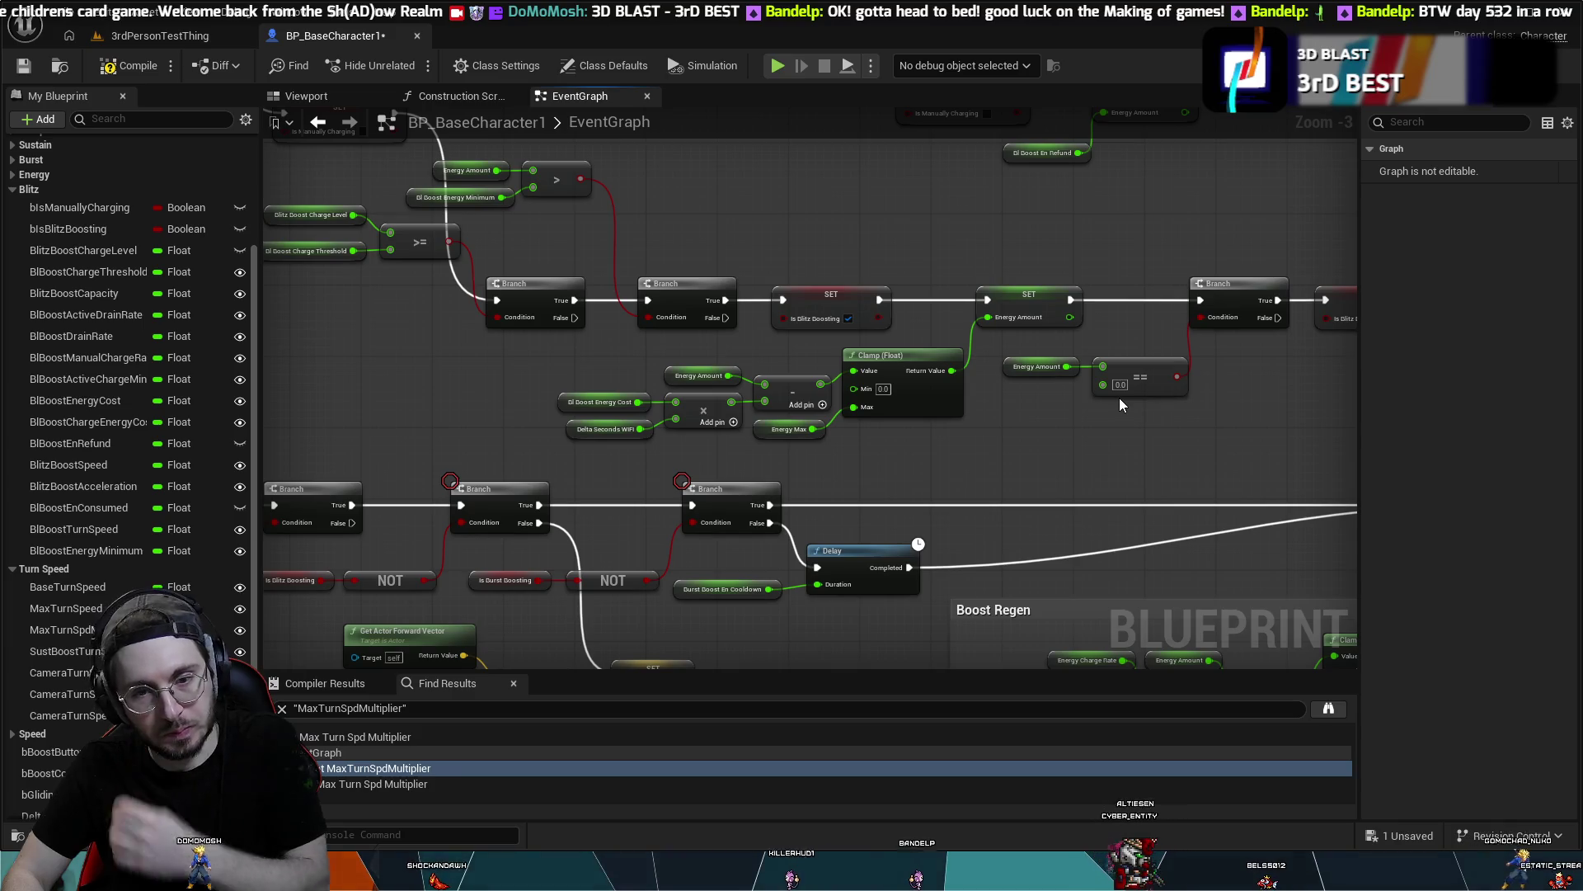
{"action": "mouse_move", "coordinate": [1119, 398]}
{"action": "left_mouse_down"}
{"action": "mouse_move", "coordinate": [1158, 269]}
{"action": "mouse_move", "coordinate": [985, 311]}
{"action": "mouse_move", "coordinate": [946, 379]}
{"action": "left_mouse_up"}
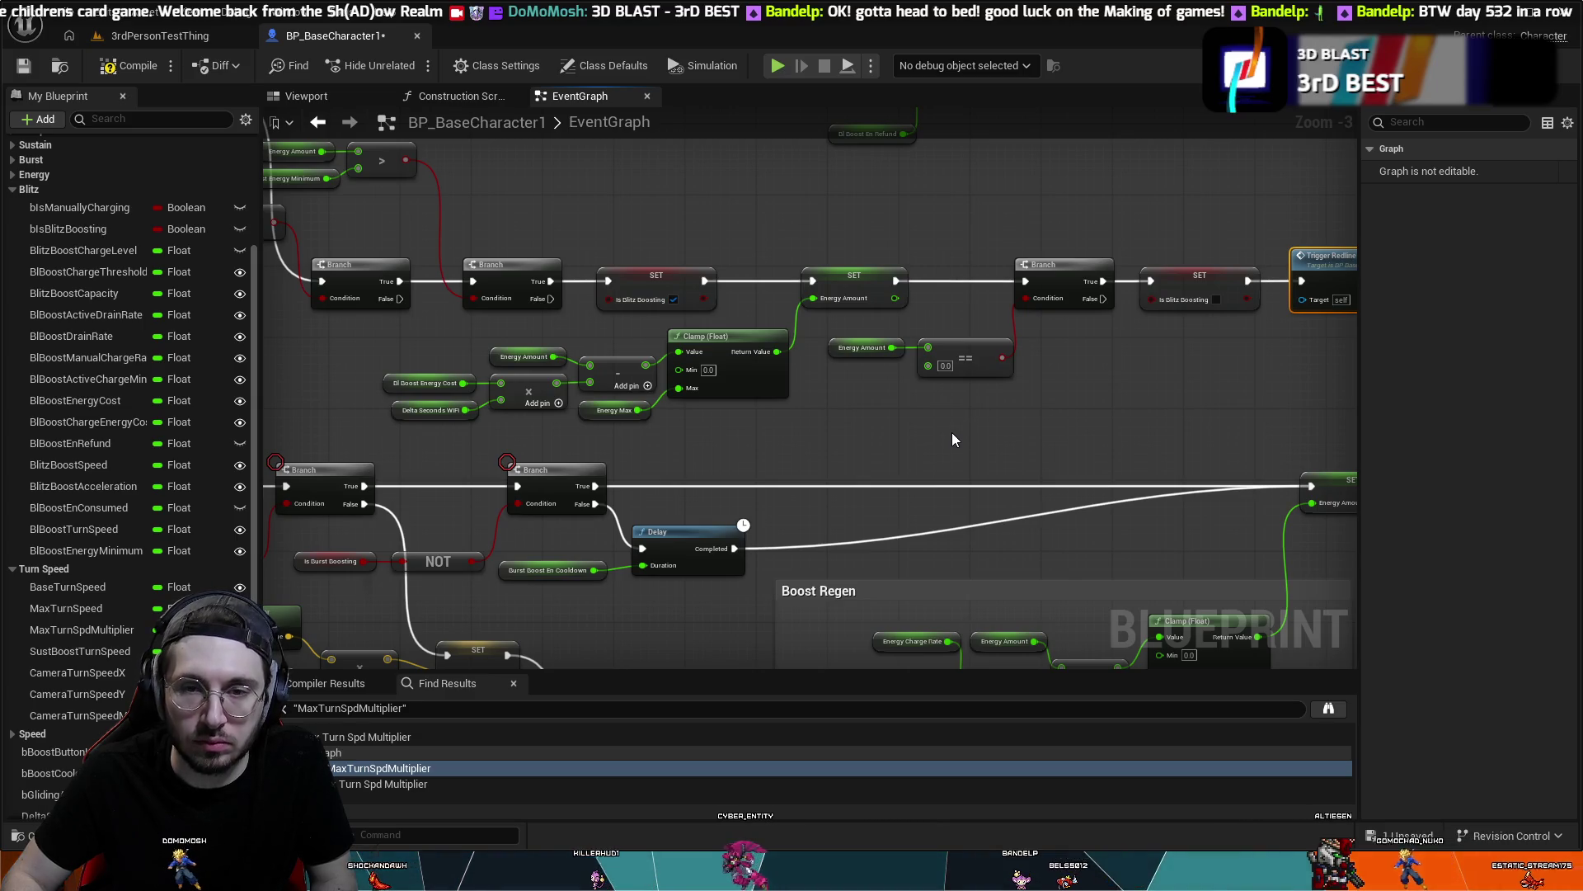
- Play-test the mech's boost in the 3rdPersonTestThing level, then return to the character blueprint
{"action": "left_click", "coordinate": [142, 39]}
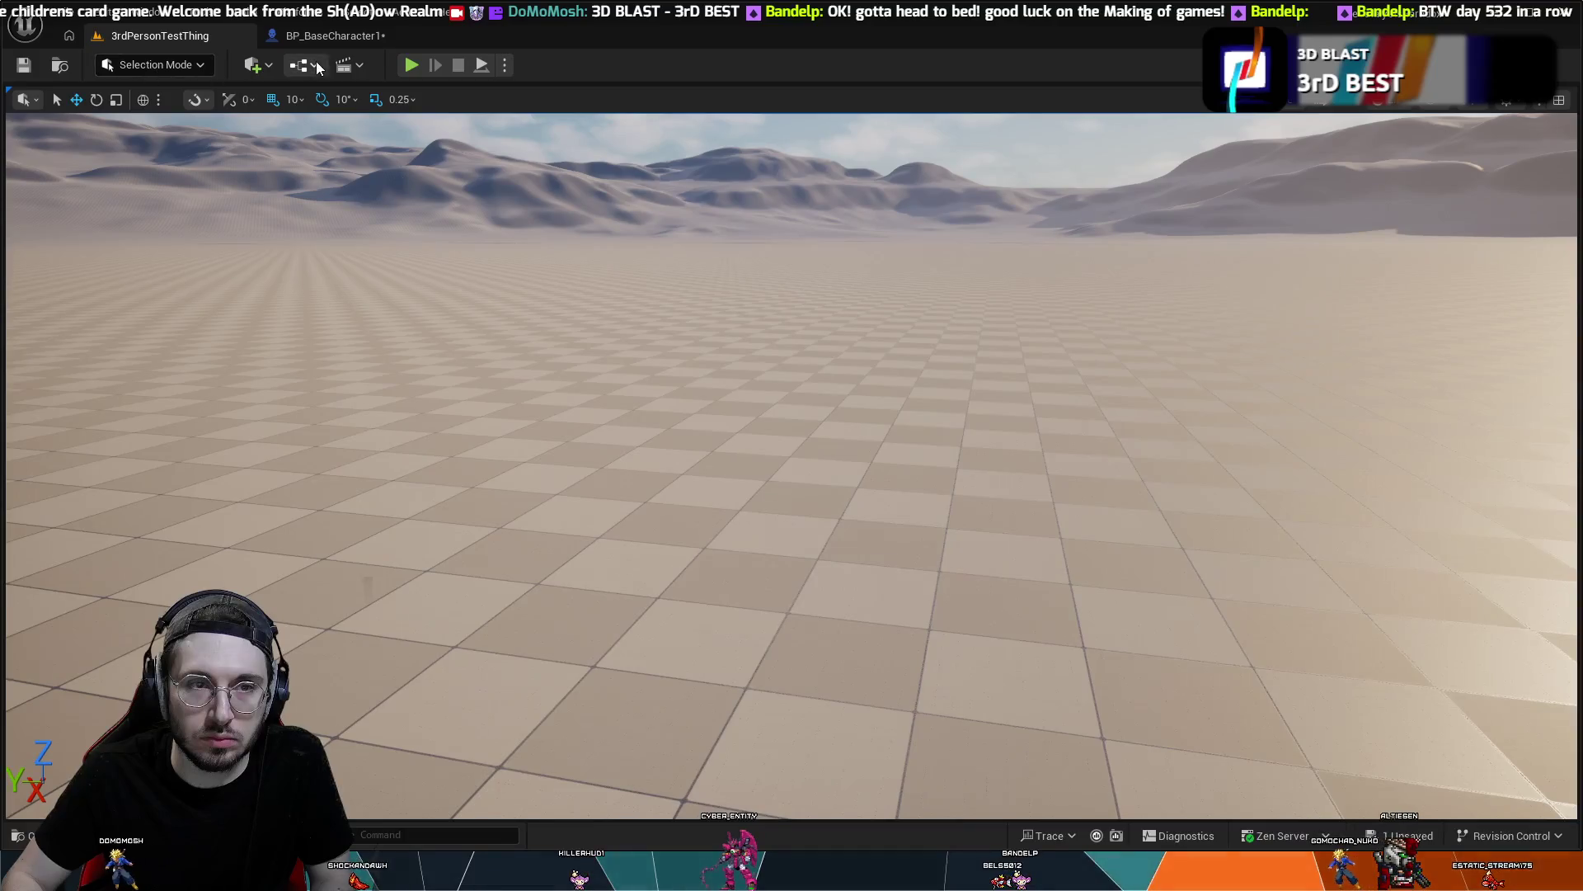
{"action": "key", "text": "alt+p"}
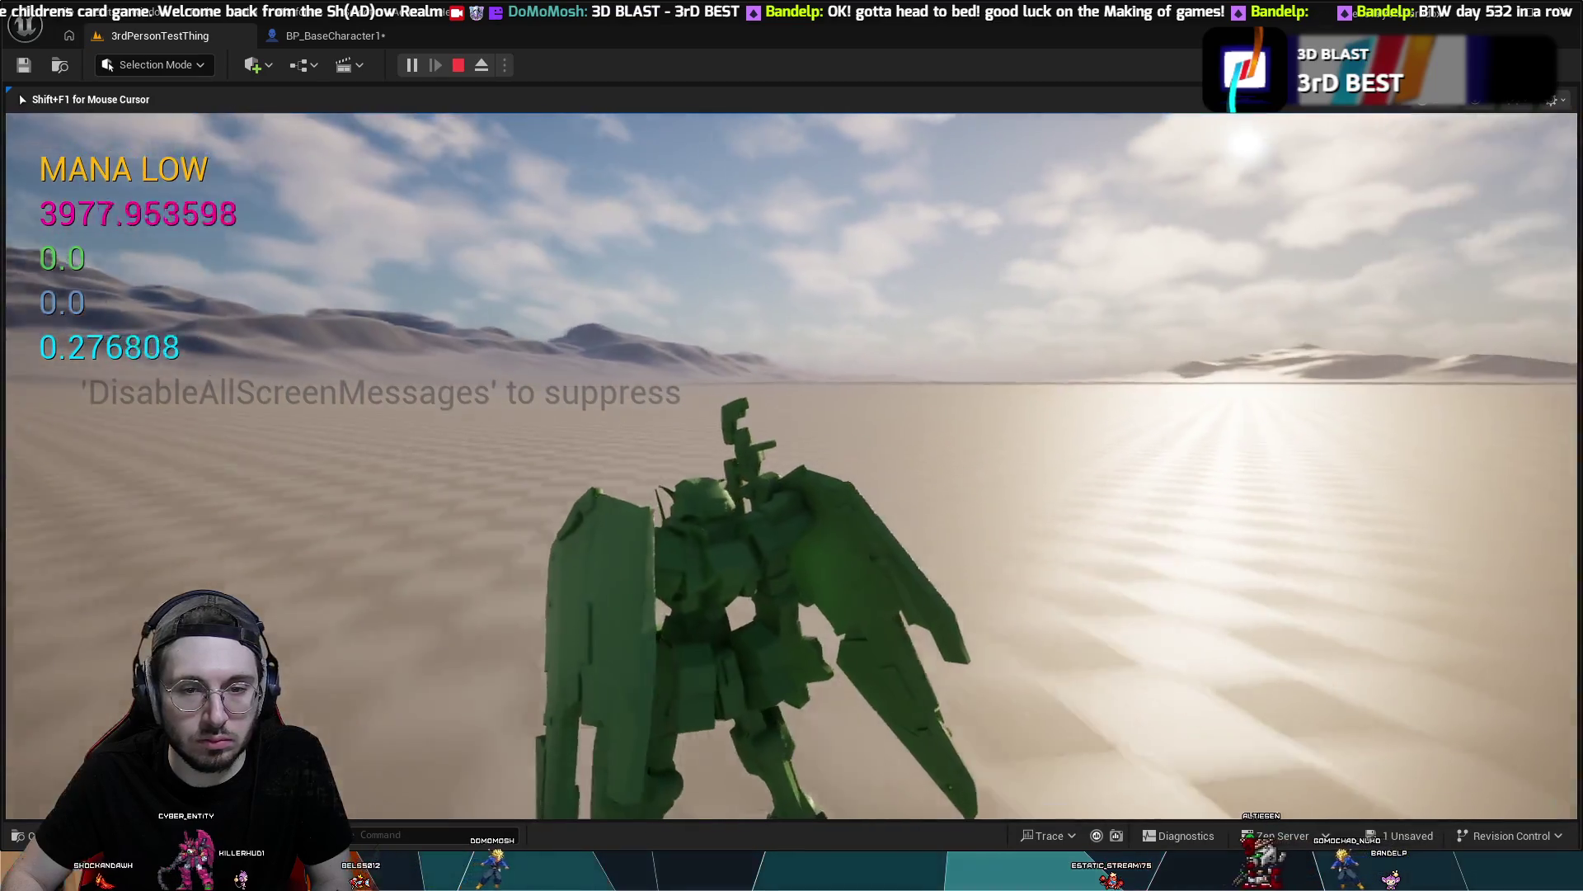
{"action": "key", "text": "Escape"}
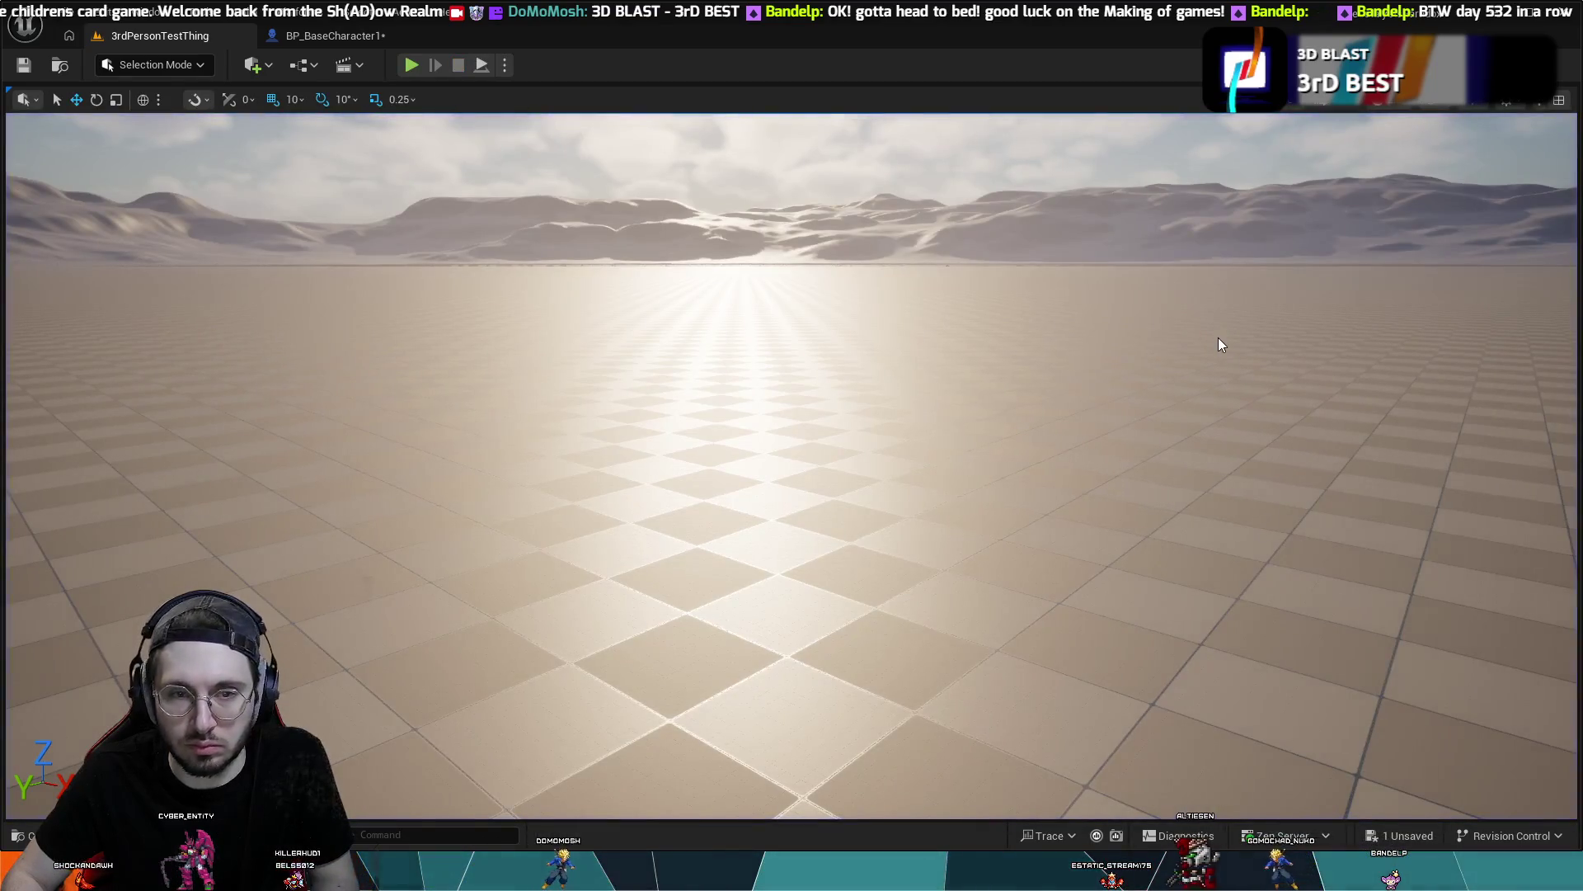
{"action": "left_click", "coordinate": [330, 35]}
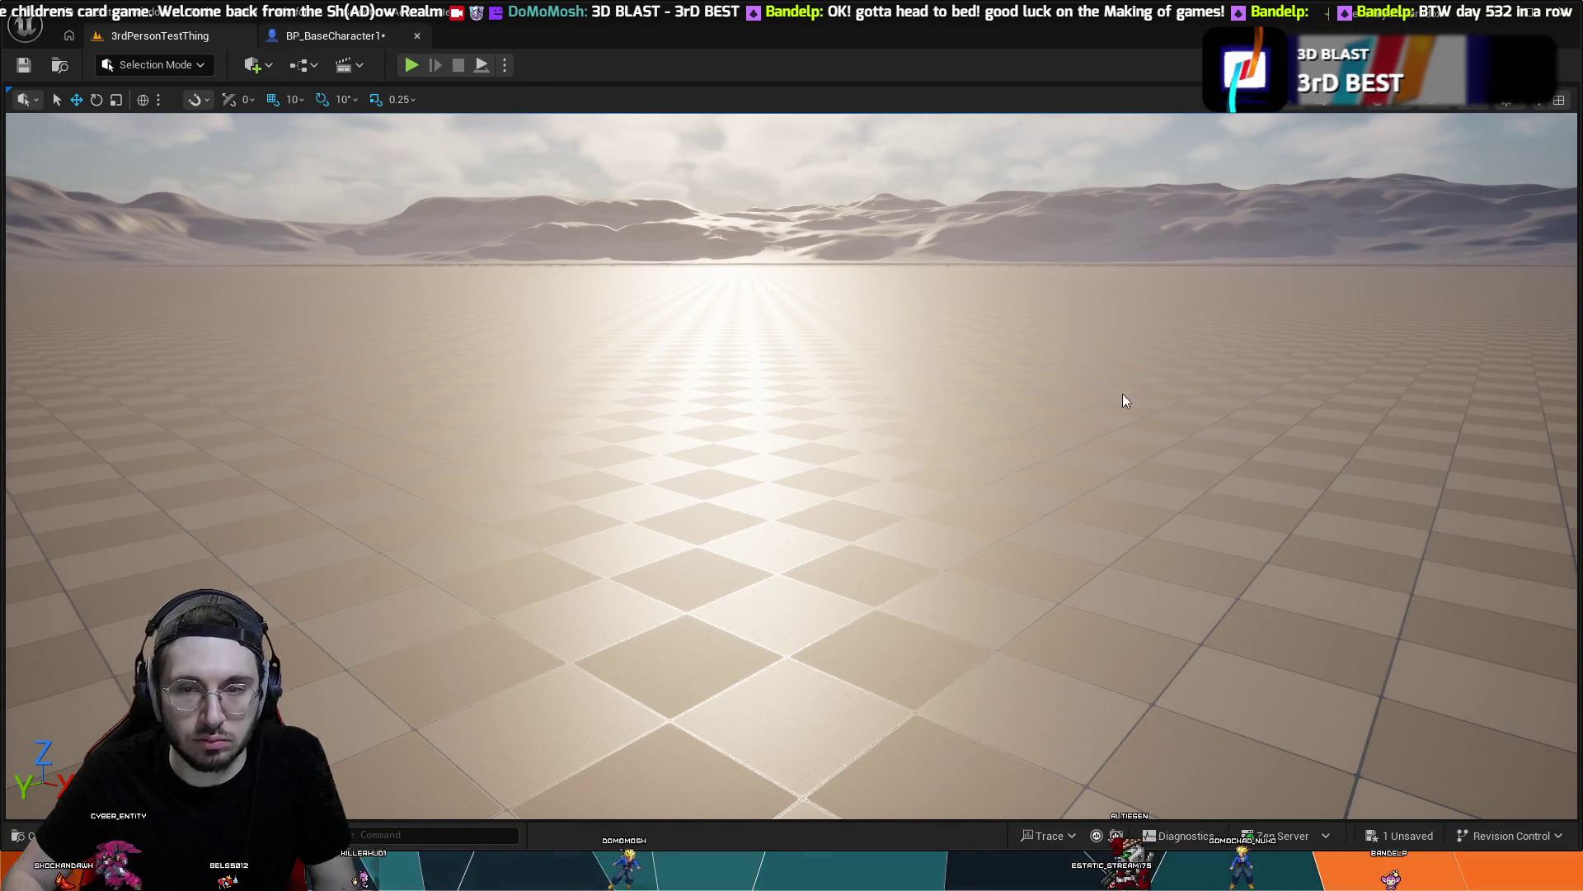
- Select the Energy Amount == 0.0 comparison node so it can become <=
{"action": "left_click_drag", "start_coordinate": [1011, 426], "coordinate": [1004, 424]}
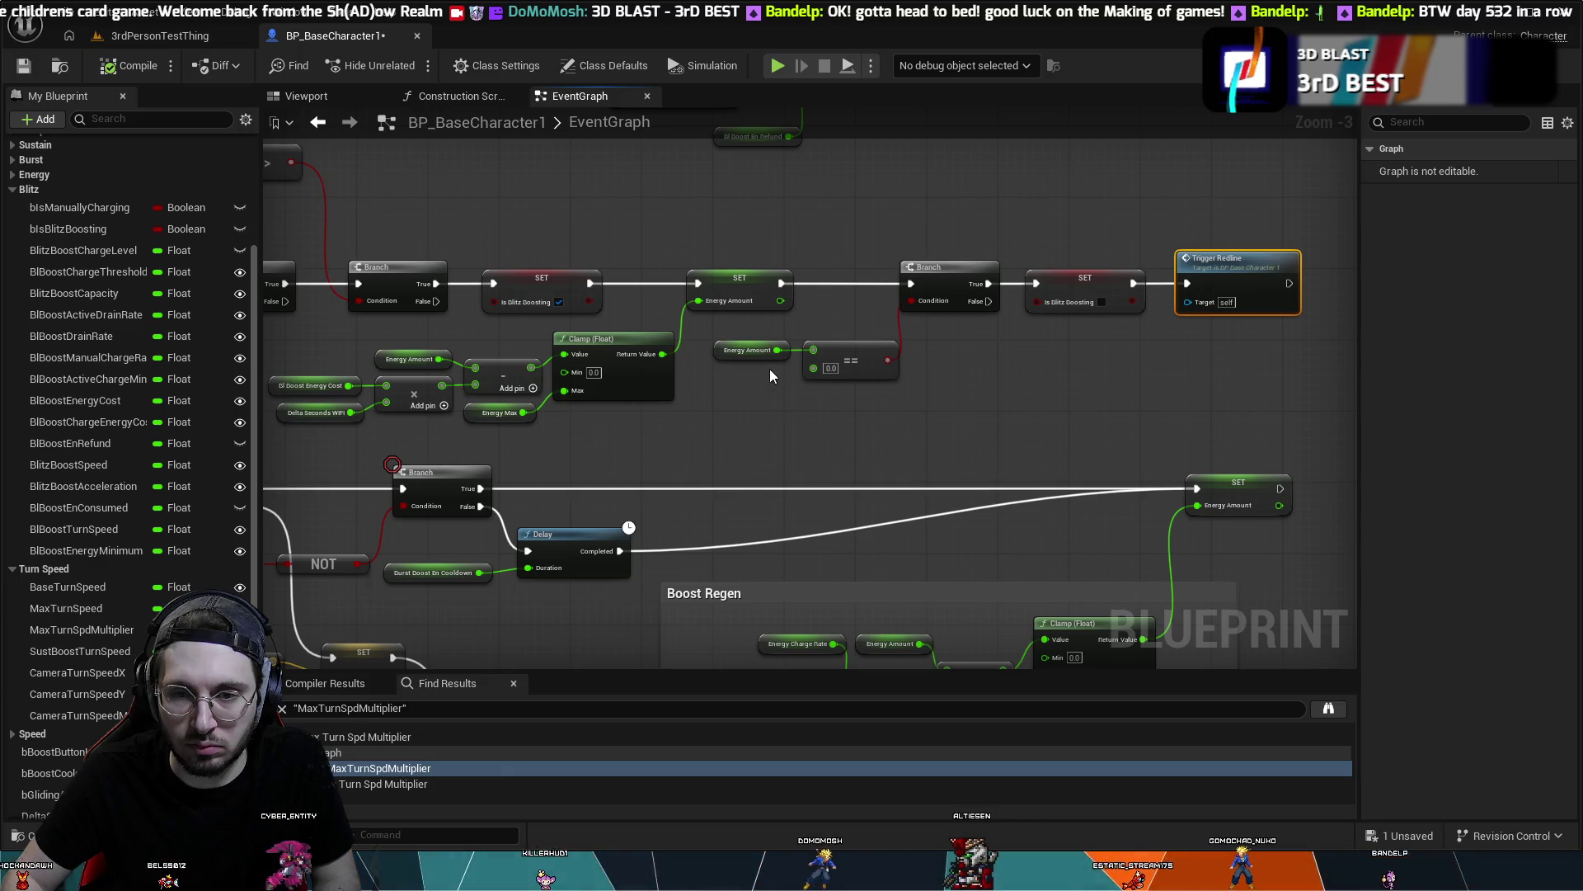
{"action": "left_click_drag", "start_coordinate": [853, 362], "coordinate": [854, 363]}
{"action": "left_click", "coordinate": [853, 362]}
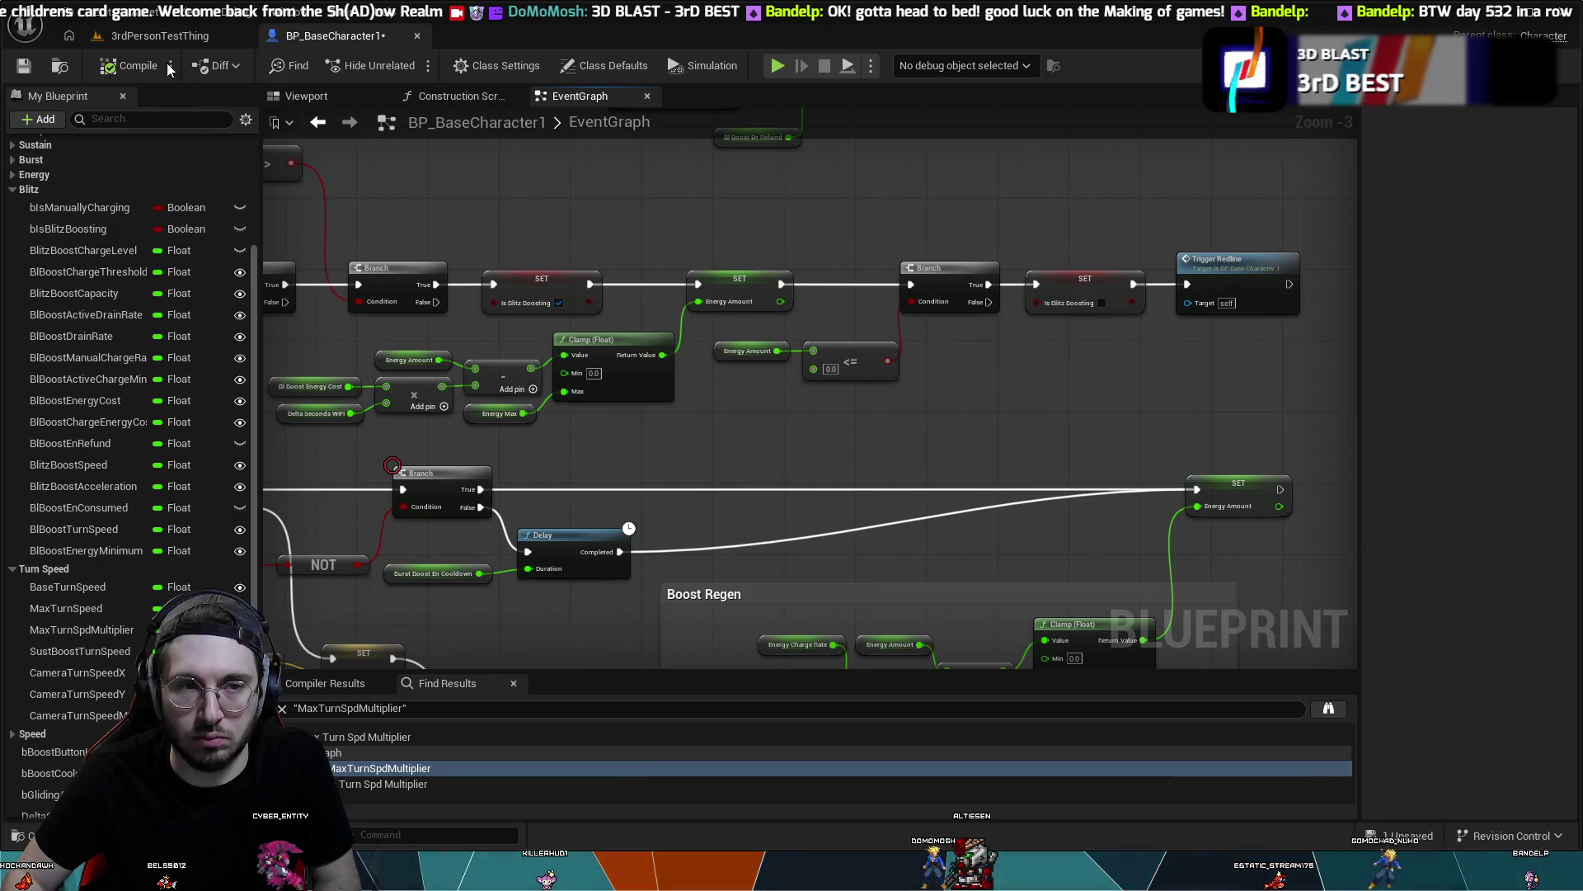
- Play-test 3rdPersonTestThing, driving and boosting the mech until MANA DEPLETED, then return to BP_BaseCharacter1
{"action": "left_click", "coordinate": [156, 33]}
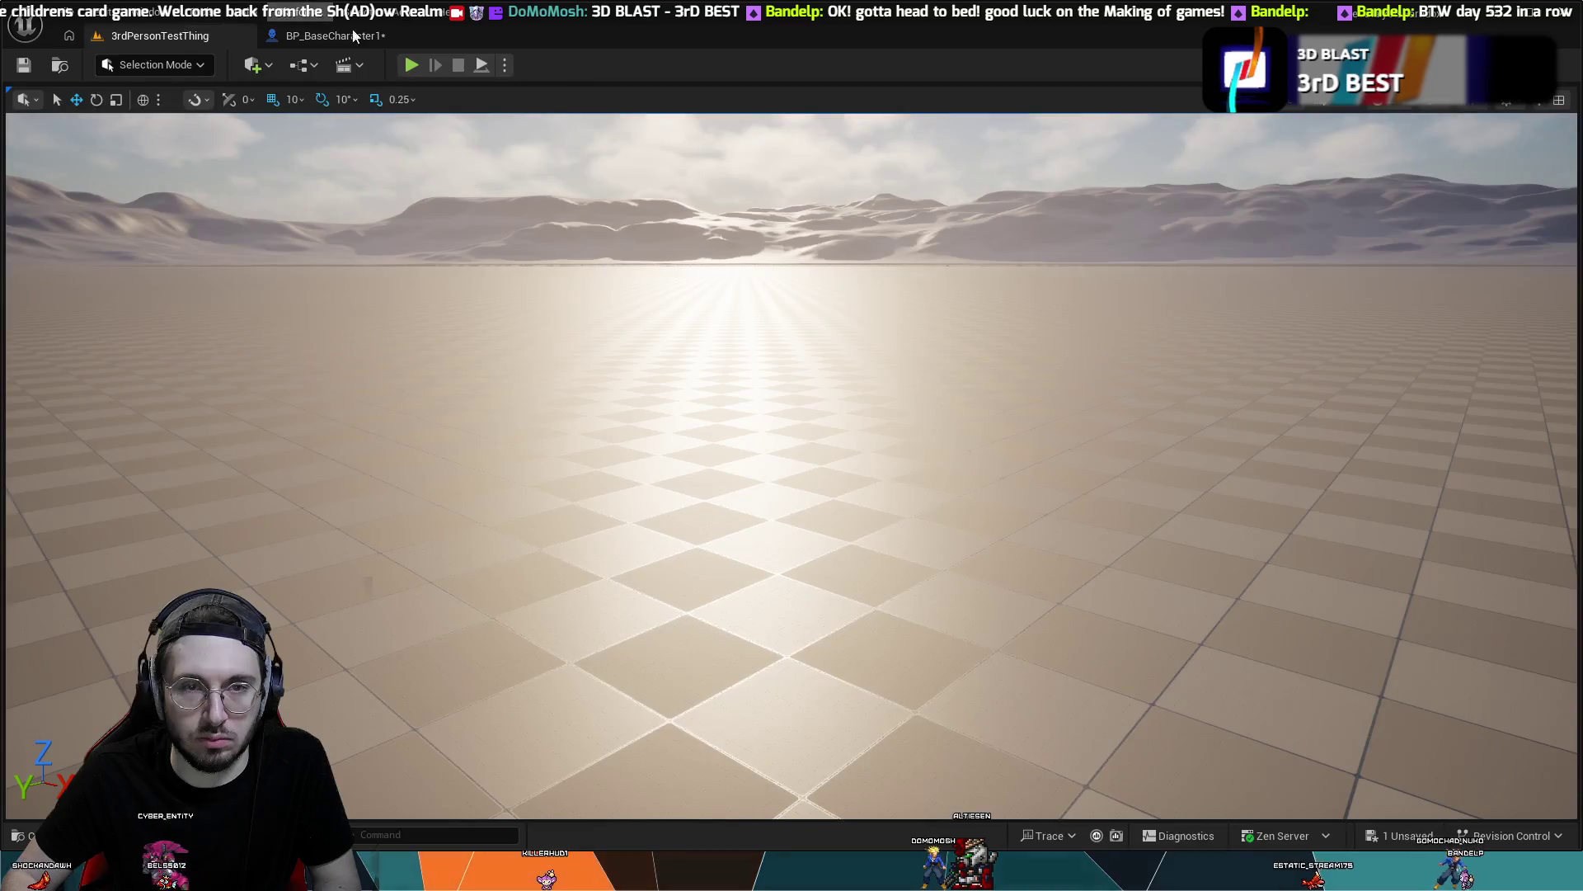
{"action": "key", "text": "alt+p"}
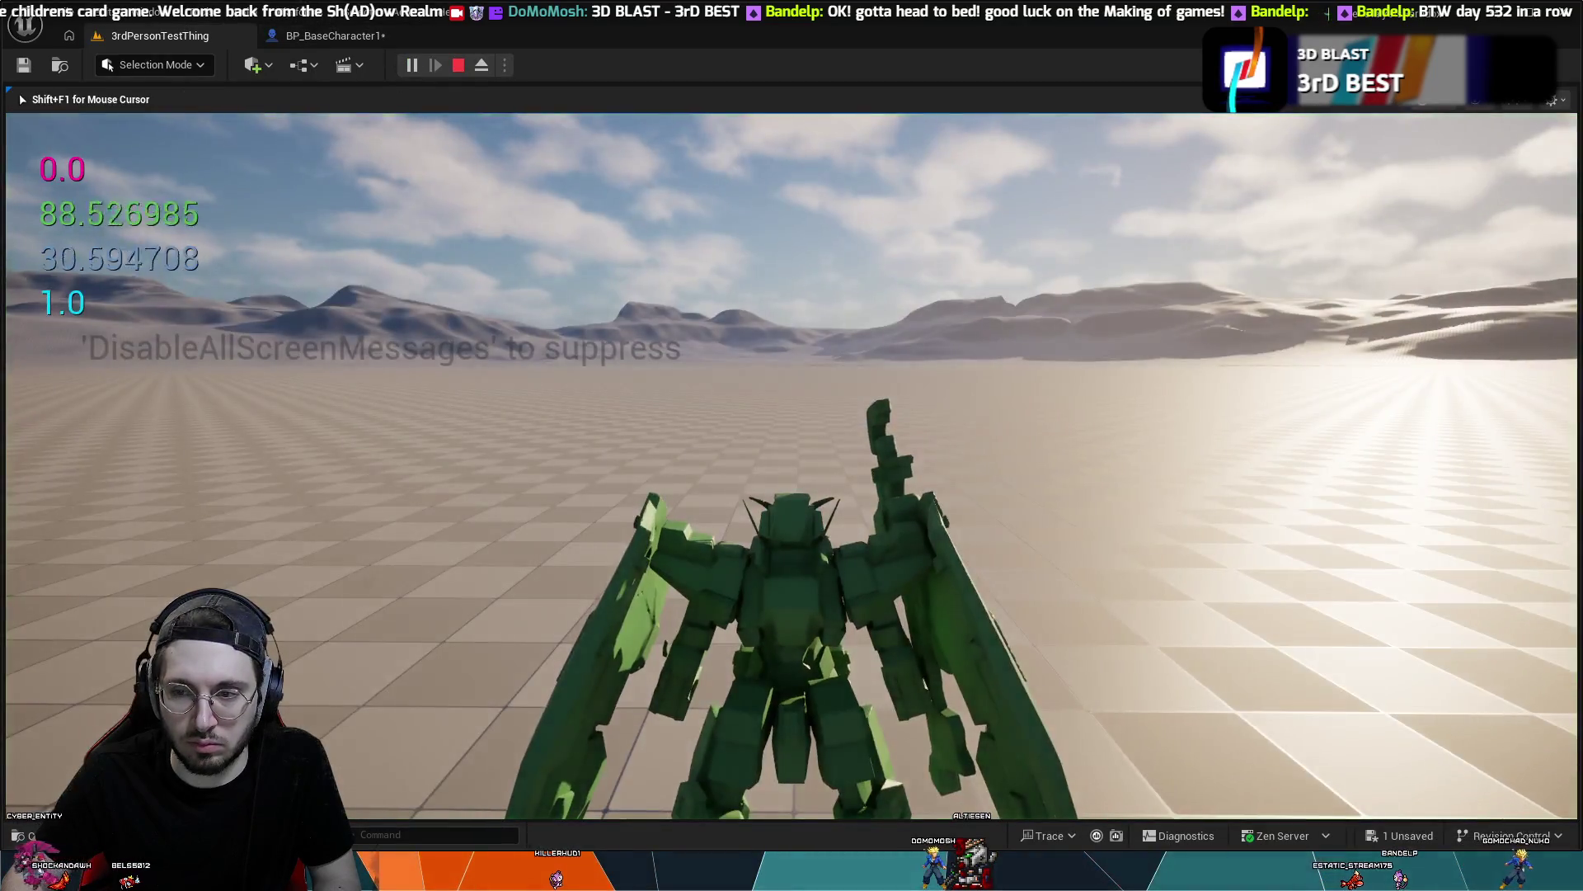
{"action": "key", "text": "w"}
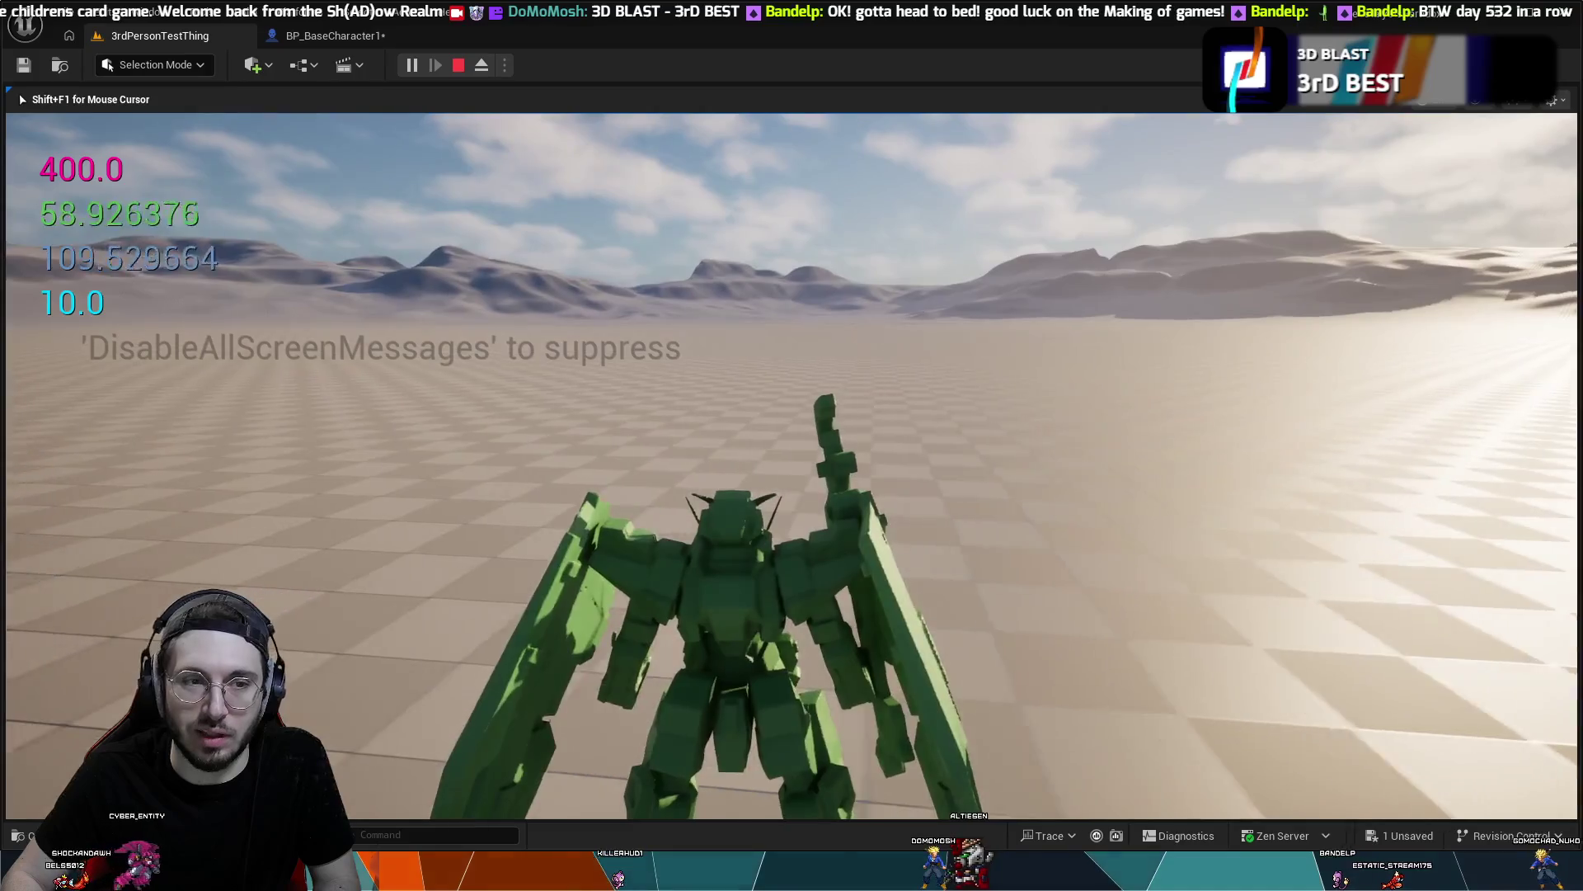
{"action": "key", "text": "shift"}
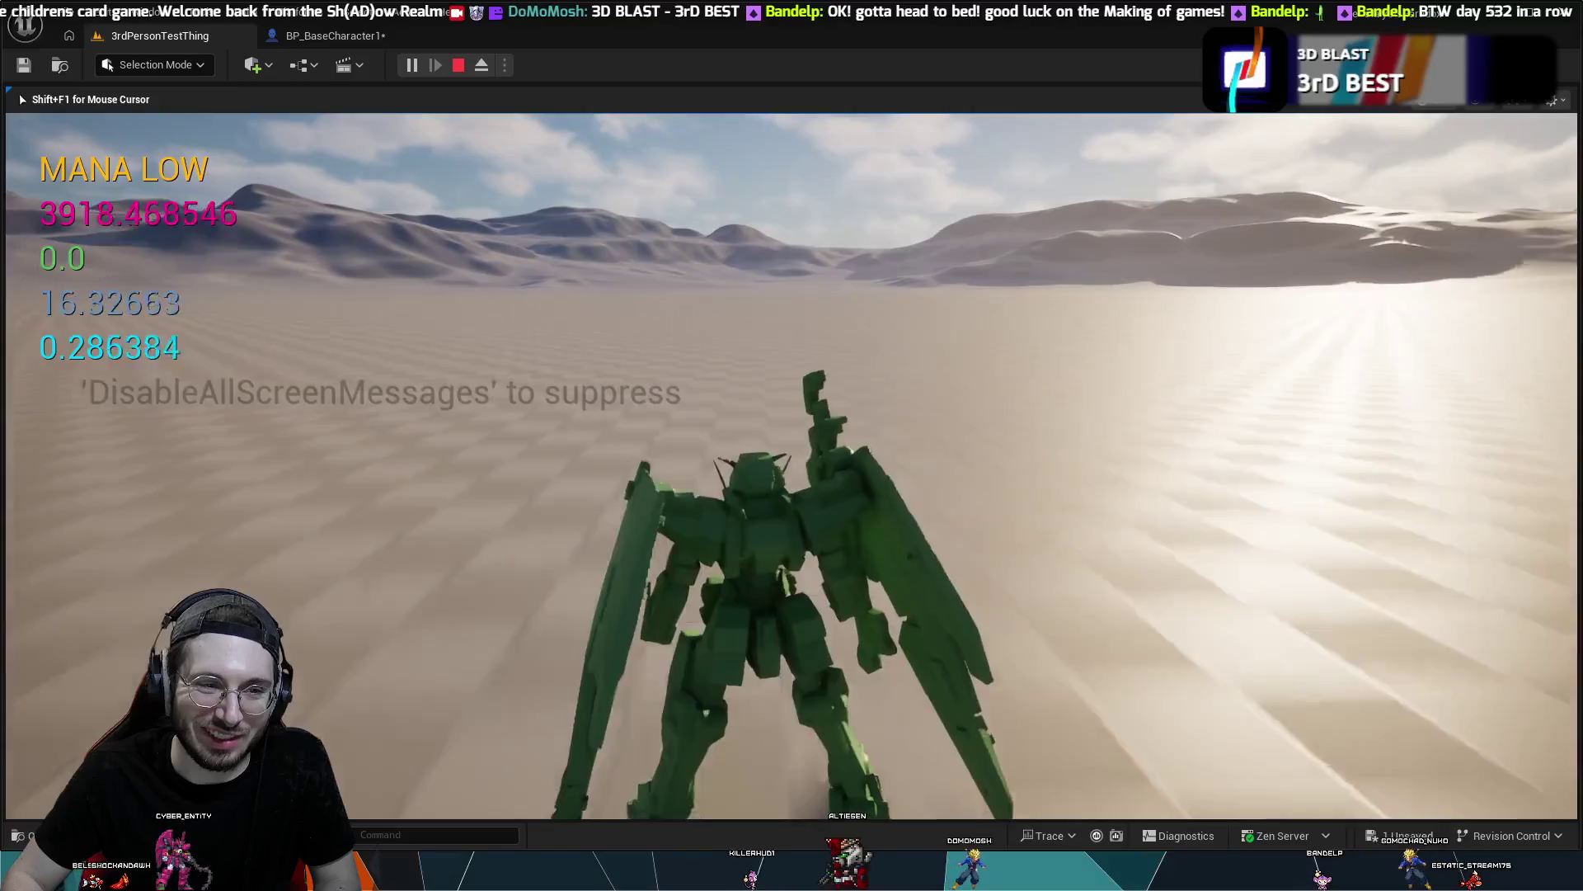
{"action": "key", "text": "space"}
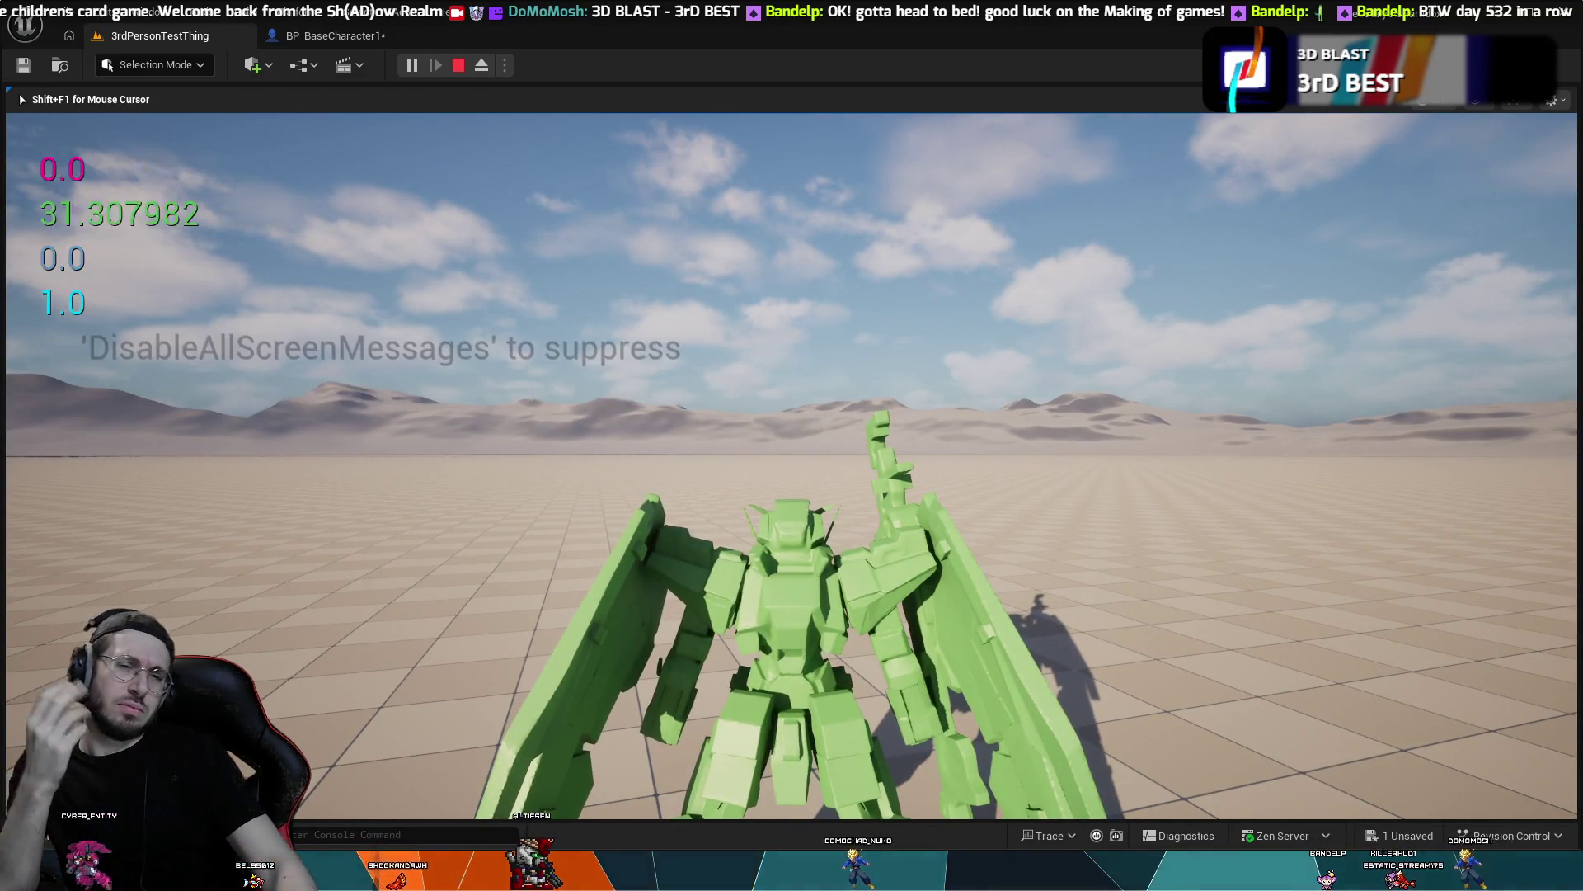
{"action": "key", "text": "Escape"}
{"action": "left_click", "coordinate": [272, 36]}
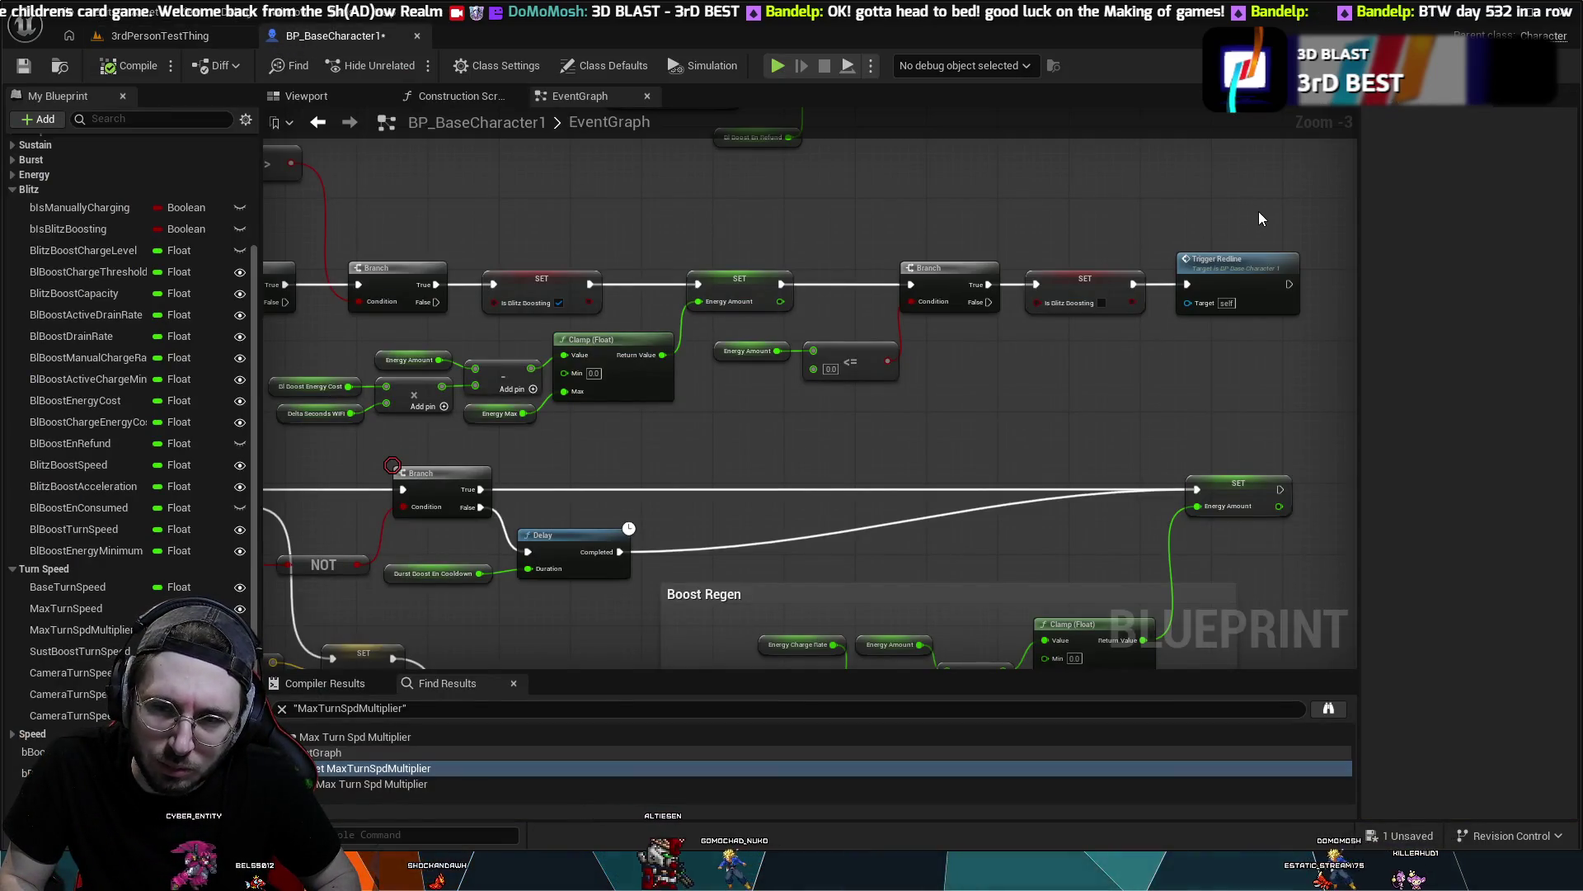
- Revert the Energy Amount comparison back to == and box-select the end-of-boost nodes
{"action": "mouse_move", "coordinate": [1261, 215]}
{"action": "left_mouse_down"}
{"action": "mouse_move", "coordinate": [865, 414]}
{"action": "mouse_move", "coordinate": [812, 422]}
{"action": "left_mouse_up"}
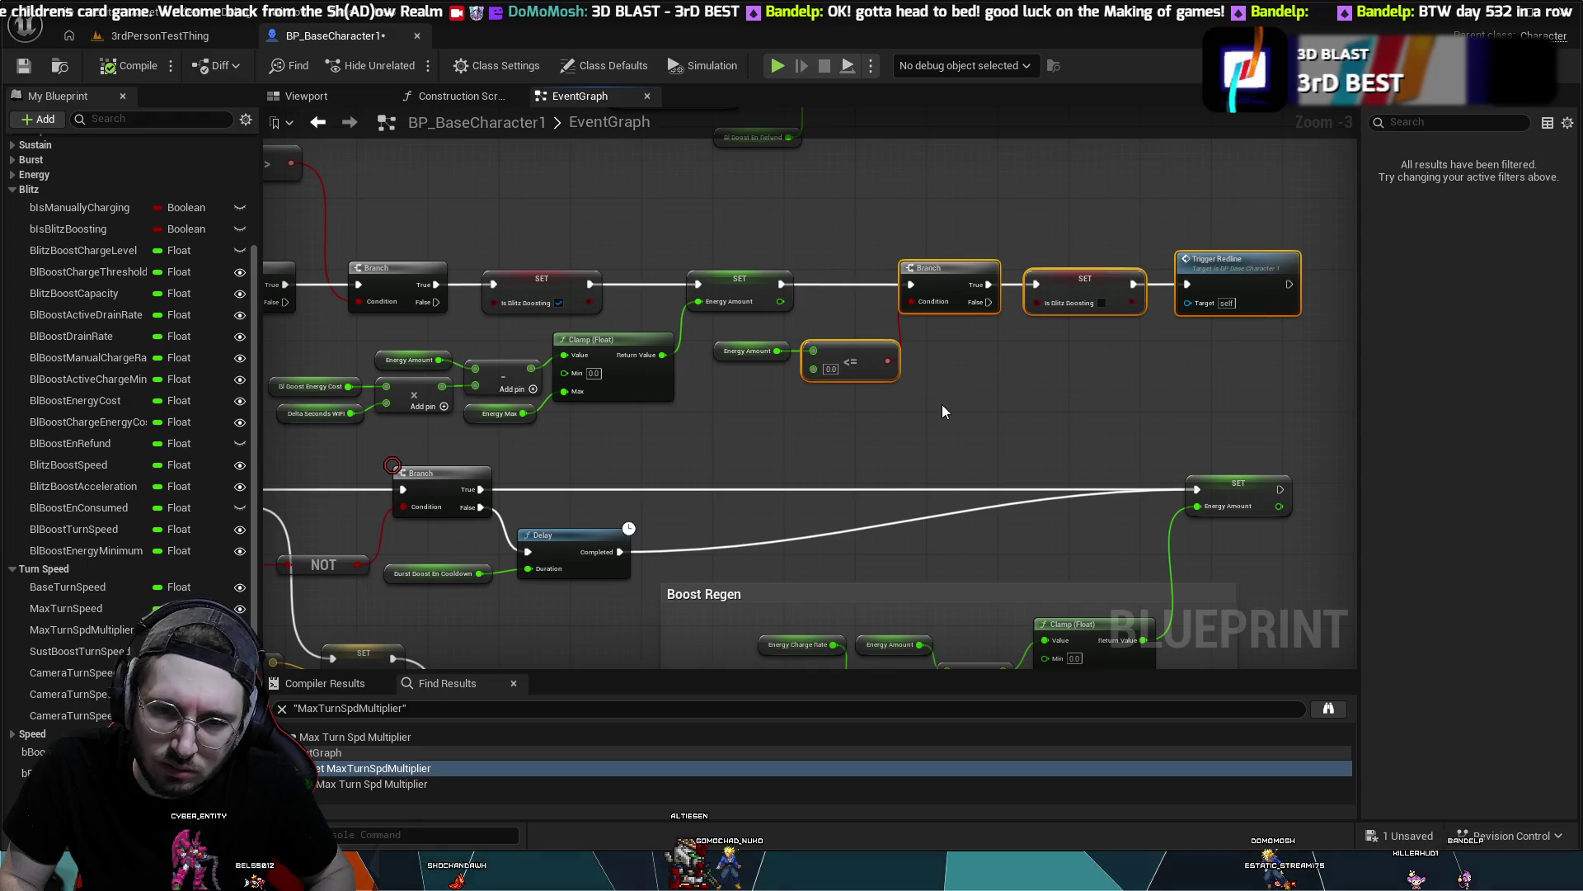
{"action": "key", "text": "ctrl+z"}
{"action": "mouse_move", "coordinate": [1244, 219]}
{"action": "left_mouse_down"}
{"action": "mouse_move", "coordinate": [856, 437]}
{"action": "mouse_move", "coordinate": [766, 448]}
{"action": "mouse_move", "coordinate": [962, 419]}
{"action": "mouse_move", "coordinate": [1071, 364]}
{"action": "mouse_move", "coordinate": [866, 376]}
{"action": "mouse_move", "coordinate": [816, 319]}
{"action": "mouse_move", "coordinate": [819, 344]}
{"action": "mouse_move", "coordinate": [645, 489]}
{"action": "mouse_move", "coordinate": [722, 555]}
{"action": "mouse_move", "coordinate": [895, 654]}
{"action": "left_mouse_up"}
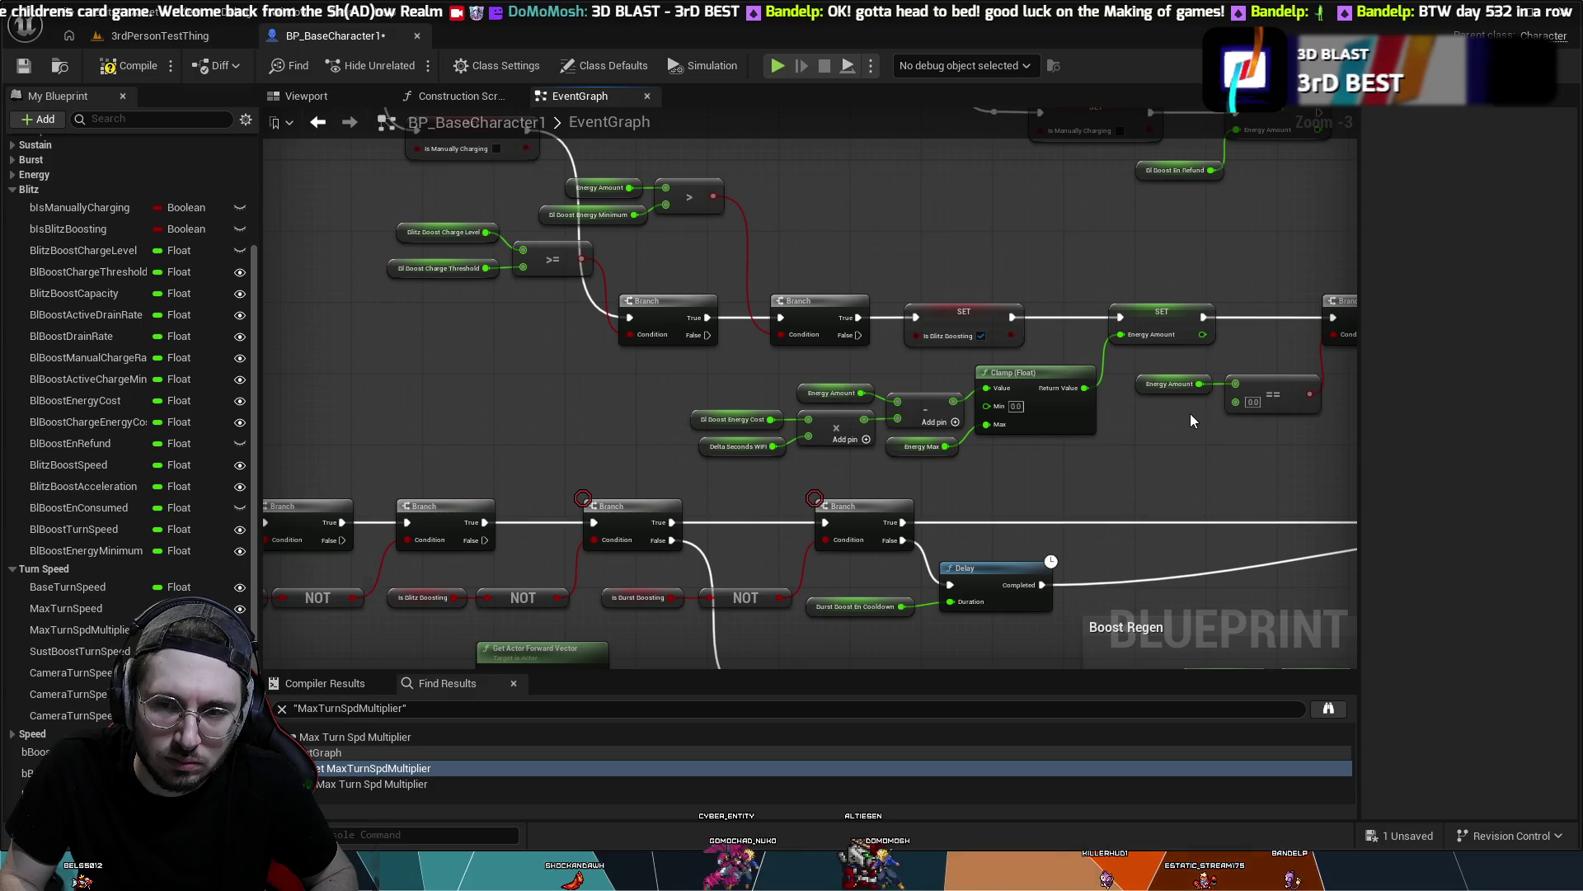
- Select the SET Is Blitz Boosting, Trigger Redline, Energy Amount, compare and Delta Seconds nodes
{"action": "mouse_move", "coordinate": [1176, 422]}
{"action": "left_mouse_down"}
{"action": "mouse_move", "coordinate": [1286, 114]}
{"action": "mouse_move", "coordinate": [1278, 42]}
{"action": "mouse_move", "coordinate": [1190, 15]}
{"action": "mouse_move", "coordinate": [1183, 46]}
{"action": "mouse_move", "coordinate": [938, 325]}
{"action": "mouse_move", "coordinate": [919, 304]}
{"action": "mouse_move", "coordinate": [956, 420]}
{"action": "mouse_move", "coordinate": [901, 311]}
{"action": "mouse_move", "coordinate": [846, 437]}
{"action": "mouse_move", "coordinate": [745, 387]}
{"action": "mouse_move", "coordinate": [628, 377]}
{"action": "left_mouse_up"}
{"action": "left_click_drag", "start_coordinate": [1134, 181], "coordinate": [928, 356]}
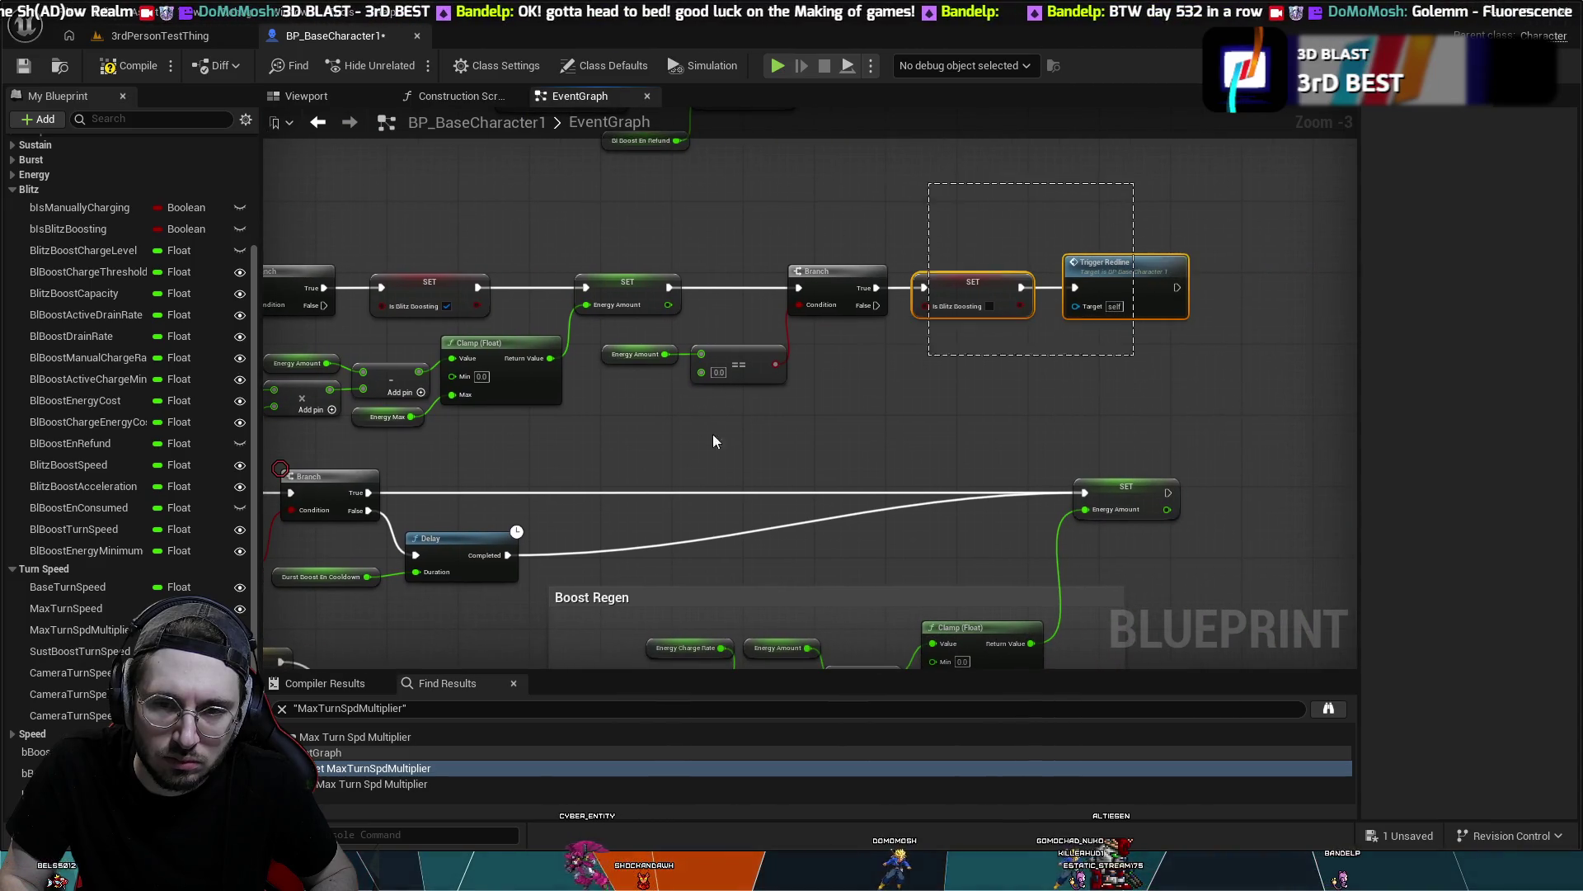
{"action": "left_click_drag", "start_coordinate": [714, 441], "coordinate": [660, 442]}
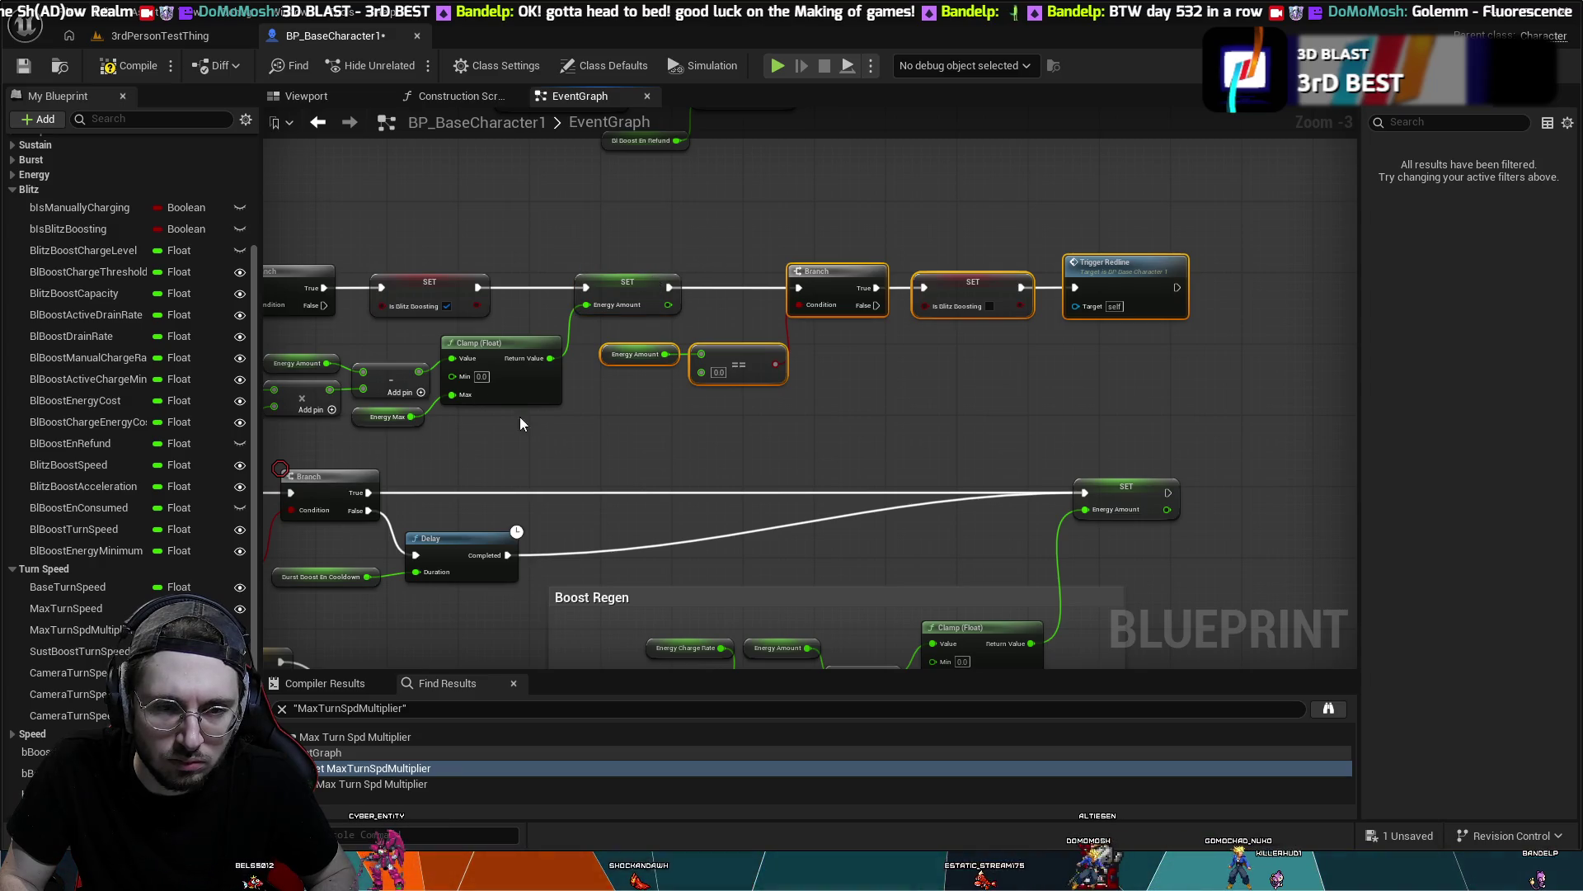
{"action": "left_click_drag", "start_coordinate": [520, 424], "coordinate": [778, 346]}
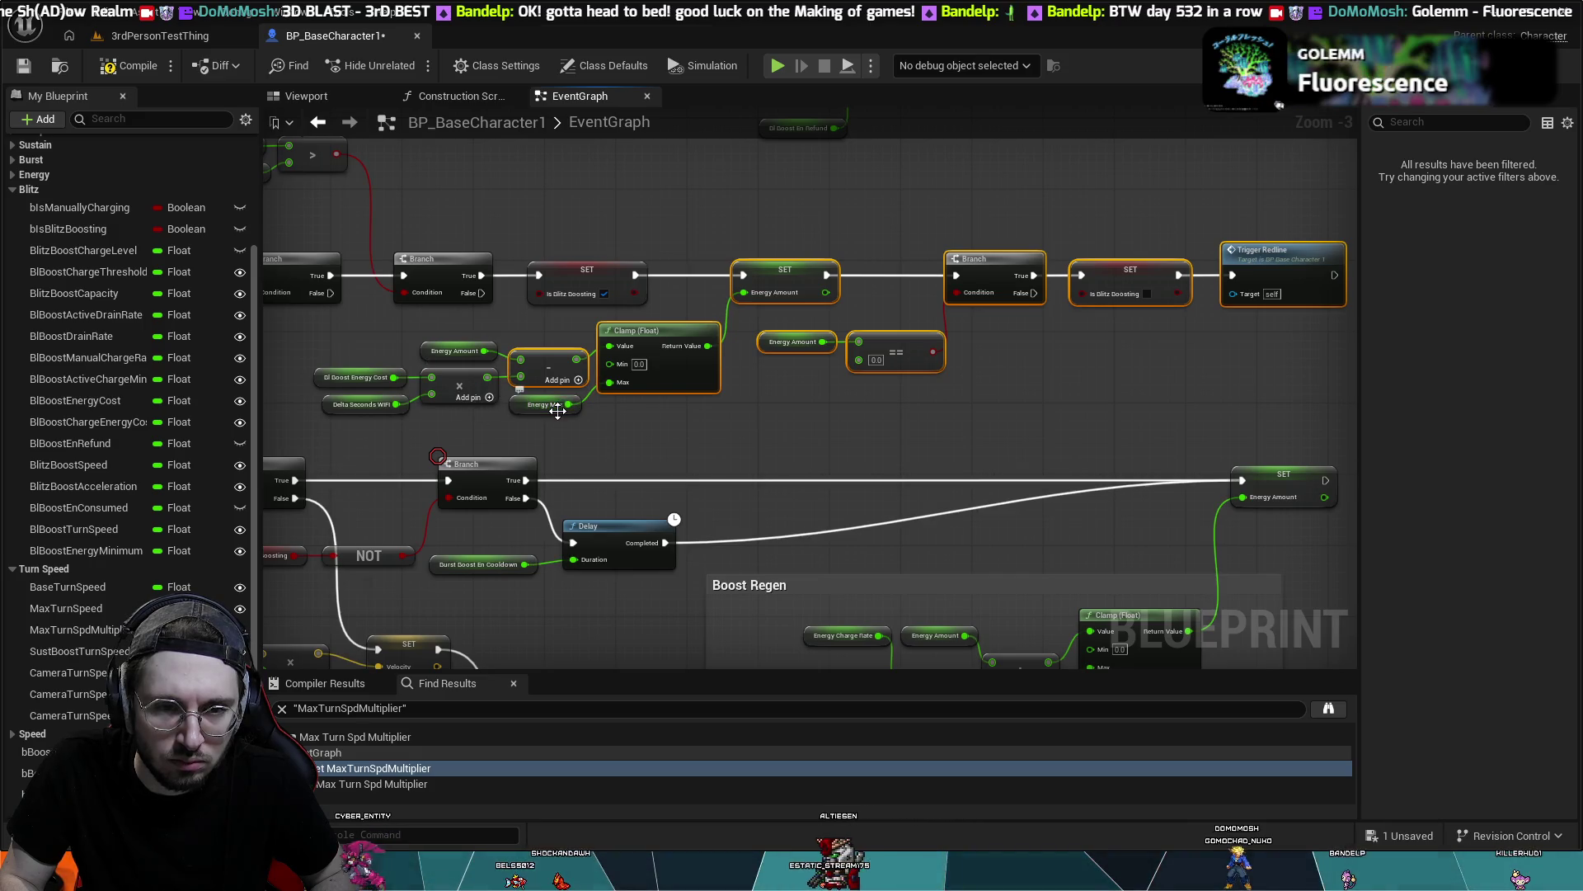
{"action": "left_click", "coordinate": [461, 345], "text": "ctrl"}
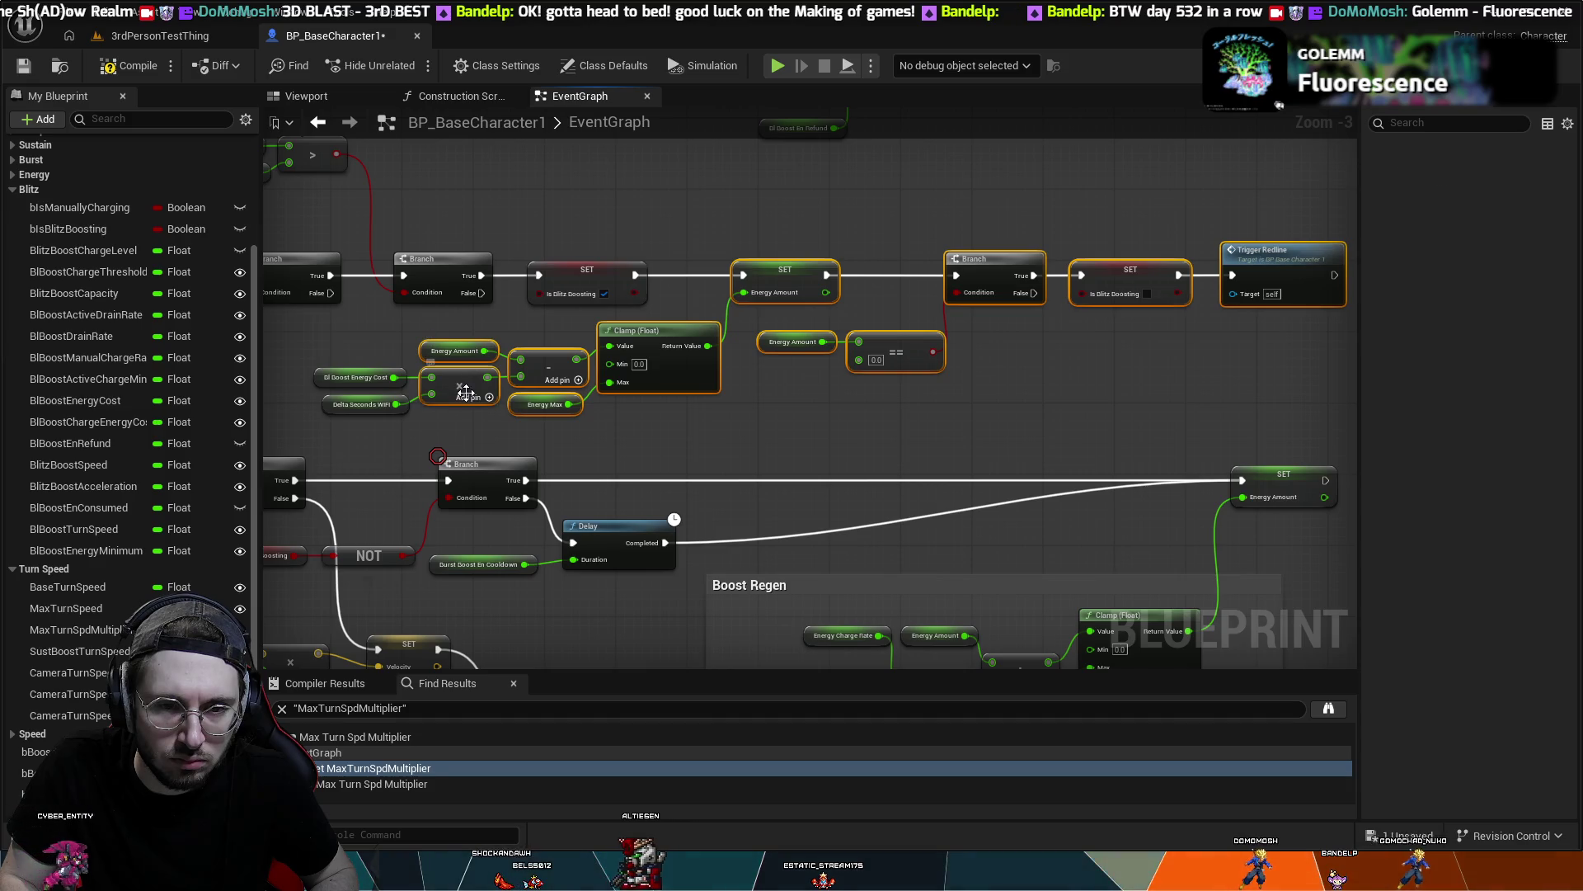
{"action": "left_click", "coordinate": [371, 404], "text": "ctrl"}
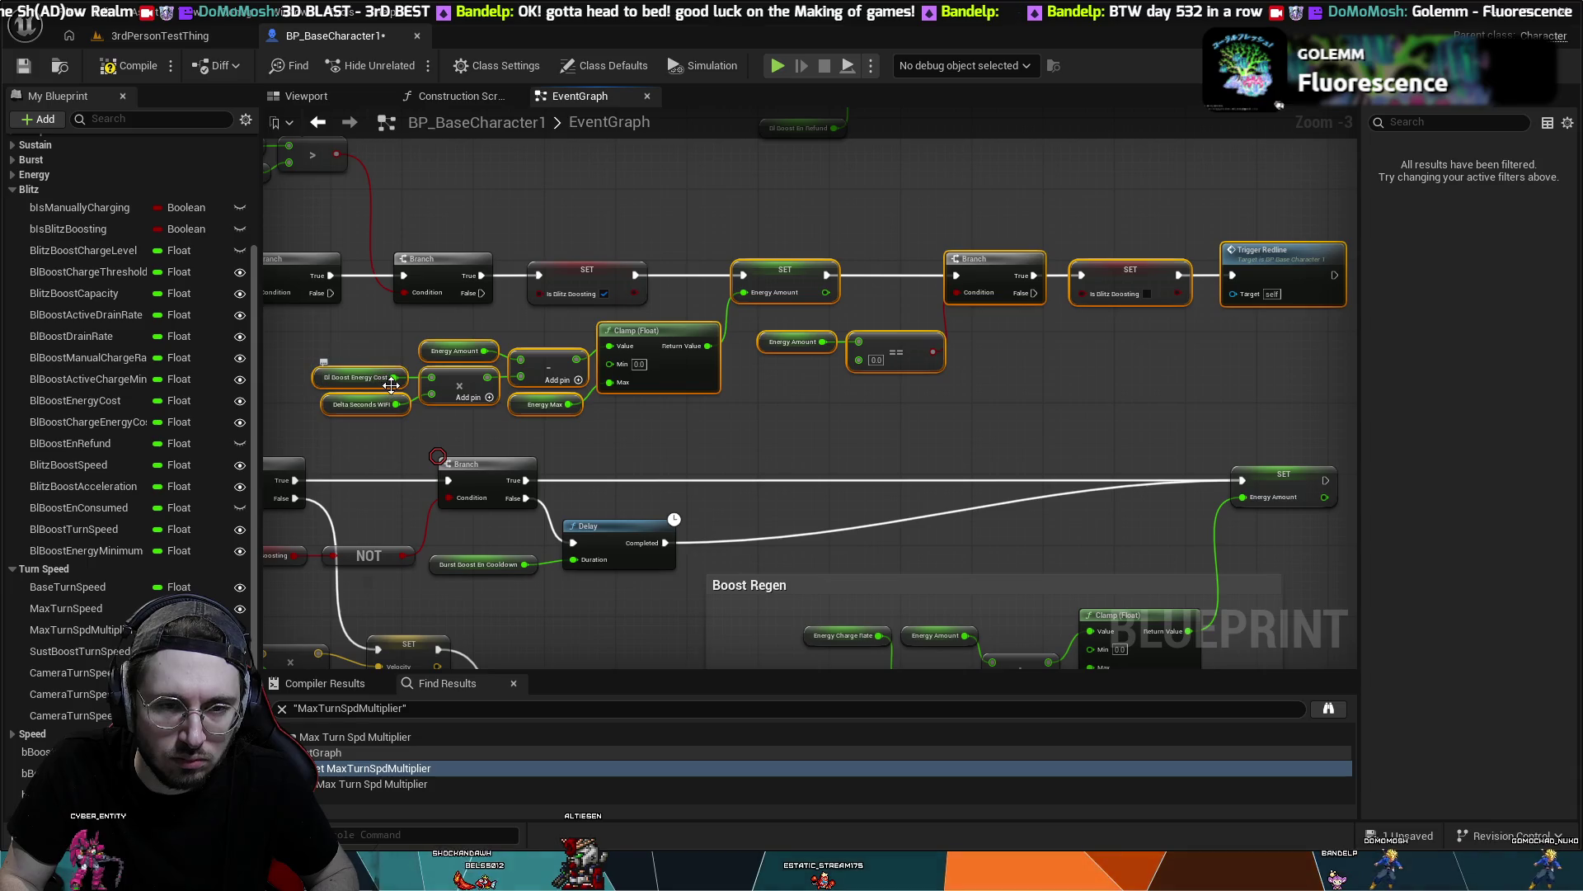
{"action": "left_click", "coordinate": [878, 394]}
{"action": "mouse_move", "coordinate": [879, 394]}
{"action": "left_mouse_down"}
{"action": "mouse_move", "coordinate": [949, 258]}
{"action": "mouse_move", "coordinate": [923, 349]}
{"action": "left_mouse_up"}
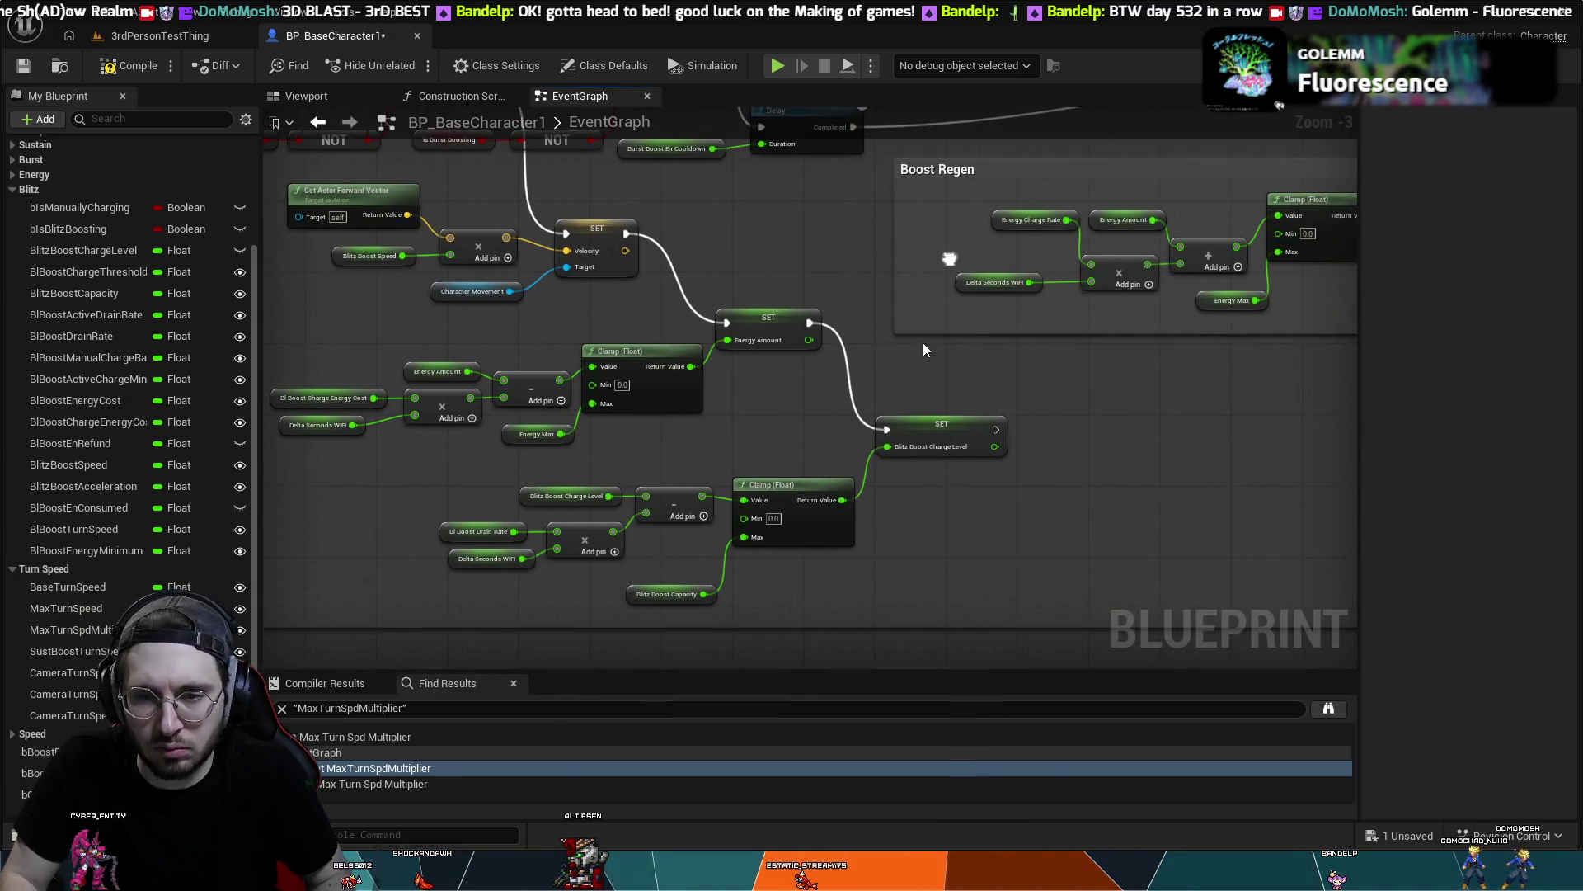
- Paste the end-of-boost Branch chain after the SET Blitz Boost Charge Level node, aligned to it
{"action": "left_click_drag", "start_coordinate": [762, 268], "coordinate": [791, 472]}
{"action": "mouse_move", "coordinate": [1054, 534]}
{"action": "left_mouse_down"}
{"action": "mouse_move", "coordinate": [880, 431]}
{"action": "mouse_move", "coordinate": [1131, 357]}
{"action": "mouse_move", "coordinate": [1071, 470]}
{"action": "mouse_move", "coordinate": [936, 415]}
{"action": "left_mouse_up"}
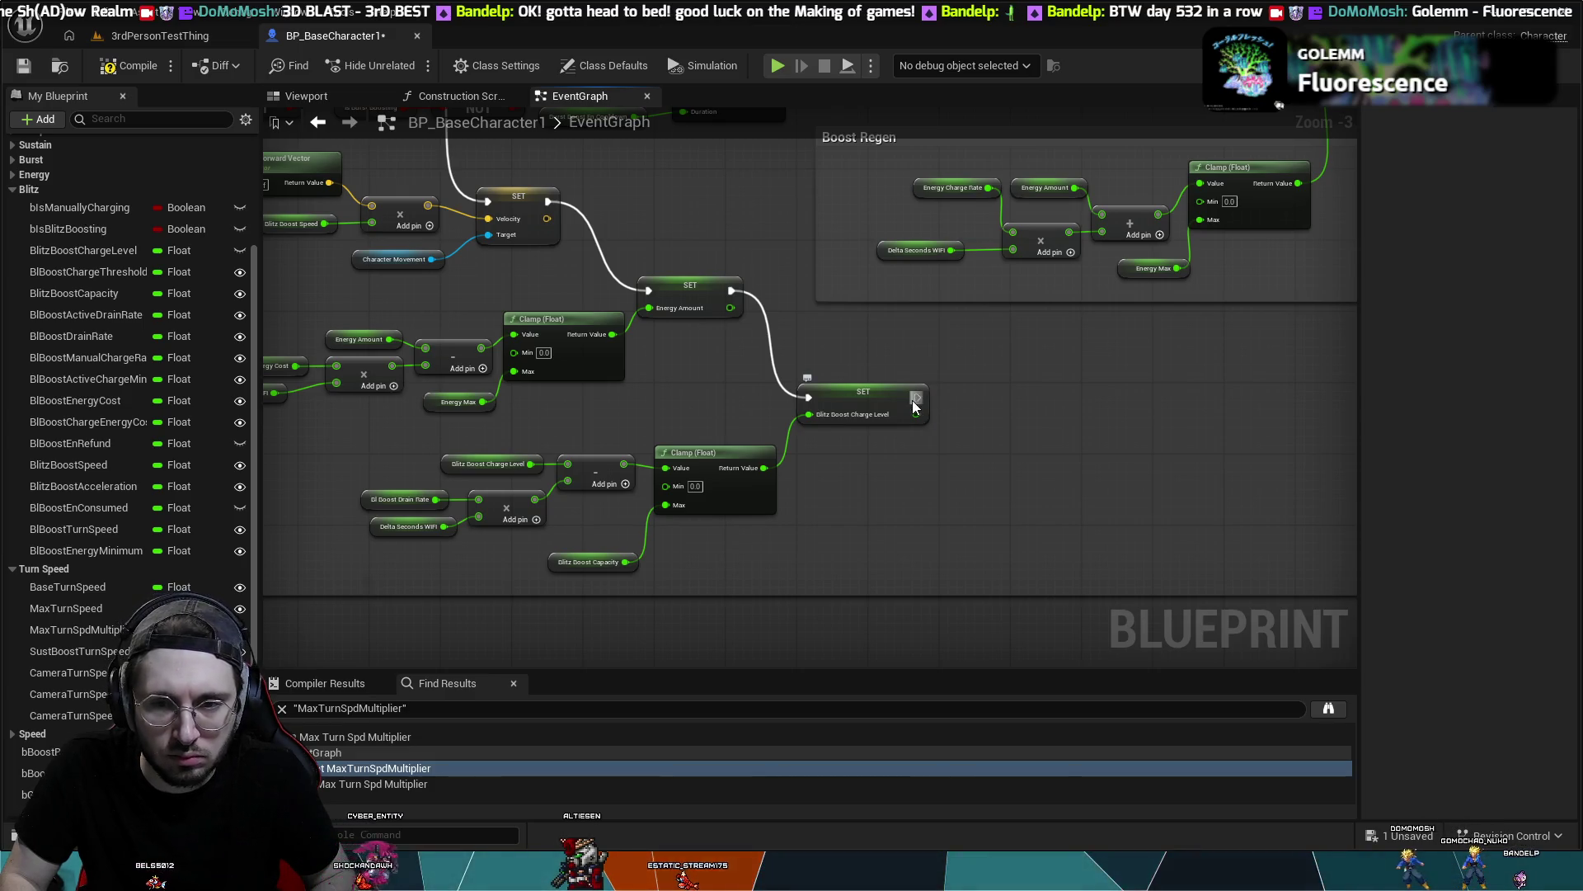
{"action": "key", "text": "ctrl+v"}
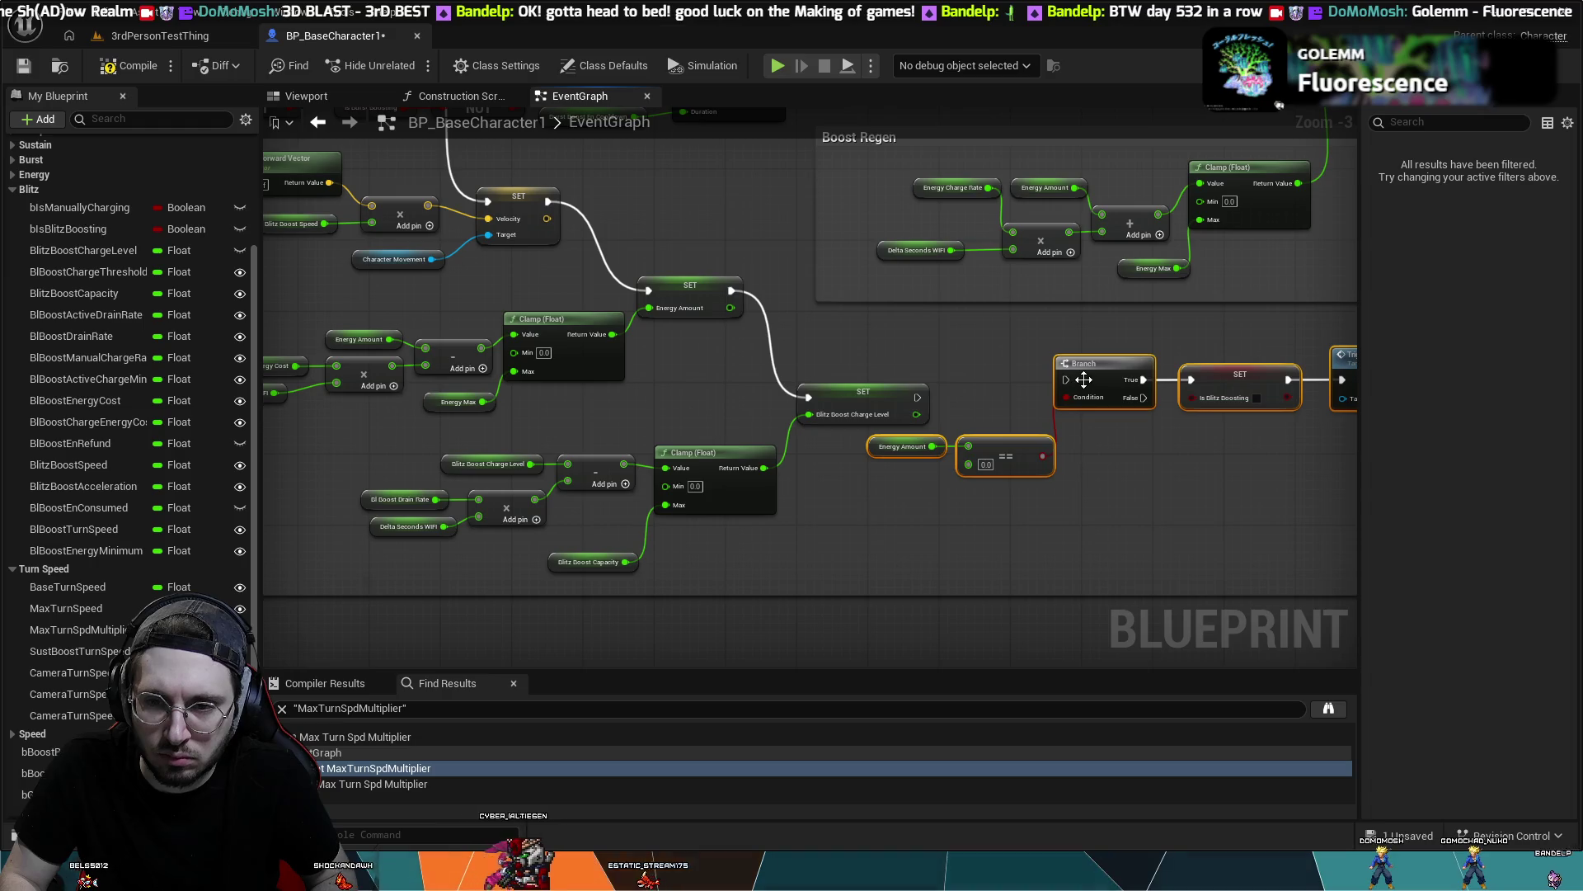
{"action": "mouse_move", "coordinate": [1085, 377]}
{"action": "left_mouse_down"}
{"action": "mouse_move", "coordinate": [1056, 407]}
{"action": "mouse_move", "coordinate": [1021, 407]}
{"action": "left_mouse_up"}
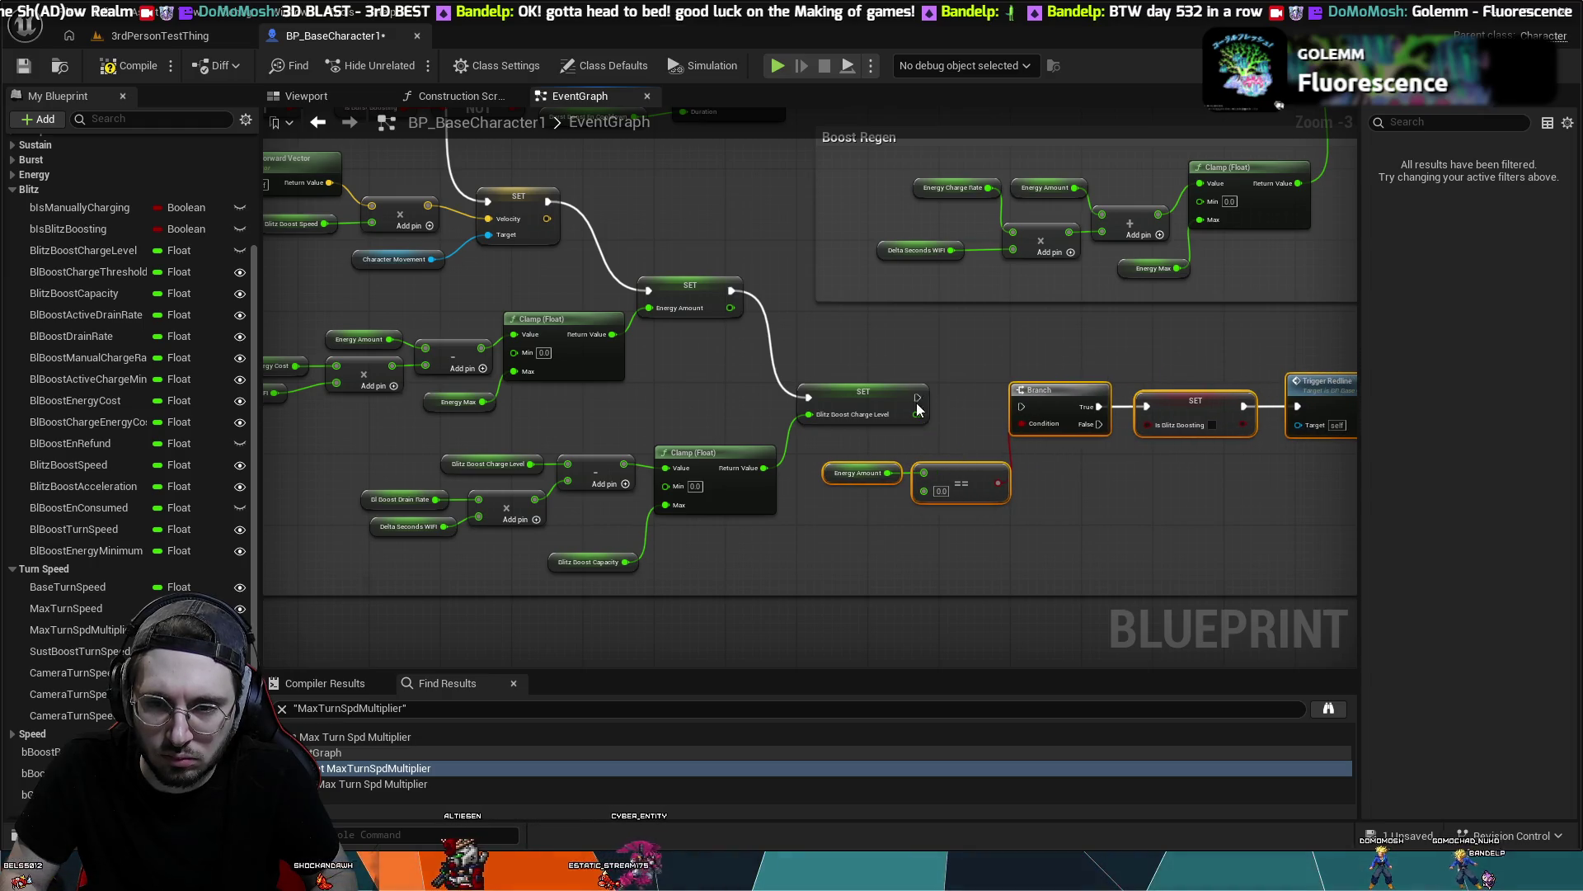
{"action": "mouse_move", "coordinate": [920, 398]}
{"action": "left_mouse_down"}
{"action": "mouse_move", "coordinate": [1024, 415]}
{"action": "mouse_move", "coordinate": [1037, 383]}
{"action": "left_mouse_up"}
{"action": "left_click_drag", "start_coordinate": [1079, 444], "coordinate": [710, 424]}
{"action": "left_click", "coordinate": [709, 424]}
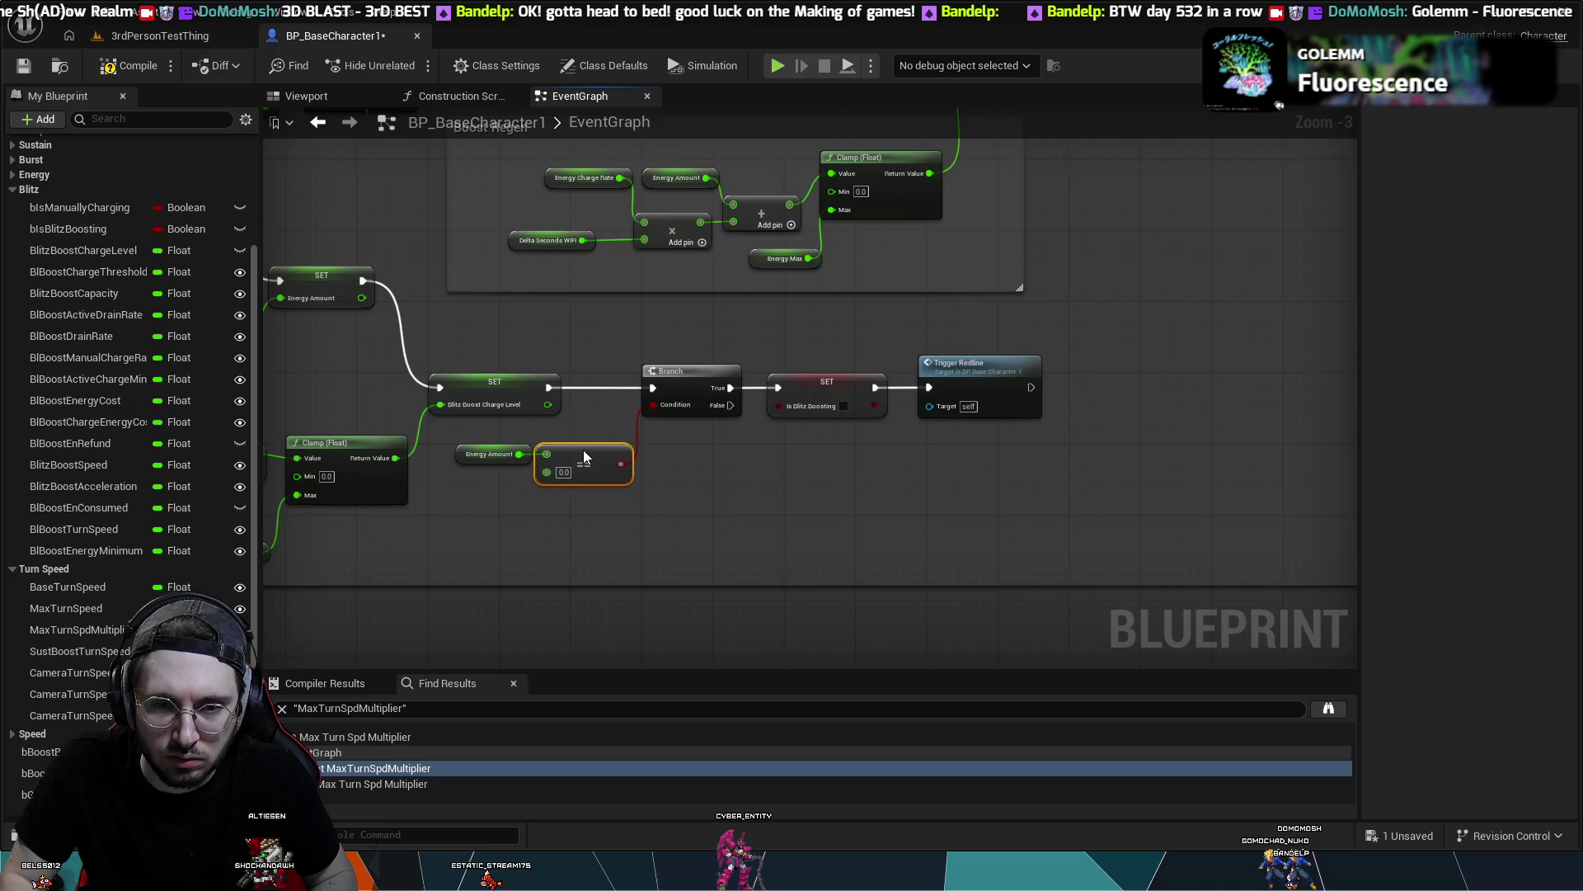
- Nudge the Energy Amount getter slightly left and compile the blueprint
{"action": "left_click_drag", "start_coordinate": [505, 454], "coordinate": [495, 454]}
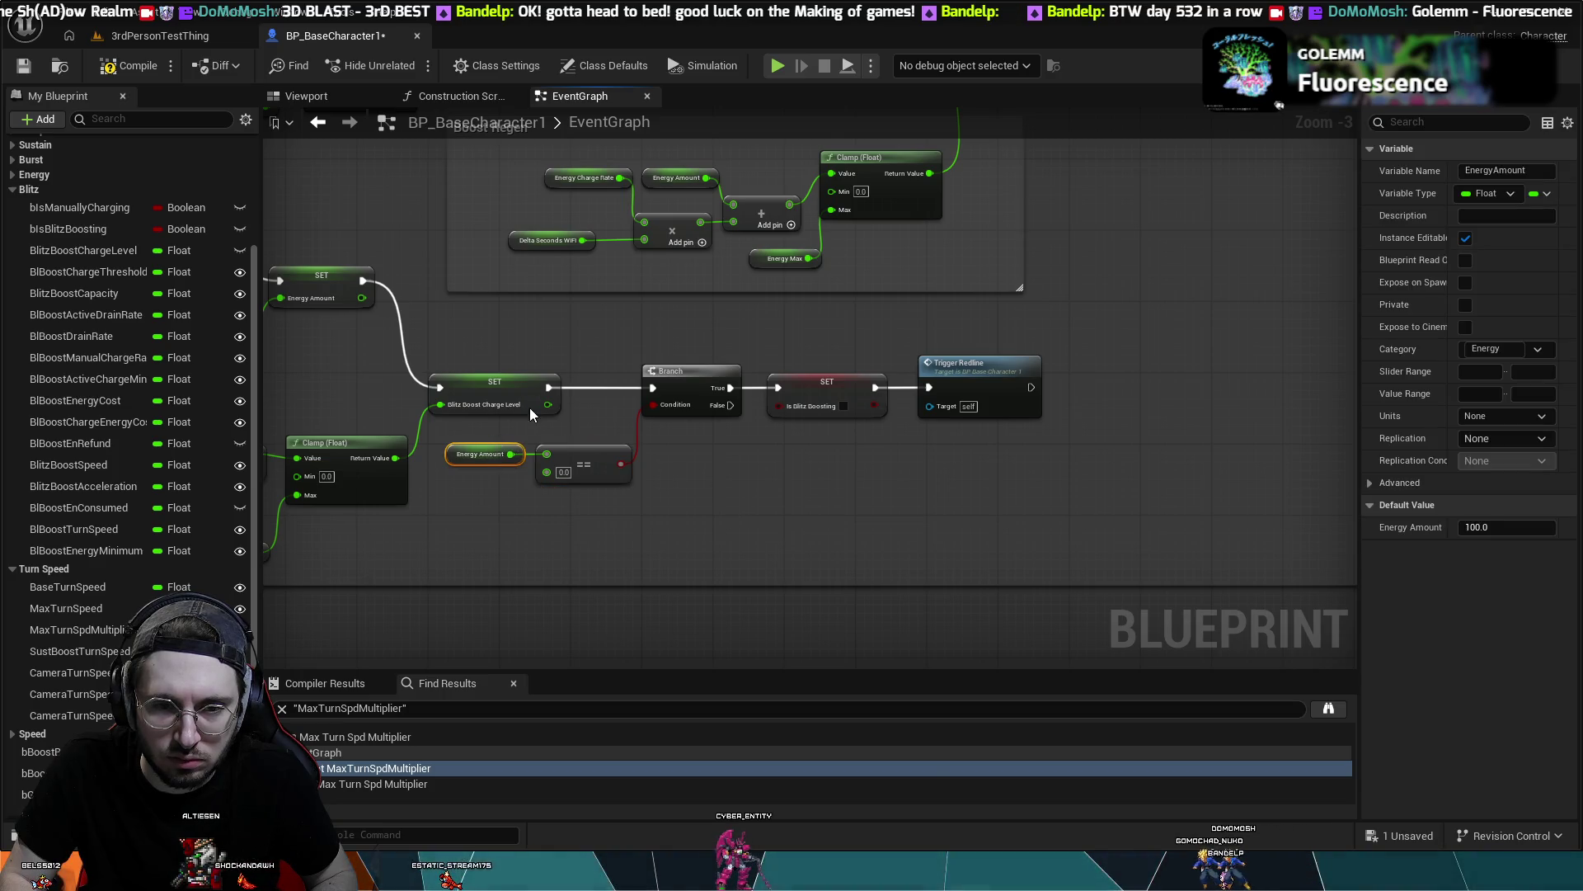
{"action": "left_click", "coordinate": [547, 329]}
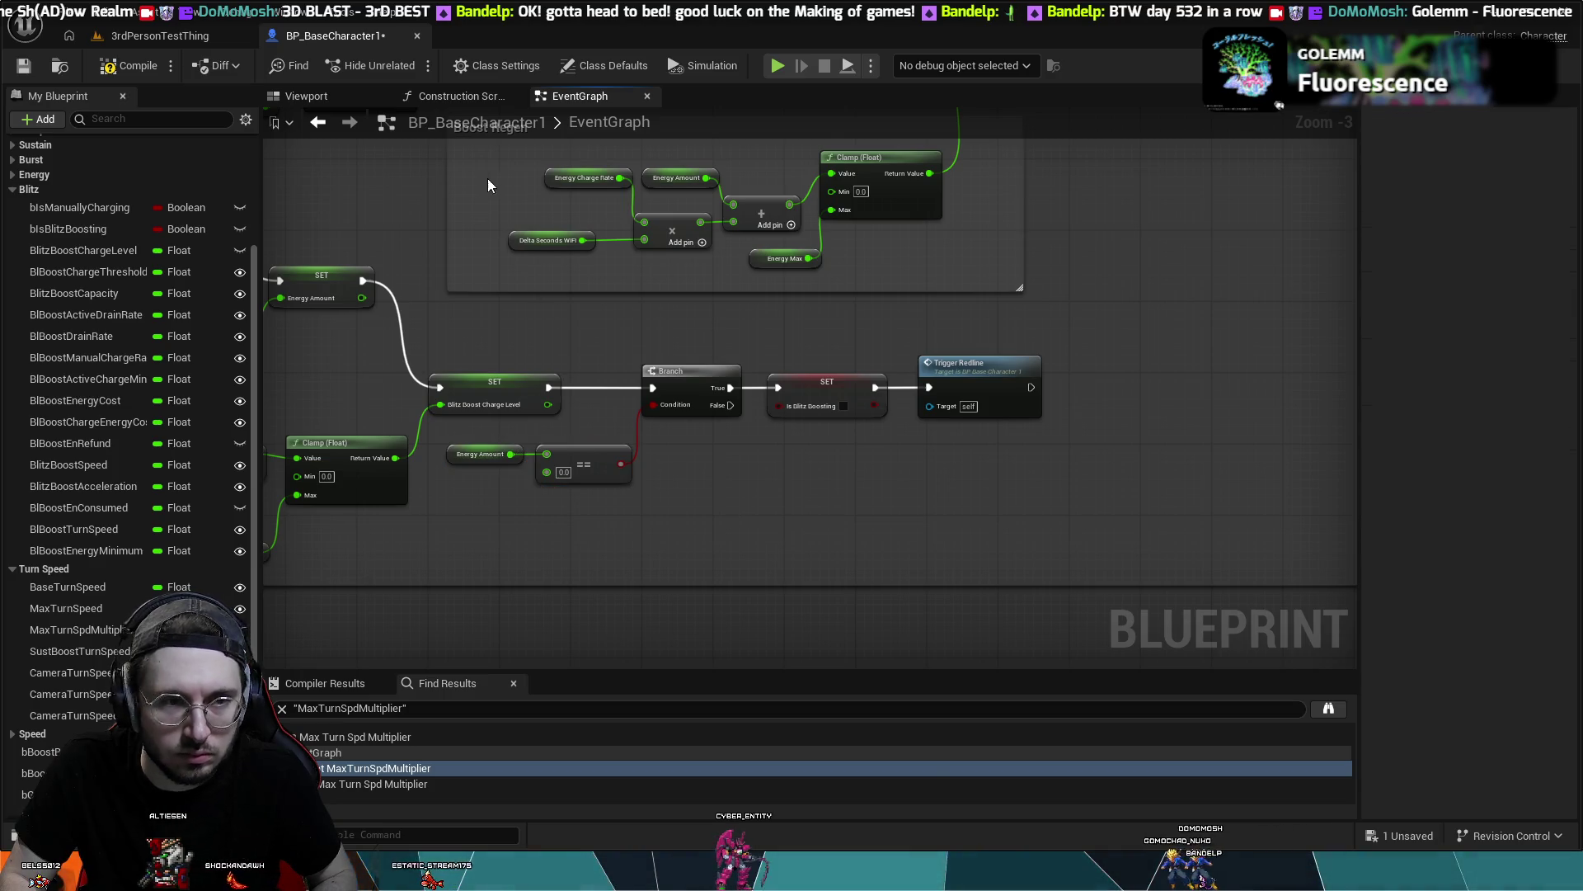
{"action": "left_click", "coordinate": [132, 66]}
- Play-test the 3rdPersonTestThing level until the mech's energy hits MANA DEPLETED, then stop
{"action": "left_click", "coordinate": [137, 33]}
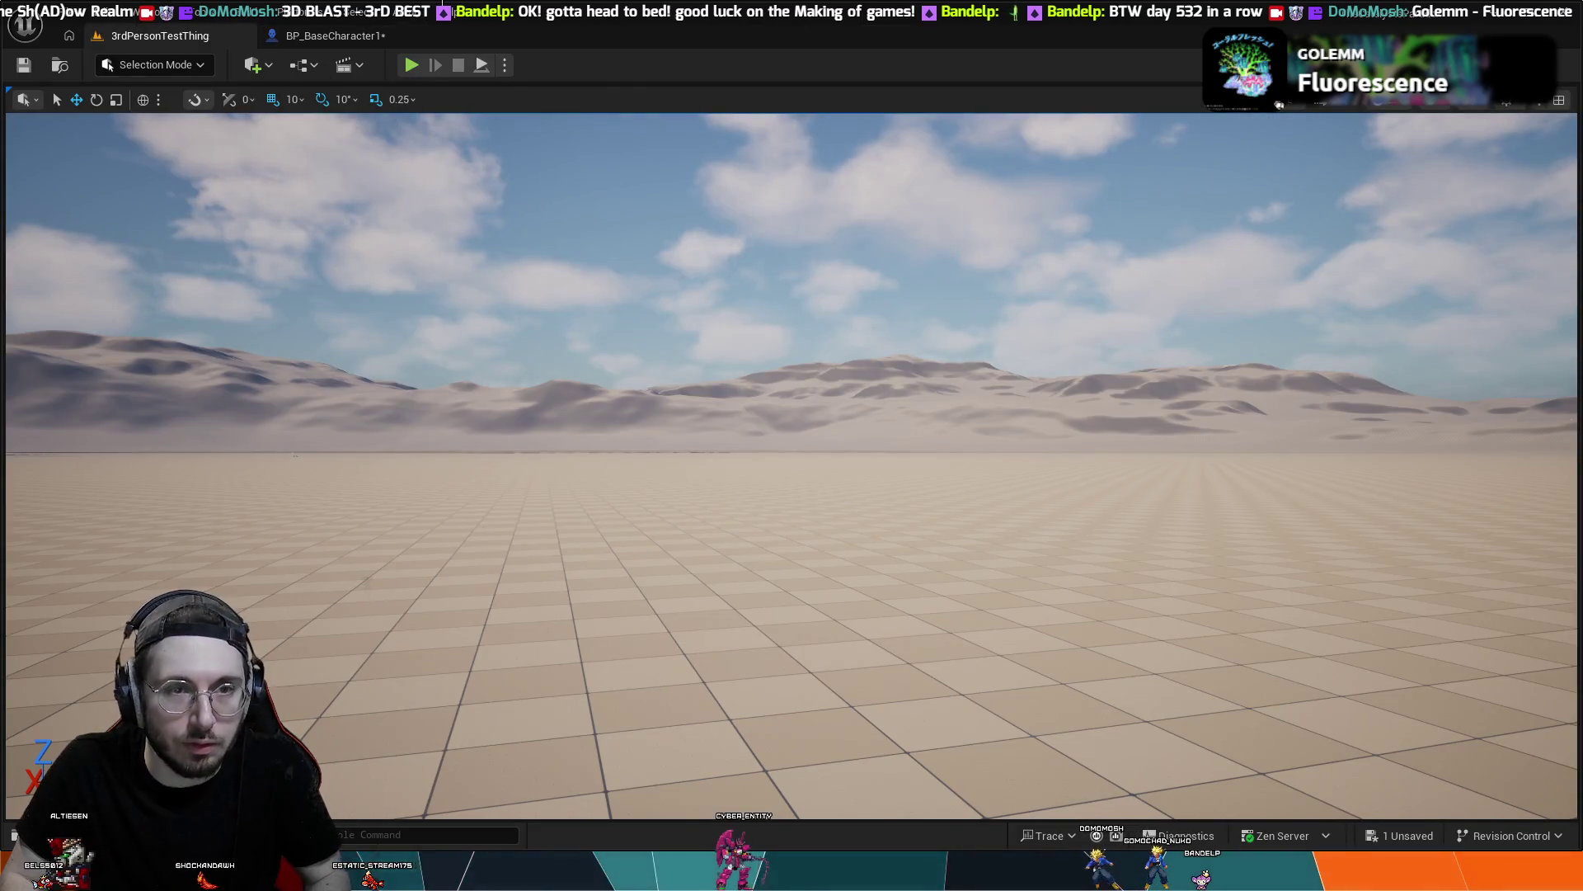
{"action": "left_click", "coordinate": [411, 64]}
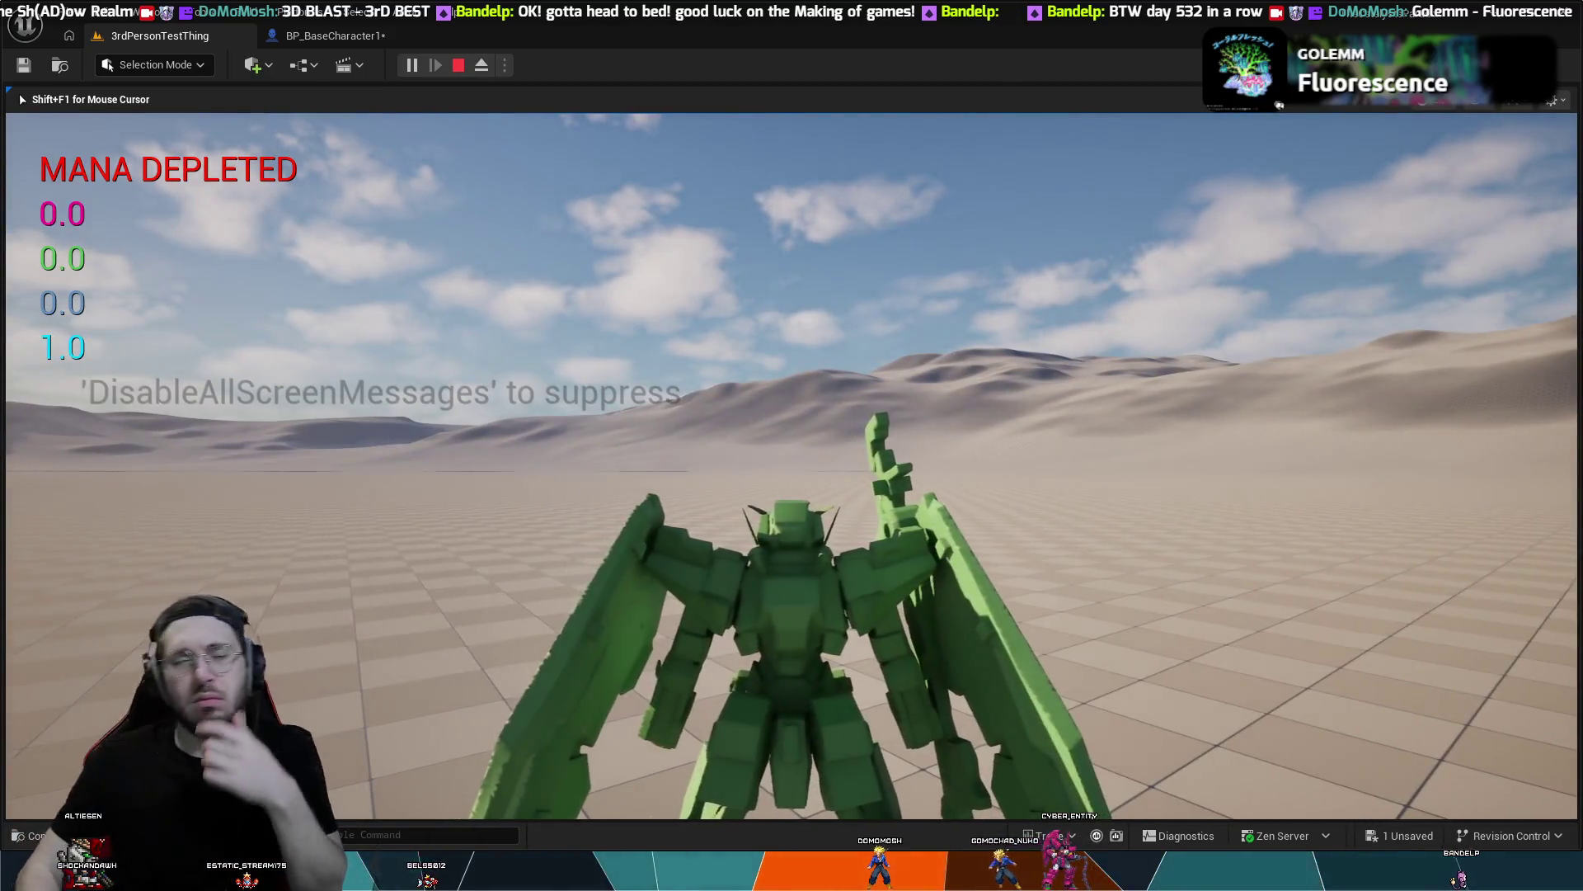
{"action": "key", "text": "Escape"}
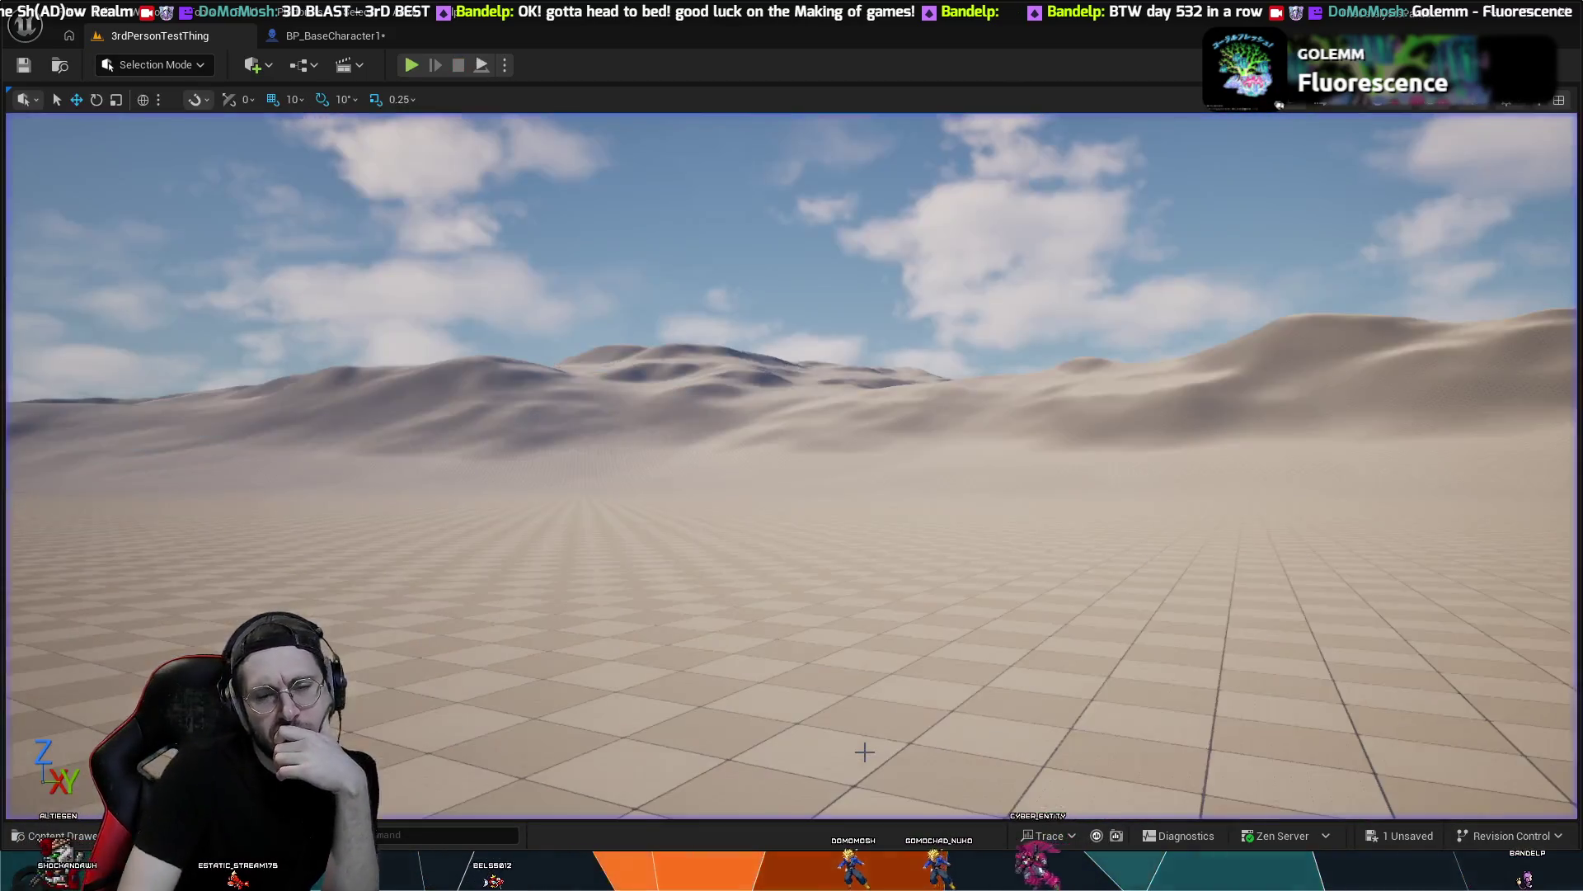
- Return to BP_BaseCharacter1 and pan and zoom out over the Blitz Boost and Boost Regen nodes
{"action": "left_click", "coordinate": [341, 33]}
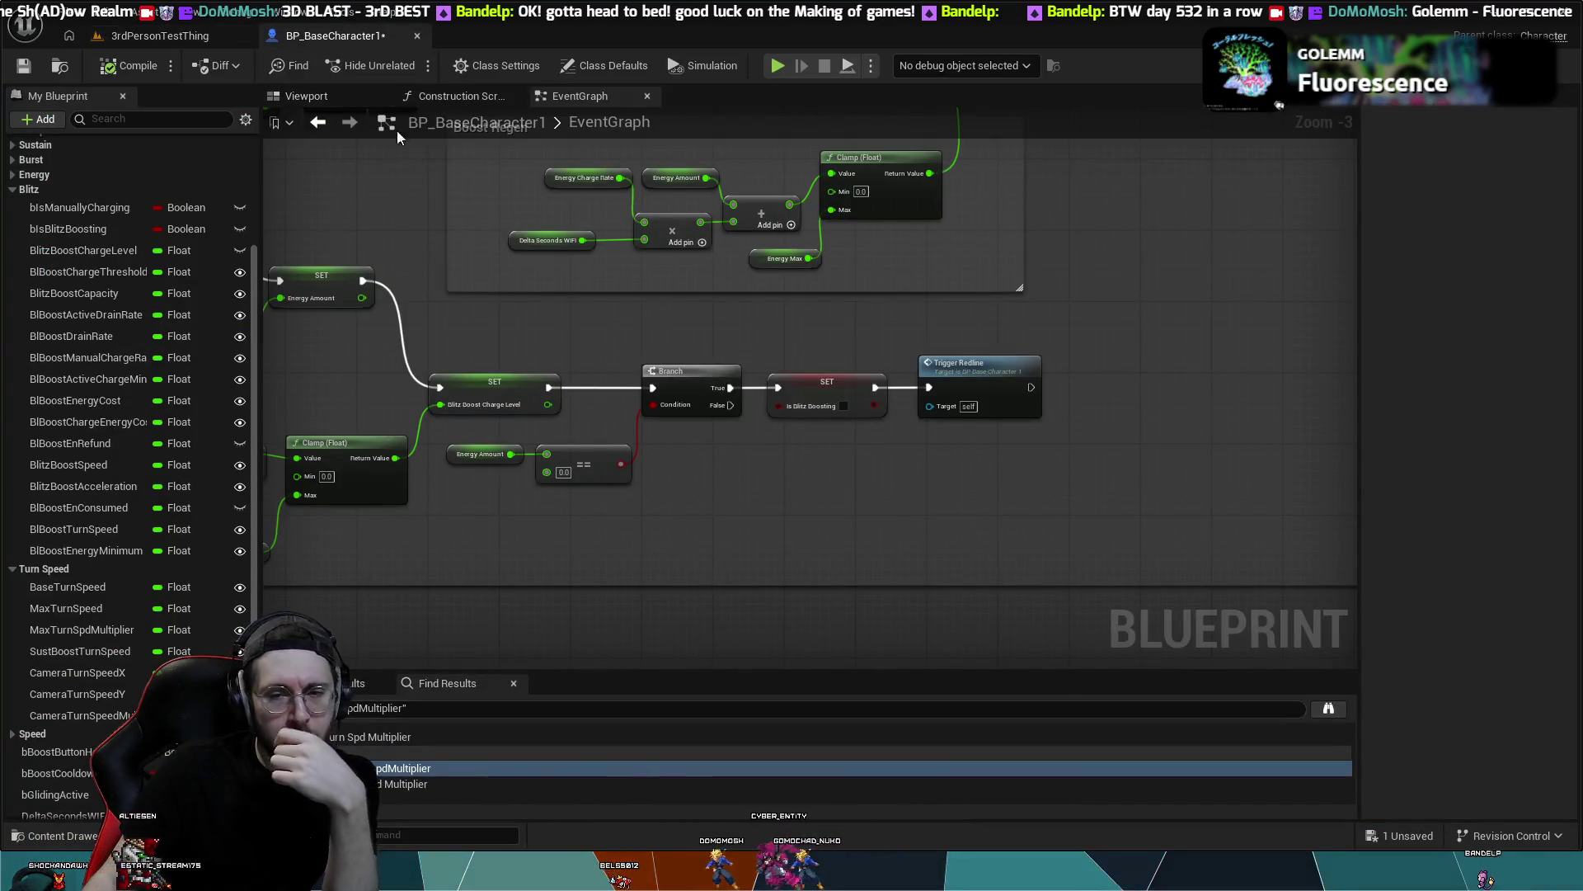
{"action": "left_click_drag", "start_coordinate": [929, 519], "coordinate": [989, 577]}
{"action": "scroll", "coordinate": [1012, 592], "scroll_direction": "down", "scroll_amount": 1}
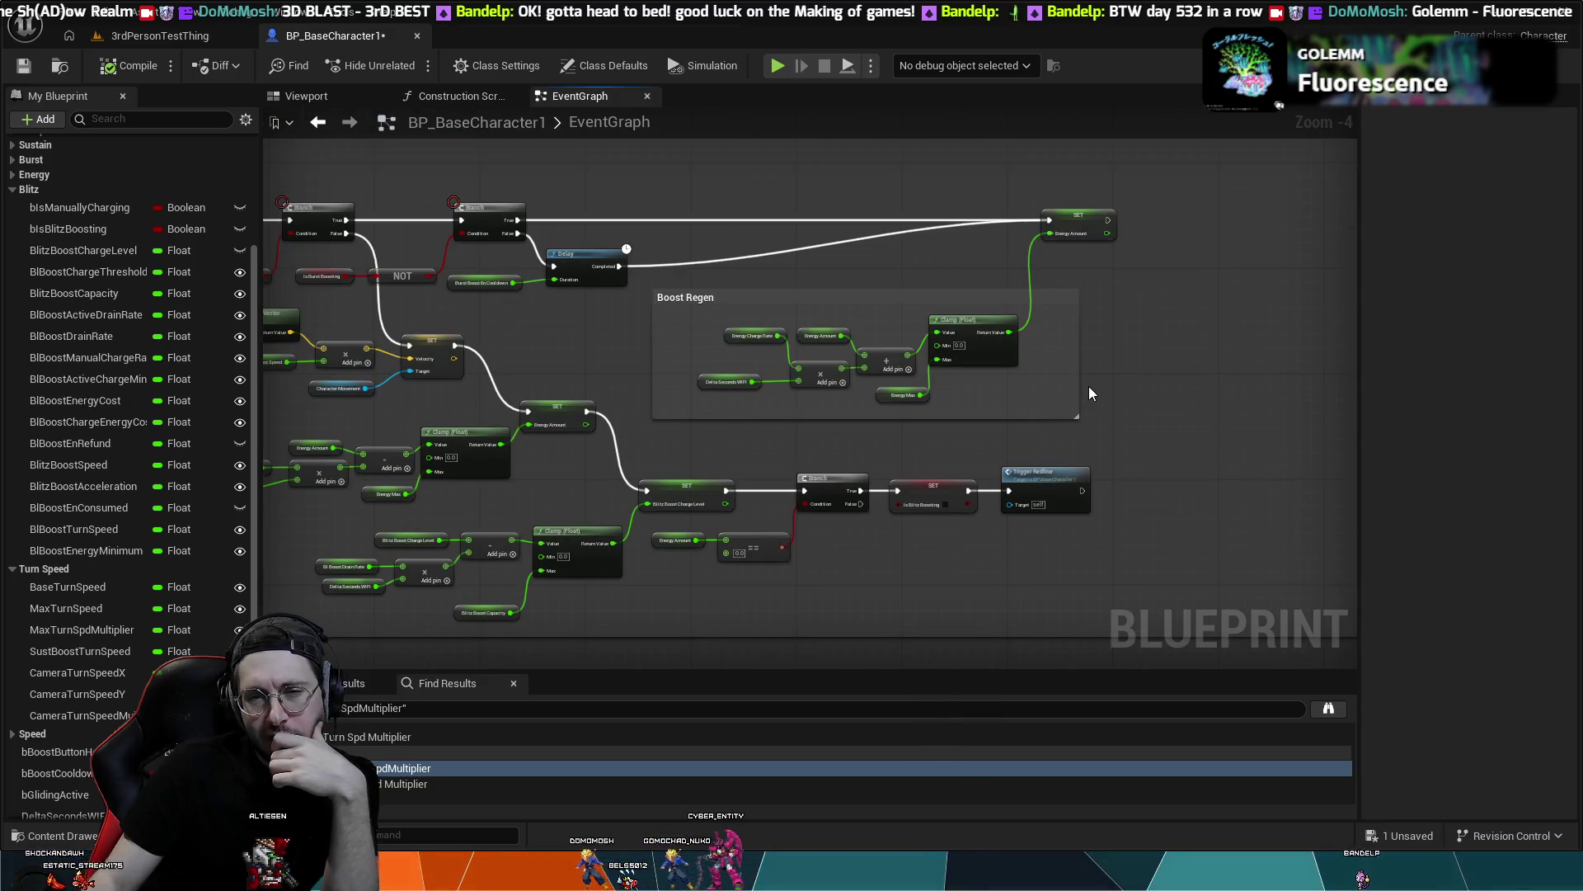
{"action": "left_click_drag", "start_coordinate": [1106, 389], "coordinate": [1284, 362]}
{"action": "scroll", "coordinate": [1171, 398], "scroll_direction": "down", "scroll_amount": 1}
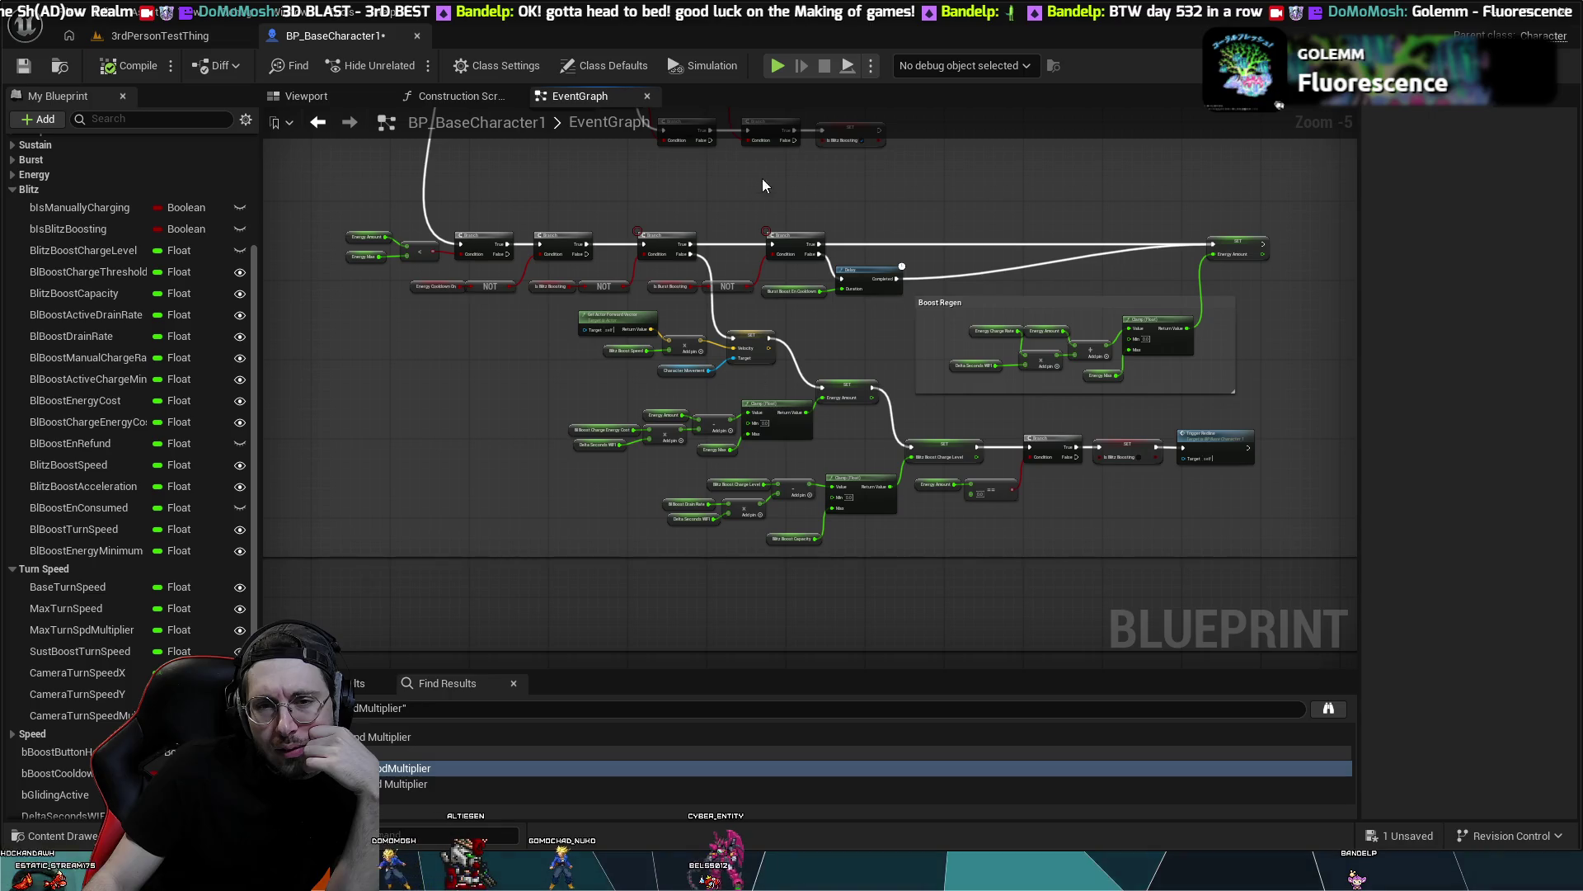
{"action": "left_click_drag", "start_coordinate": [762, 178], "coordinate": [775, 414]}
{"action": "left_click_drag", "start_coordinate": [682, 394], "coordinate": [877, 442]}
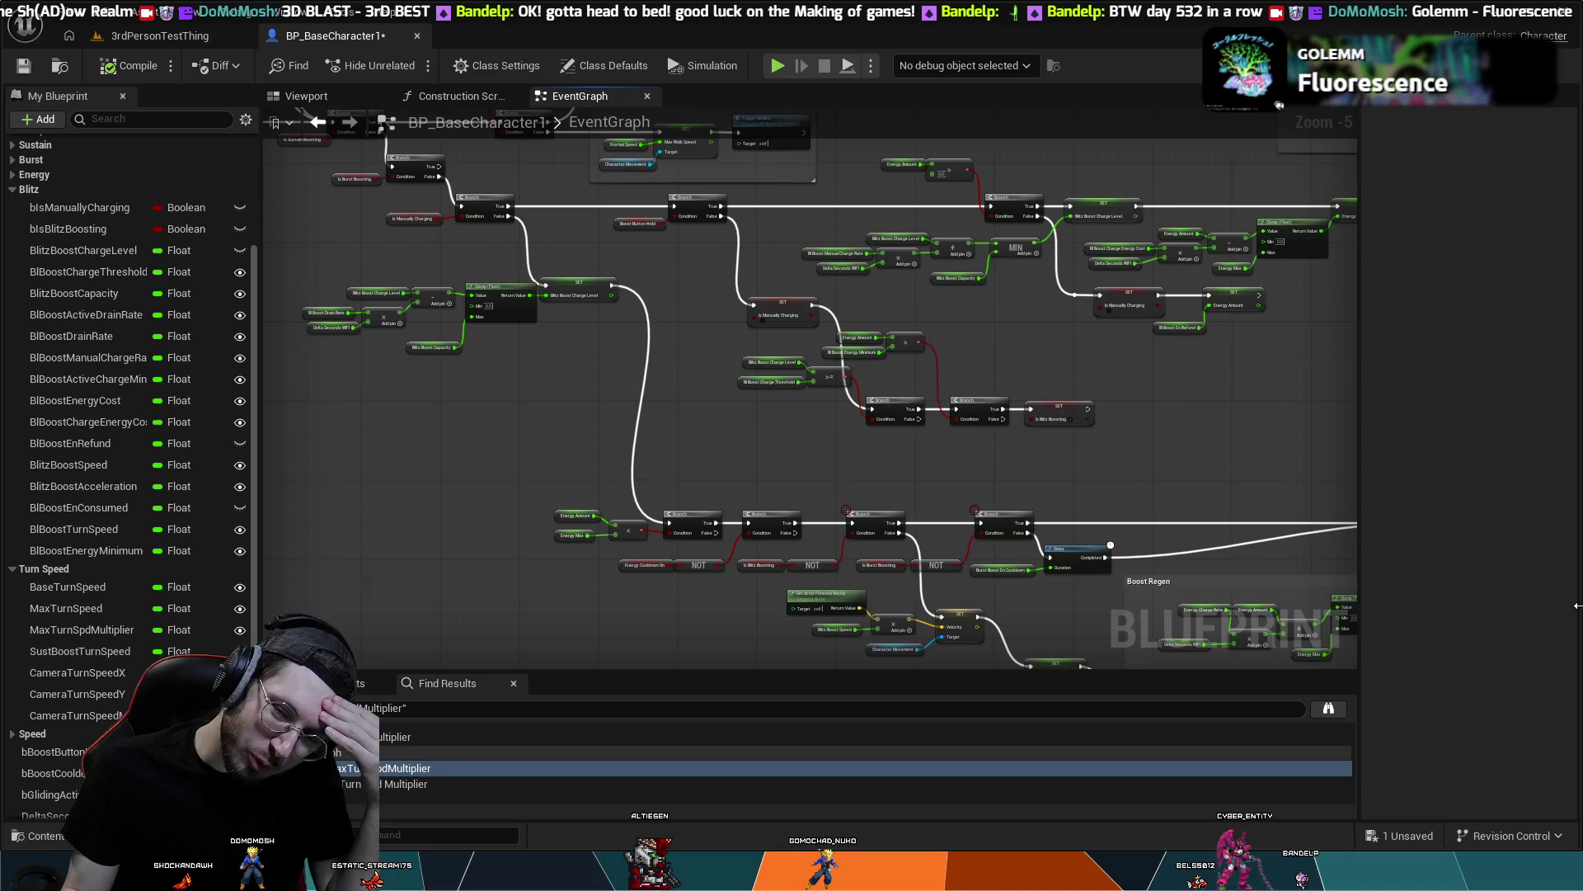
{"action": "mouse_move", "coordinate": [1294, 310]}
{"action": "left_mouse_down"}
{"action": "mouse_move", "coordinate": [1050, 448]}
{"action": "mouse_move", "coordinate": [876, 379]}
{"action": "left_mouse_up"}
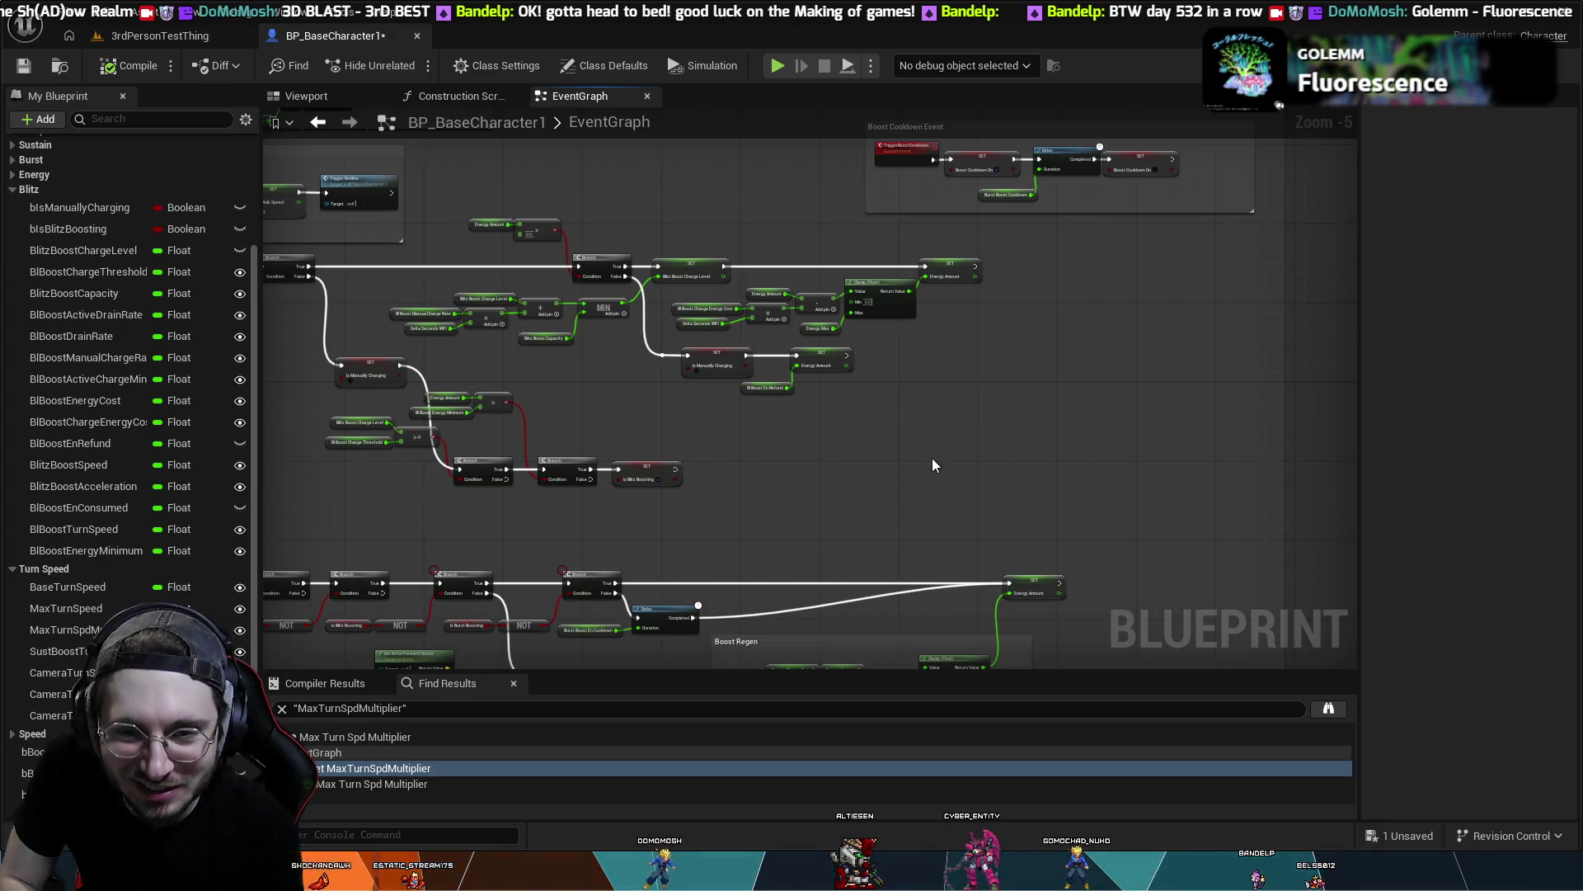
{"action": "left_click_drag", "start_coordinate": [932, 457], "coordinate": [1065, 537]}
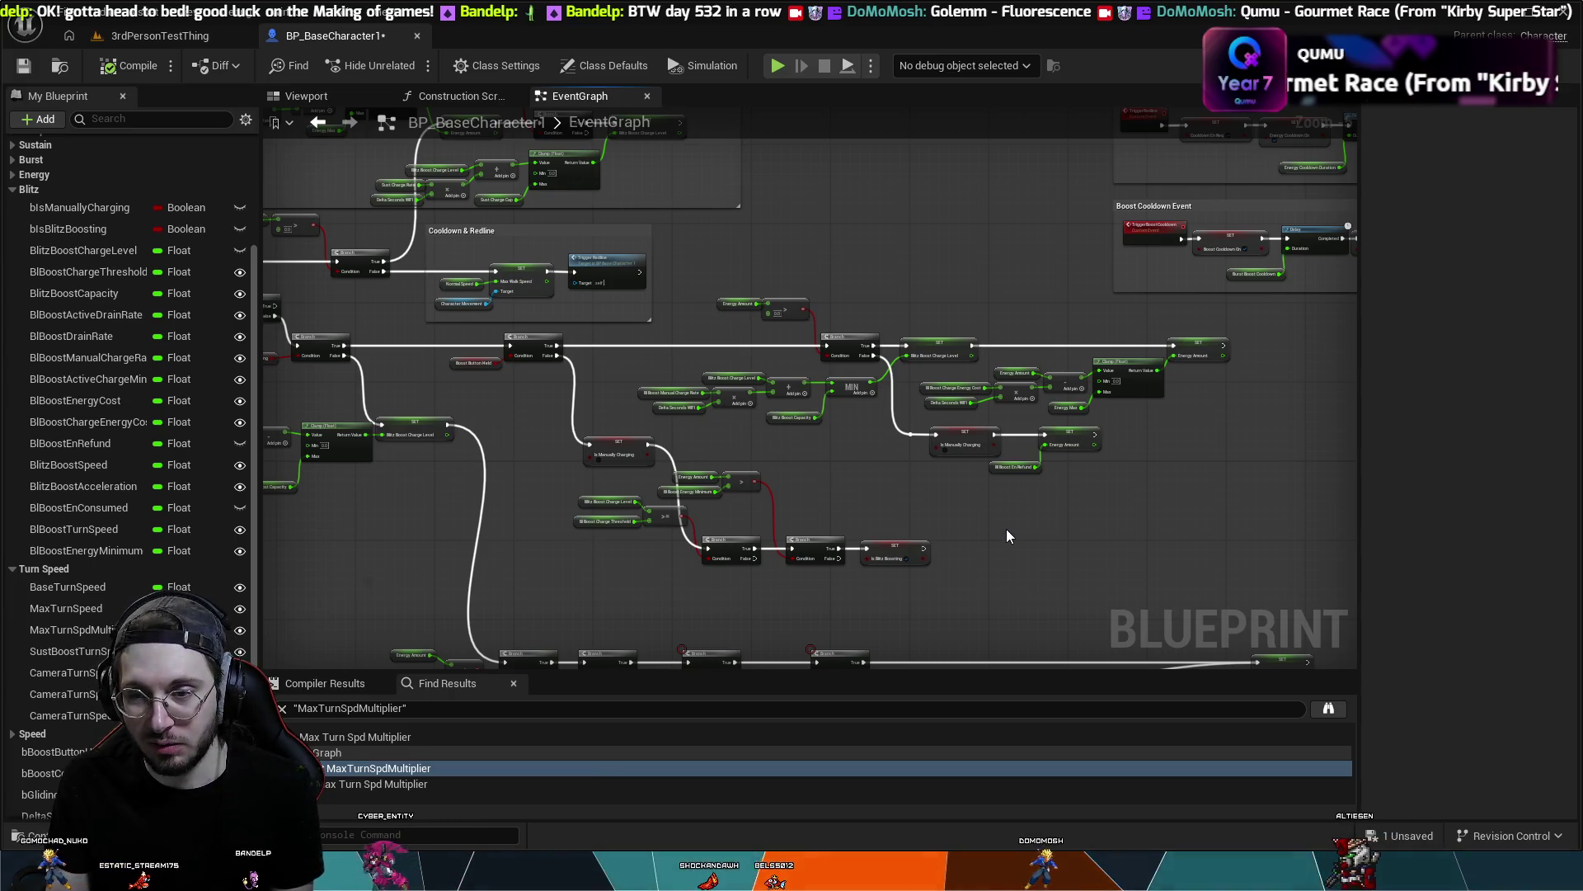
{"action": "left_click", "coordinate": [171, 36]}
{"action": "left_click", "coordinate": [314, 36]}
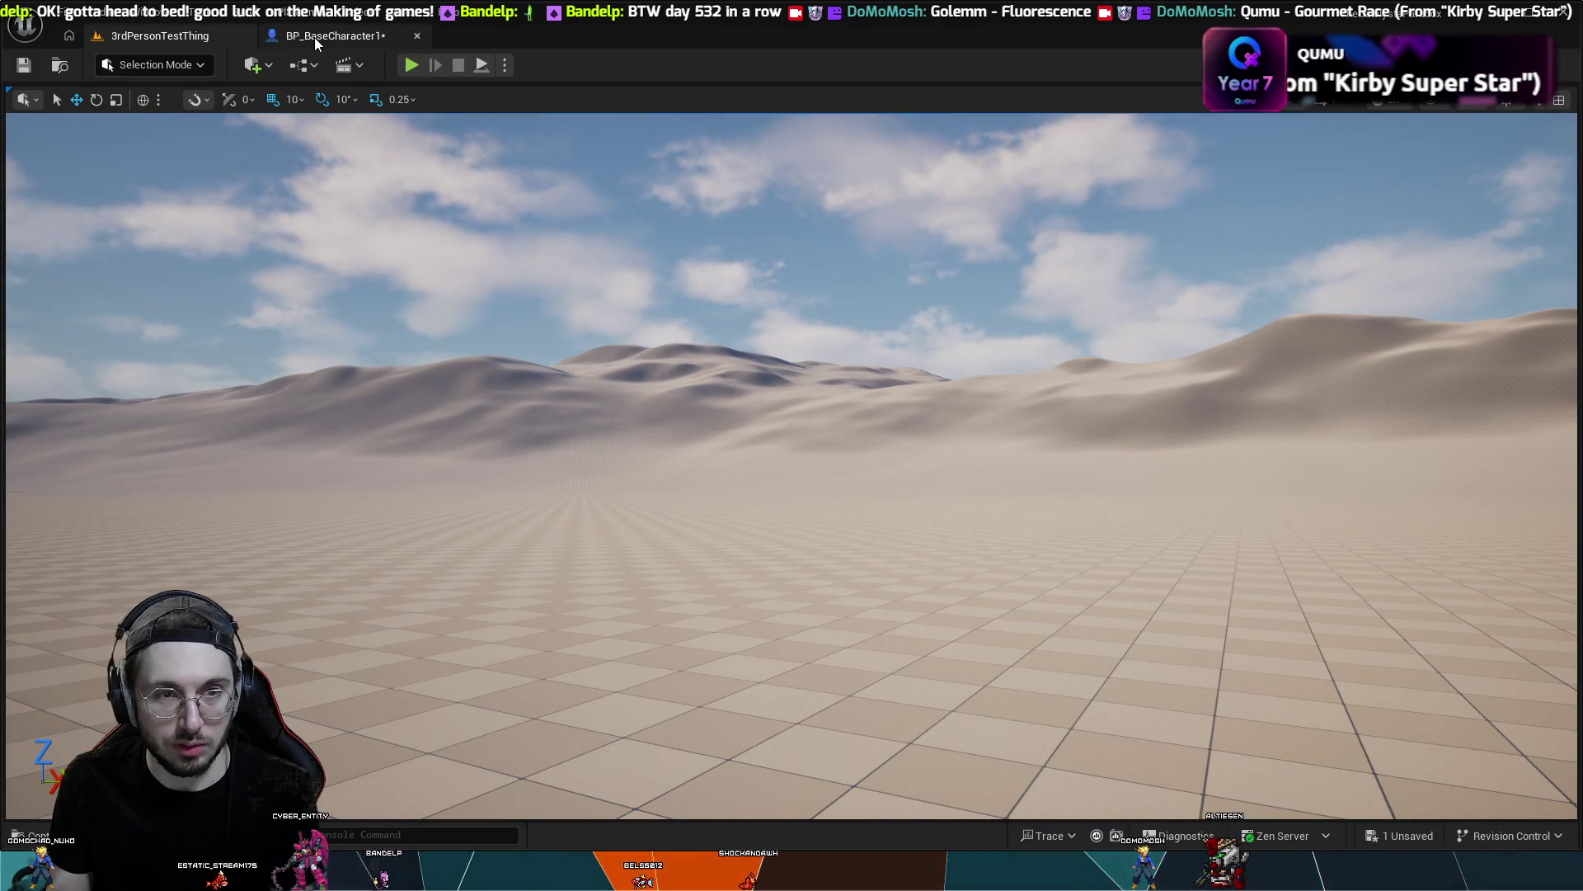
{"action": "mouse_move", "coordinate": [505, 302]}
{"action": "left_mouse_down"}
{"action": "mouse_move", "coordinate": [417, 300]}
{"action": "mouse_move", "coordinate": [831, 495]}
{"action": "mouse_move", "coordinate": [795, 531]}
{"action": "mouse_move", "coordinate": [566, 341]}
{"action": "mouse_move", "coordinate": [732, 523]}
{"action": "left_mouse_up"}
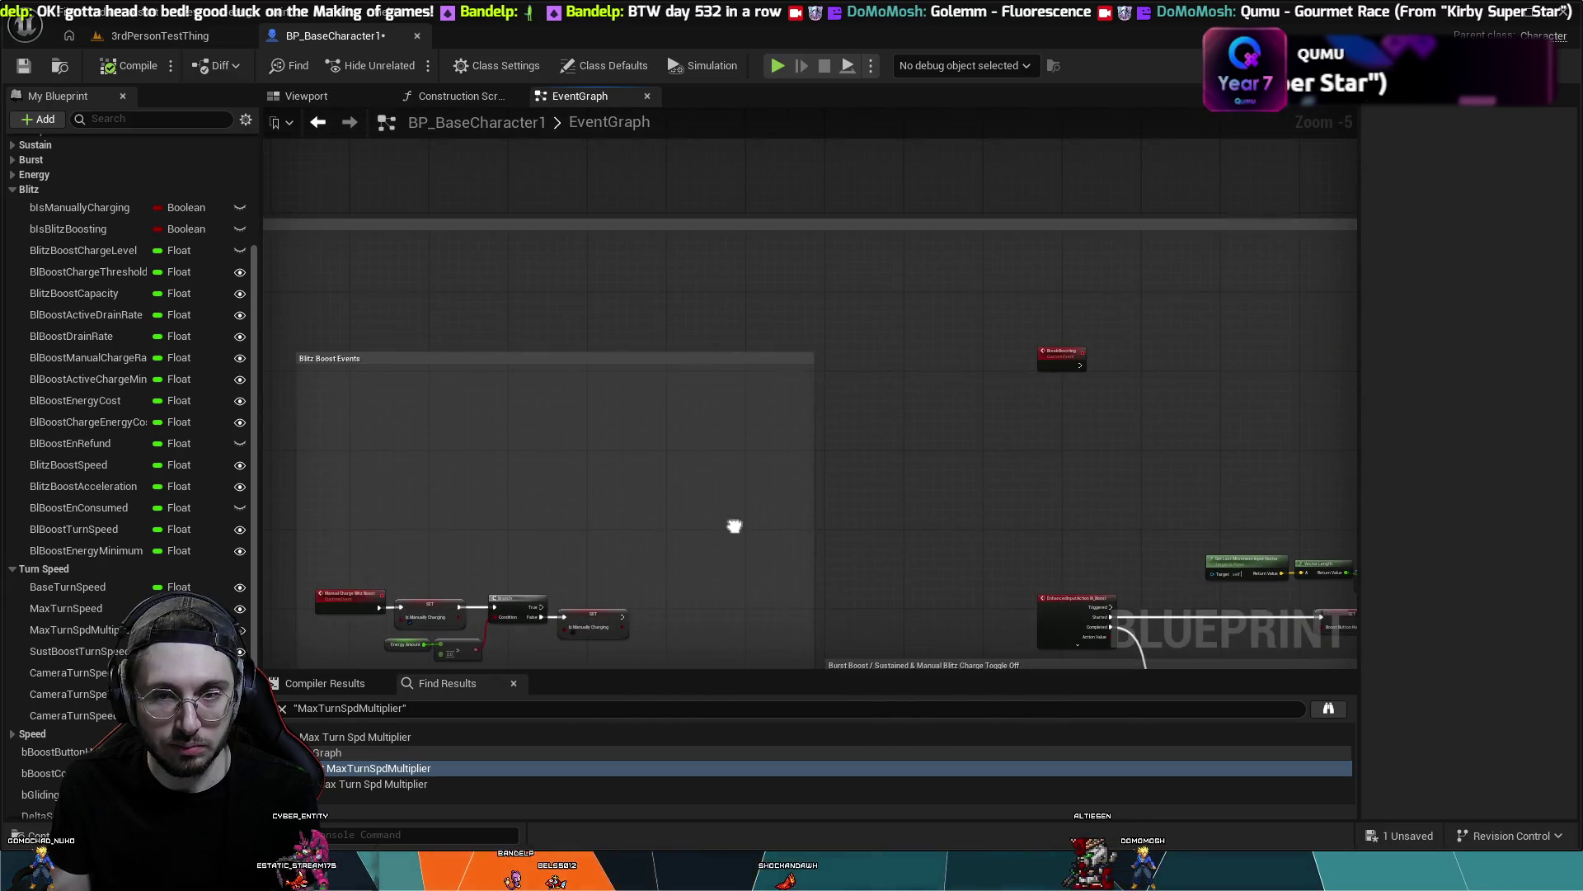
{"action": "left_click_drag", "start_coordinate": [954, 463], "coordinate": [707, 413]}
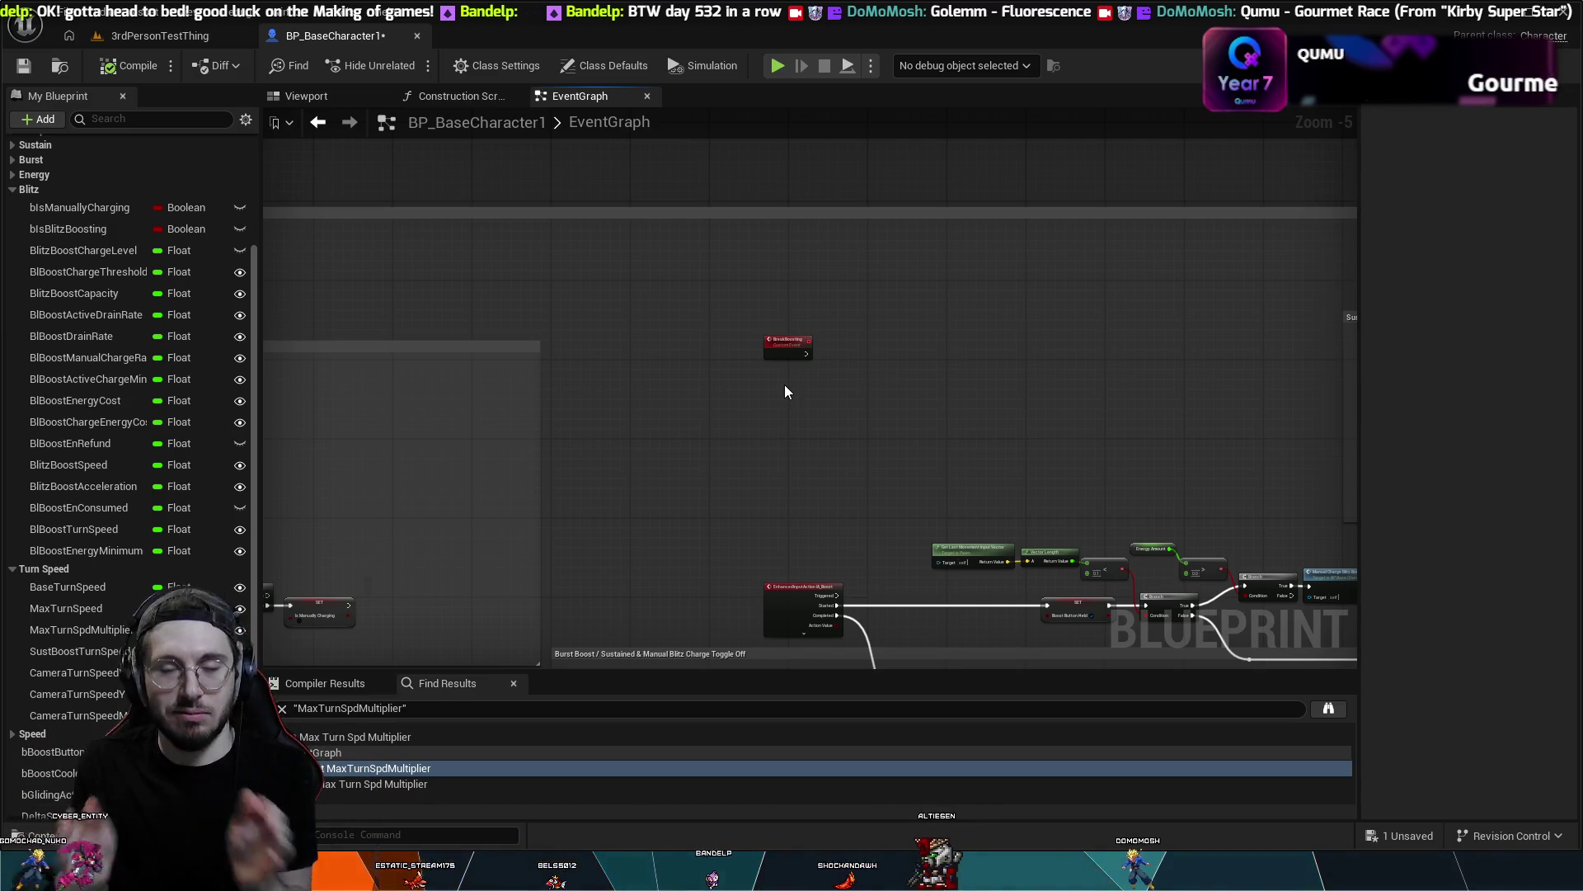
{"action": "mouse_move", "coordinate": [1052, 371]}
{"action": "left_mouse_down"}
{"action": "mouse_move", "coordinate": [904, 240]}
{"action": "mouse_move", "coordinate": [783, 206]}
{"action": "mouse_move", "coordinate": [701, 247]}
{"action": "mouse_move", "coordinate": [630, 347]}
{"action": "left_mouse_up"}
{"action": "scroll", "coordinate": [720, 386], "scroll_direction": "down", "scroll_amount": 1}
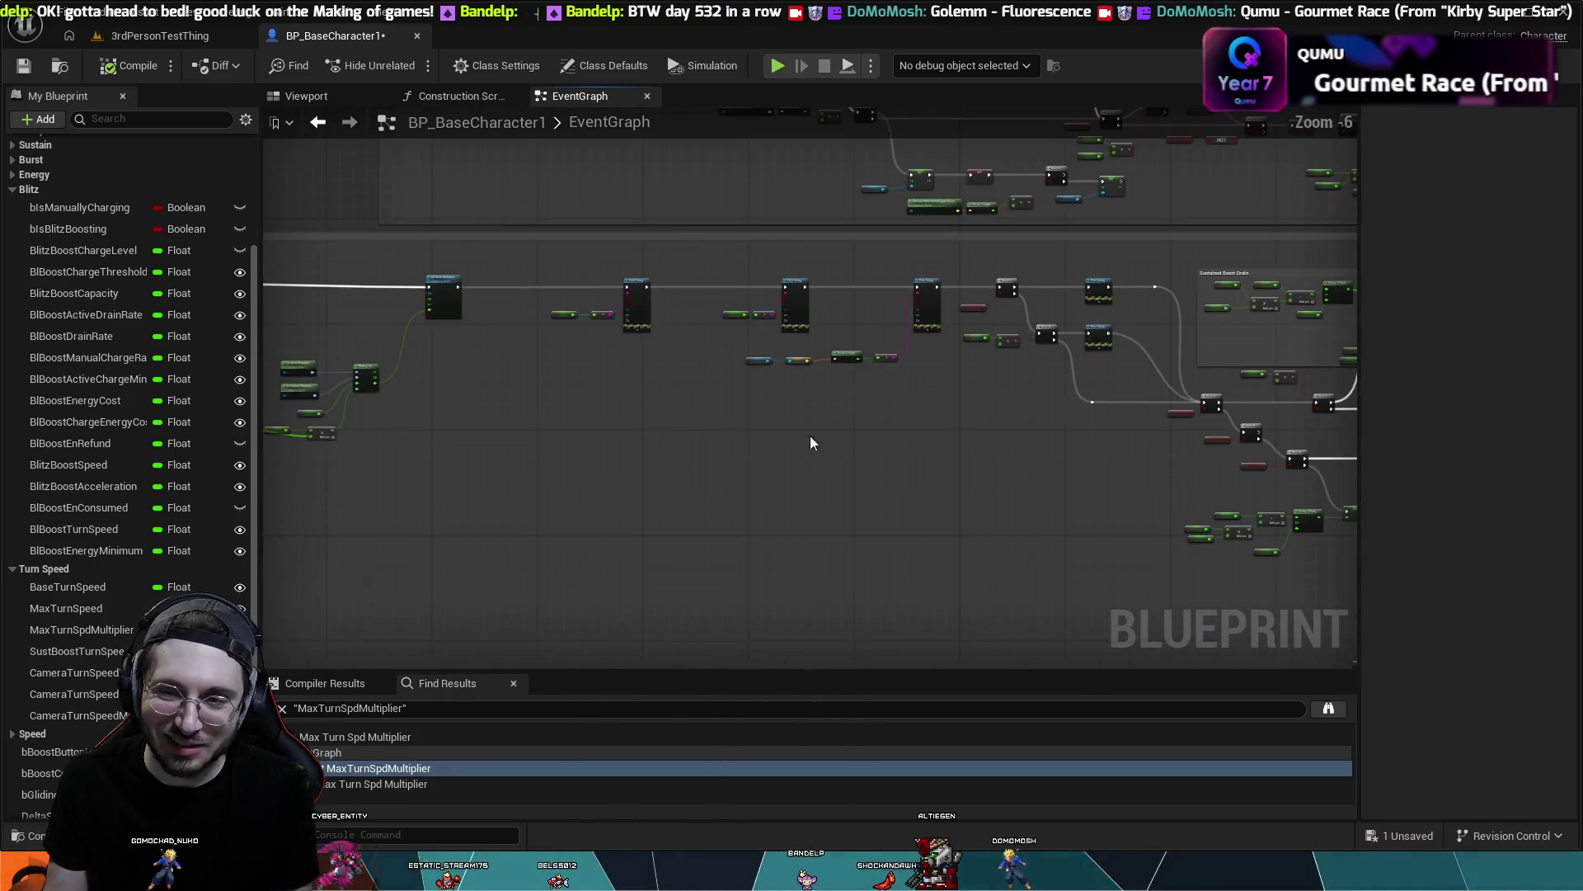
{"action": "scroll", "coordinate": [830, 438], "scroll_direction": "up", "scroll_amount": 2}
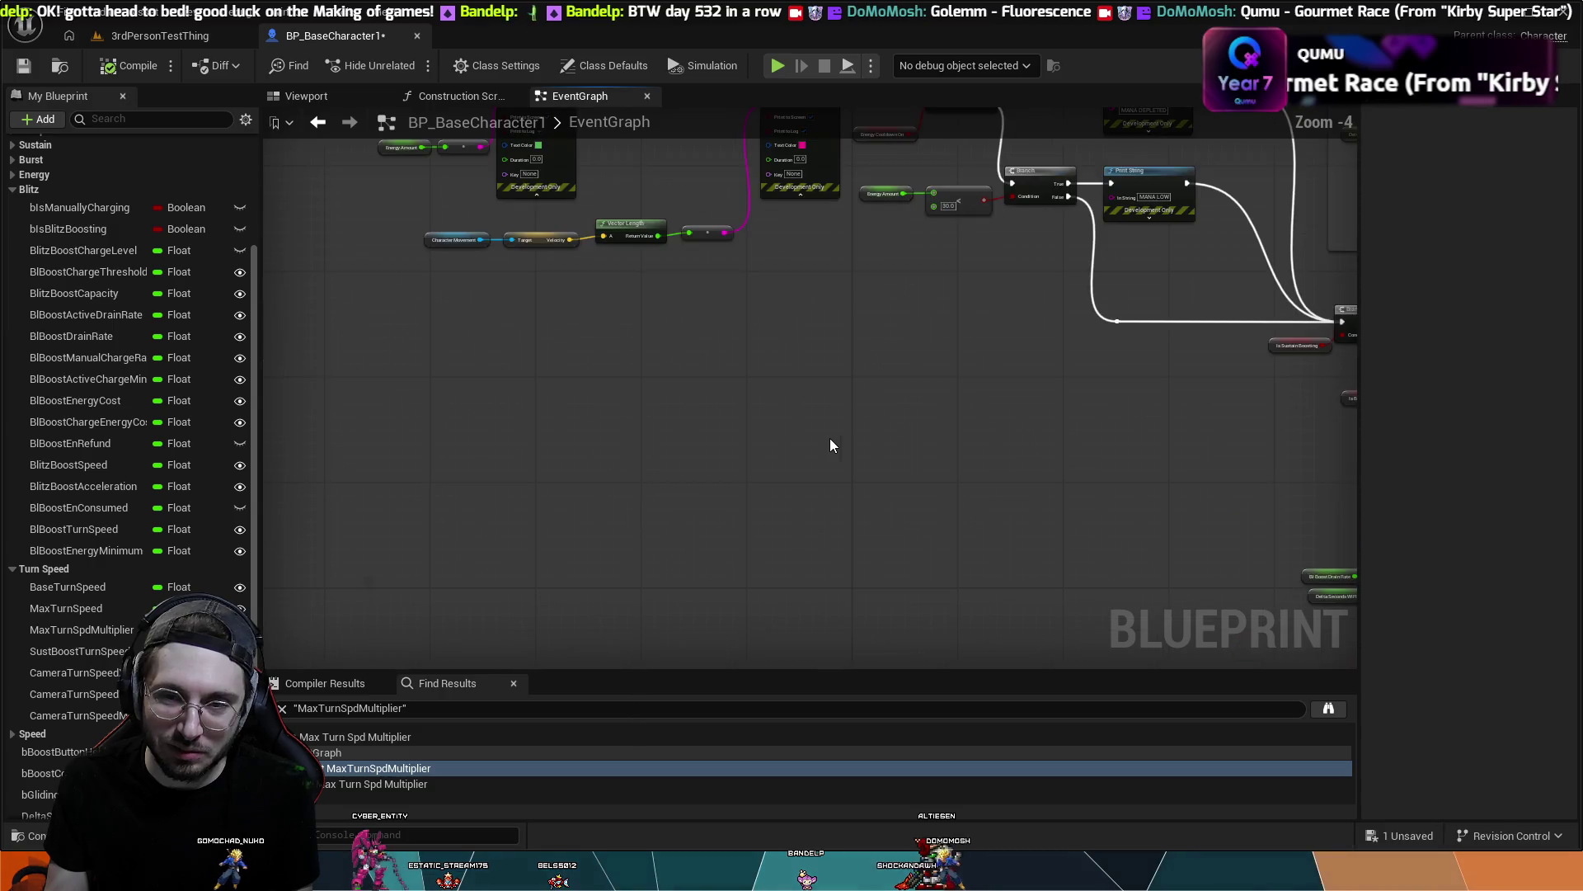
{"action": "mouse_move", "coordinate": [862, 431]}
{"action": "left_mouse_down"}
{"action": "mouse_move", "coordinate": [683, 626]}
{"action": "mouse_move", "coordinate": [735, 549]}
{"action": "mouse_move", "coordinate": [1014, 496]}
{"action": "left_mouse_up"}
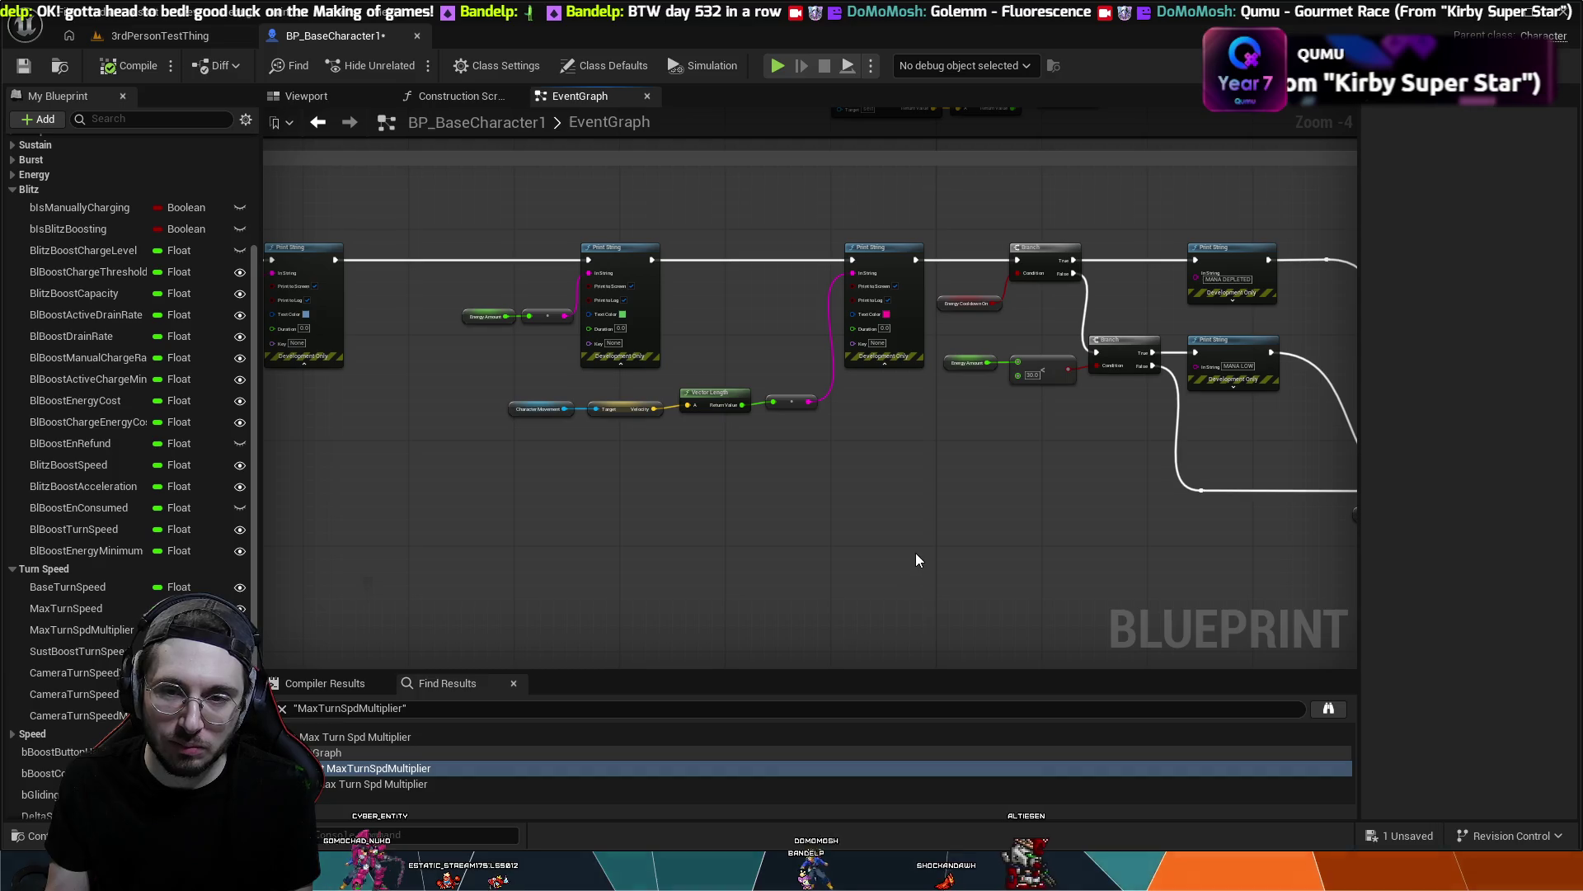
{"action": "mouse_move", "coordinate": [915, 554]}
{"action": "left_mouse_down"}
{"action": "mouse_move", "coordinate": [702, 505]}
{"action": "mouse_move", "coordinate": [801, 507]}
{"action": "left_mouse_up"}
{"action": "mouse_move", "coordinate": [692, 487]}
{"action": "left_mouse_down"}
{"action": "mouse_move", "coordinate": [739, 420]}
{"action": "mouse_move", "coordinate": [863, 396]}
{"action": "left_mouse_up"}
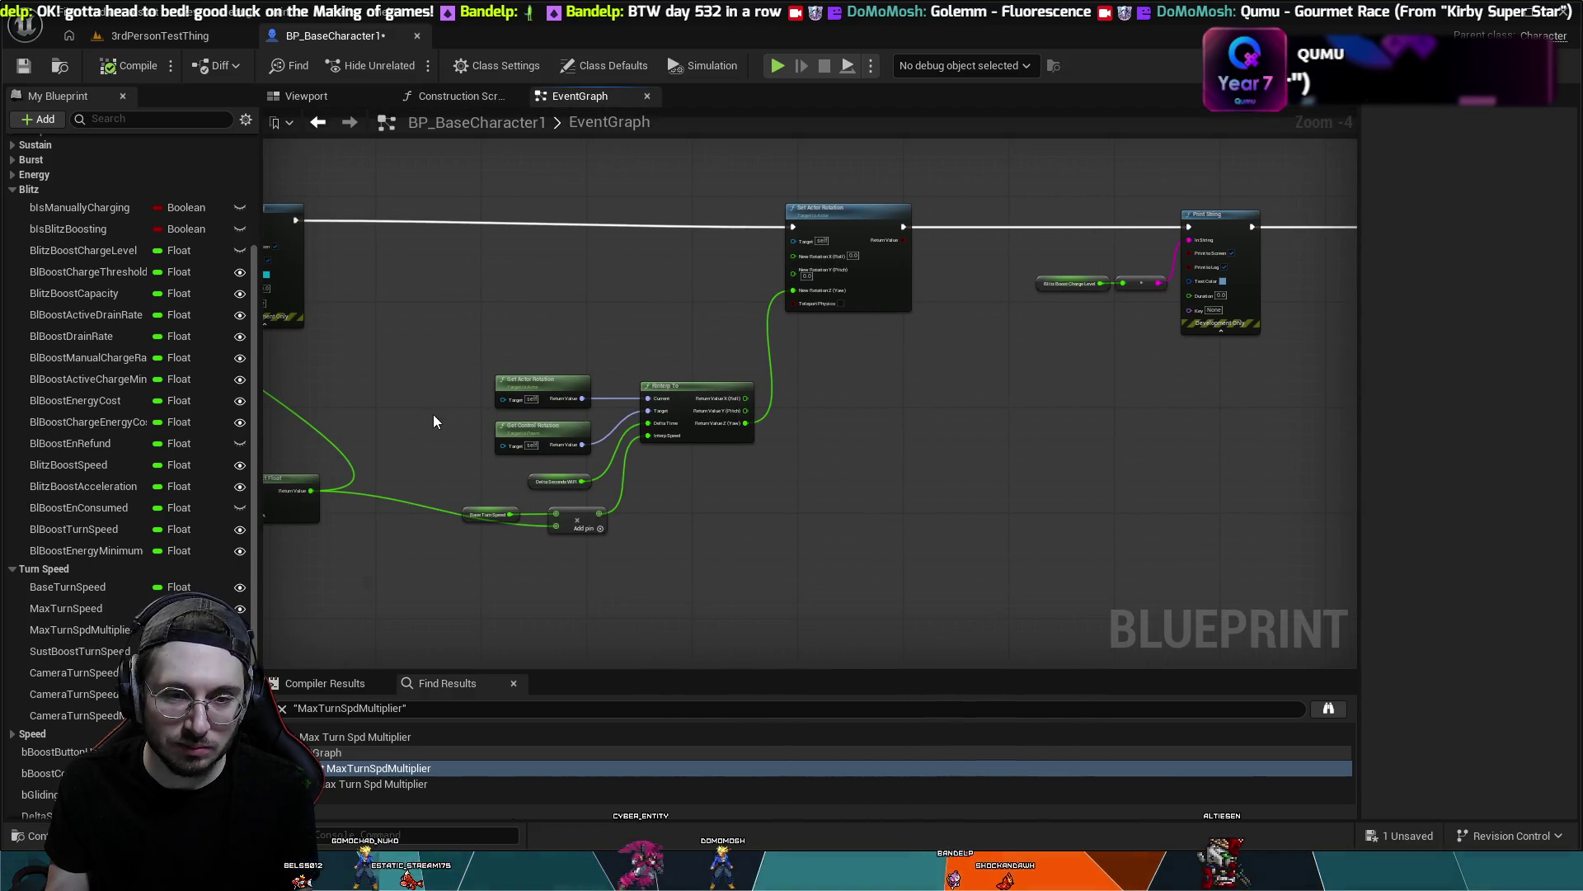
{"action": "mouse_move", "coordinate": [433, 414]}
{"action": "left_mouse_down"}
{"action": "mouse_move", "coordinate": [660, 401]}
{"action": "mouse_move", "coordinate": [1007, 413]}
{"action": "left_mouse_up"}
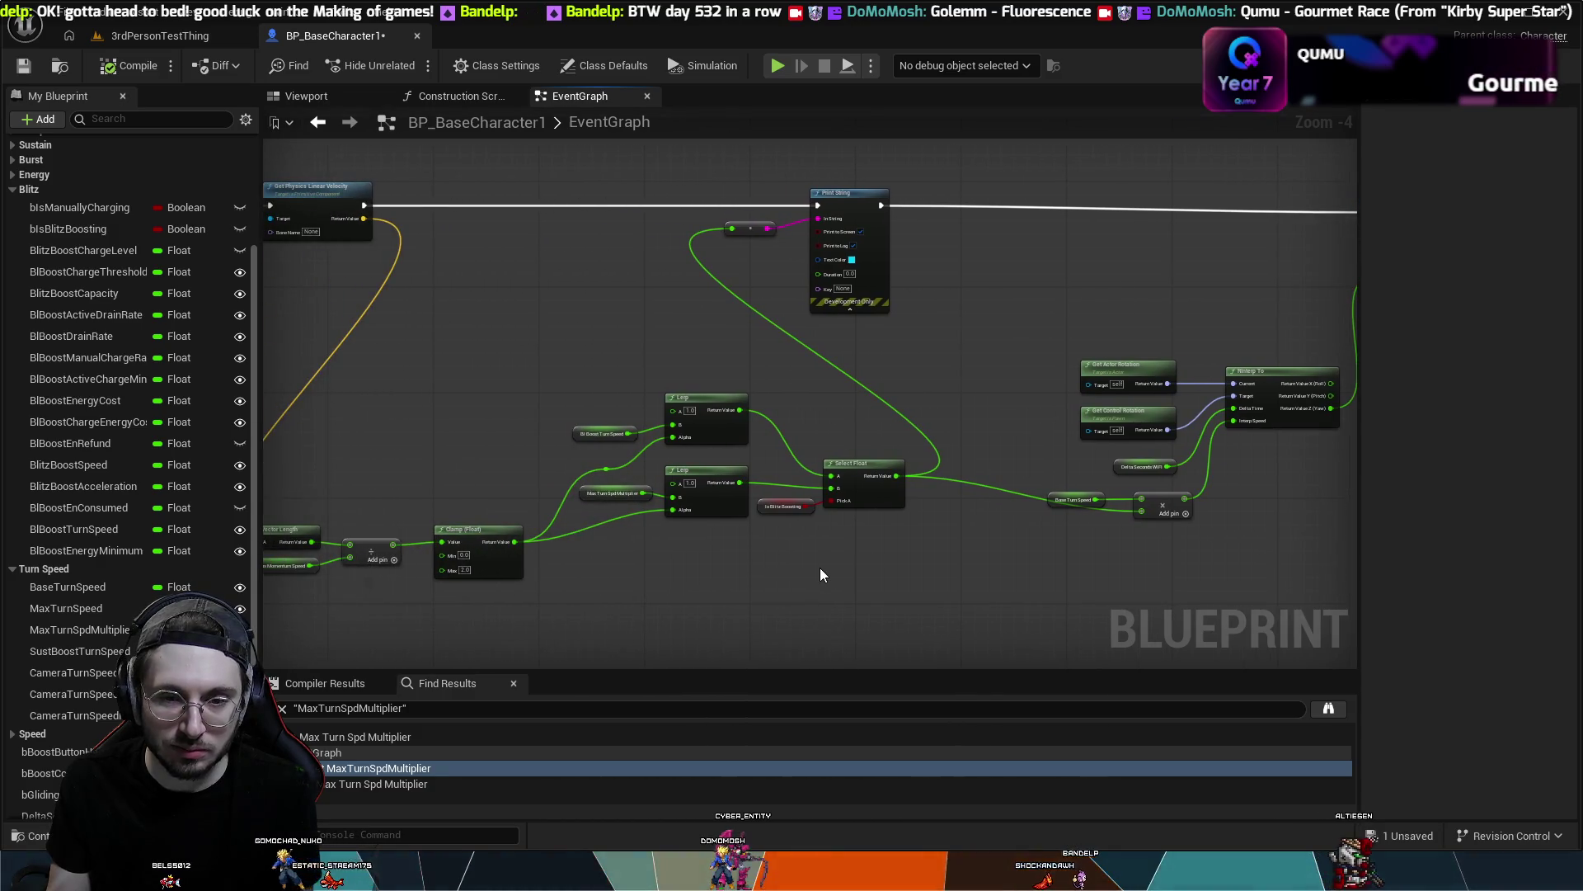
{"action": "left_click_drag", "start_coordinate": [589, 568], "coordinate": [869, 484]}
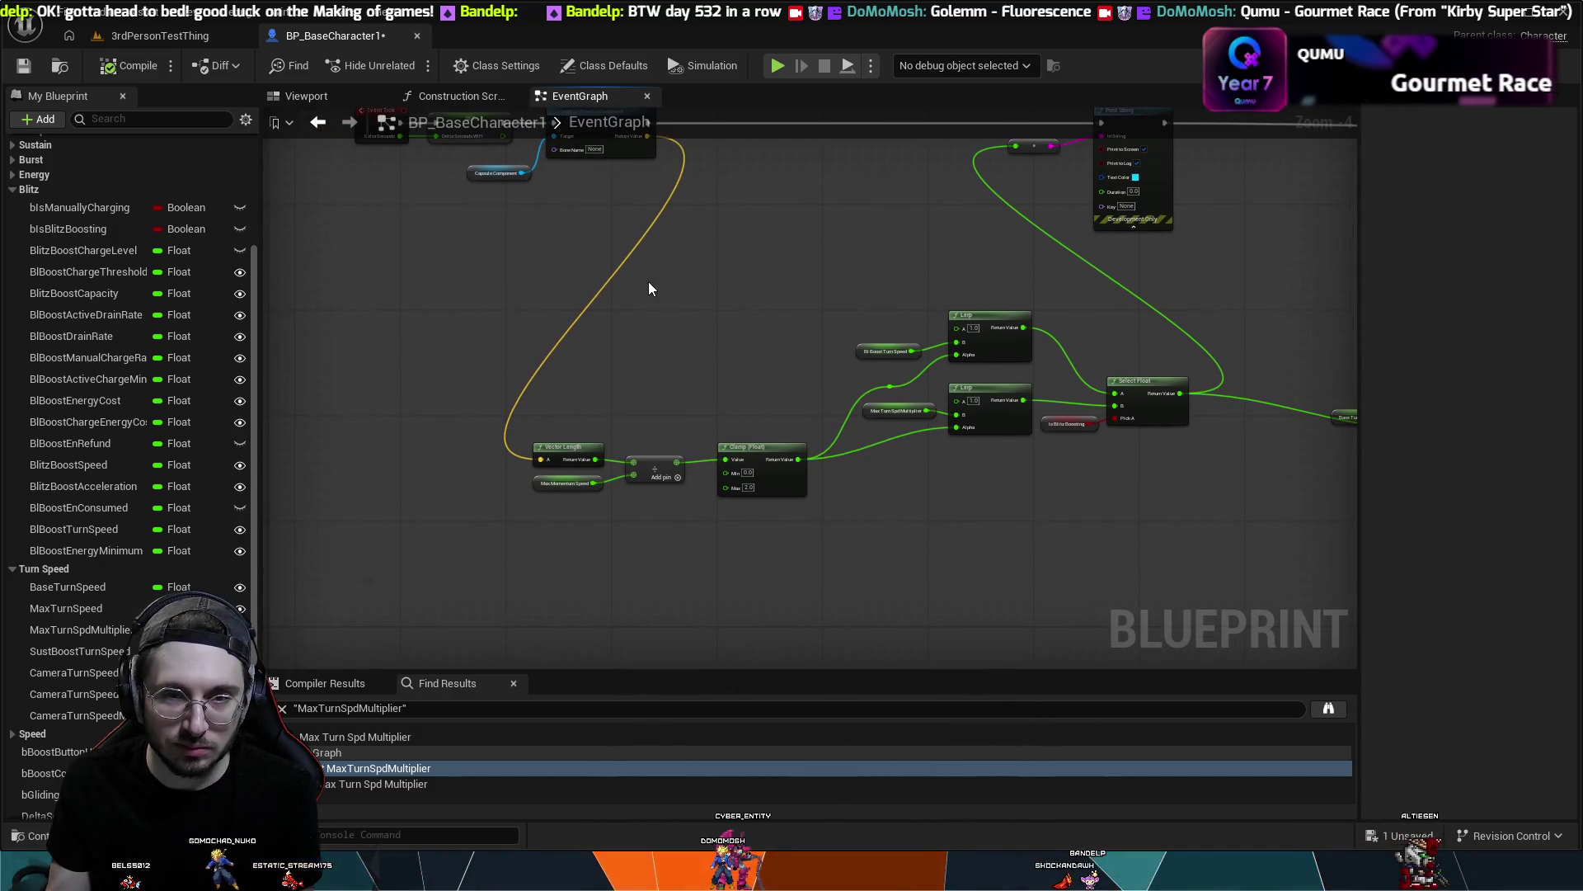
- Move the Print String and its conversion node further right along the Event Tick line
{"action": "left_click_drag", "start_coordinate": [648, 280], "coordinate": [661, 414]}
{"action": "left_click_drag", "start_coordinate": [1110, 593], "coordinate": [892, 592]}
{"action": "left_click_drag", "start_coordinate": [913, 239], "coordinate": [1173, 237]}
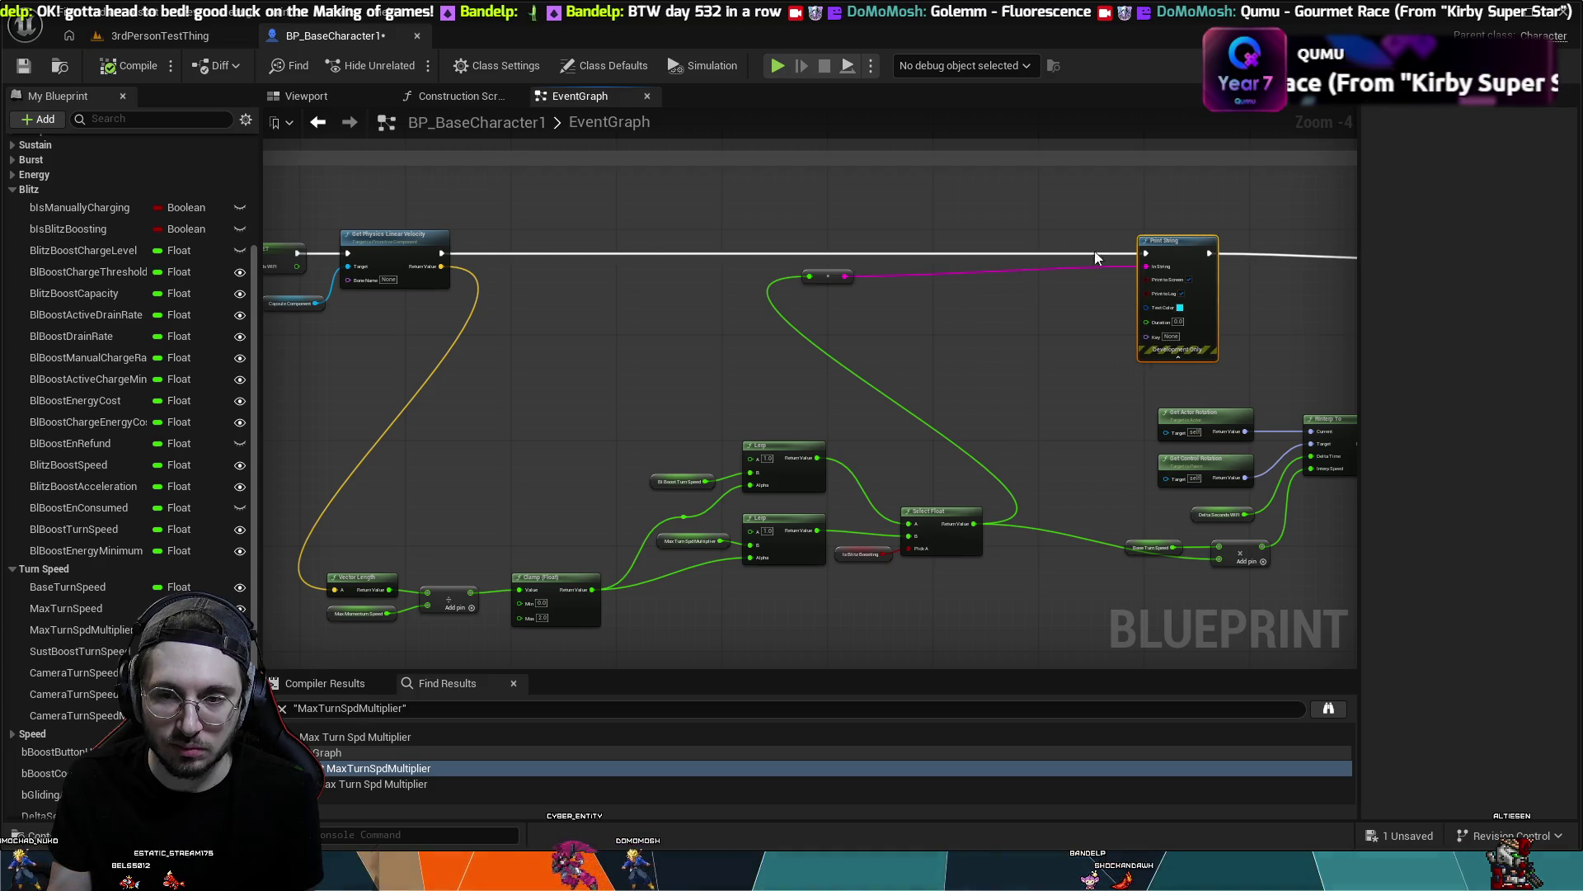
{"action": "left_click_drag", "start_coordinate": [835, 272], "coordinate": [1086, 278]}
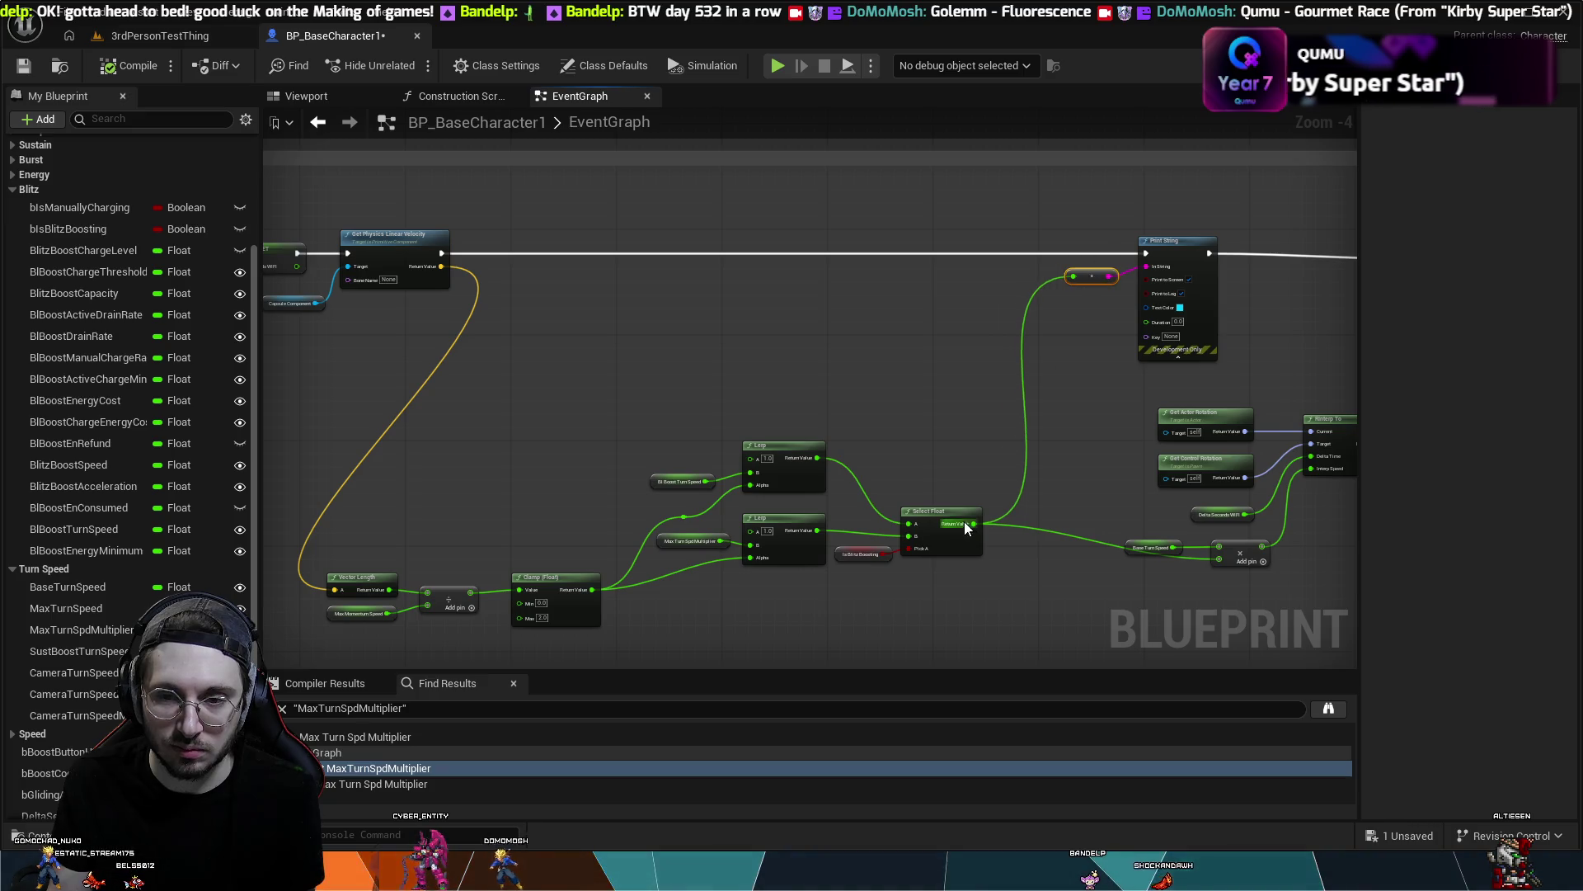
- Line up Select Float, the Is Blitz Boosting getter, both Lerps and their turn-speed getters
{"action": "left_click_drag", "start_coordinate": [973, 522], "coordinate": [991, 553]}
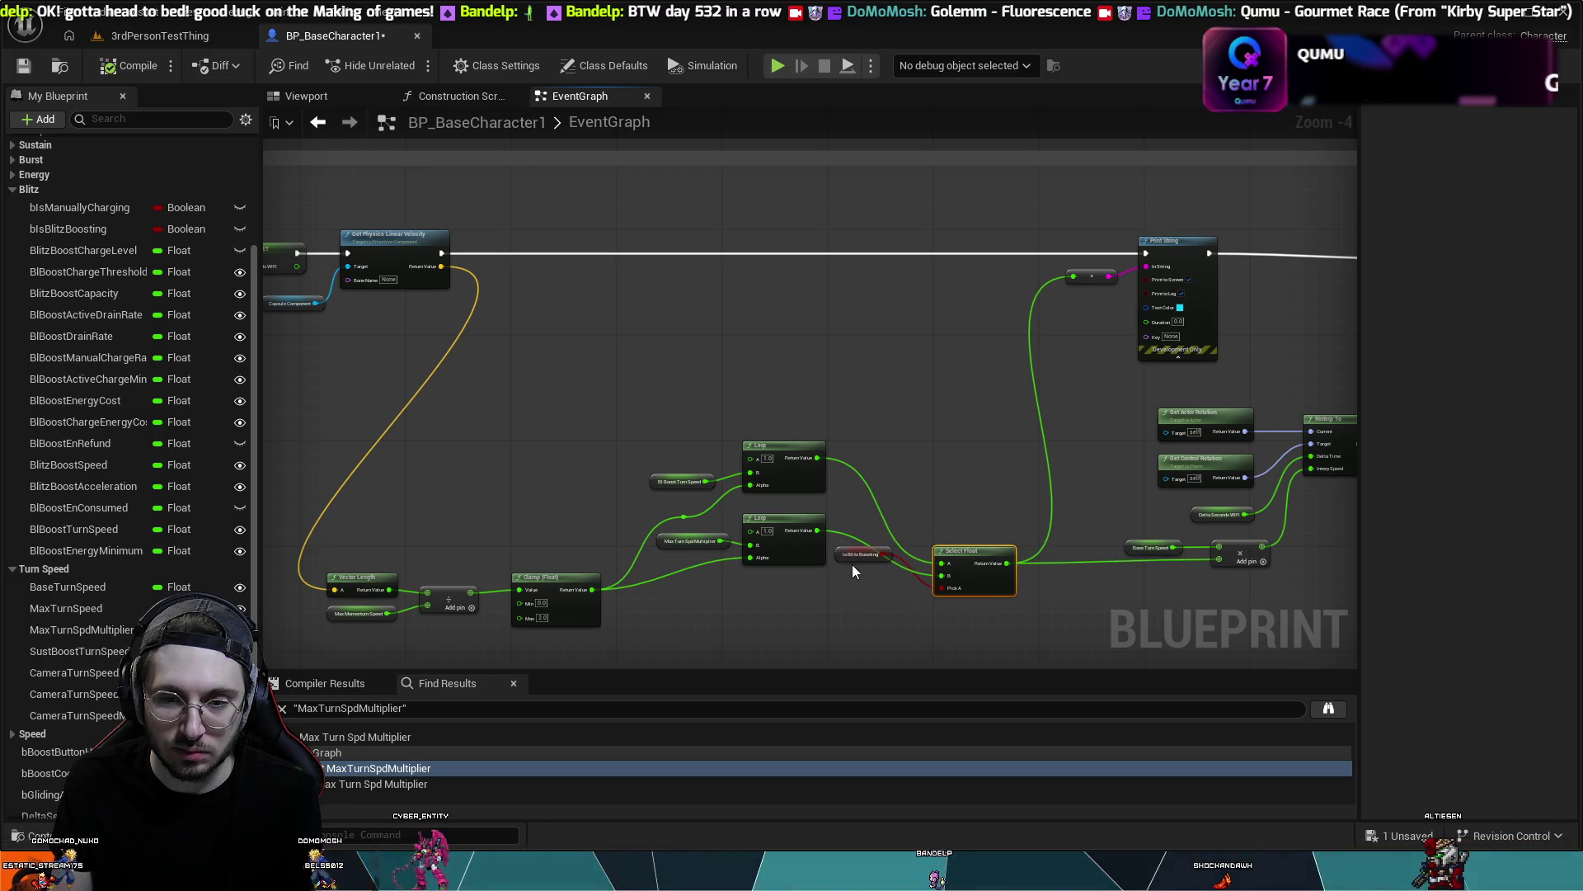
{"action": "left_click_drag", "start_coordinate": [850, 560], "coordinate": [869, 602]}
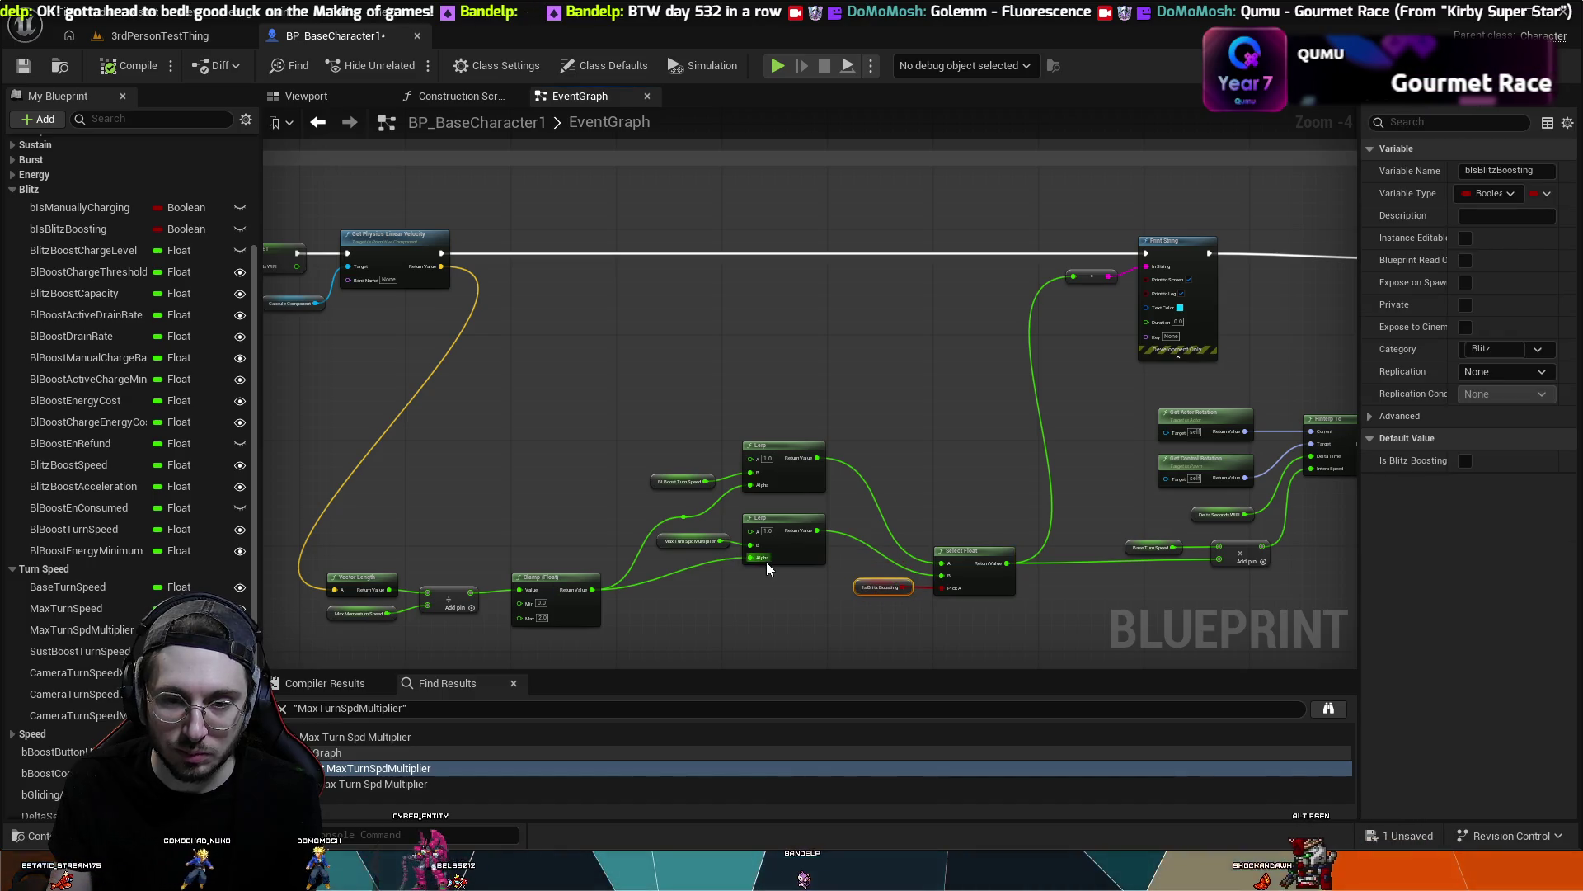
{"action": "left_click_drag", "start_coordinate": [785, 543], "coordinate": [782, 561]}
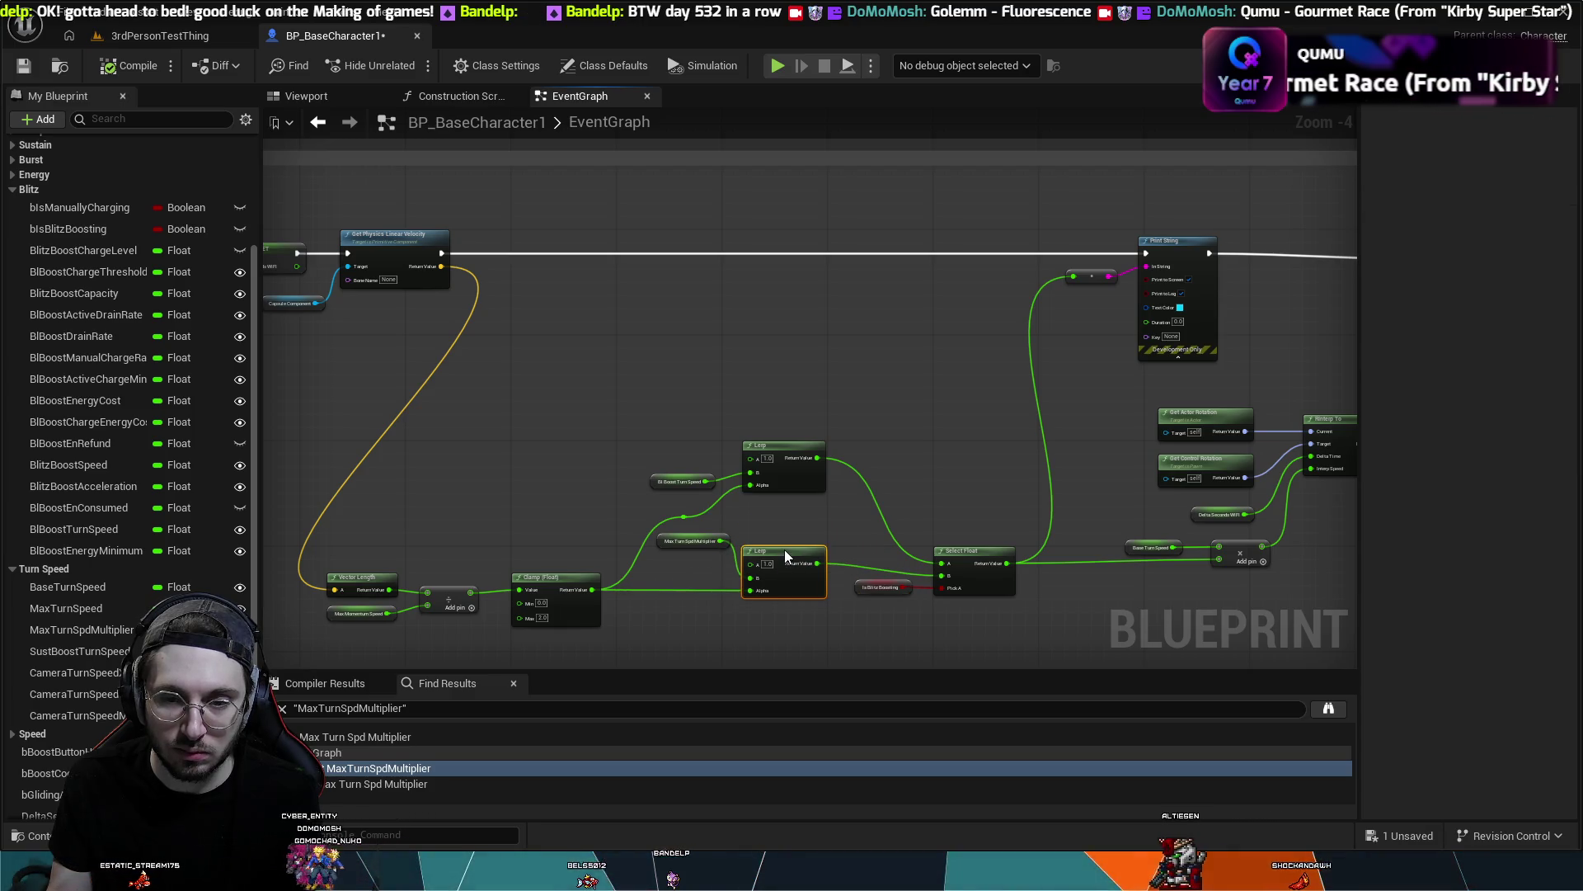
{"action": "left_click_drag", "start_coordinate": [699, 538], "coordinate": [697, 566]}
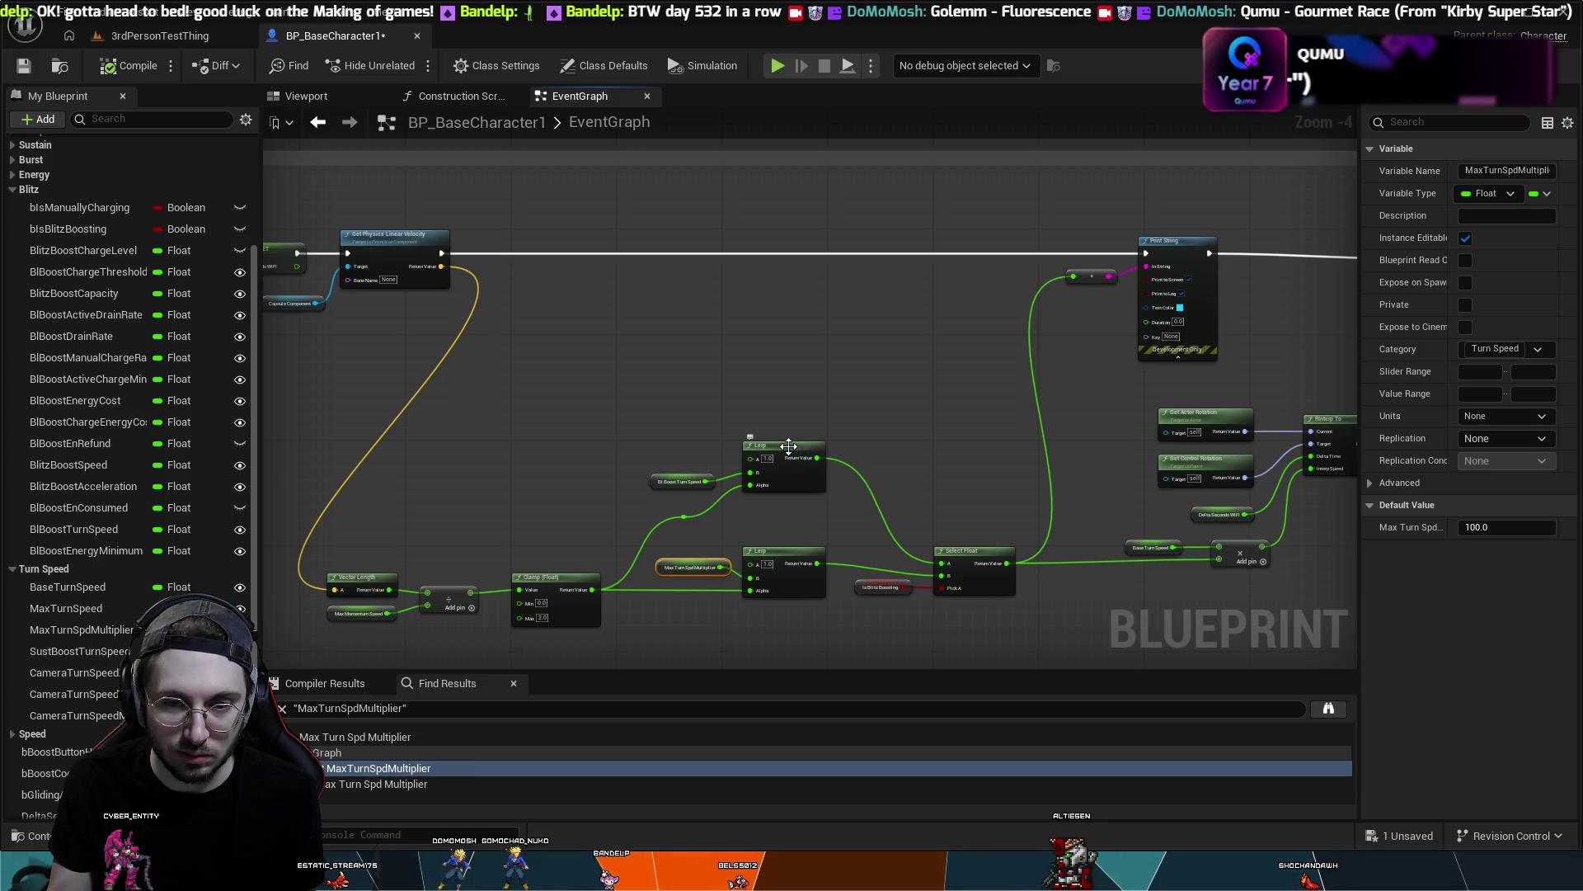
{"action": "mouse_move", "coordinate": [789, 446]}
{"action": "left_mouse_down"}
{"action": "mouse_move", "coordinate": [785, 483]}
{"action": "mouse_move", "coordinate": [802, 490]}
{"action": "mouse_move", "coordinate": [790, 477]}
{"action": "left_mouse_up"}
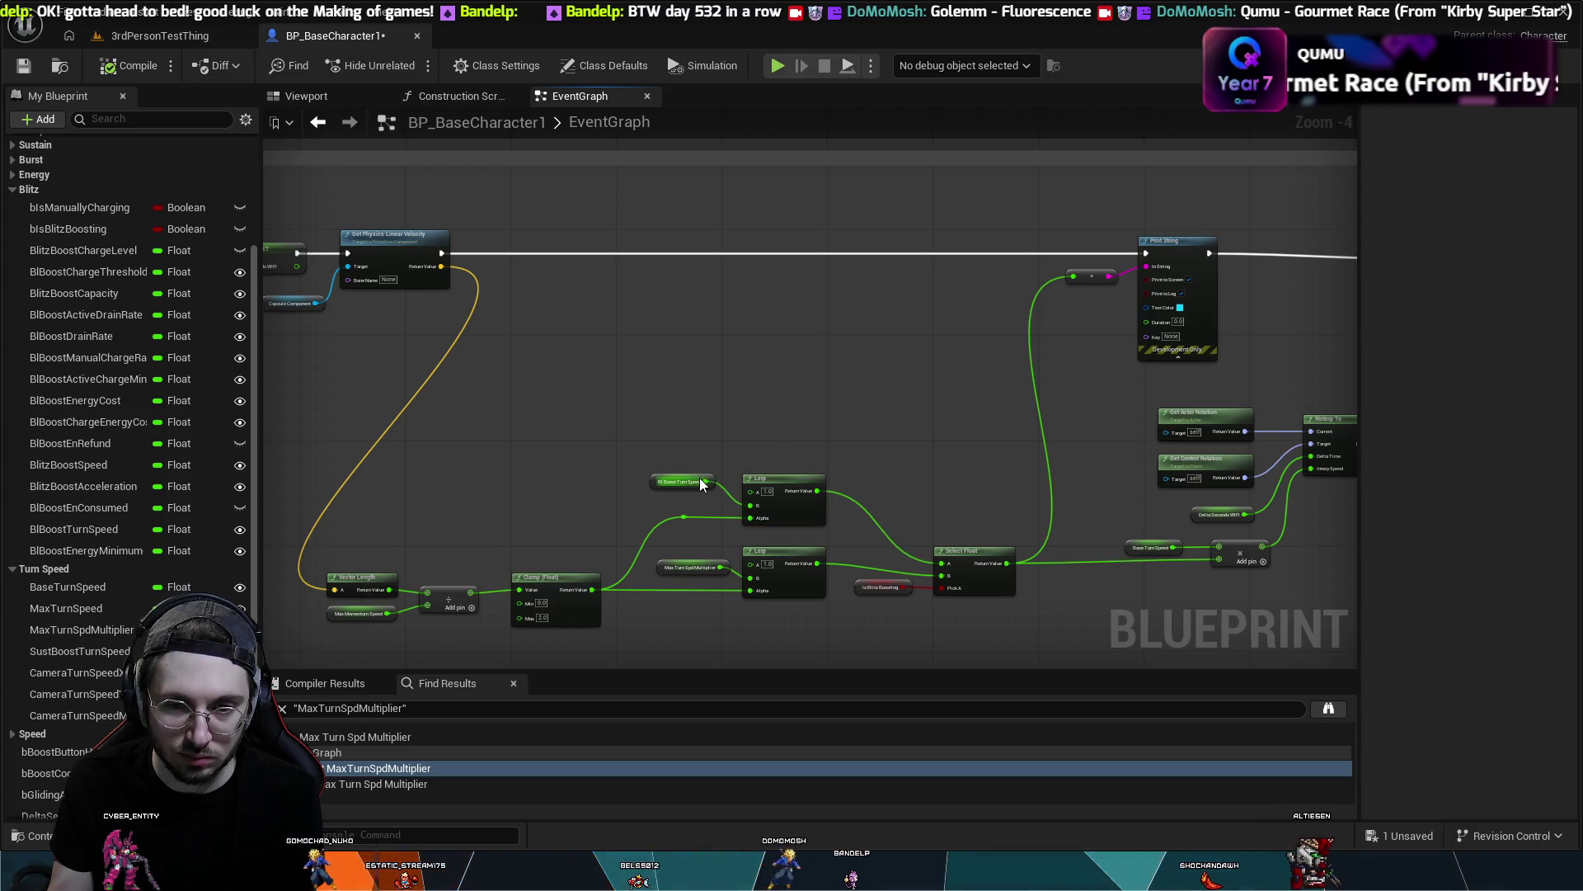
{"action": "left_click_drag", "start_coordinate": [702, 484], "coordinate": [711, 497]}
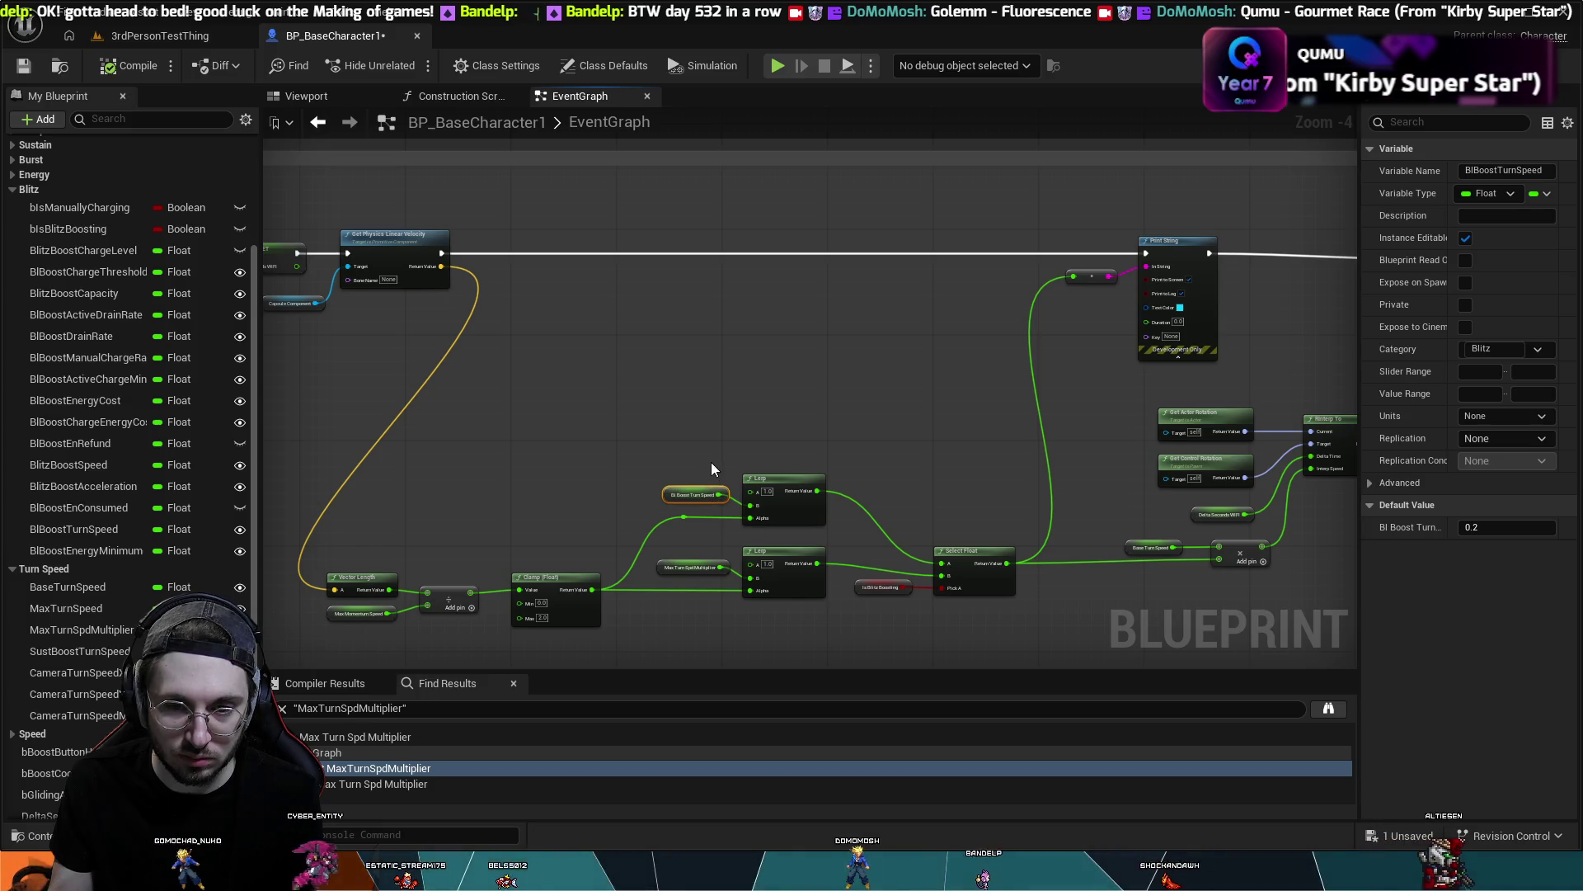
{"action": "left_click", "coordinate": [907, 537]}
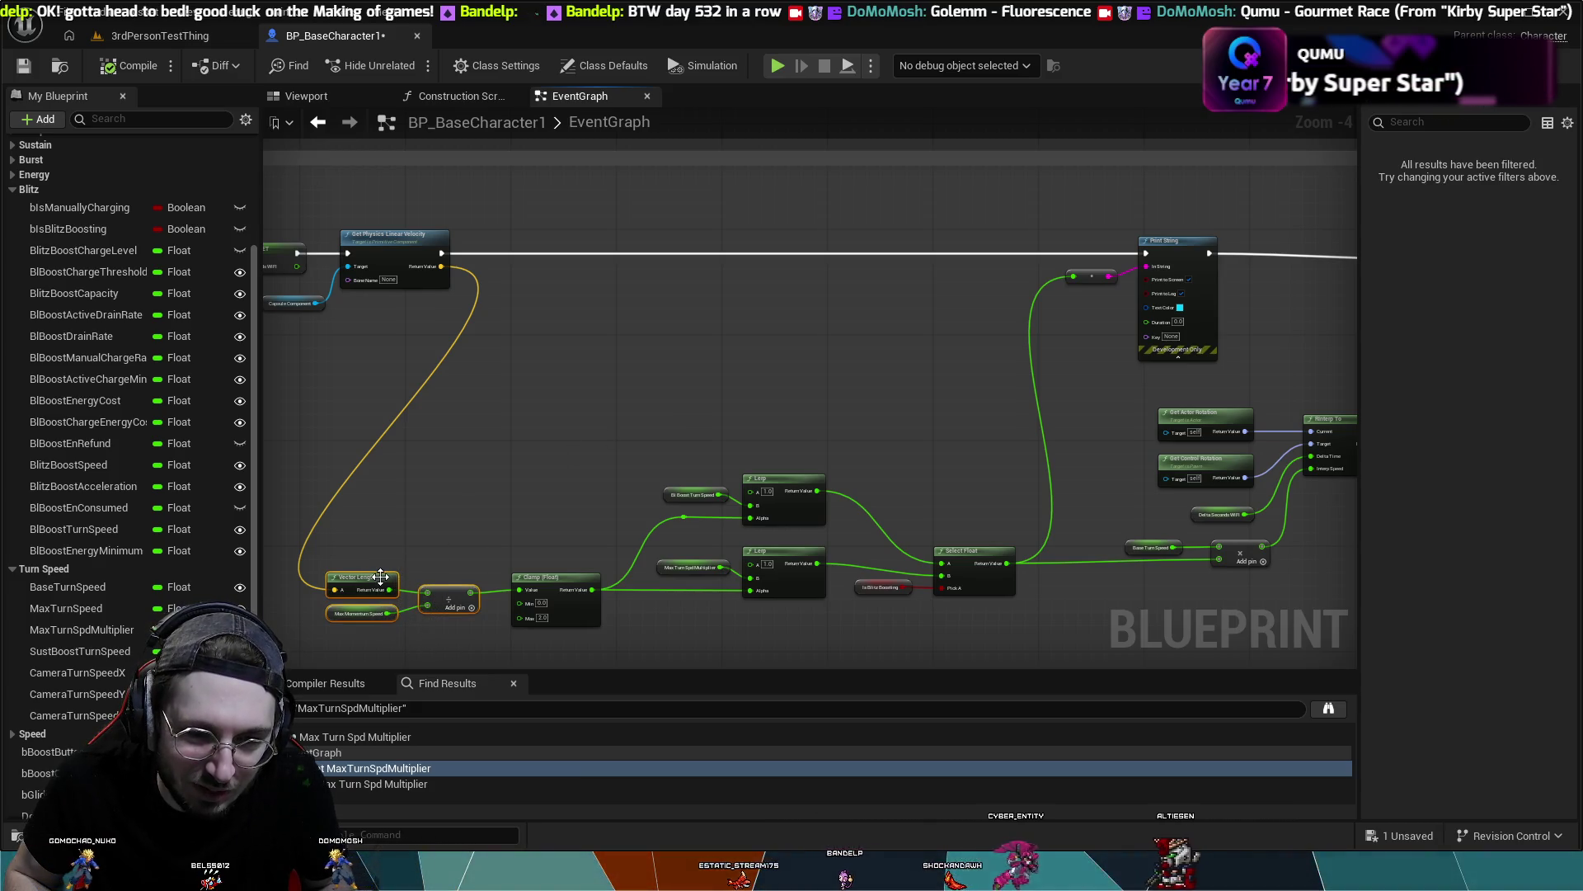
- Nudge the Vector Length group right, then shift Print String and its reroute point further right
{"action": "left_click_drag", "start_coordinate": [376, 576], "coordinate": [404, 584]}
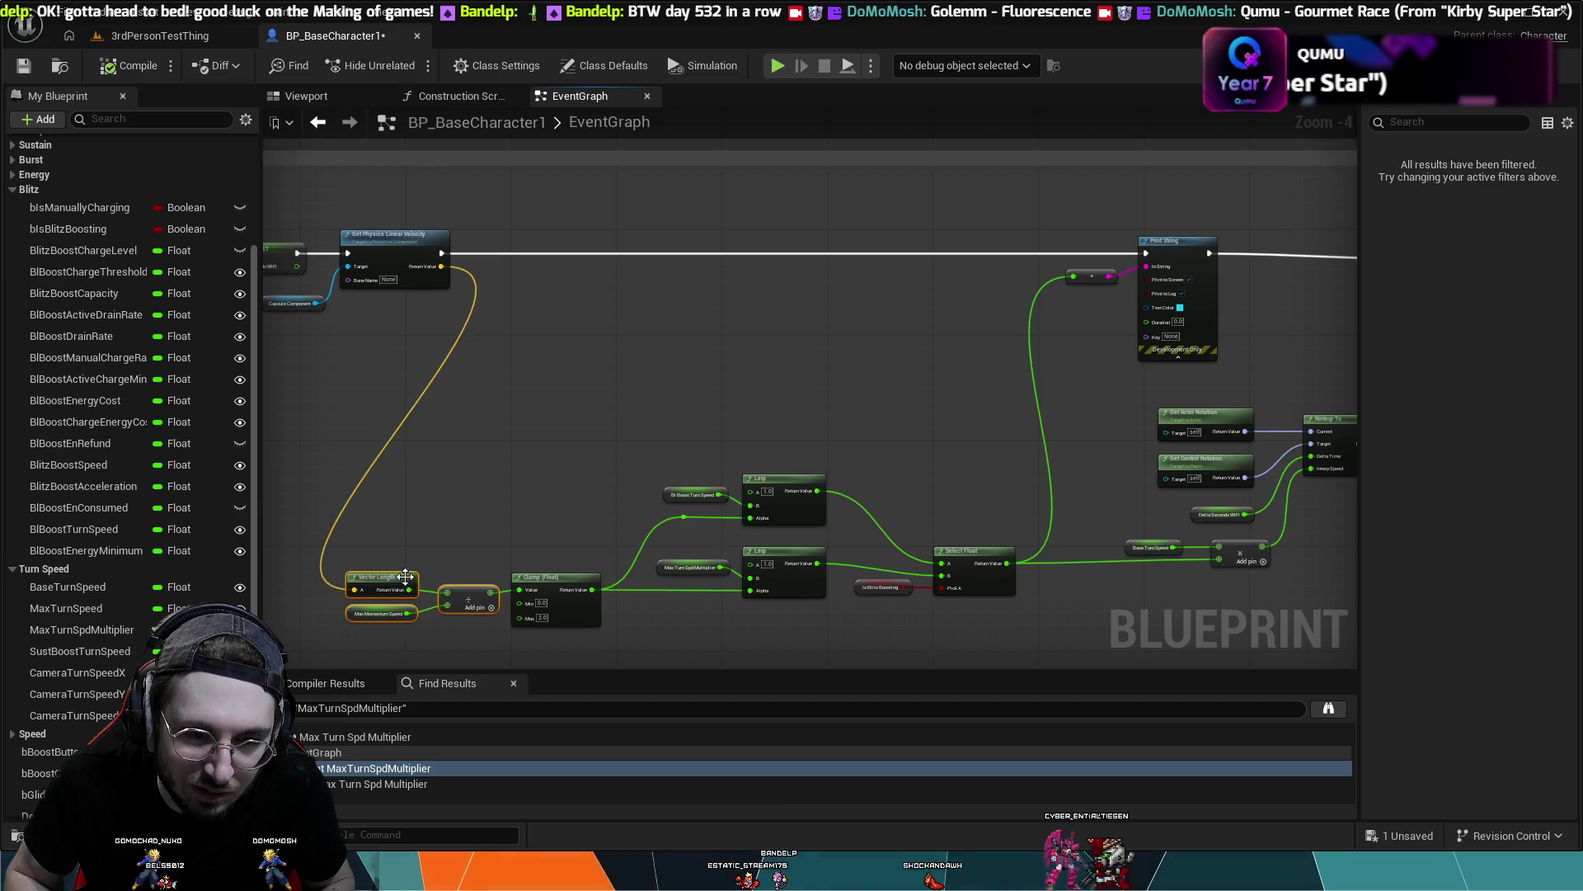
{"action": "mouse_move", "coordinate": [579, 395]}
{"action": "left_mouse_down"}
{"action": "mouse_move", "coordinate": [759, 343]}
{"action": "mouse_move", "coordinate": [754, 356]}
{"action": "left_mouse_up"}
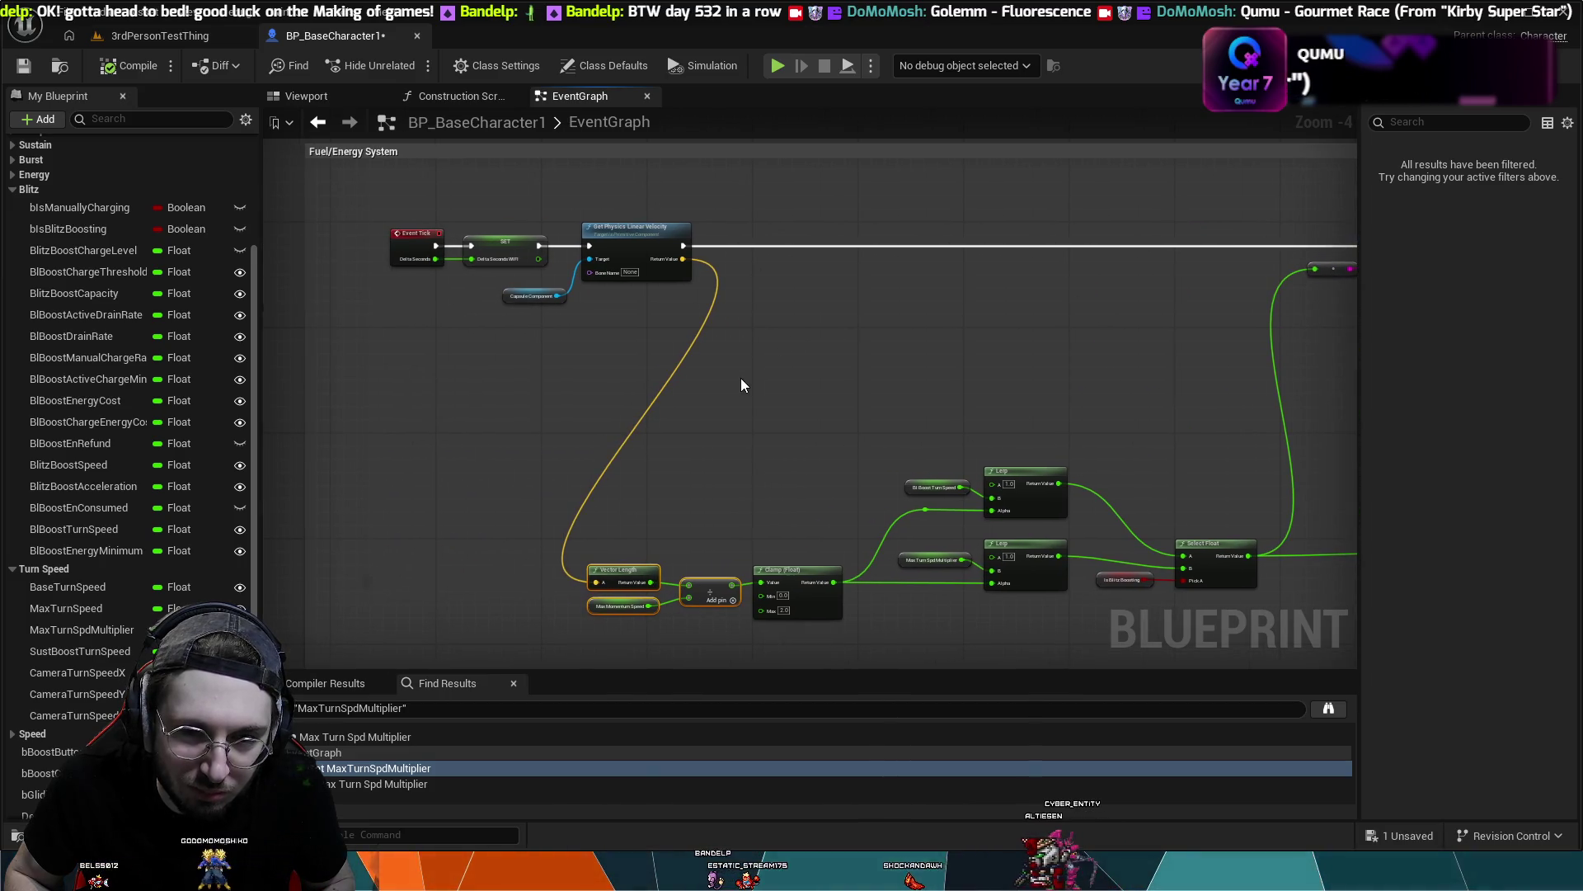
{"action": "mouse_move", "coordinate": [987, 636]}
{"action": "left_mouse_down"}
{"action": "mouse_move", "coordinate": [904, 566]}
{"action": "mouse_move", "coordinate": [738, 528]}
{"action": "left_mouse_up"}
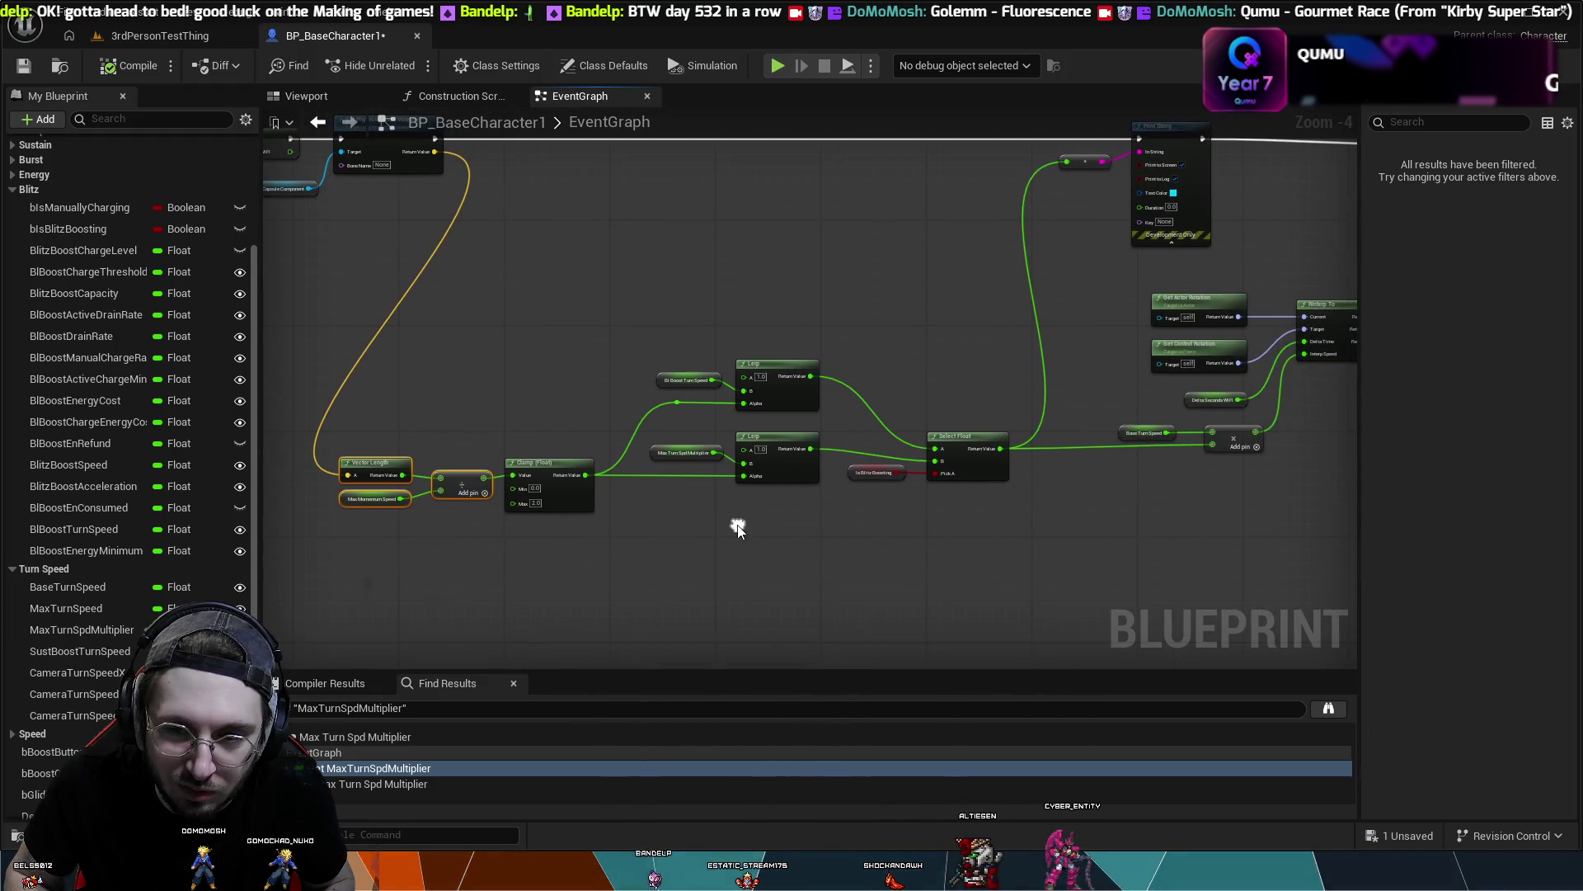
{"action": "left_click_drag", "start_coordinate": [917, 269], "coordinate": [668, 445]}
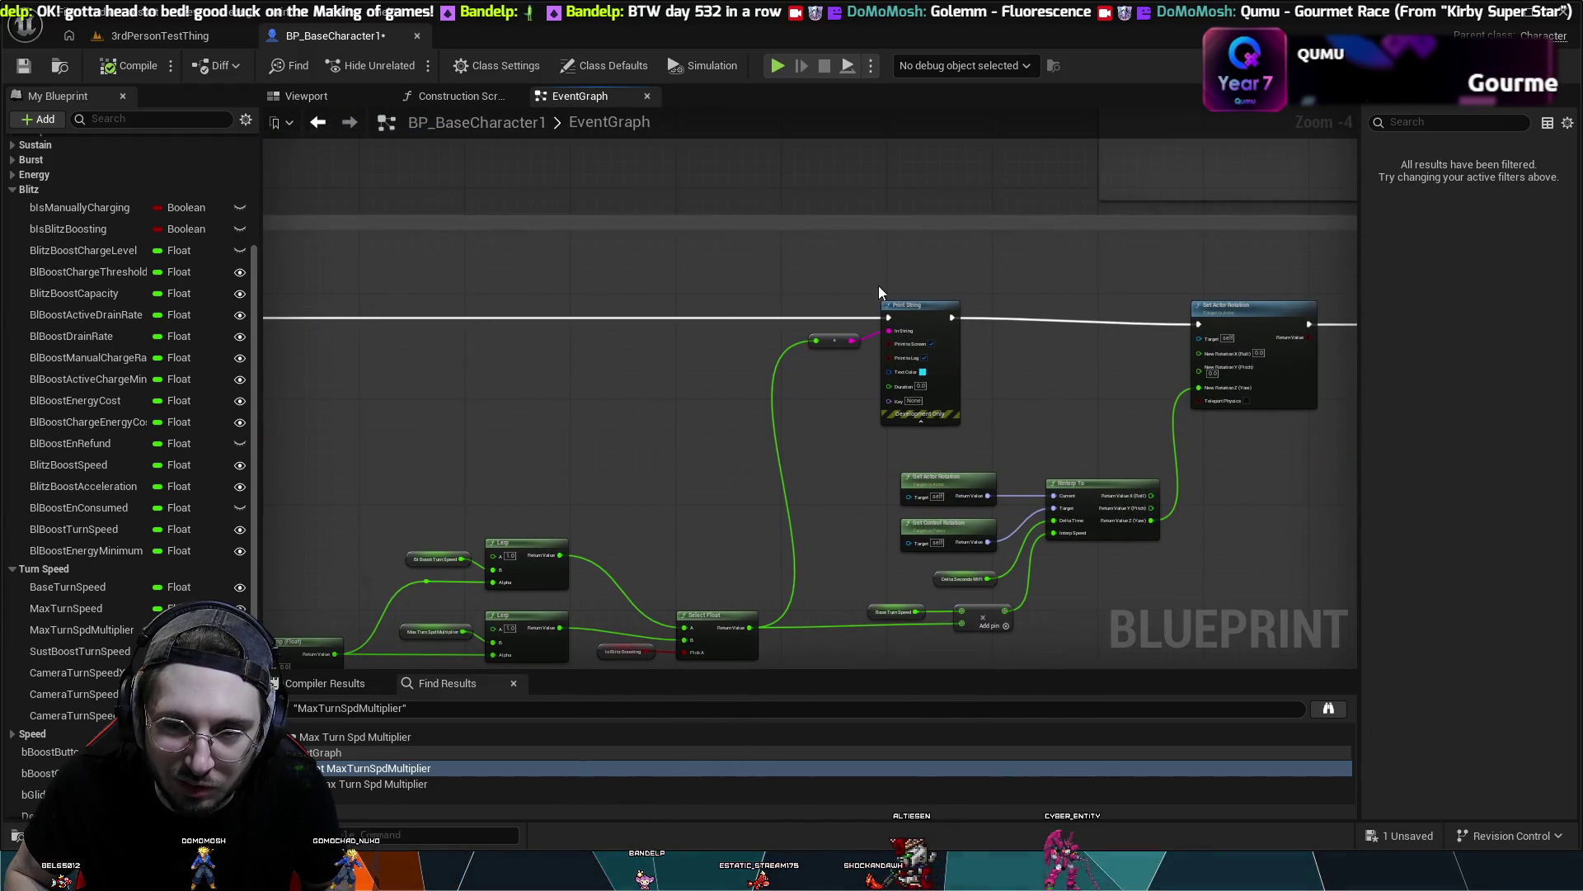
{"action": "left_click_drag", "start_coordinate": [915, 306], "coordinate": [1041, 317]}
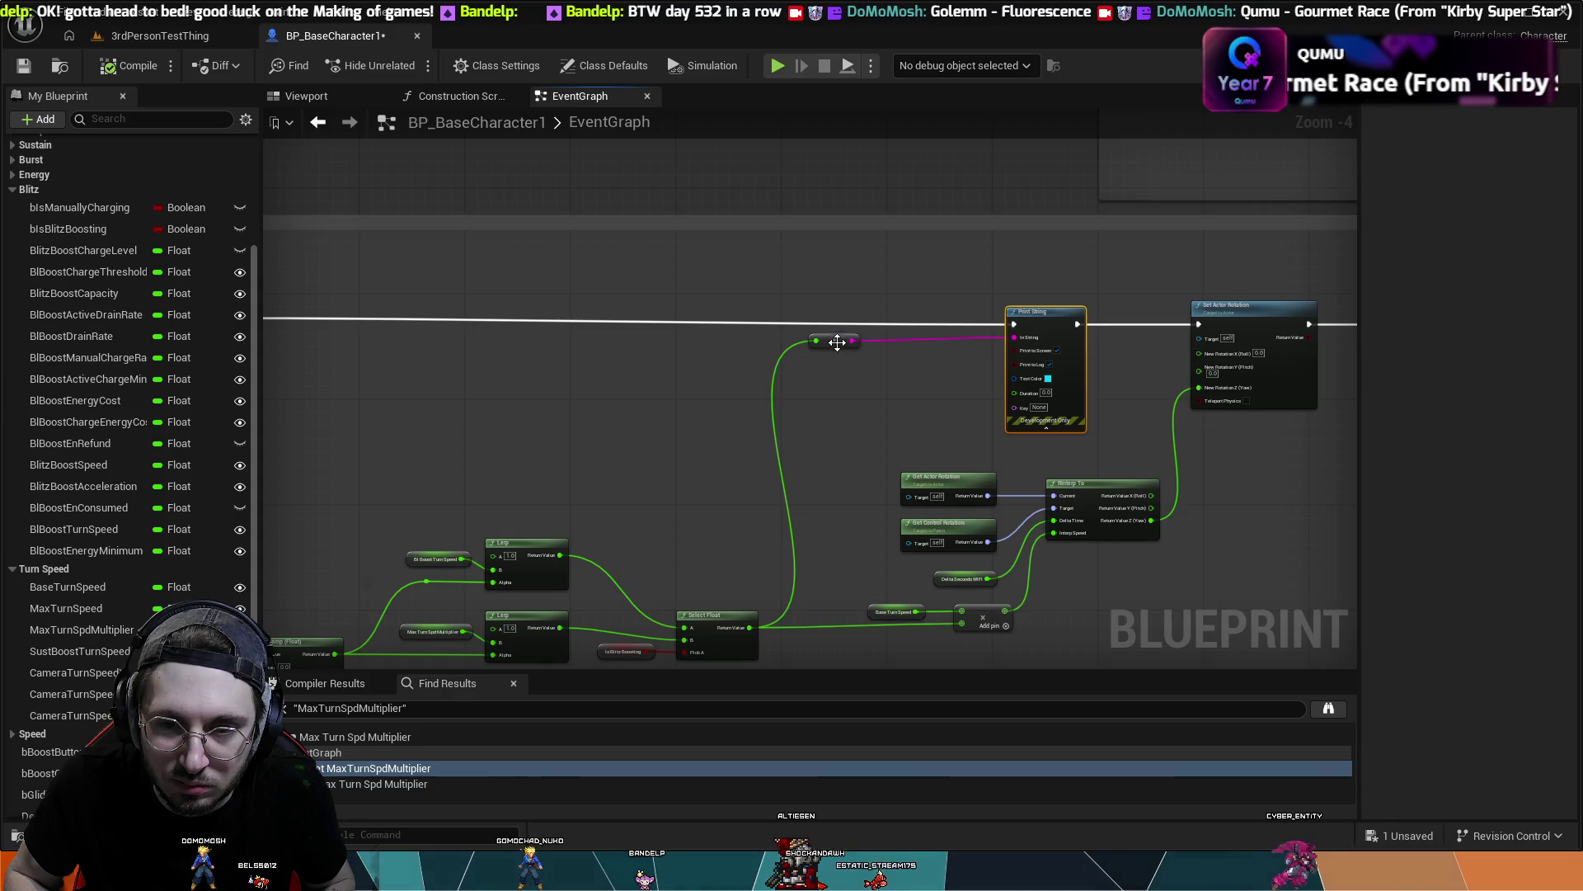
{"action": "left_click_drag", "start_coordinate": [839, 340], "coordinate": [940, 342]}
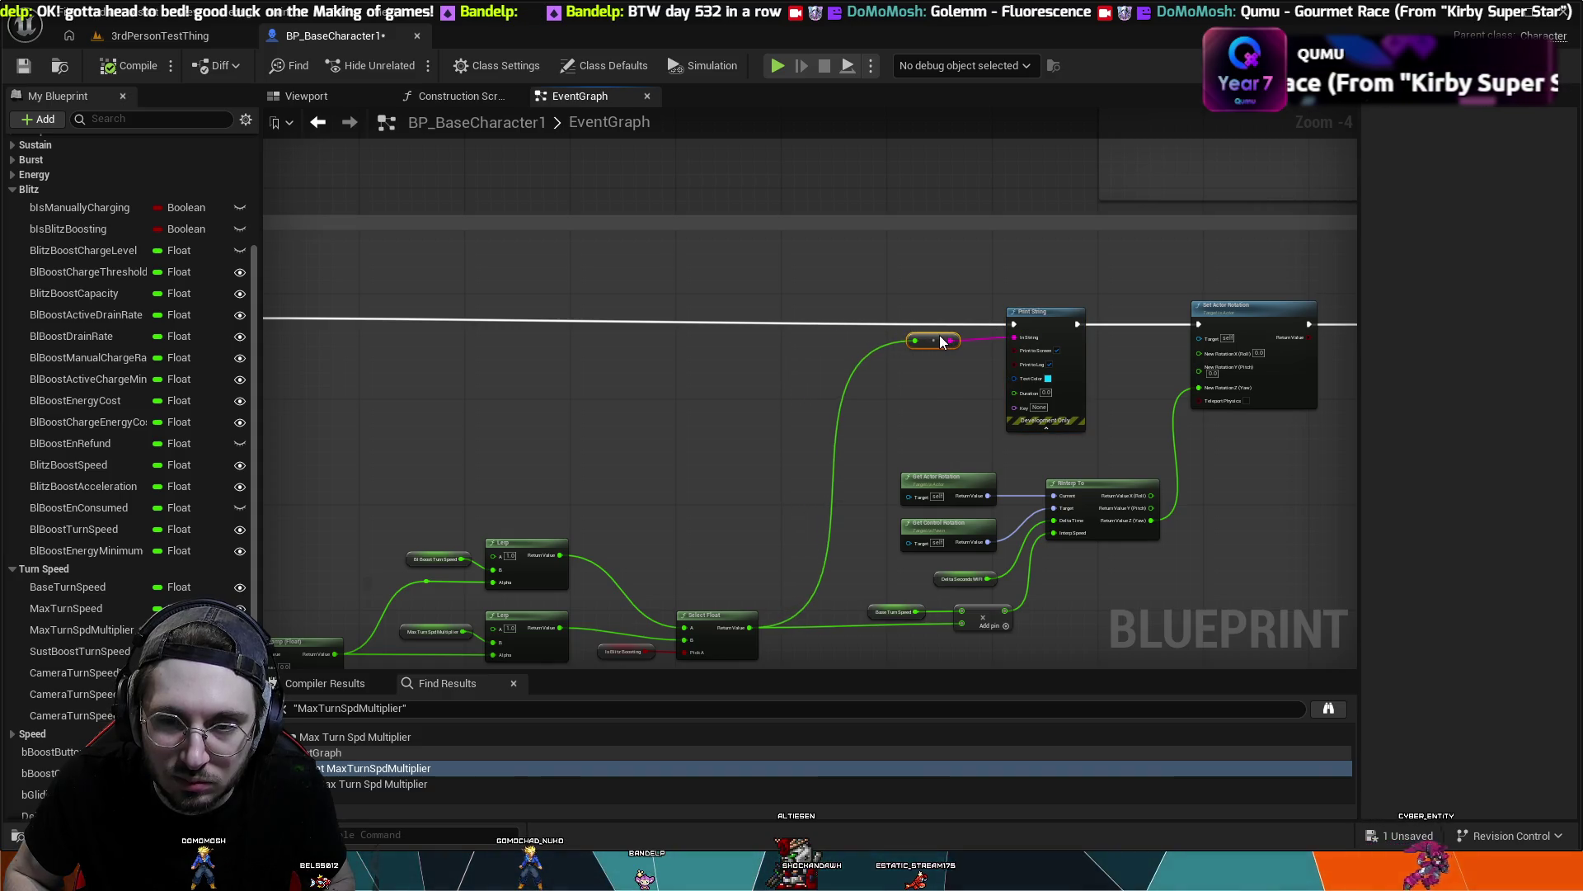
- Raise Select Float and Base Turn Speed slightly to straighten their wires near the Add node
{"action": "mouse_move", "coordinate": [790, 590]}
{"action": "left_mouse_down"}
{"action": "mouse_move", "coordinate": [774, 519]}
{"action": "mouse_move", "coordinate": [903, 417]}
{"action": "mouse_move", "coordinate": [325, 600]}
{"action": "mouse_move", "coordinate": [359, 540]}
{"action": "mouse_move", "coordinate": [421, 496]}
{"action": "mouse_move", "coordinate": [403, 489]}
{"action": "mouse_move", "coordinate": [408, 509]}
{"action": "left_mouse_up"}
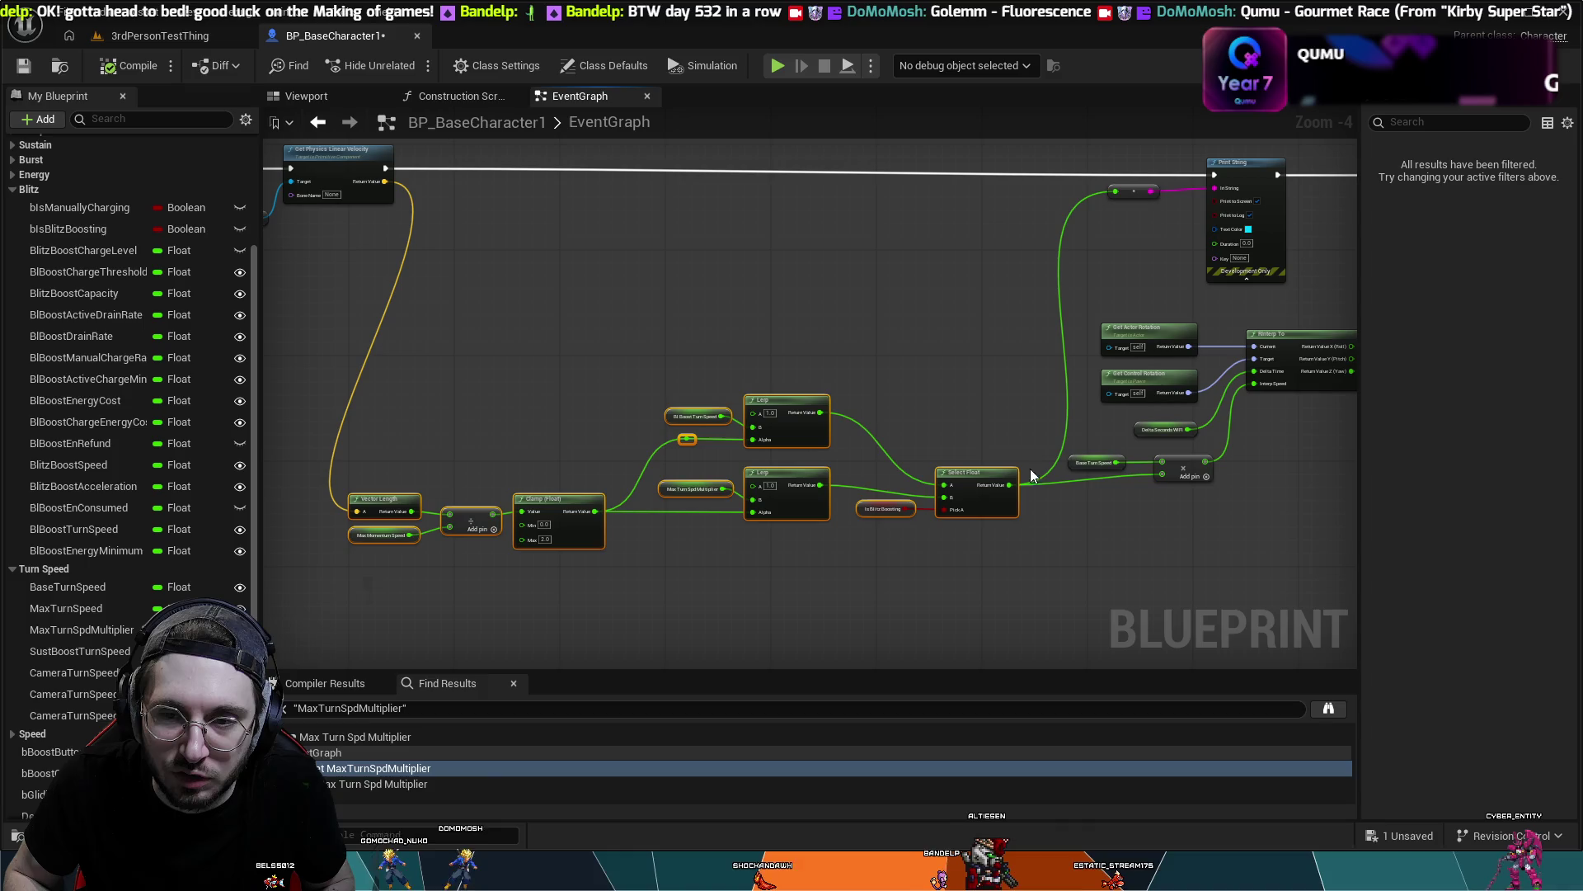
{"action": "scroll", "coordinate": [1026, 556], "scroll_direction": "up", "scroll_amount": 2}
{"action": "left_click", "coordinate": [1026, 556]}
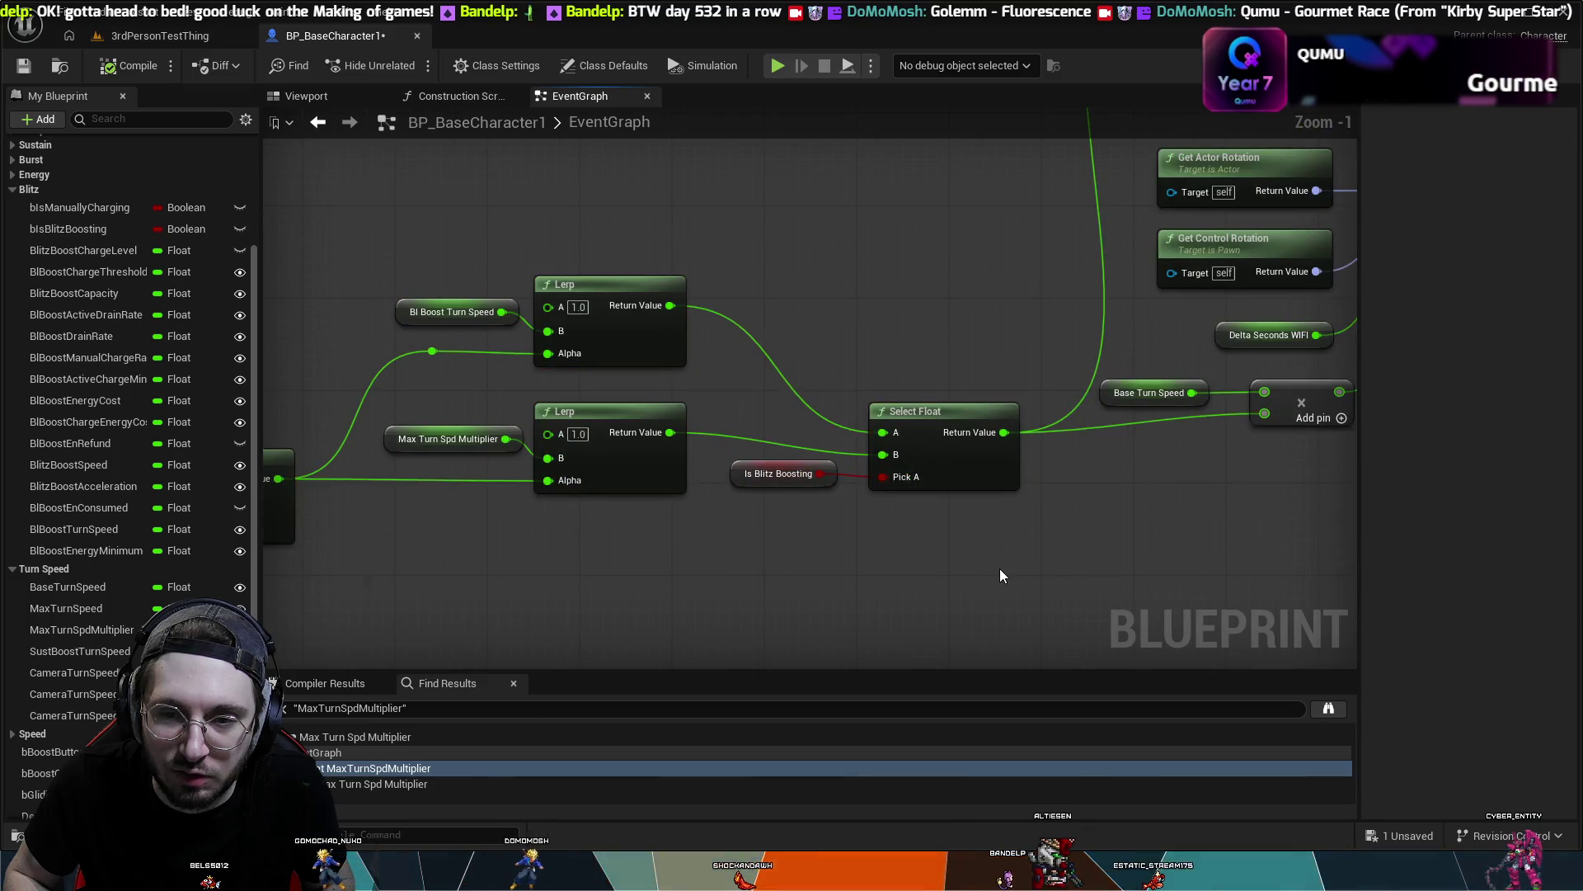
{"action": "scroll", "coordinate": [987, 507], "scroll_direction": "up", "scroll_amount": 1}
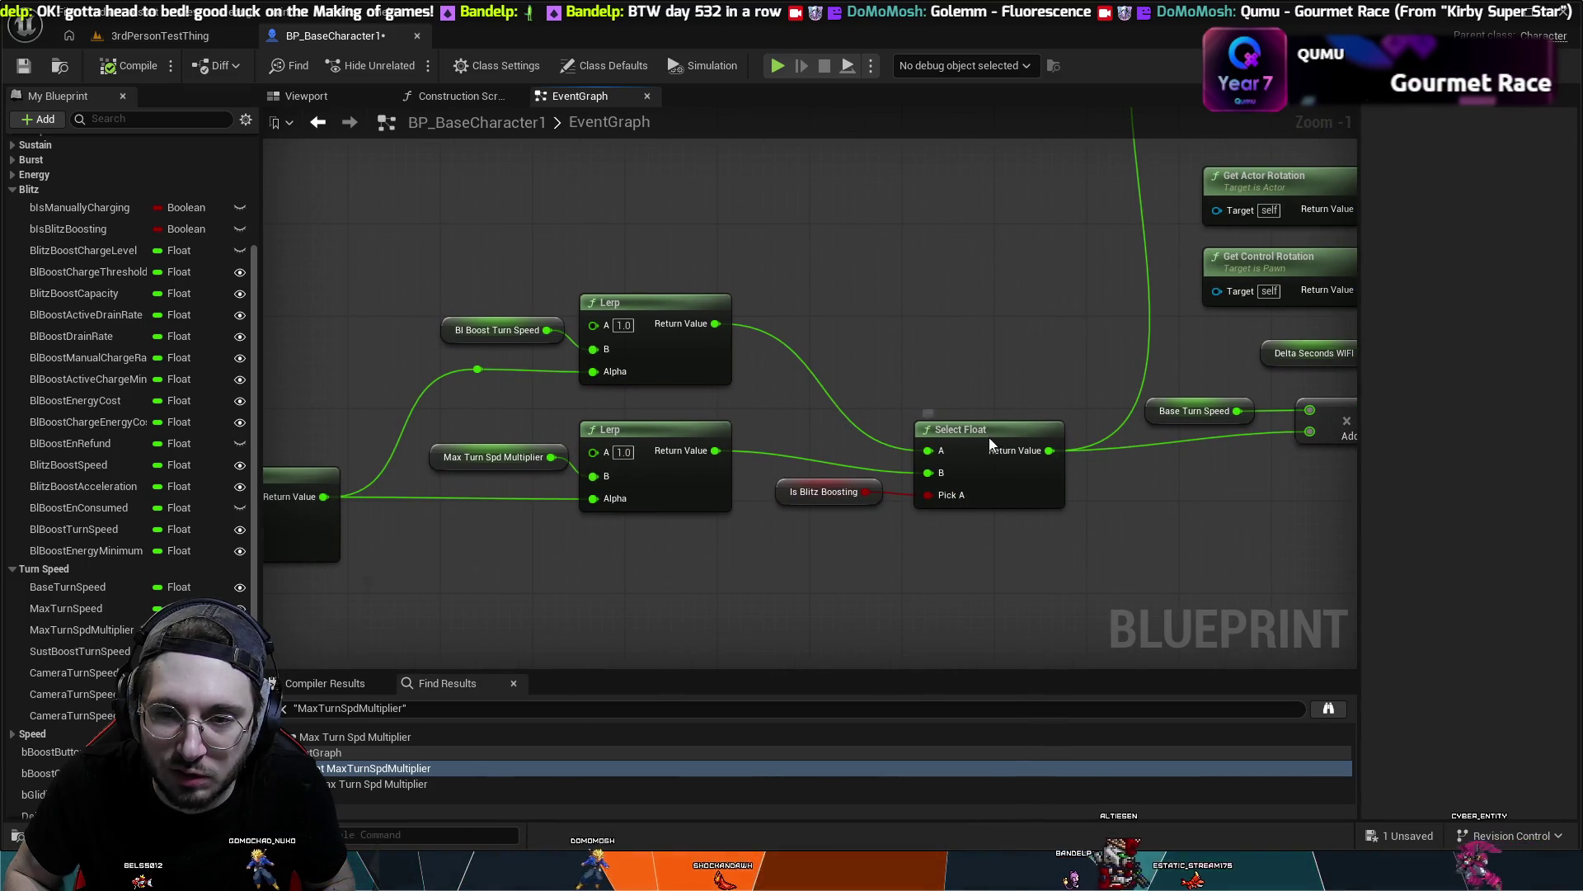
{"action": "left_click_drag", "start_coordinate": [989, 440], "coordinate": [986, 423]}
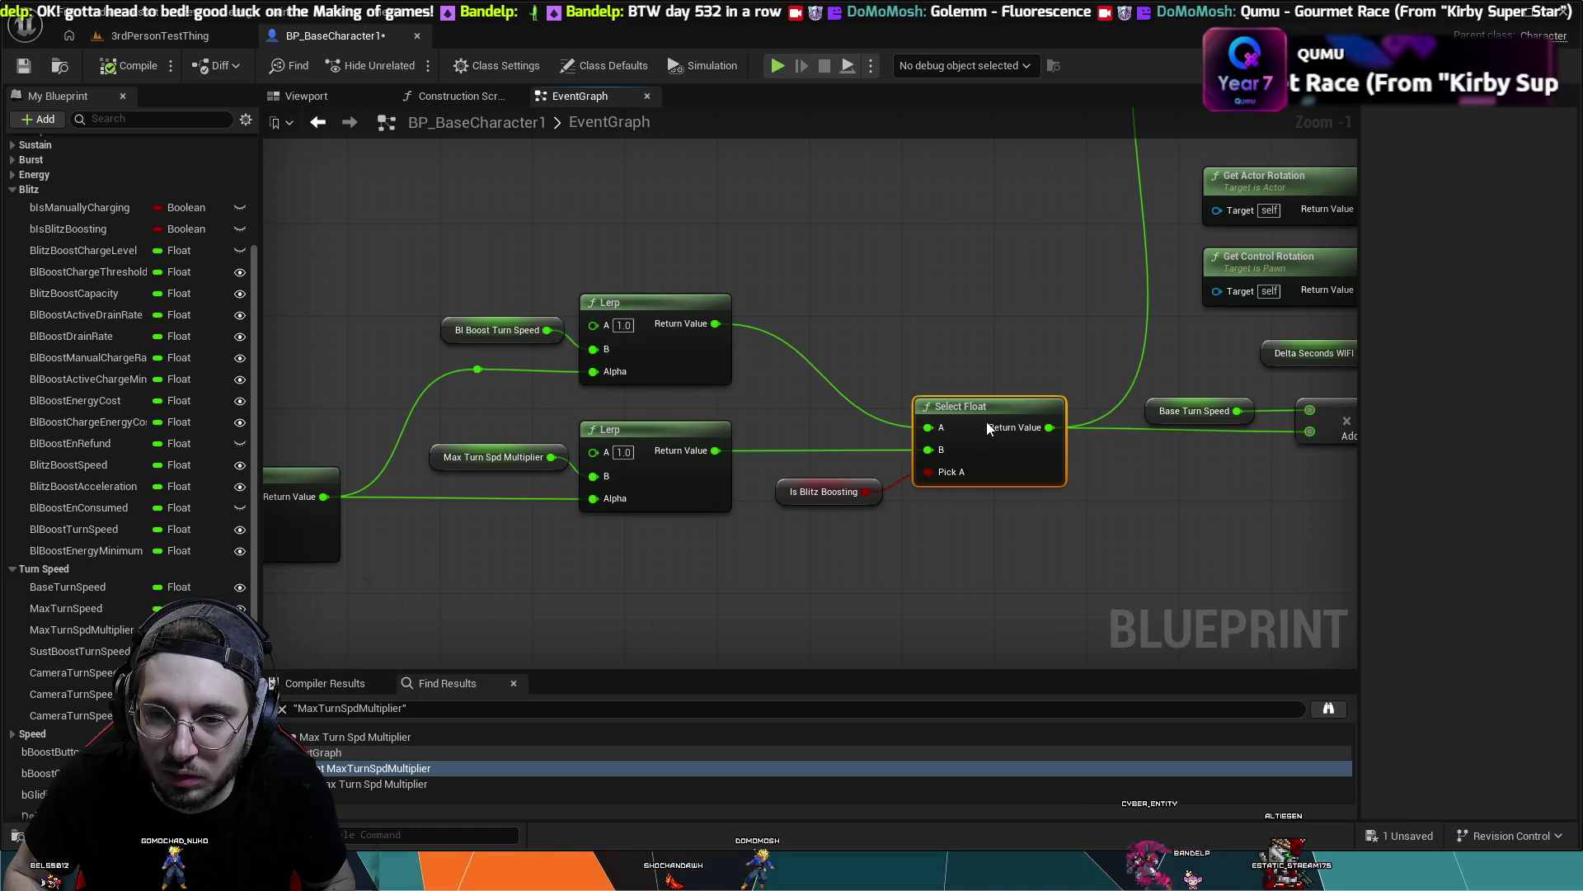
{"action": "left_click", "coordinate": [1197, 409]}
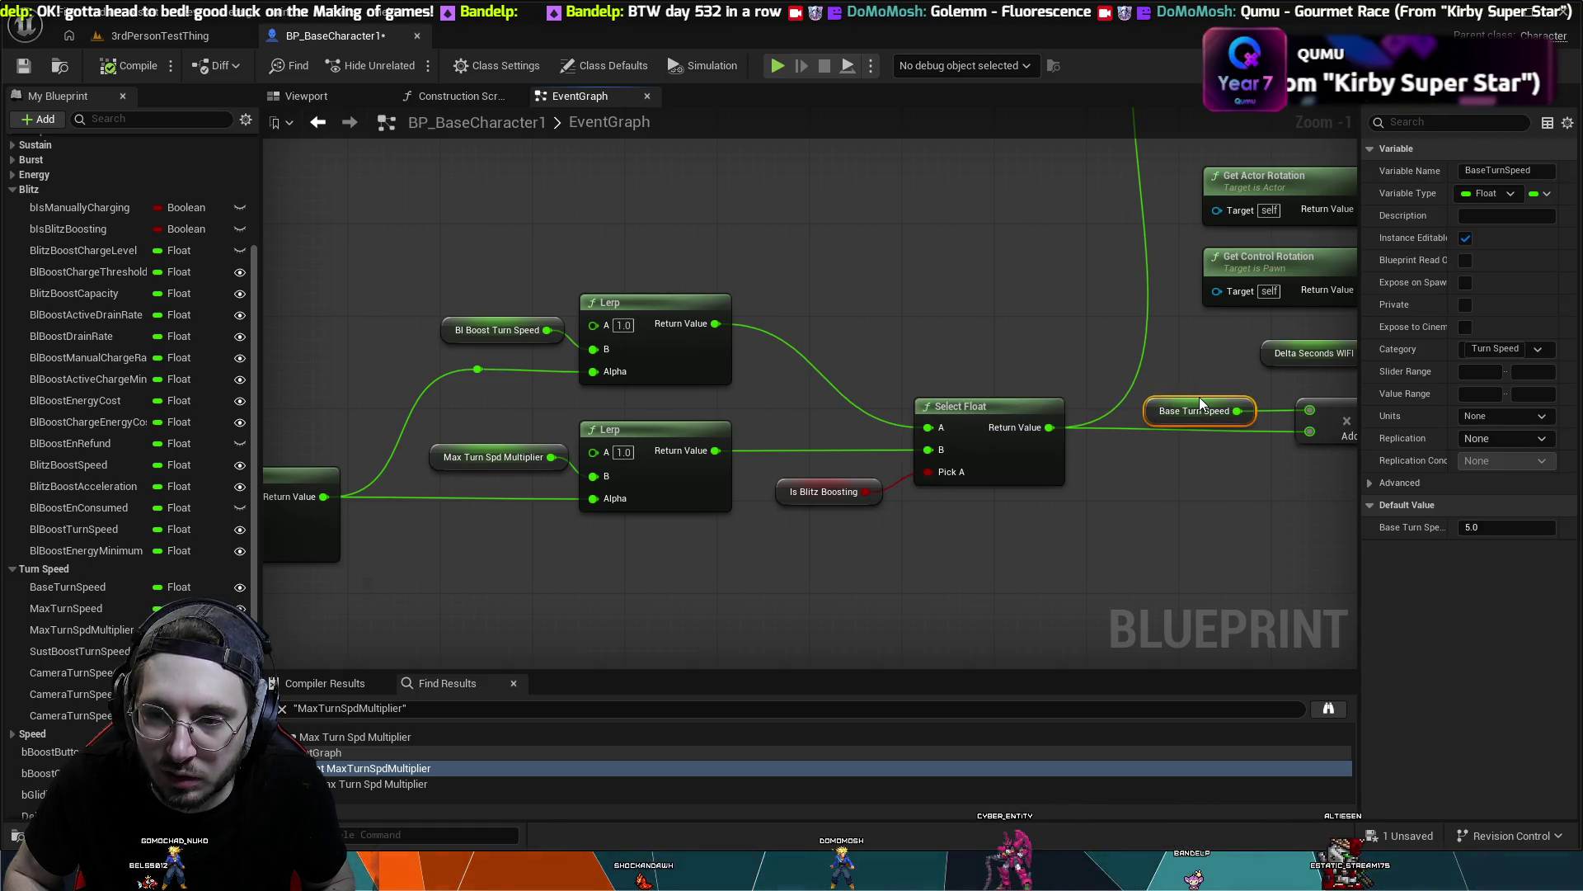
{"action": "left_click_drag", "start_coordinate": [1199, 401], "coordinate": [1199, 389]}
{"action": "left_click", "coordinate": [911, 561]}
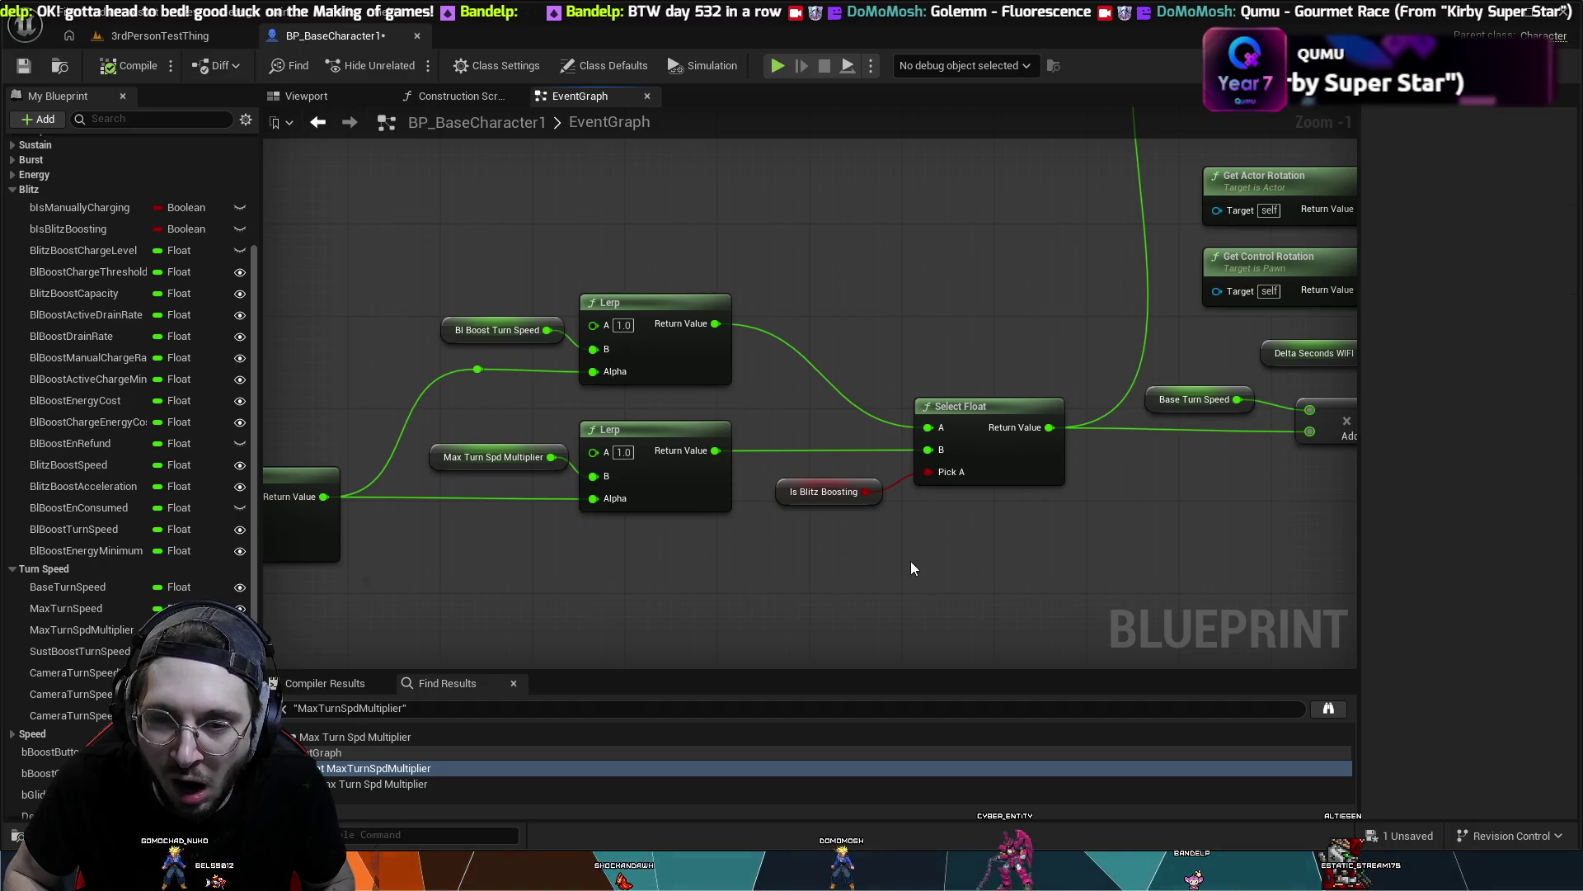
{"action": "left_click_drag", "start_coordinate": [910, 561], "coordinate": [1092, 556]}
{"action": "scroll", "coordinate": [883, 555], "scroll_direction": "down", "scroll_amount": 1}
{"action": "mouse_move", "coordinate": [641, 289]}
{"action": "left_mouse_down"}
{"action": "mouse_move", "coordinate": [726, 660]}
{"action": "mouse_move", "coordinate": [732, 351]}
{"action": "left_mouse_up"}
- Shift the Event Tick, SET, Capsule and Get Physics starter nodes to the left
{"action": "left_click_drag", "start_coordinate": [805, 266], "coordinate": [477, 449]}
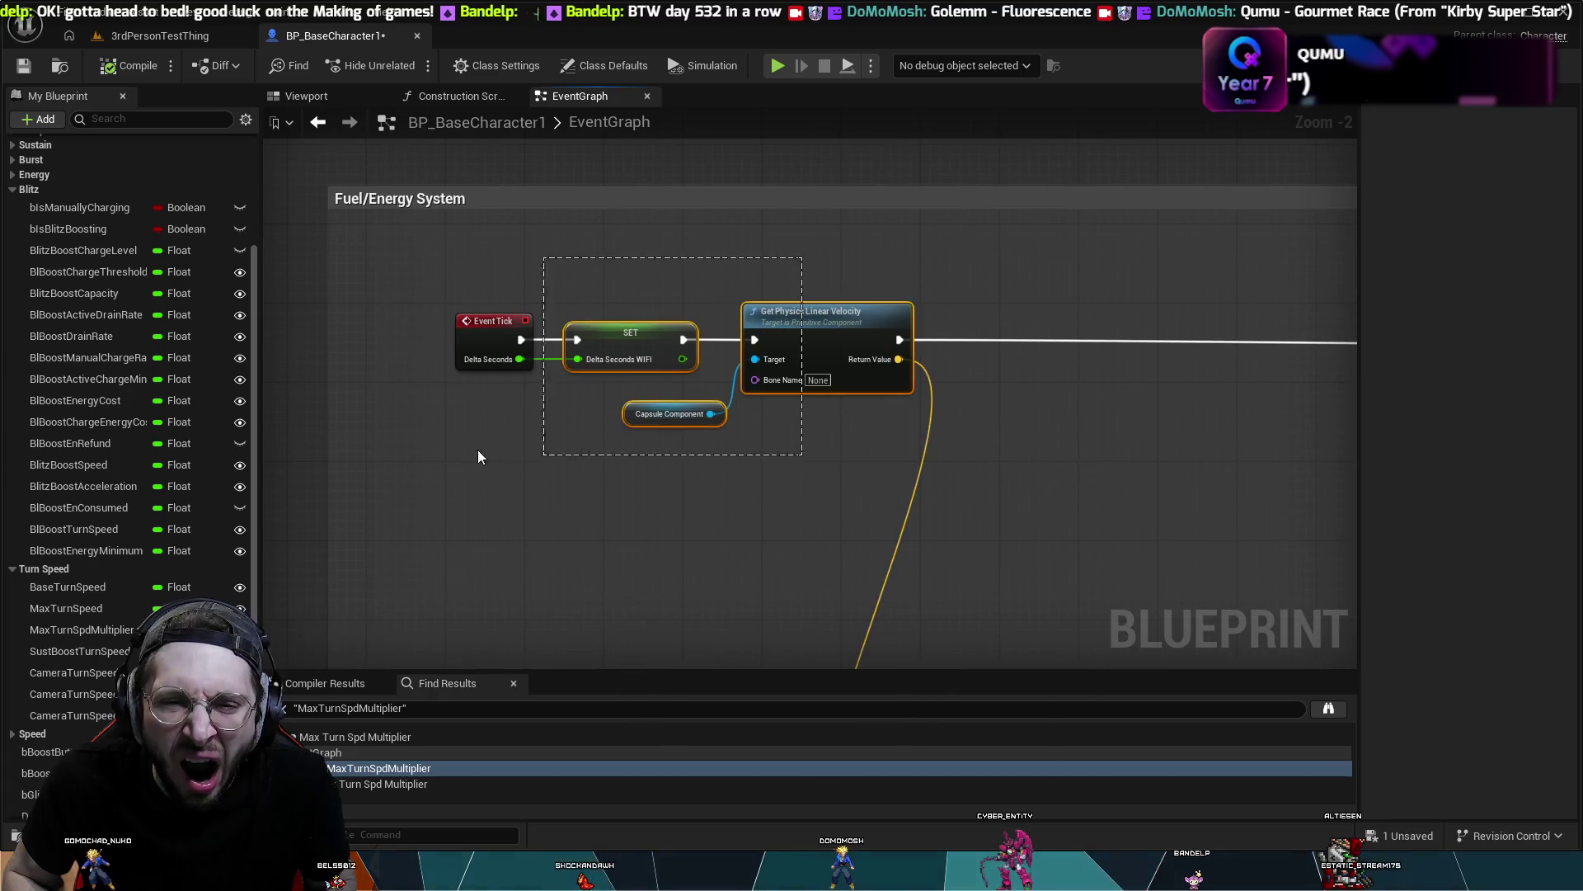
{"action": "left_click_drag", "start_coordinate": [844, 322], "coordinate": [766, 315]}
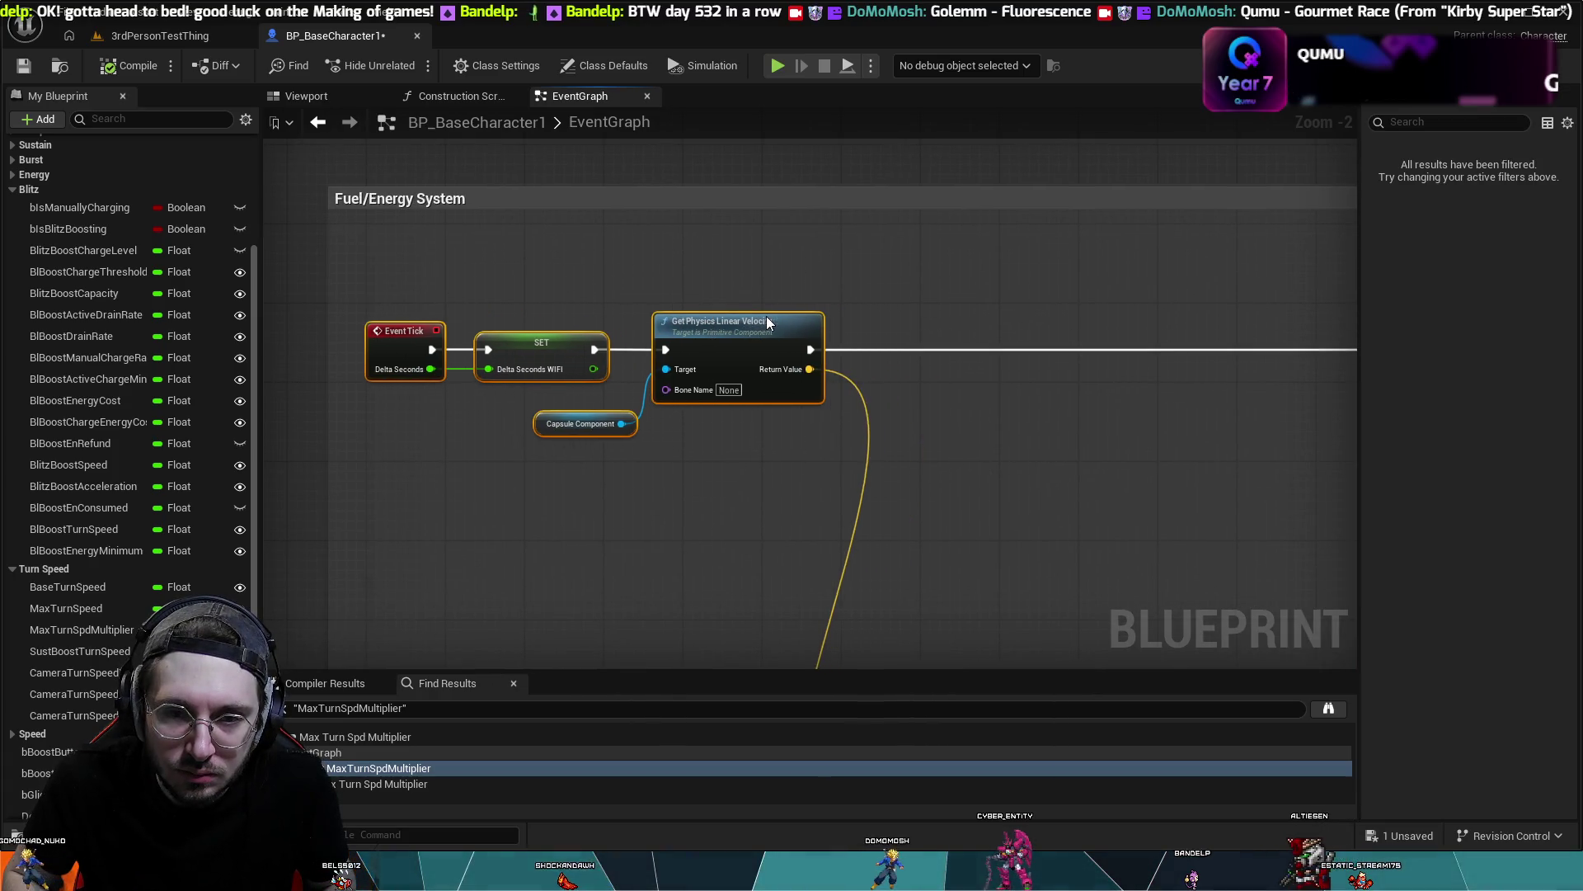
{"action": "scroll", "coordinate": [832, 398], "scroll_direction": "down", "scroll_amount": 3}
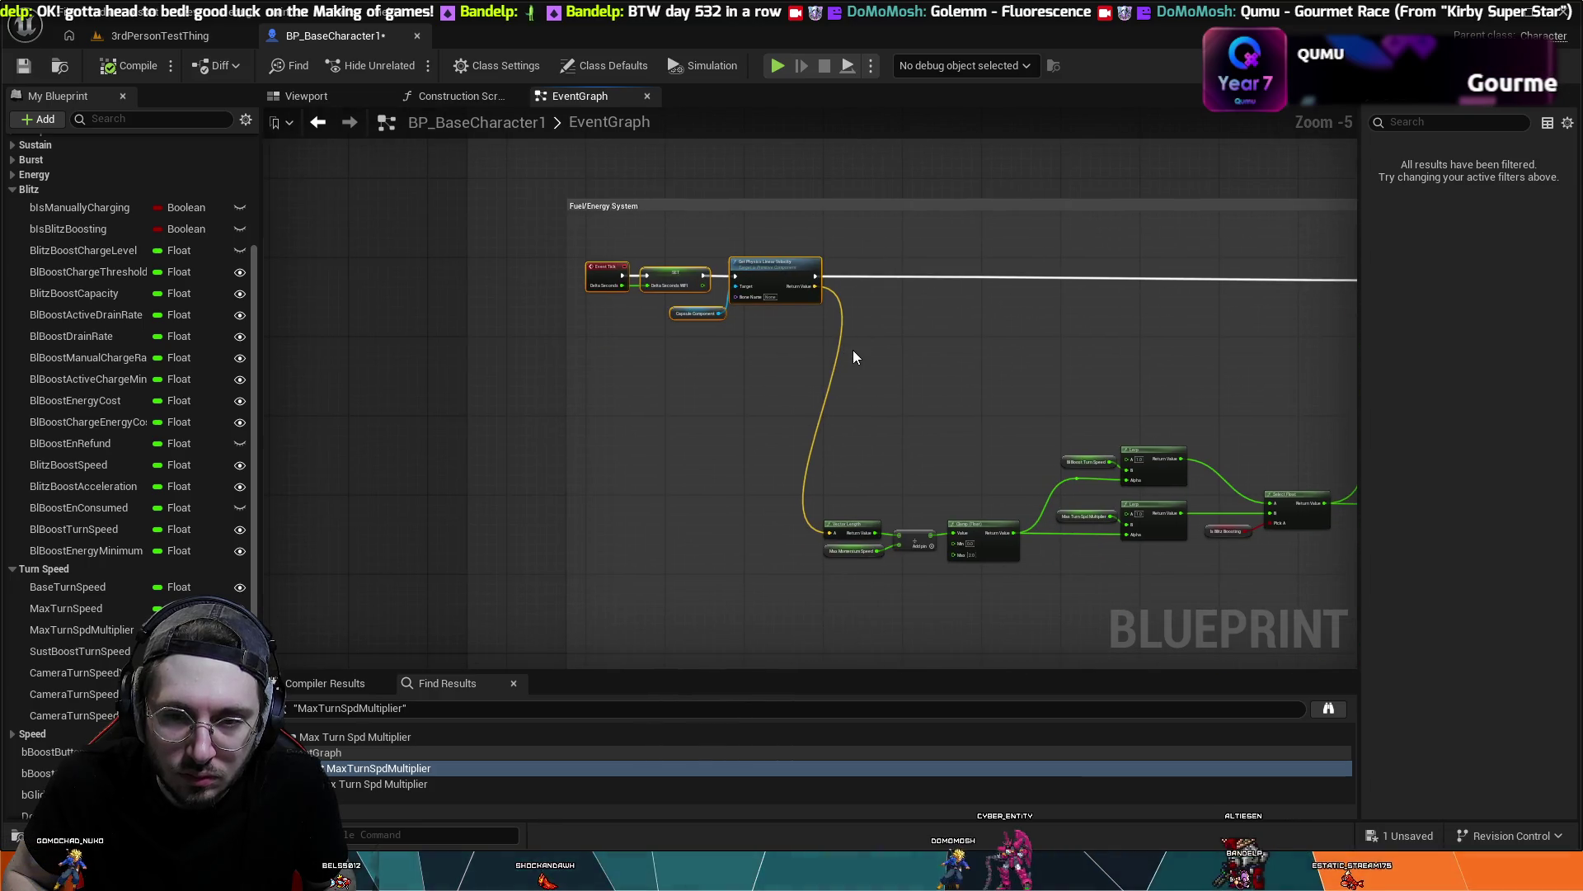
{"action": "mouse_move", "coordinate": [853, 350]}
{"action": "left_mouse_down"}
{"action": "mouse_move", "coordinate": [623, 396]}
{"action": "mouse_move", "coordinate": [730, 364]}
{"action": "mouse_move", "coordinate": [665, 367]}
{"action": "left_mouse_up"}
{"action": "scroll", "coordinate": [561, 399], "scroll_direction": "down", "scroll_amount": 1}
{"action": "left_click", "coordinate": [655, 365]}
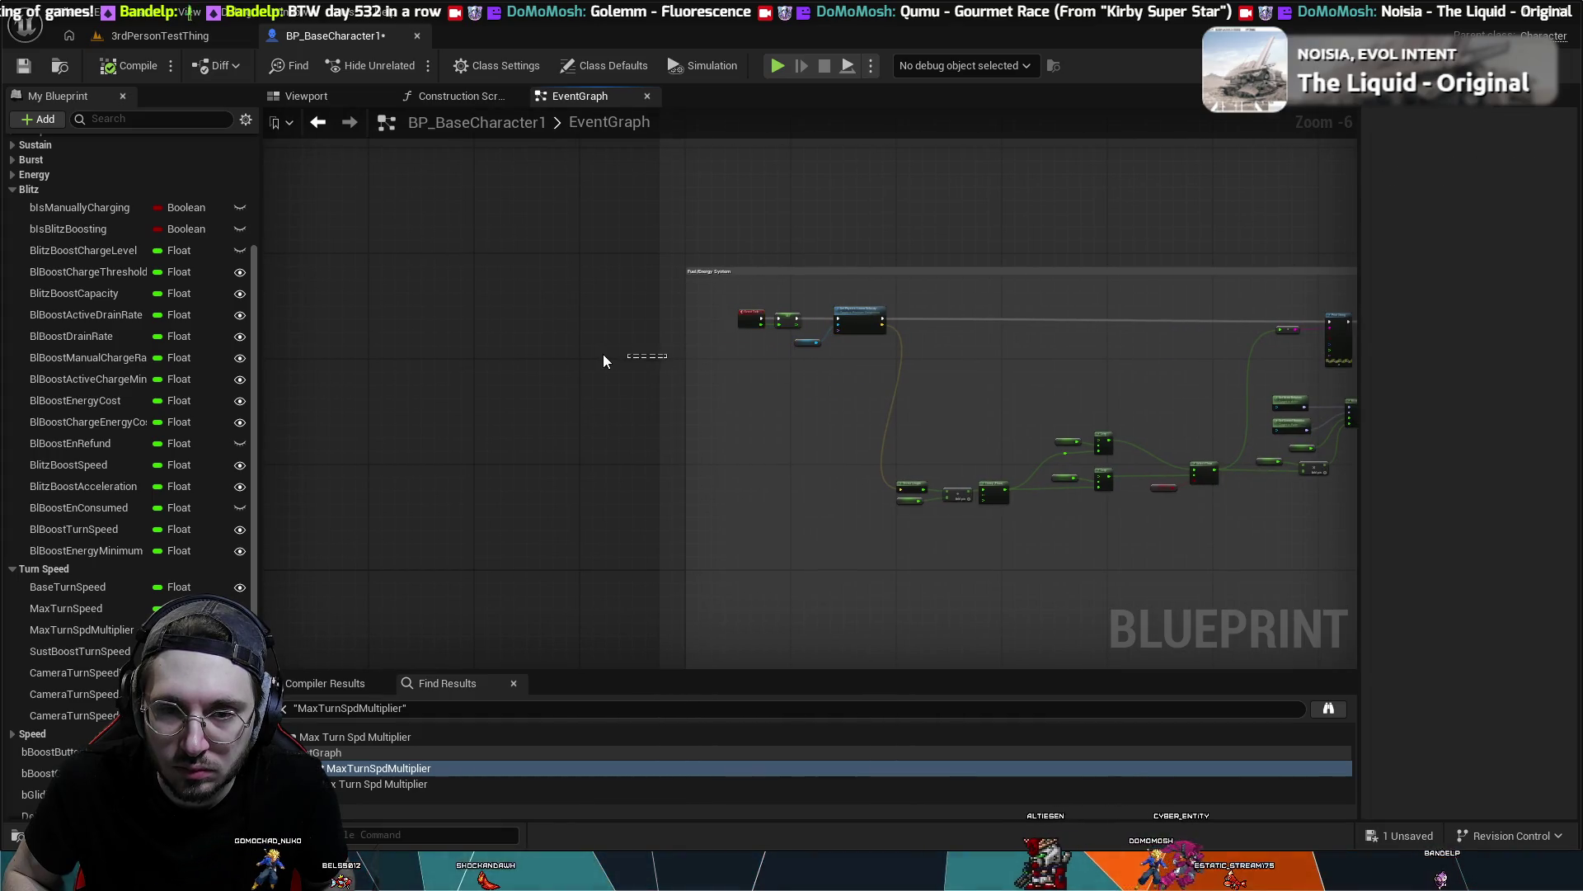
- Extend the Fuel/Energy System comment leftward and push its starter nodes further left
{"action": "mouse_move", "coordinate": [660, 352]}
{"action": "left_mouse_down"}
{"action": "mouse_move", "coordinate": [604, 354]}
{"action": "mouse_move", "coordinate": [625, 343]}
{"action": "left_mouse_up"}
{"action": "left_click_drag", "start_coordinate": [880, 291], "coordinate": [733, 360]}
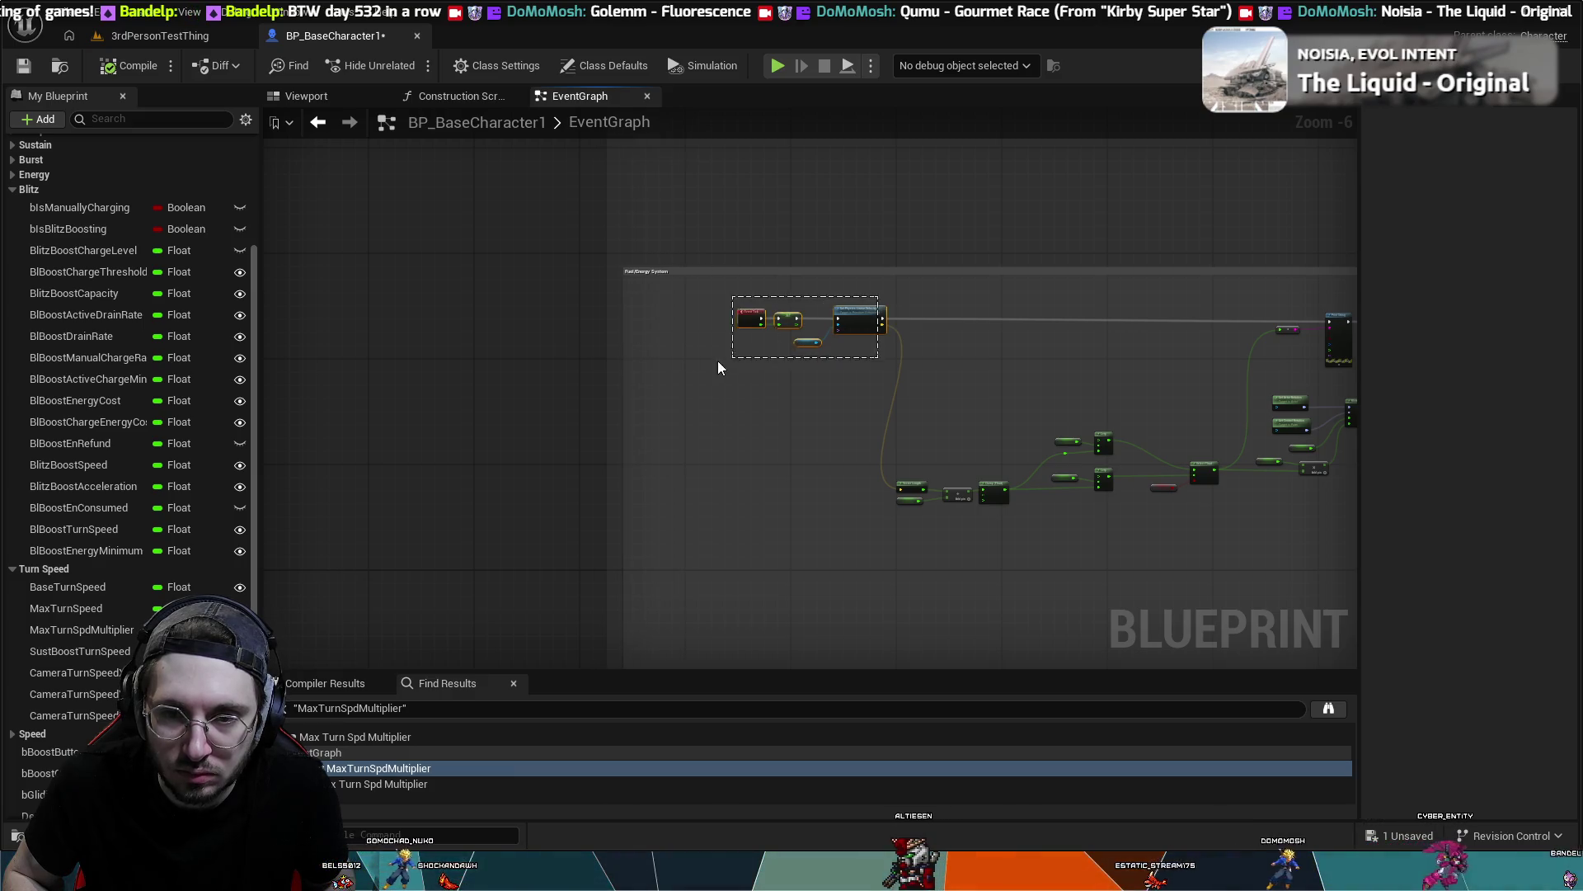
{"action": "left_click_drag", "start_coordinate": [857, 313], "coordinate": [800, 311]}
{"action": "mouse_move", "coordinate": [793, 314]}
{"action": "left_mouse_down"}
{"action": "mouse_move", "coordinate": [461, 288]}
{"action": "mouse_move", "coordinate": [264, 359]}
{"action": "mouse_move", "coordinate": [750, 364]}
{"action": "mouse_move", "coordinate": [1226, 311]}
{"action": "left_mouse_up"}
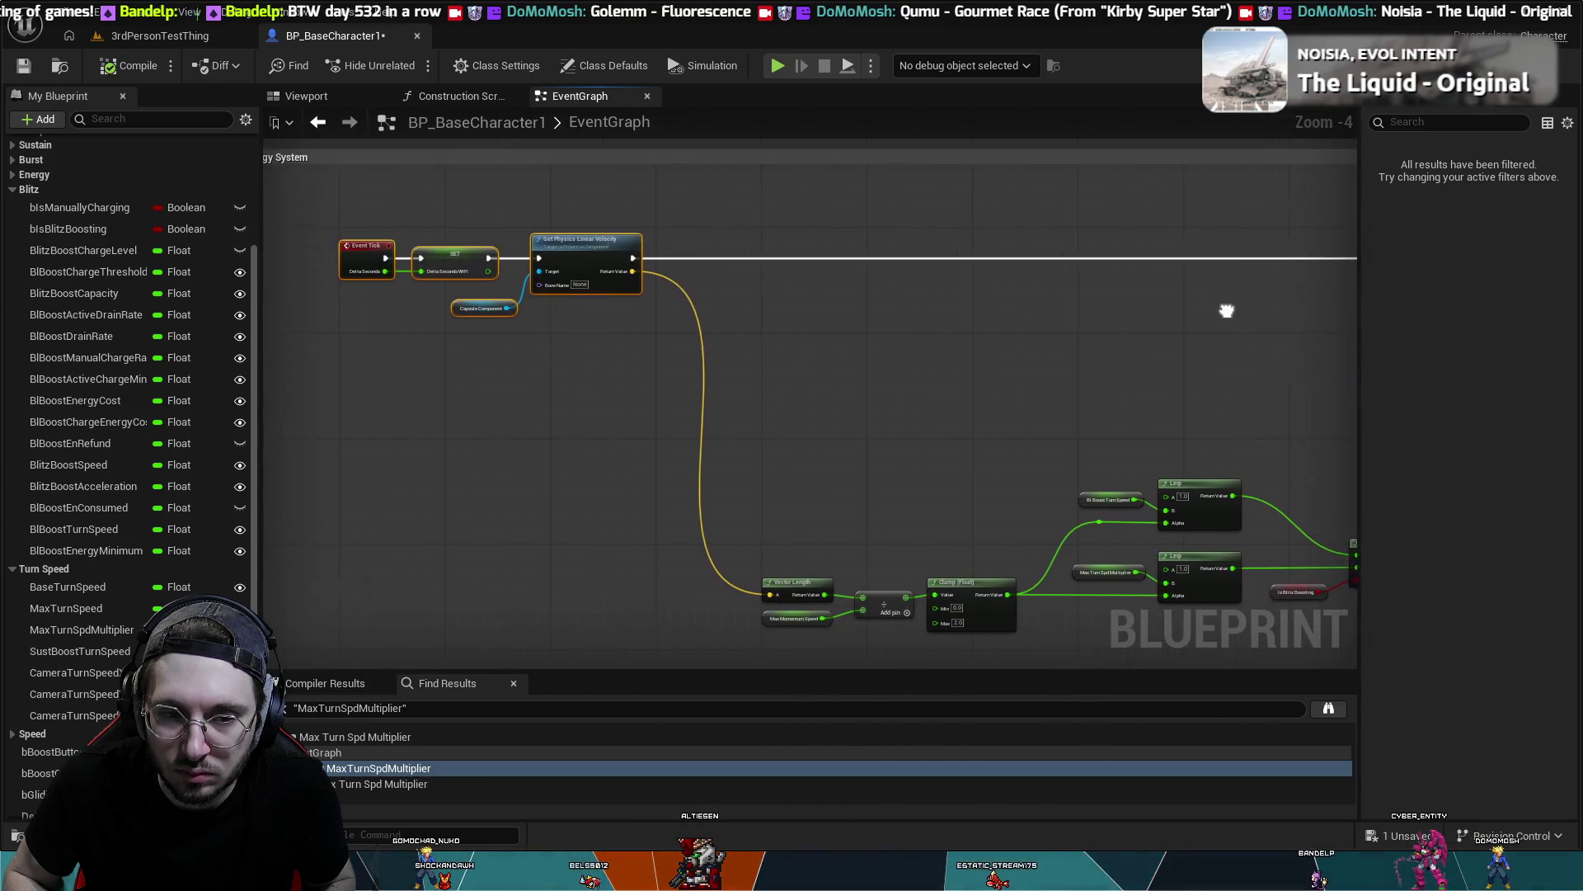
- Try raising the Lerp and Select Float group, then undo that move
{"action": "left_click_drag", "start_coordinate": [839, 408], "coordinate": [838, 254]}
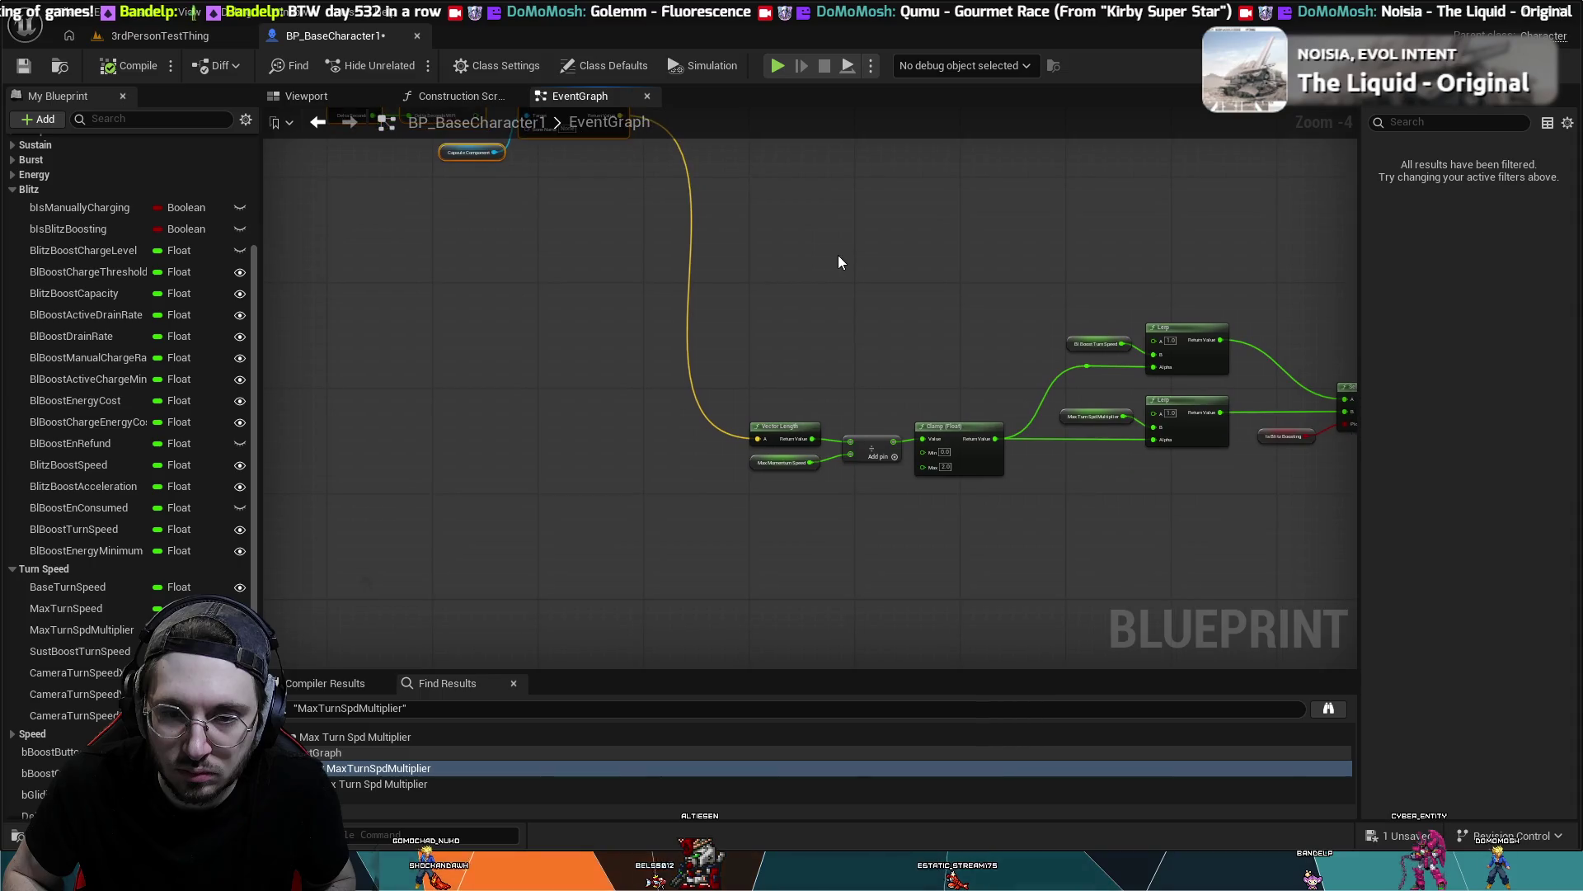
{"action": "scroll", "coordinate": [1052, 371], "scroll_direction": "down", "scroll_amount": 5}
{"action": "left_click_drag", "start_coordinate": [1052, 372], "coordinate": [891, 489]}
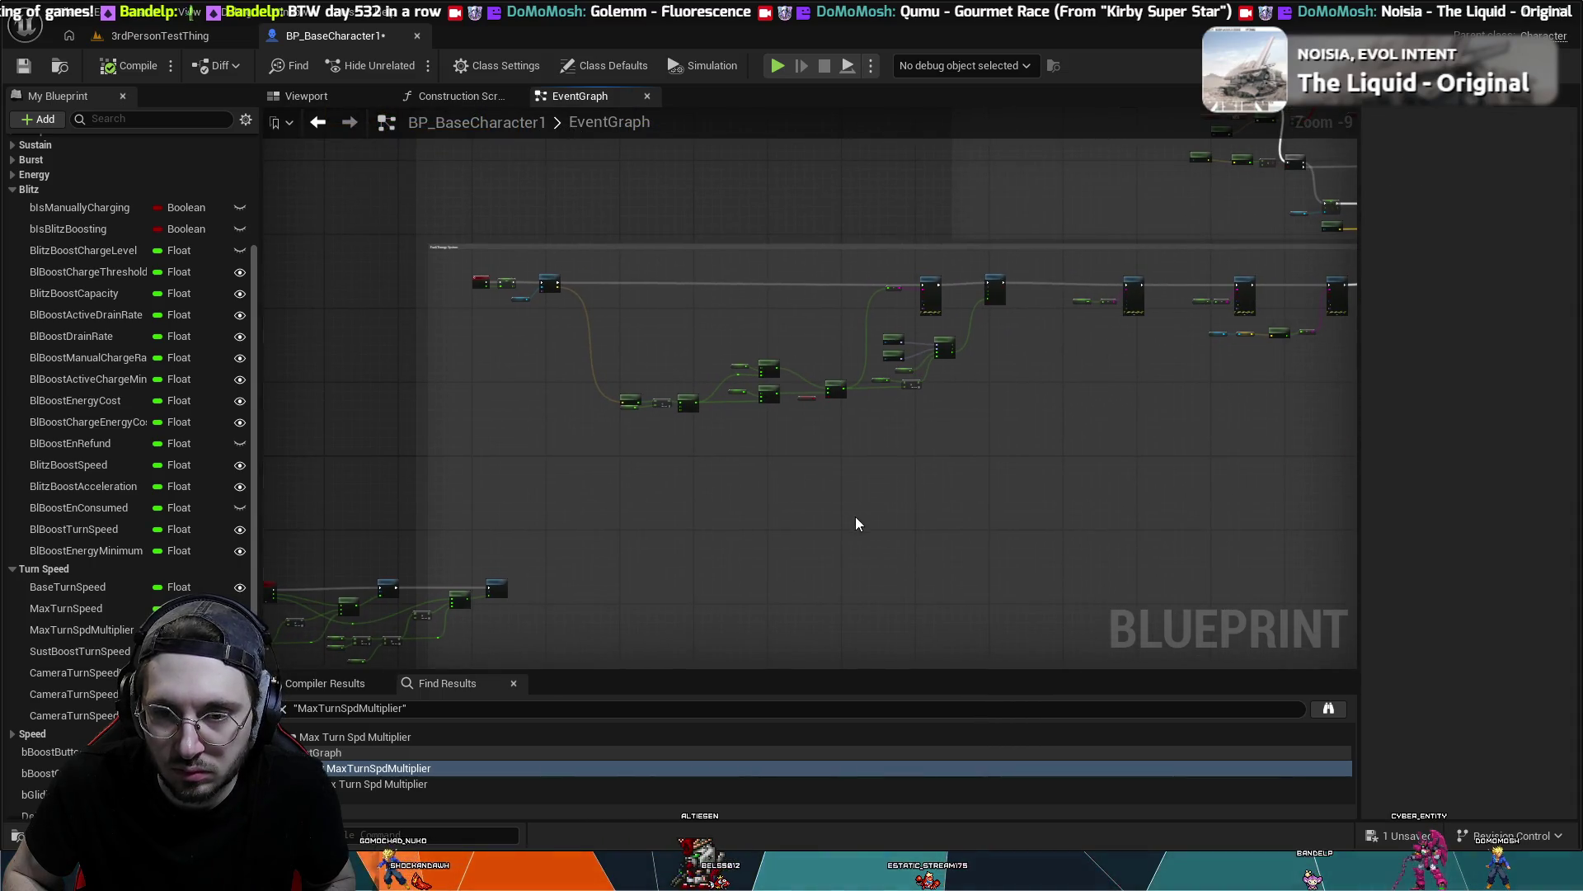
{"action": "scroll", "coordinate": [839, 526], "scroll_direction": "up", "scroll_amount": 2}
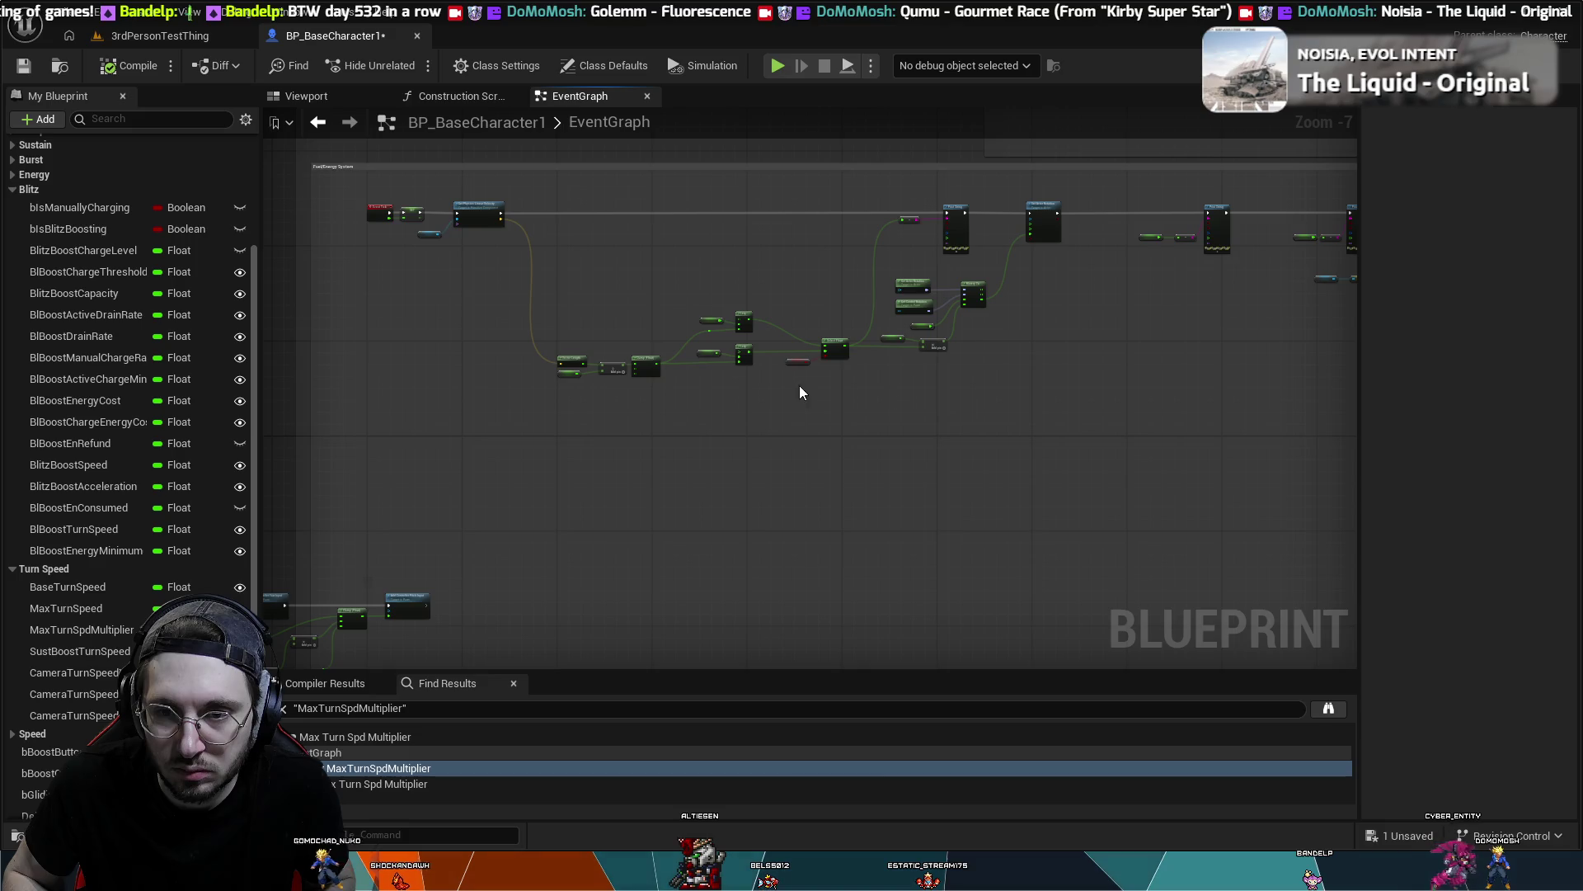
{"action": "scroll", "coordinate": [699, 444], "scroll_direction": "up", "scroll_amount": 3}
{"action": "left_click_drag", "start_coordinate": [700, 445], "coordinate": [848, 565]}
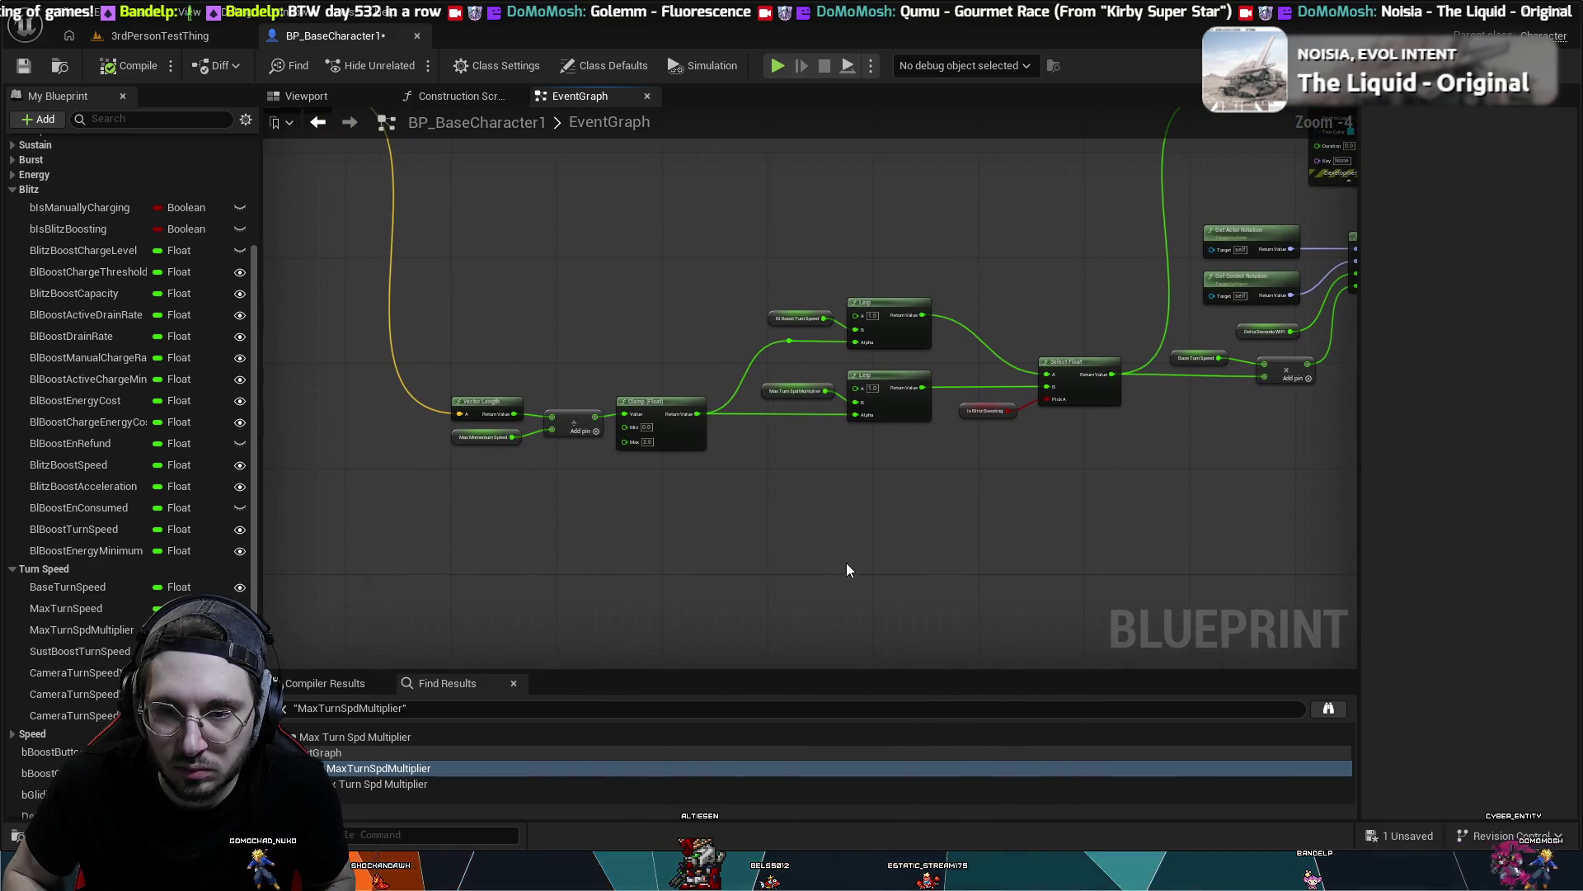
{"action": "mouse_move", "coordinate": [1068, 547]}
{"action": "left_mouse_down"}
{"action": "mouse_move", "coordinate": [548, 237]}
{"action": "mouse_move", "coordinate": [449, 237]}
{"action": "mouse_move", "coordinate": [541, 523]}
{"action": "mouse_move", "coordinate": [880, 445]}
{"action": "mouse_move", "coordinate": [964, 360]}
{"action": "left_mouse_up"}
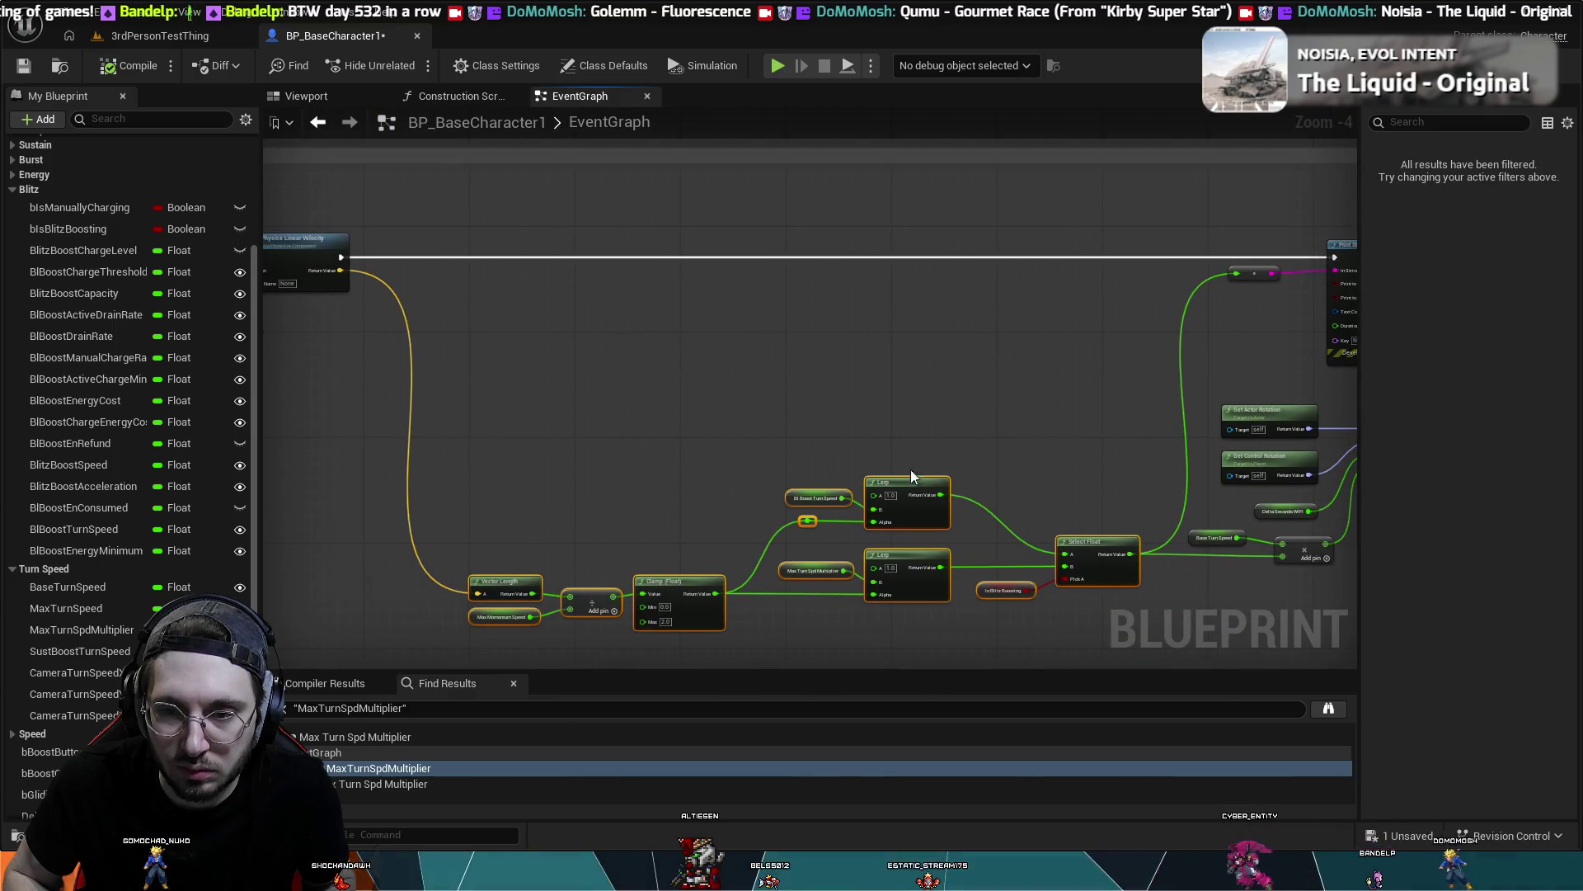
{"action": "left_click_drag", "start_coordinate": [907, 481], "coordinate": [908, 388]}
{"action": "left_click", "coordinate": [907, 389]}
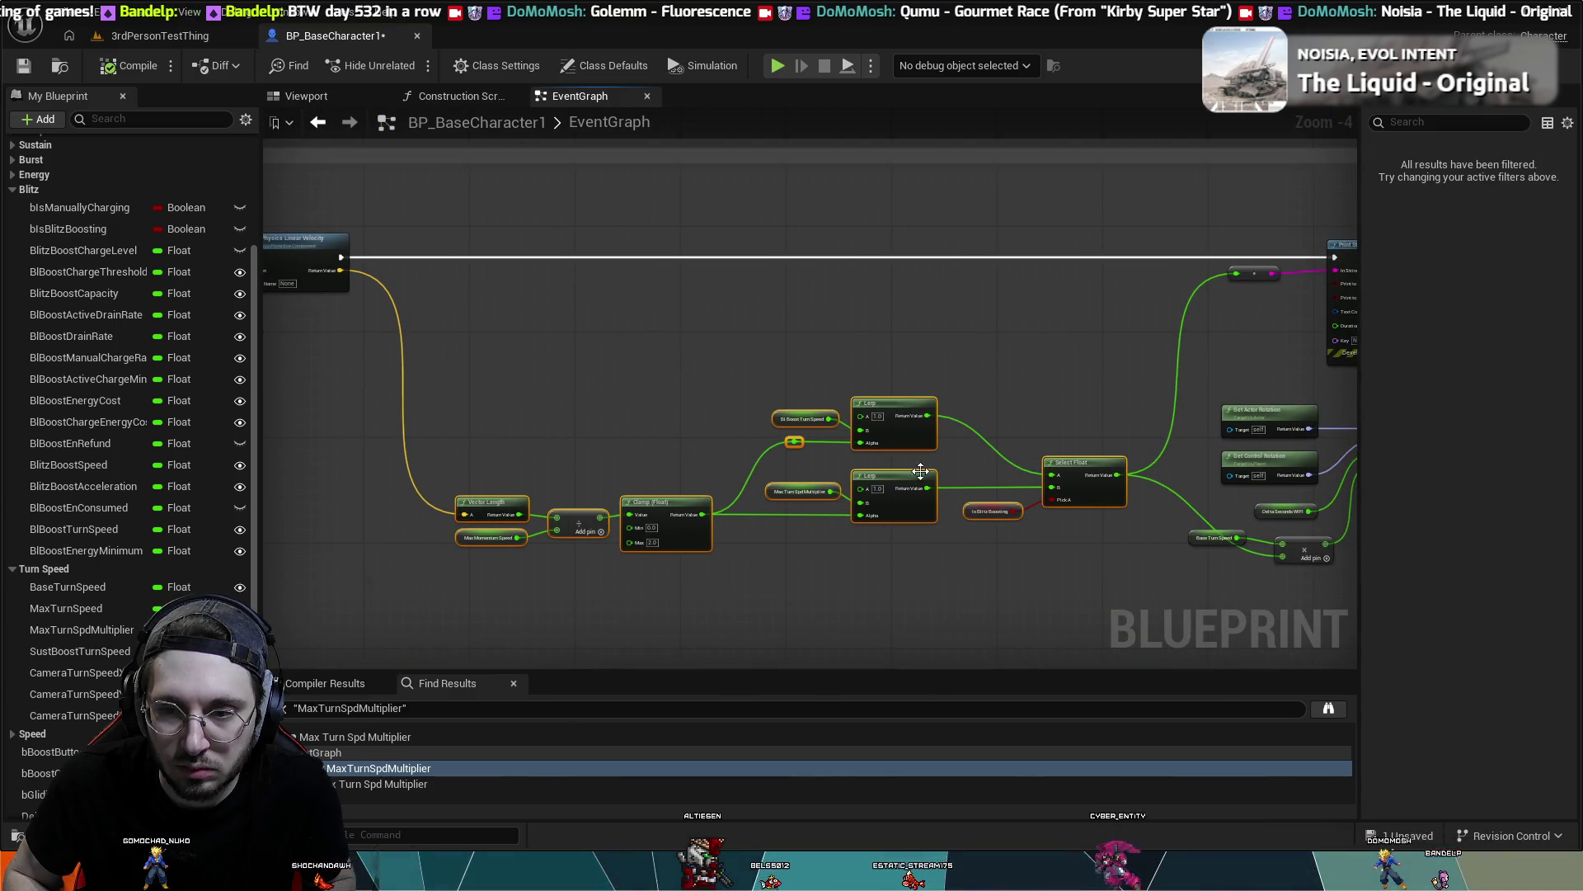
{"action": "key", "text": "ctrl+z"}
- Raise the Lerp, Clamp and Vector Length group after undoing a misplaced move
{"action": "mouse_move", "coordinate": [1010, 635]}
{"action": "left_mouse_down"}
{"action": "mouse_move", "coordinate": [310, 587]}
{"action": "mouse_move", "coordinate": [489, 417]}
{"action": "left_mouse_up"}
{"action": "mouse_move", "coordinate": [905, 470]}
{"action": "left_mouse_down"}
{"action": "mouse_move", "coordinate": [905, 335]}
{"action": "mouse_move", "coordinate": [881, 480]}
{"action": "mouse_move", "coordinate": [818, 651]}
{"action": "mouse_move", "coordinate": [419, 547]}
{"action": "left_mouse_up"}
{"action": "key", "text": "ctrl+z"}
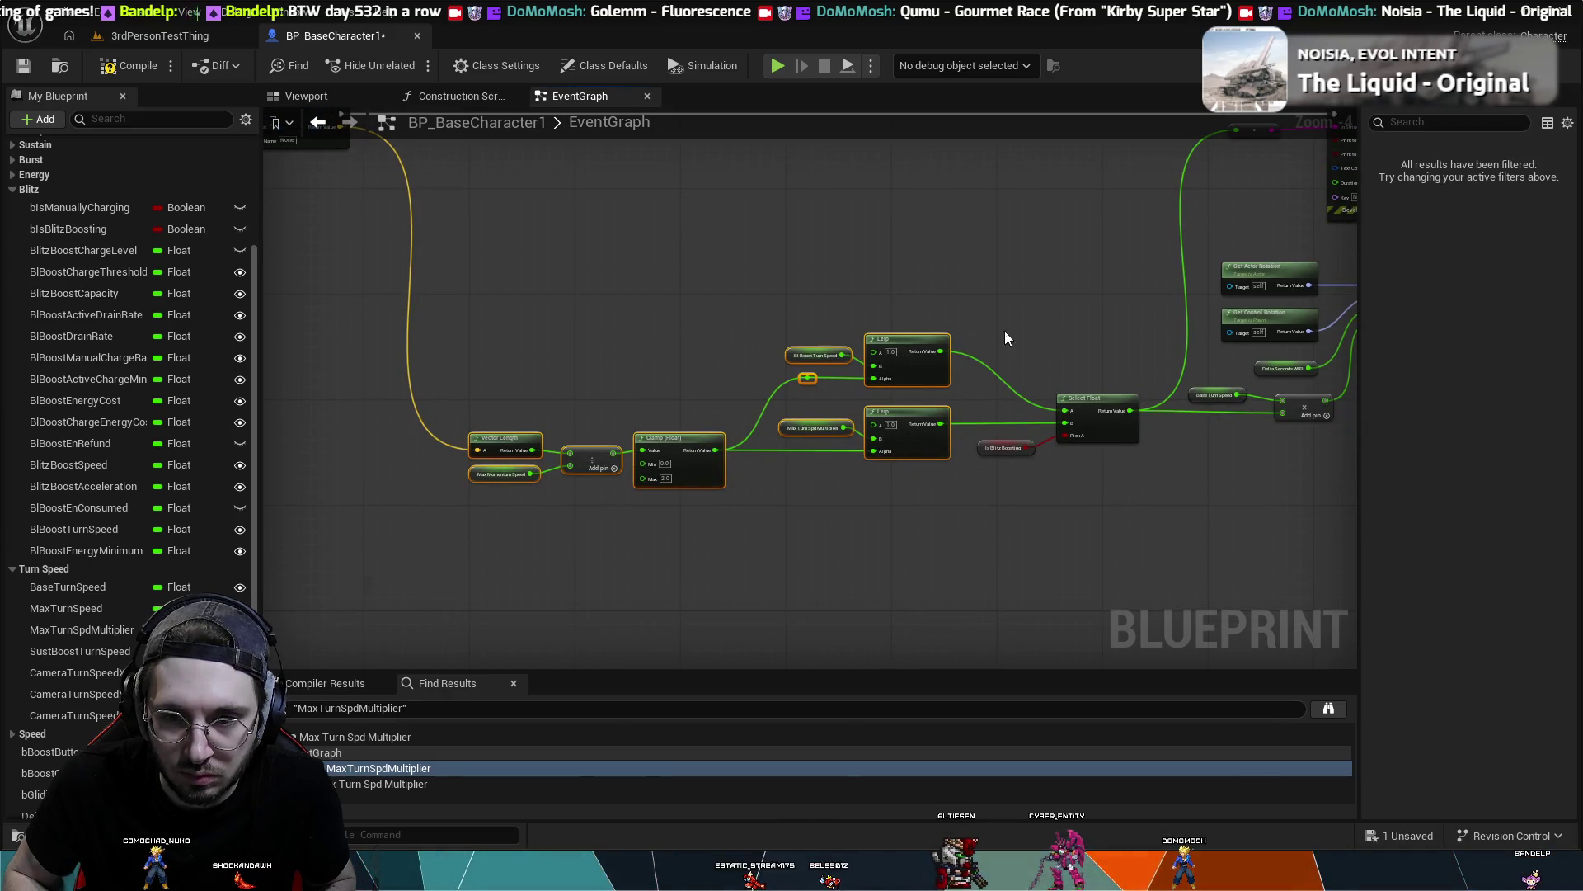
{"action": "mouse_move", "coordinate": [912, 332]}
{"action": "left_mouse_down"}
{"action": "mouse_move", "coordinate": [894, 270]}
{"action": "mouse_move", "coordinate": [907, 241]}
{"action": "mouse_move", "coordinate": [892, 390]}
{"action": "left_mouse_up"}
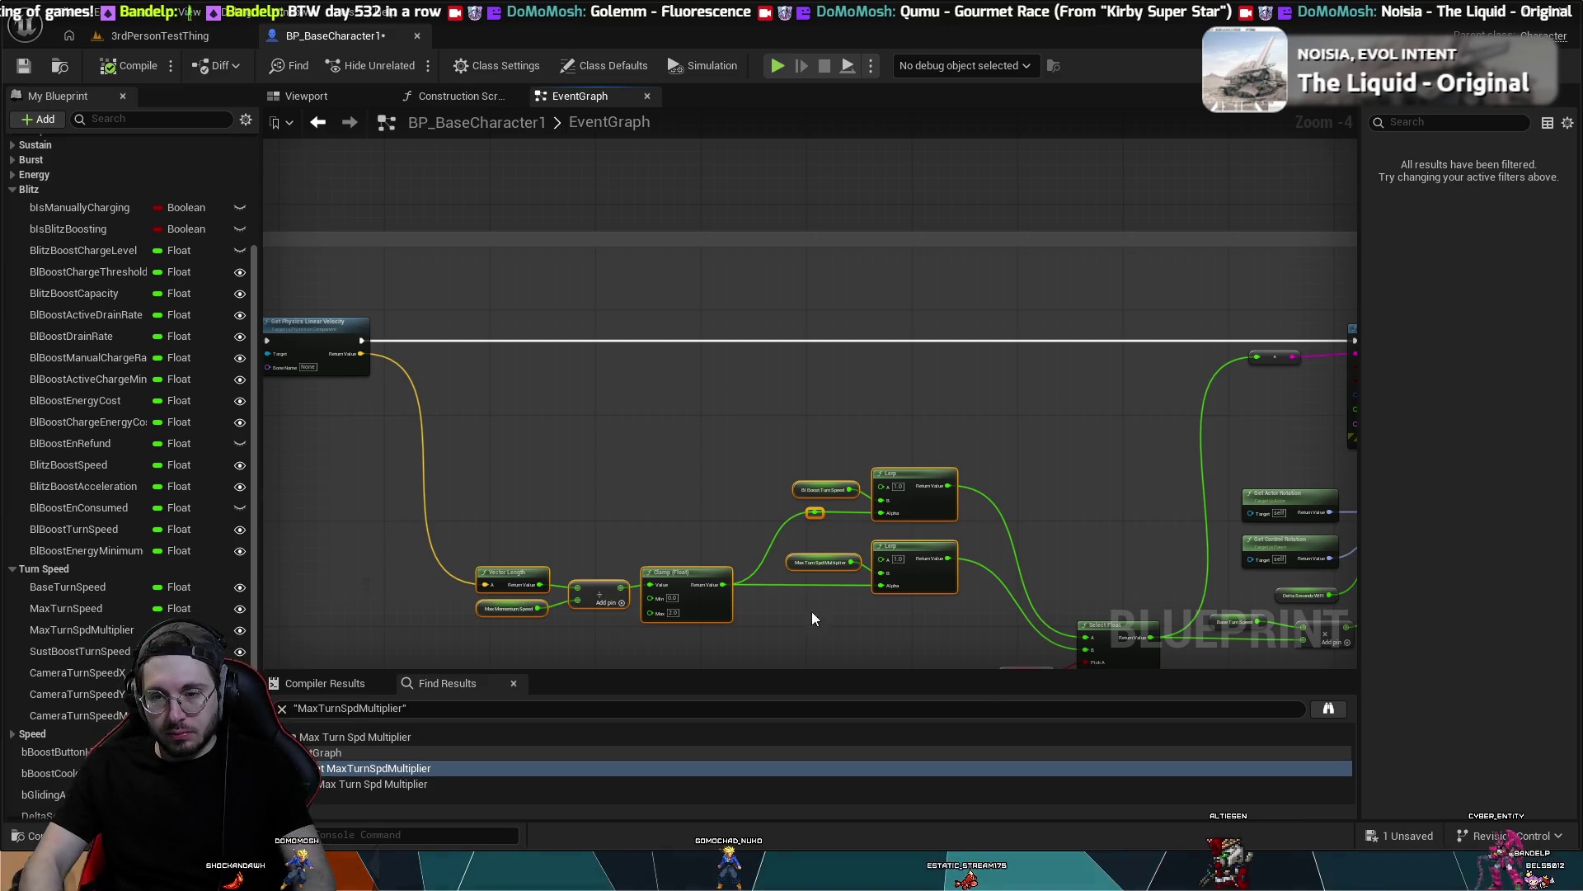
- Move the Get Rotation, RInterp To and Select Float nodes slightly up and left
{"action": "scroll", "coordinate": [827, 427], "scroll_direction": "down", "scroll_amount": 2}
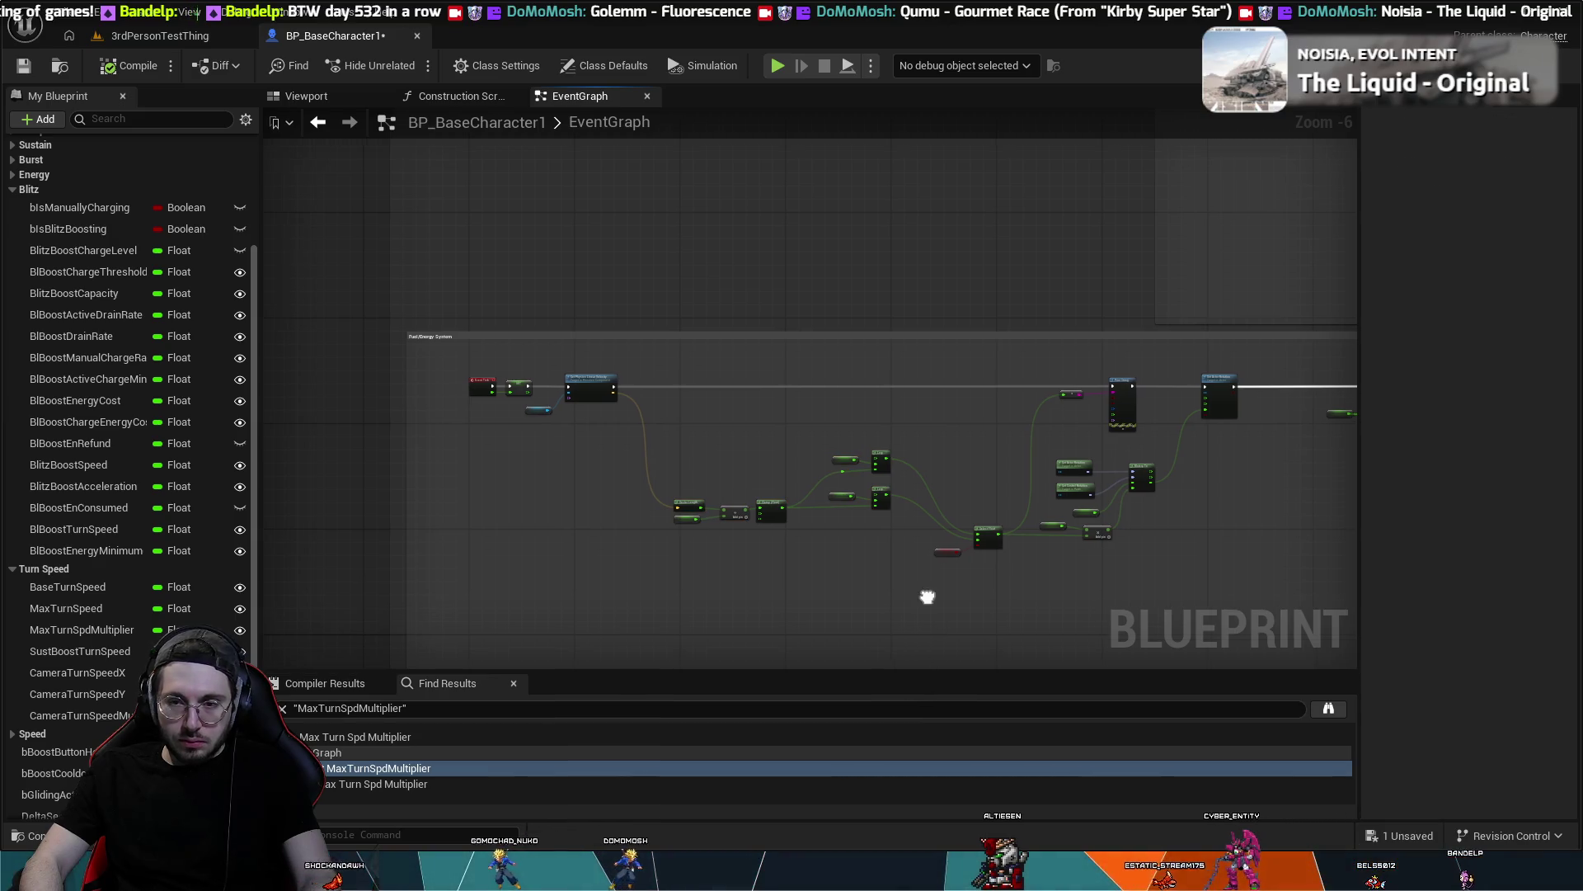
{"action": "scroll", "coordinate": [972, 587], "scroll_direction": "up", "scroll_amount": 4}
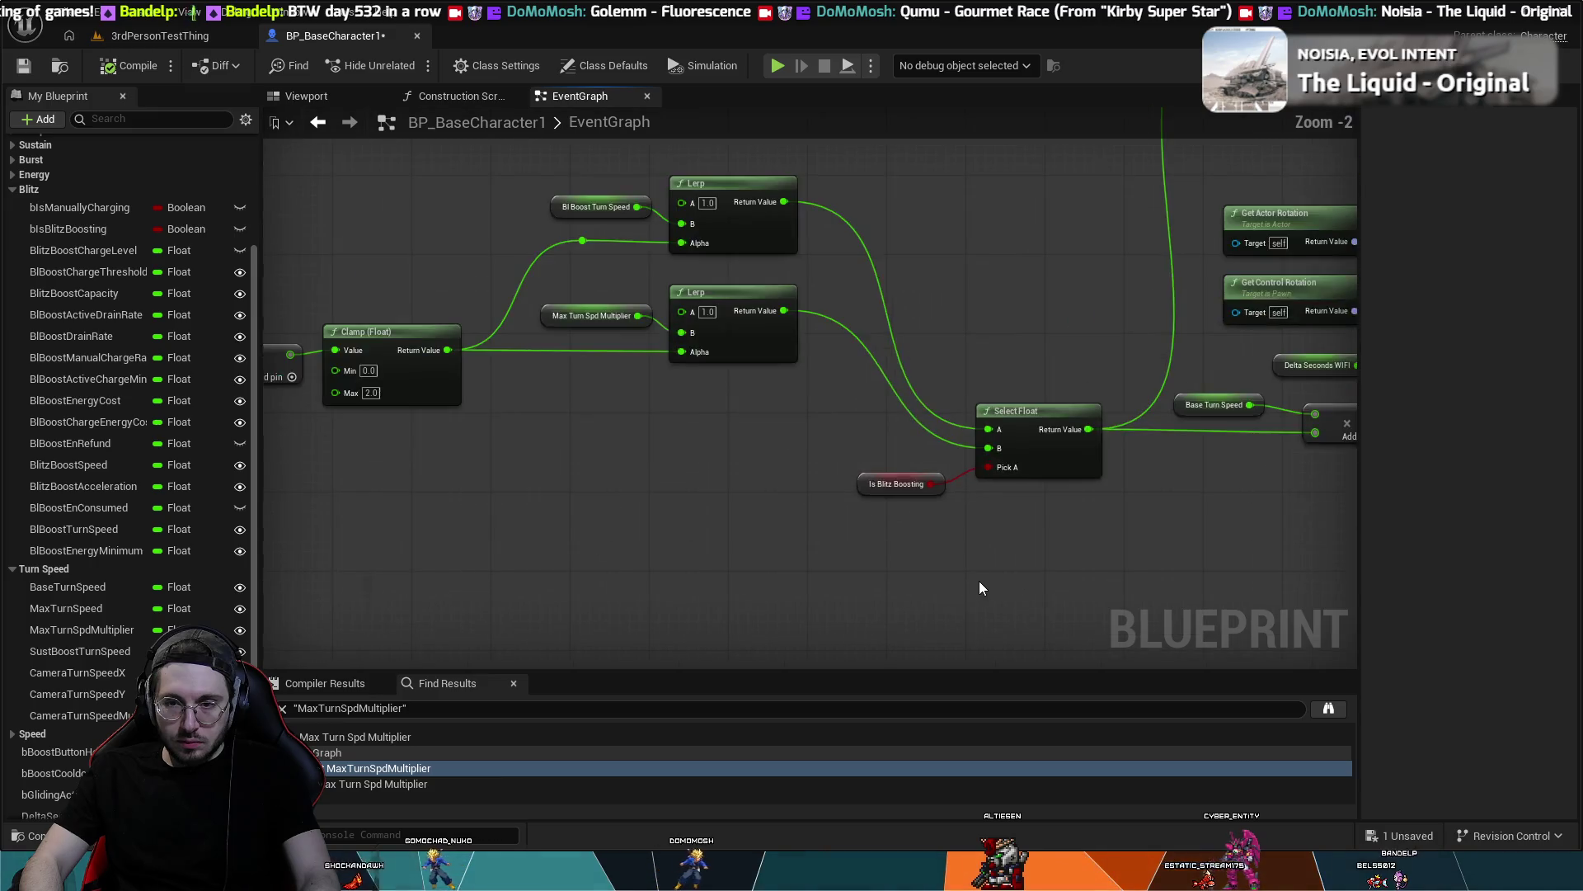
{"action": "scroll", "coordinate": [978, 580], "scroll_direction": "down", "scroll_amount": 3}
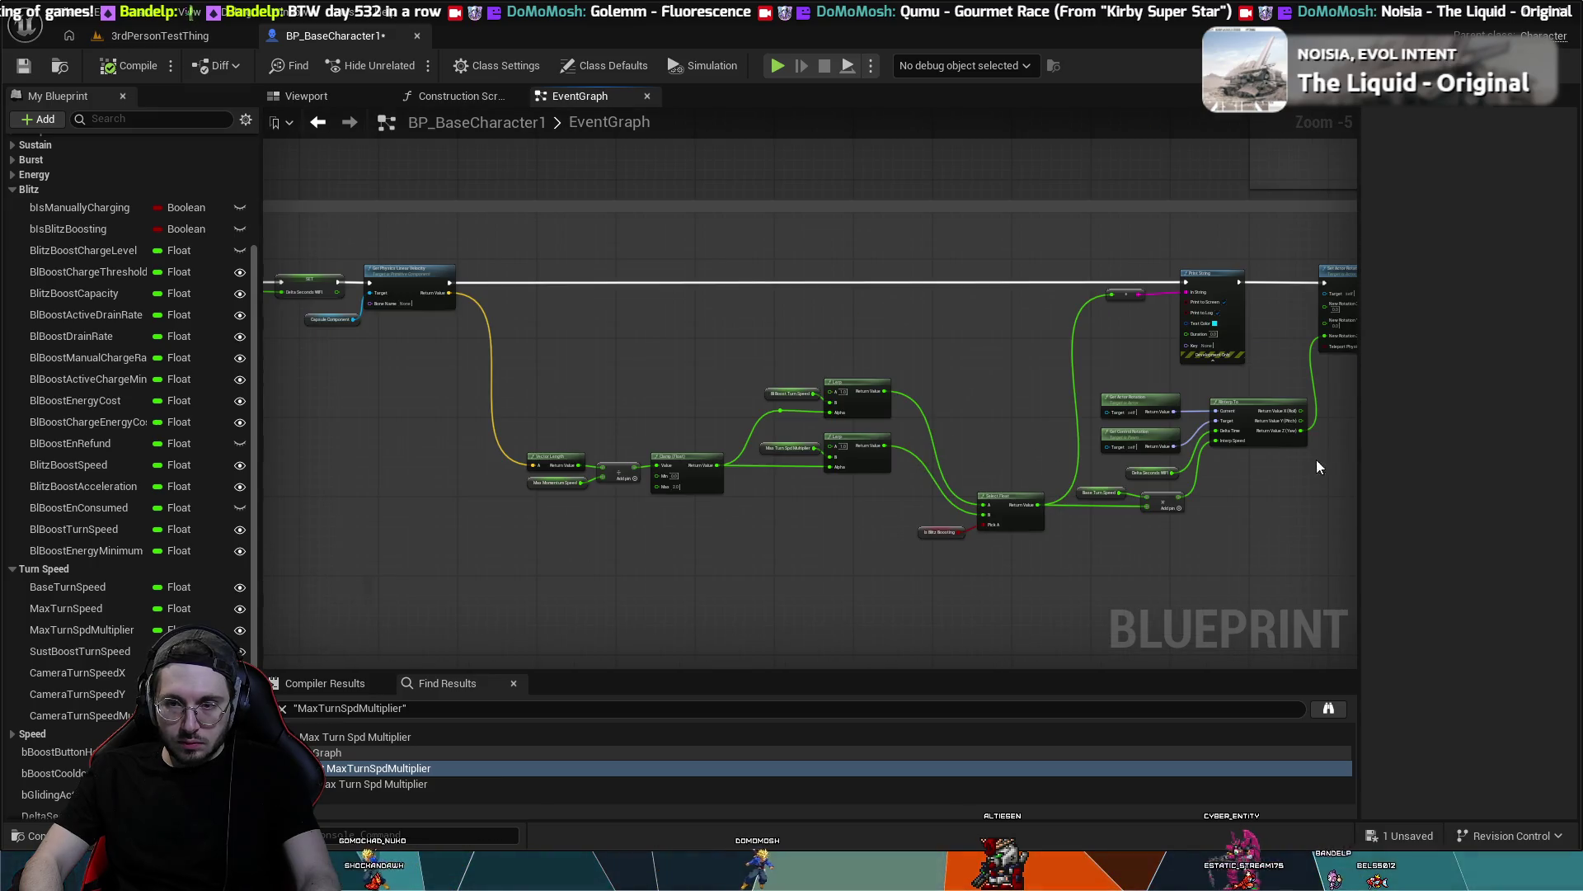
{"action": "left_click_drag", "start_coordinate": [933, 589], "coordinate": [928, 589]}
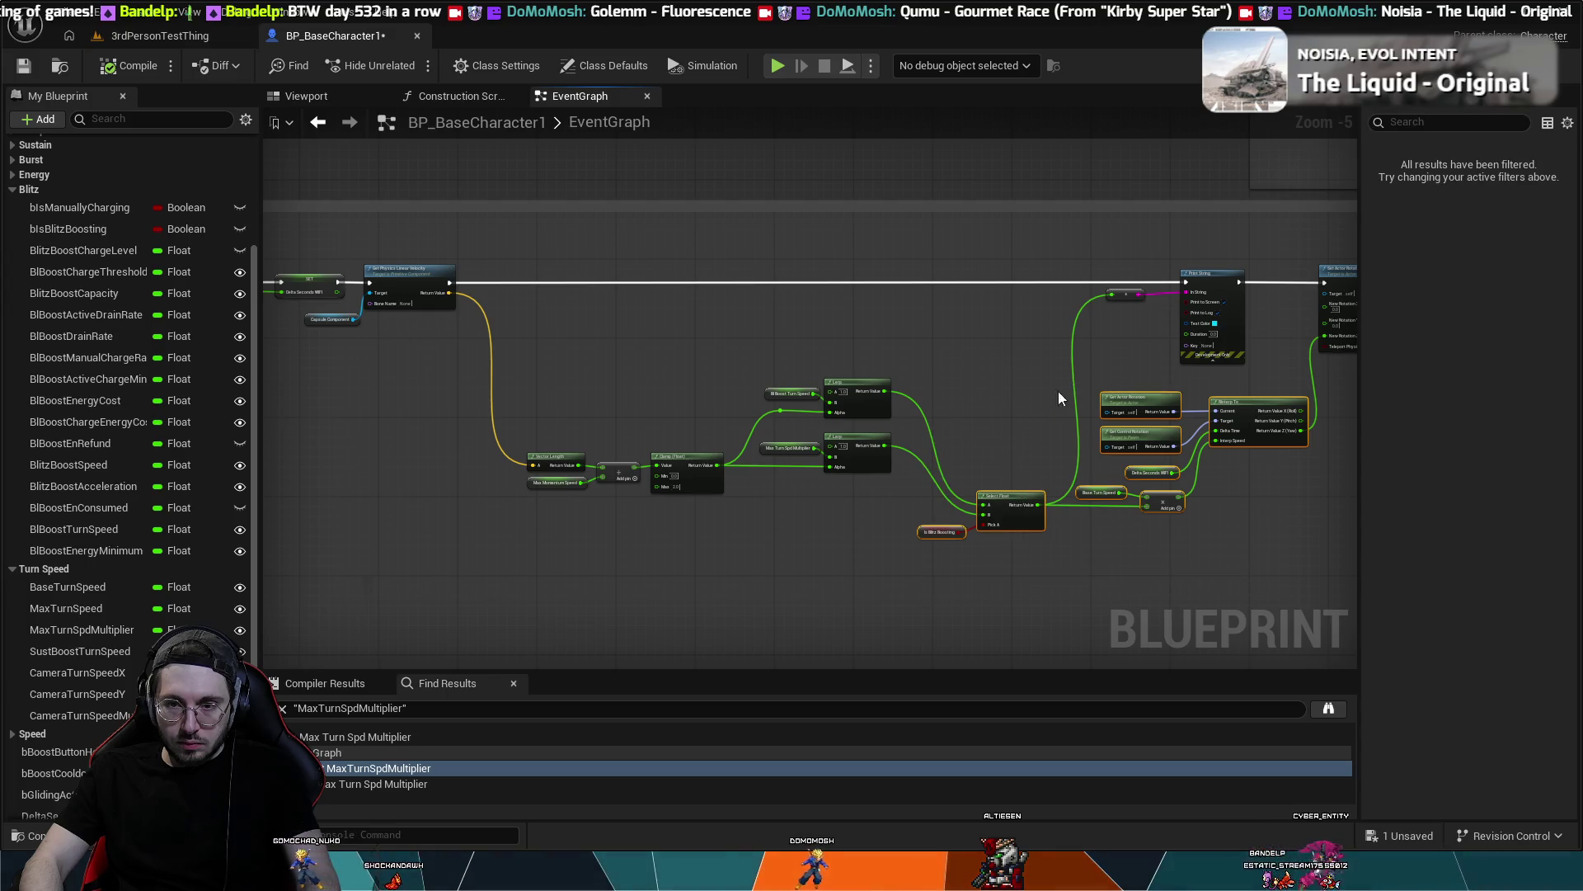
{"action": "left_click", "coordinate": [1194, 406]}
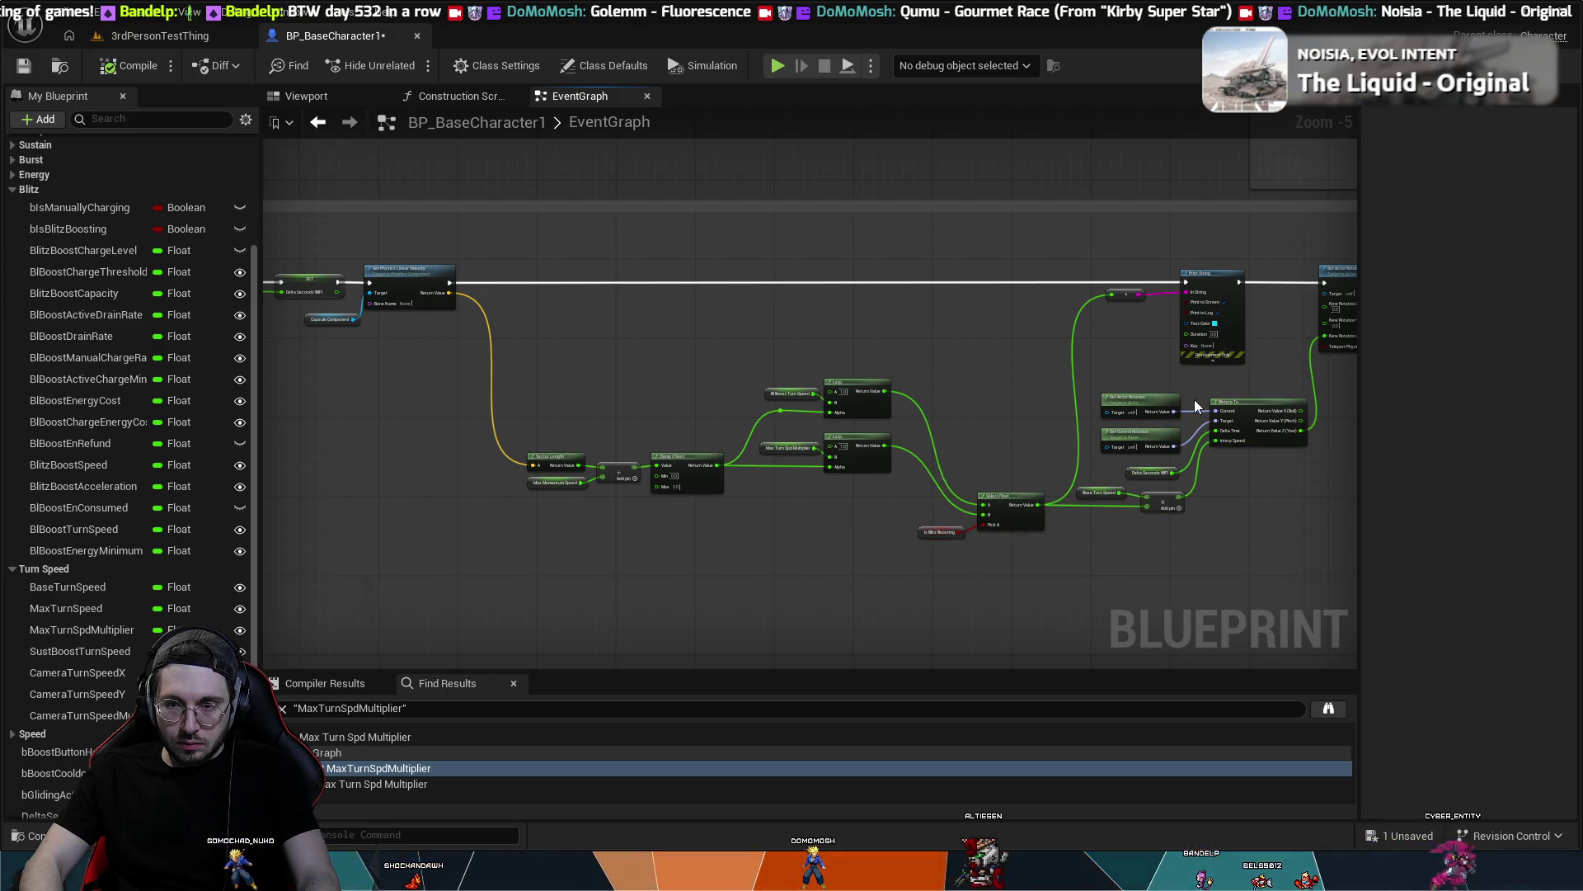
{"action": "mouse_move", "coordinate": [1229, 381]}
{"action": "left_mouse_down"}
{"action": "mouse_move", "coordinate": [996, 557]}
{"action": "mouse_move", "coordinate": [944, 547]}
{"action": "left_mouse_up"}
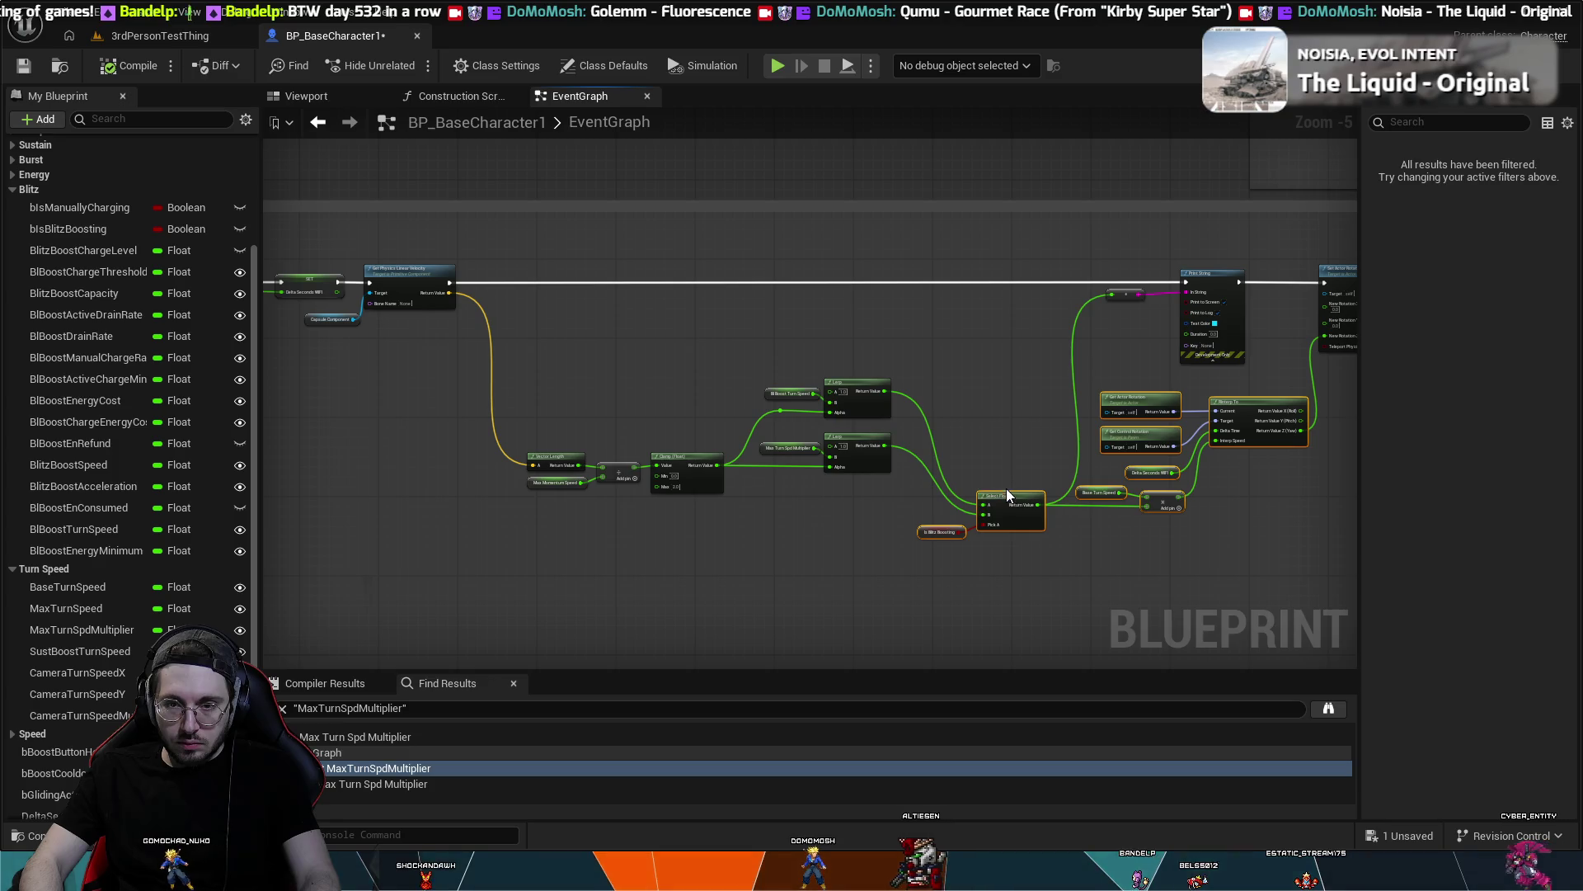
{"action": "left_click_drag", "start_coordinate": [1007, 490], "coordinate": [1003, 475]}
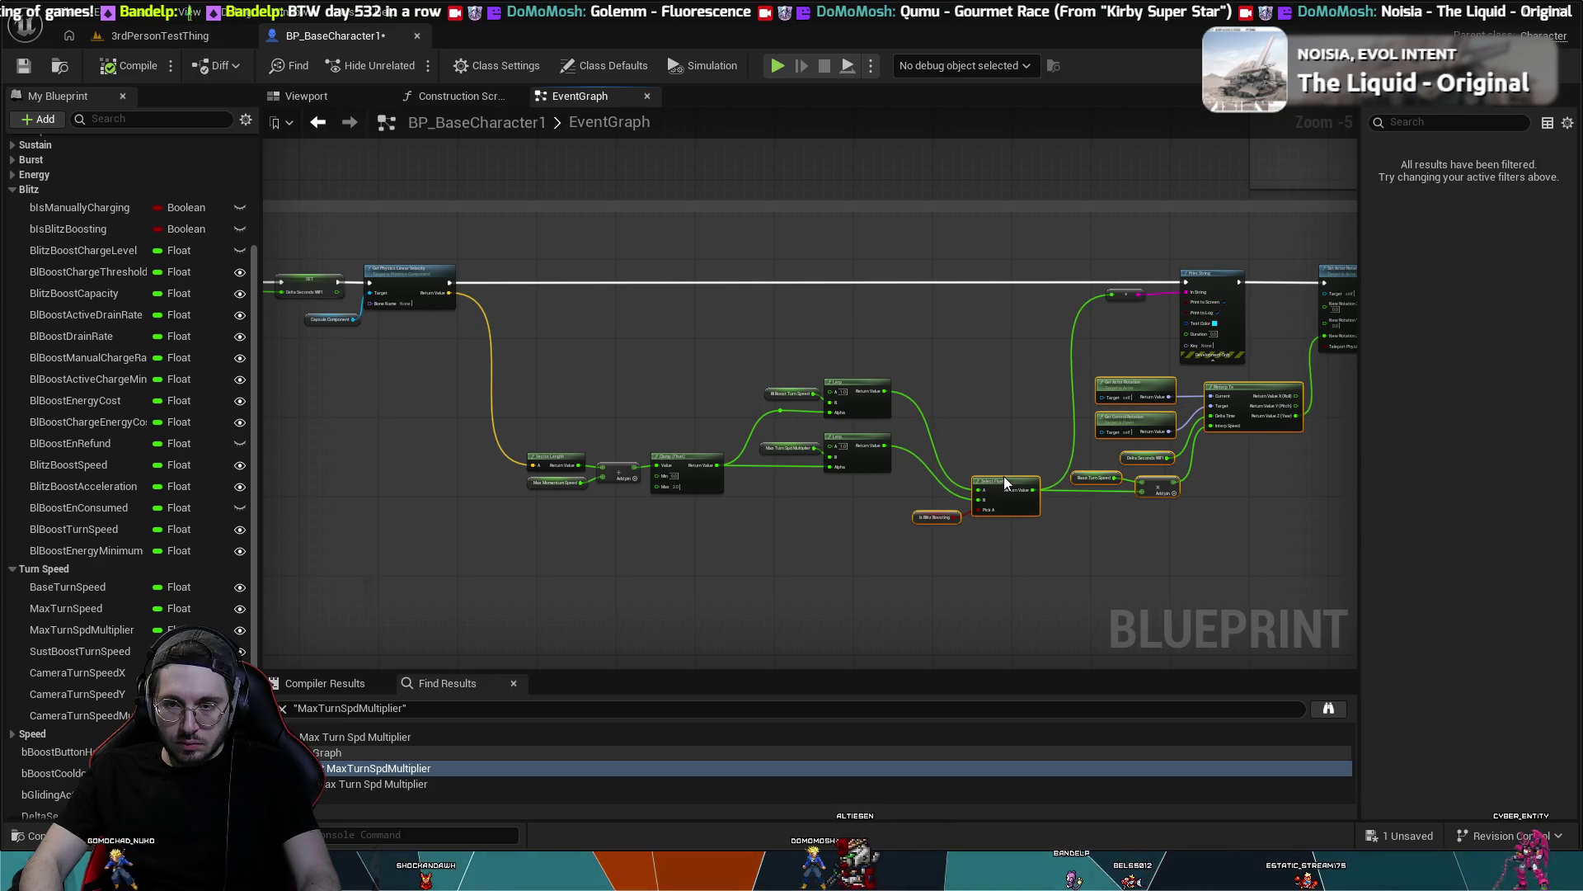
{"action": "left_click", "coordinate": [990, 423]}
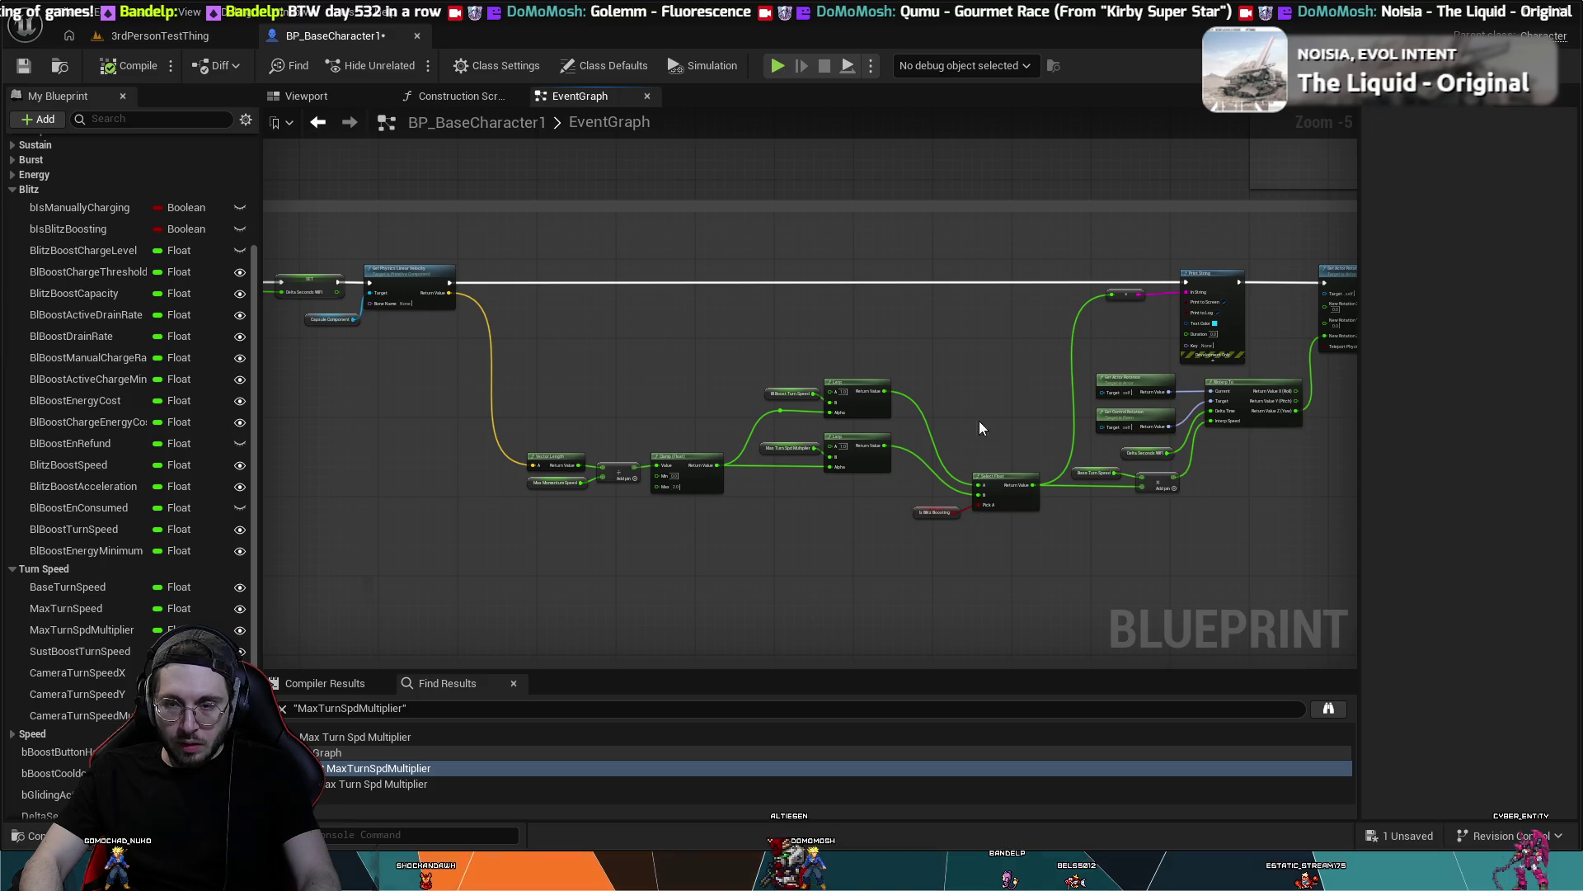
{"action": "left_click_drag", "start_coordinate": [978, 420], "coordinate": [924, 488]}
{"action": "scroll", "coordinate": [923, 487], "scroll_direction": "down", "scroll_amount": 1}
{"action": "mouse_move", "coordinate": [1053, 459]}
{"action": "left_mouse_down"}
{"action": "mouse_move", "coordinate": [586, 476]}
{"action": "mouse_move", "coordinate": [758, 387]}
{"action": "mouse_move", "coordinate": [798, 333]}
{"action": "left_mouse_up"}
{"action": "scroll", "coordinate": [798, 333], "scroll_direction": "up", "scroll_amount": 3}
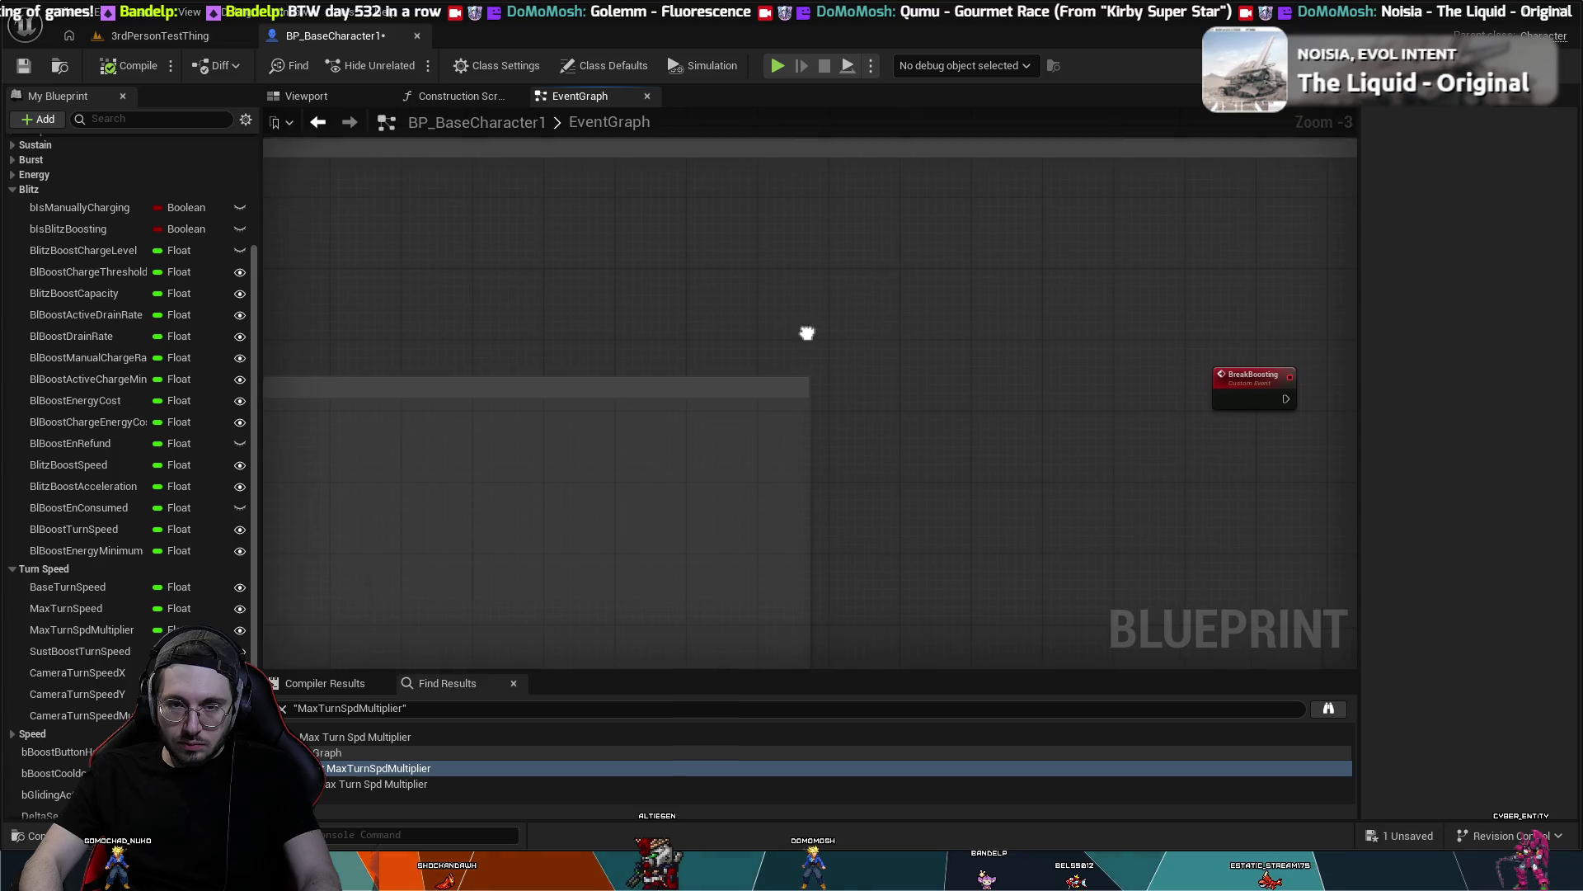
- Widen the Blitz Boost Events comment box far to the left
{"action": "mouse_move", "coordinate": [873, 244]}
{"action": "left_mouse_down"}
{"action": "mouse_move", "coordinate": [899, 171]}
{"action": "mouse_move", "coordinate": [873, 223]}
{"action": "mouse_move", "coordinate": [816, 547]}
{"action": "mouse_move", "coordinate": [858, 174]}
{"action": "left_mouse_up"}
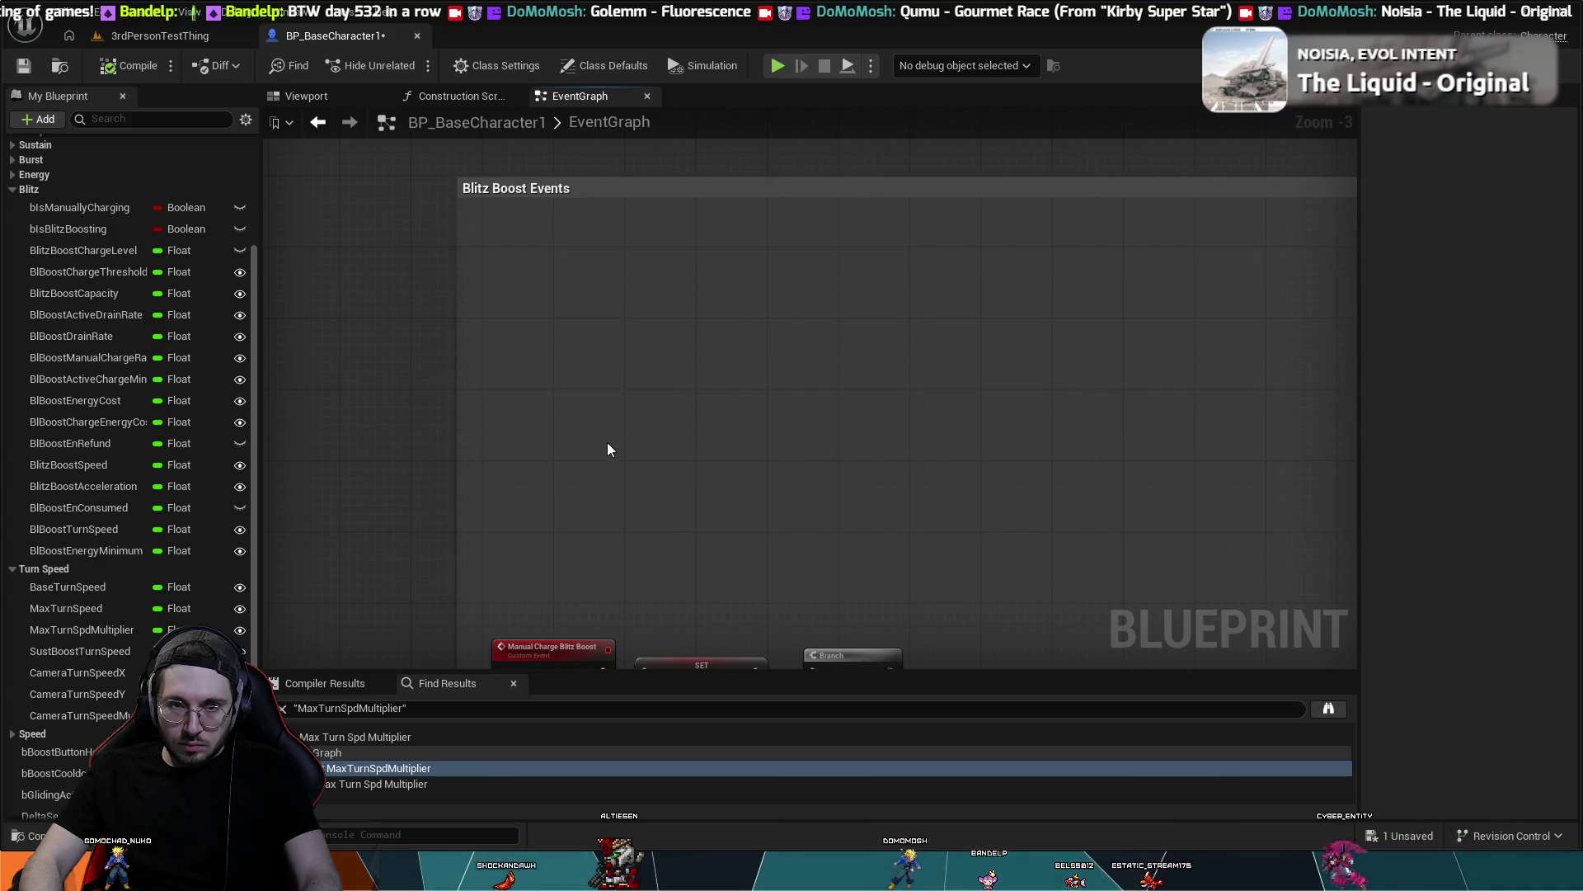
{"action": "scroll", "coordinate": [801, 471], "scroll_direction": "down", "scroll_amount": 1}
{"action": "scroll", "coordinate": [801, 471], "scroll_direction": "down", "scroll_amount": 4}
{"action": "mouse_move", "coordinate": [905, 601]}
{"action": "left_mouse_down"}
{"action": "mouse_move", "coordinate": [541, 275]}
{"action": "mouse_move", "coordinate": [1124, 688]}
{"action": "left_mouse_up"}
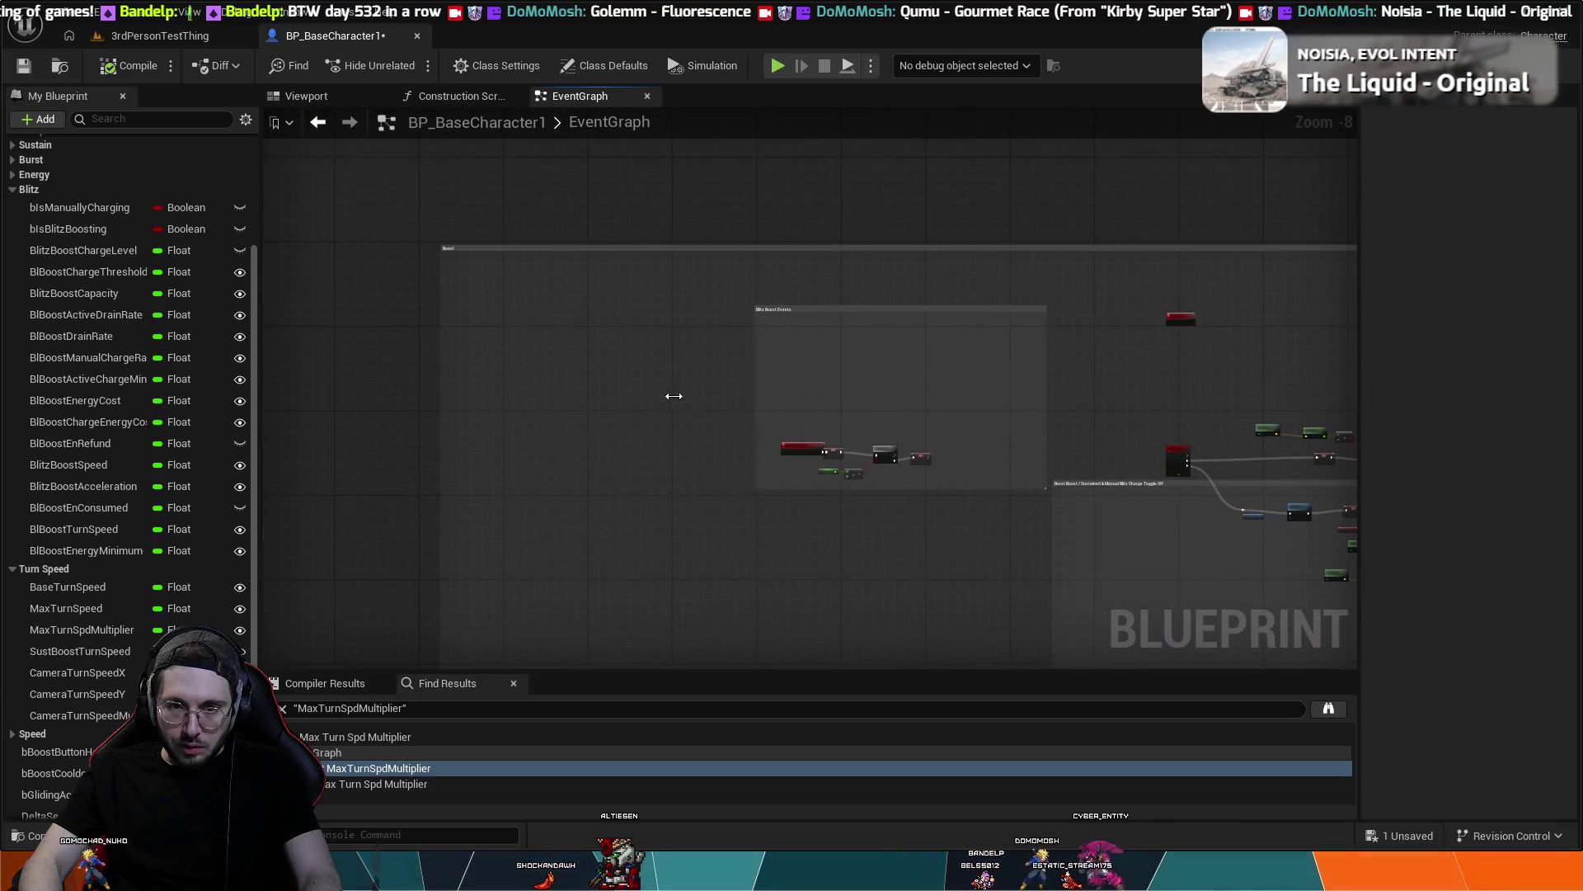
{"action": "left_click_drag", "start_coordinate": [673, 396], "coordinate": [458, 425]}
- Pan and zoom across the Blitz Boost nodes toward the boost energy drain logic
{"action": "scroll", "coordinate": [924, 486], "scroll_direction": "down", "scroll_amount": 1}
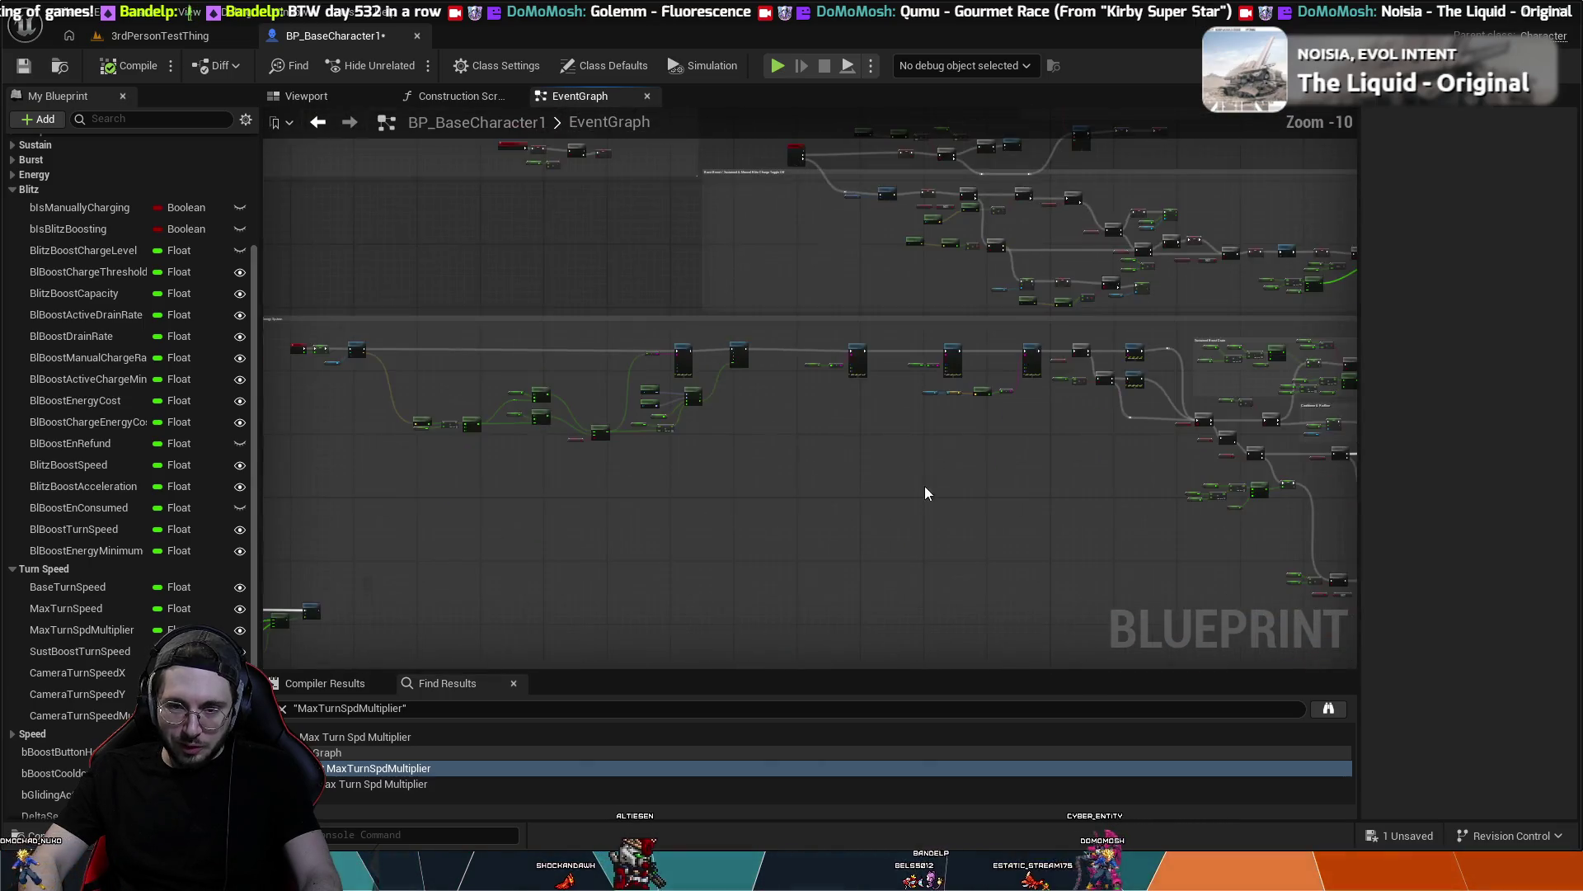
{"action": "left_click_drag", "start_coordinate": [924, 486], "coordinate": [589, 244]}
{"action": "scroll", "coordinate": [997, 502], "scroll_direction": "down", "scroll_amount": 1}
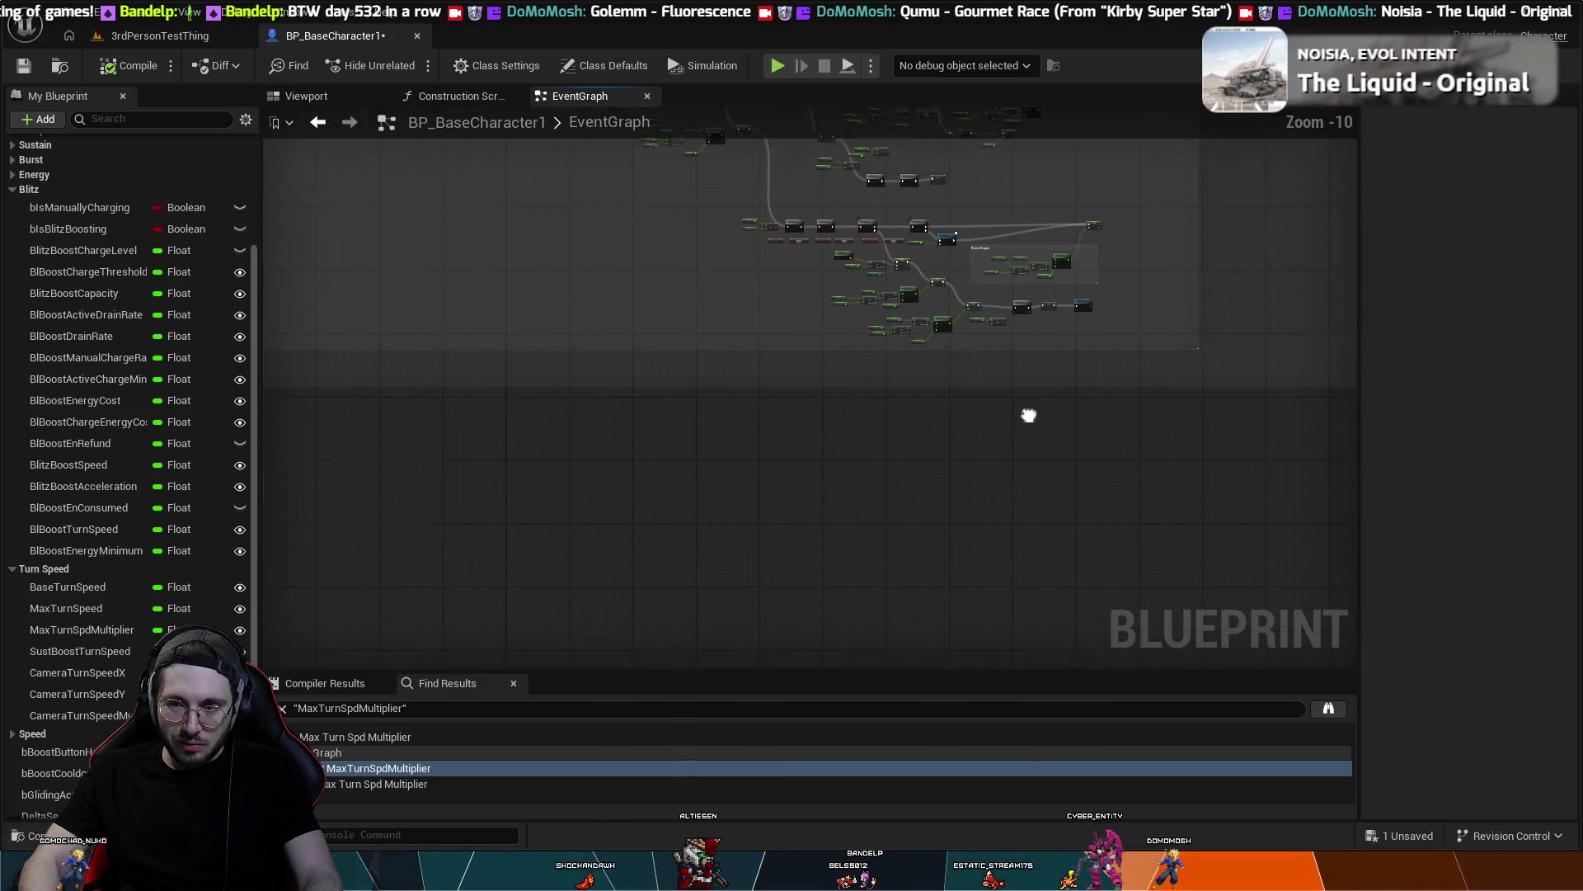
{"action": "left_click_drag", "start_coordinate": [1029, 417], "coordinate": [1033, 636]}
{"action": "scroll", "coordinate": [1033, 636], "scroll_direction": "up", "scroll_amount": 2}
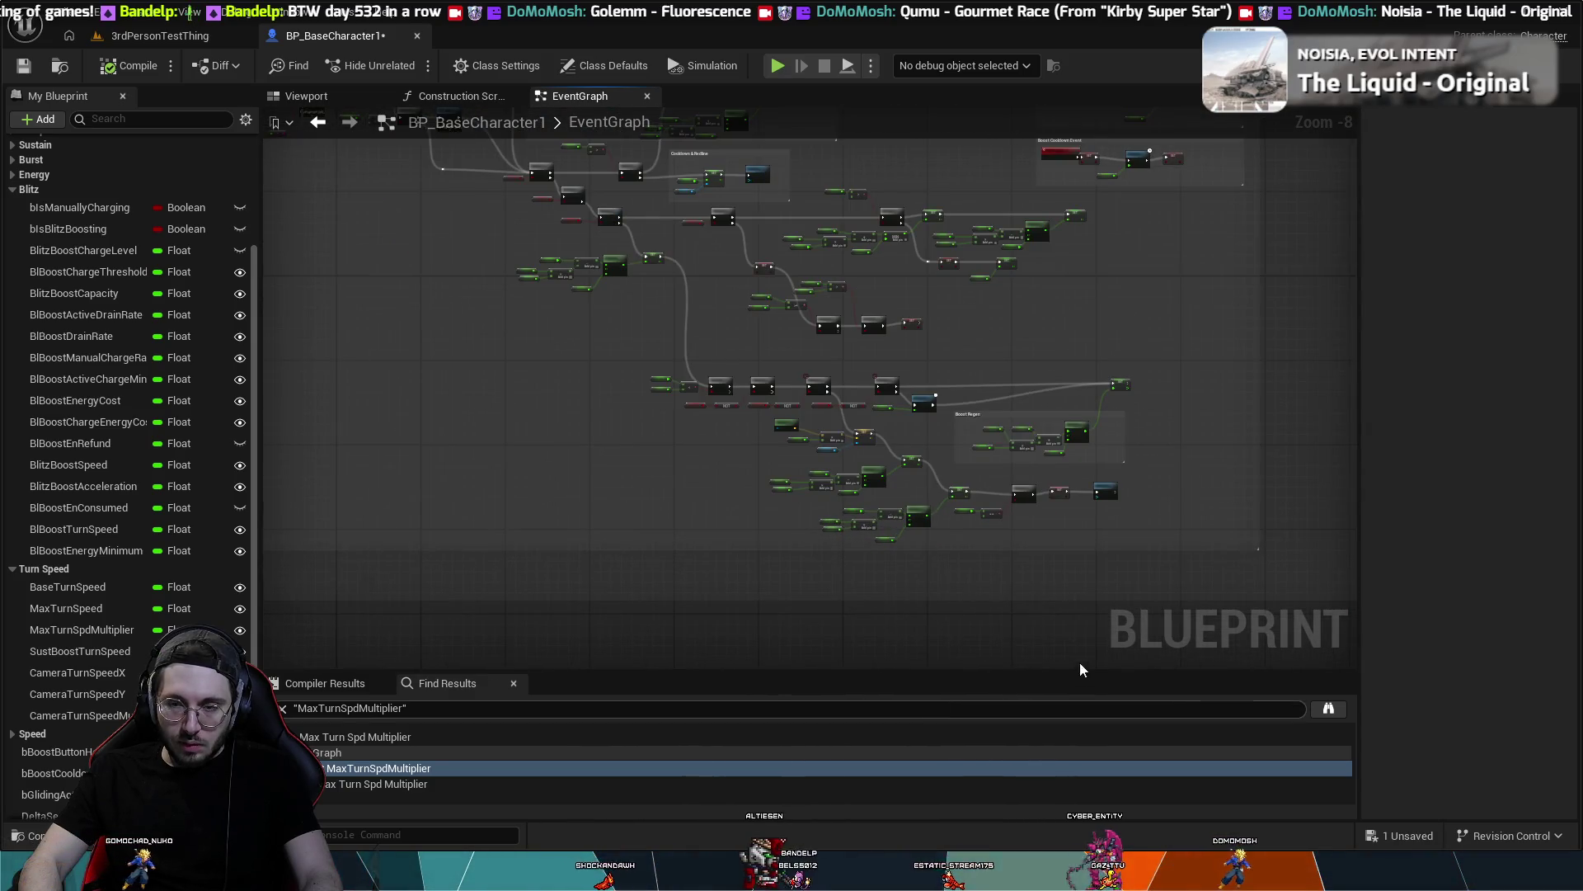
{"action": "left_click_drag", "start_coordinate": [762, 593], "coordinate": [867, 669]}
{"action": "scroll", "coordinate": [1205, 531], "scroll_direction": "up", "scroll_amount": 4}
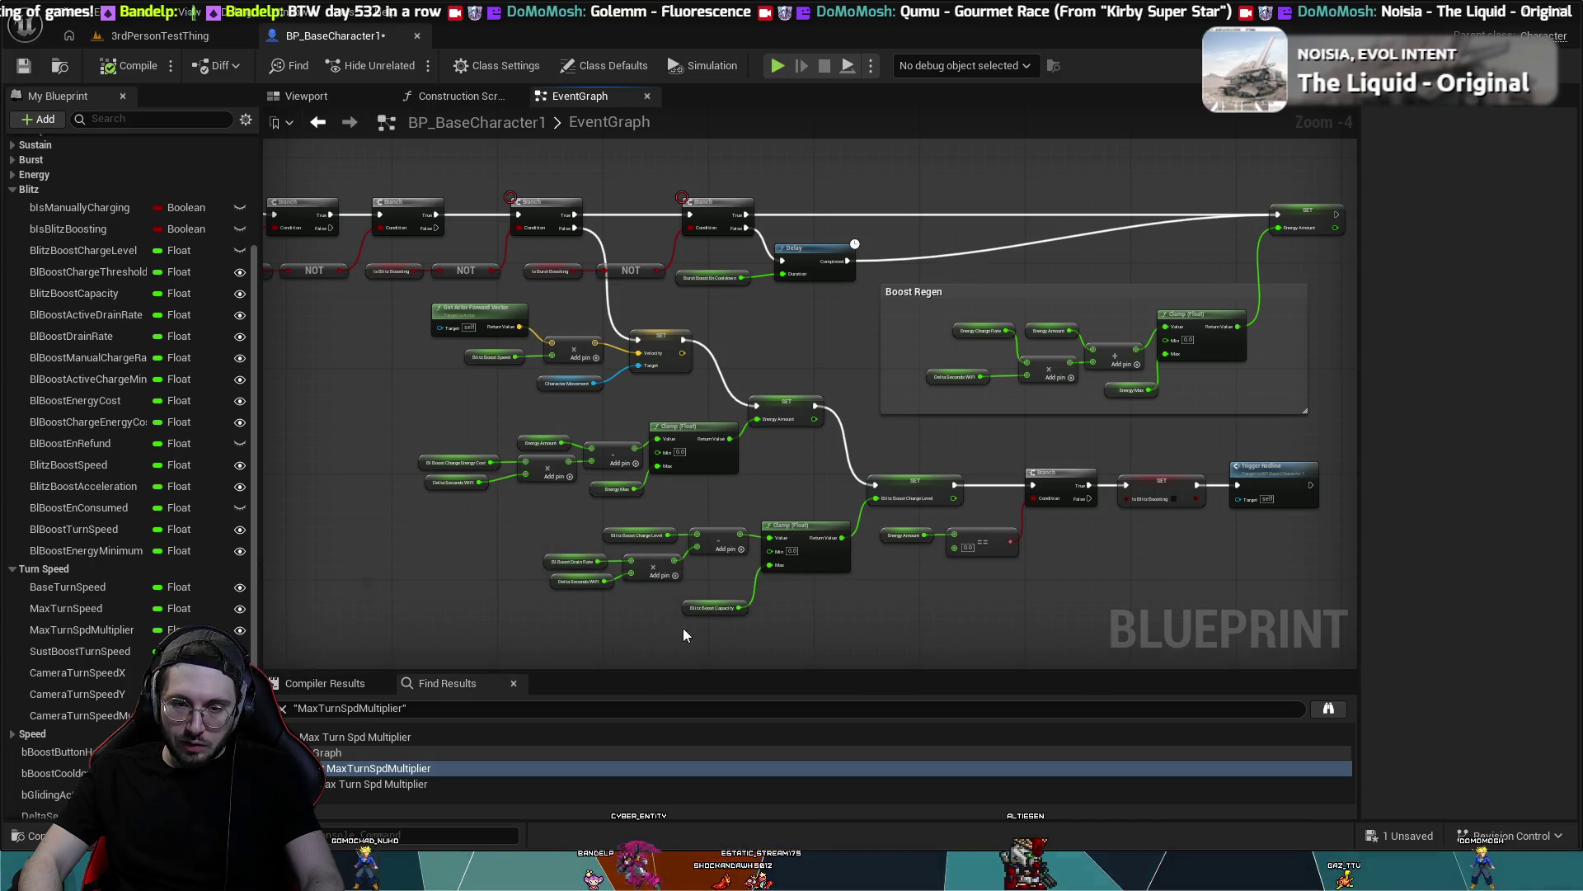
{"action": "mouse_move", "coordinate": [683, 627]}
{"action": "left_mouse_down"}
{"action": "mouse_move", "coordinate": [1231, 558]}
{"action": "mouse_move", "coordinate": [686, 549]}
{"action": "left_mouse_up"}
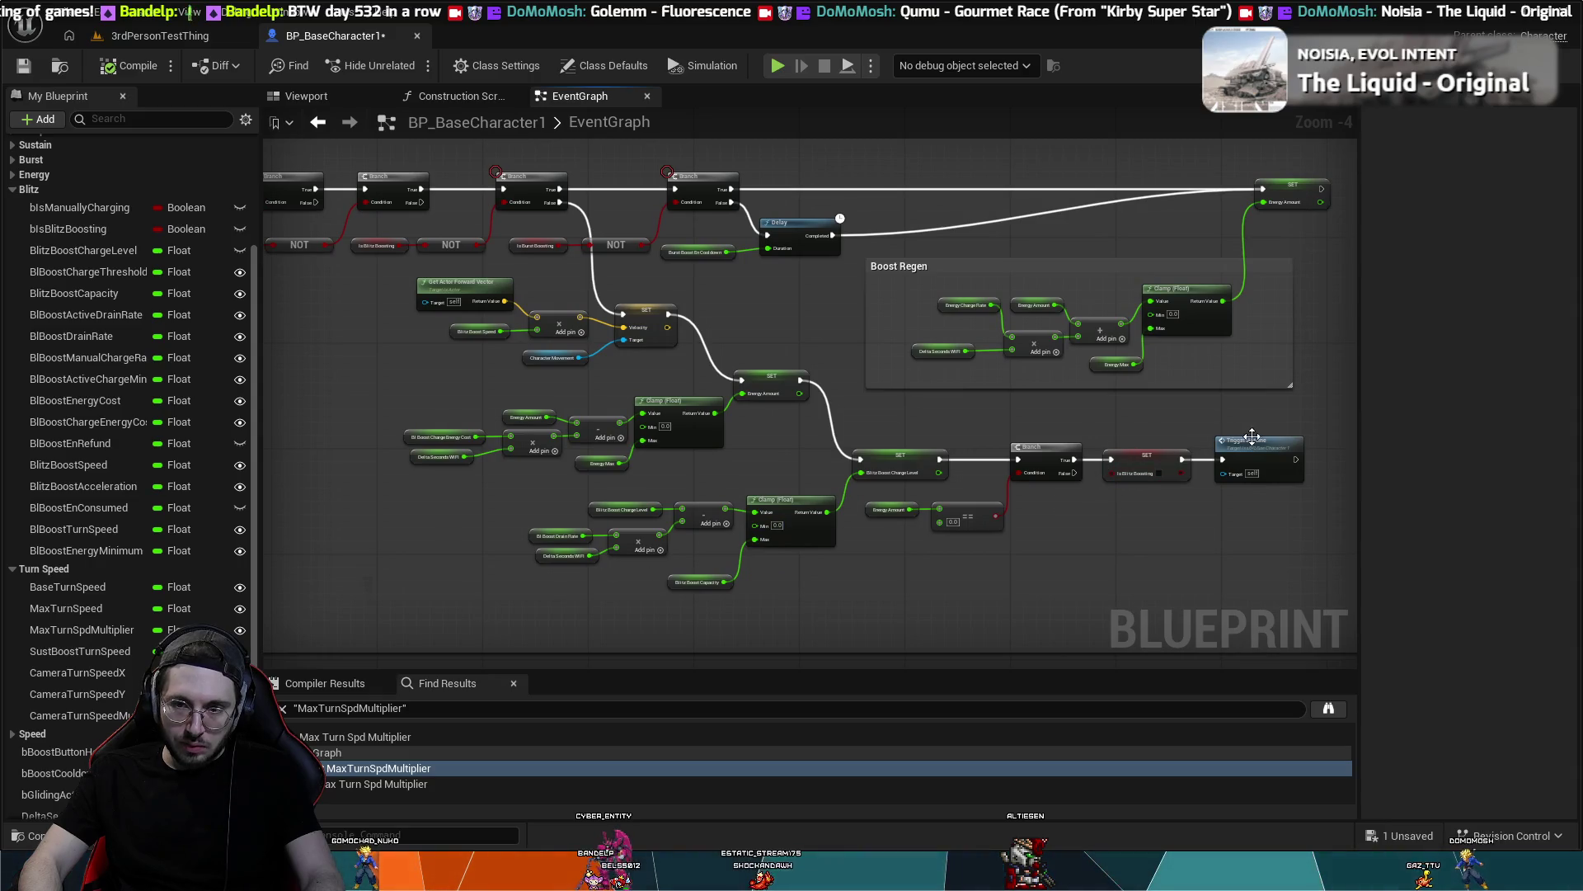
- Test-select the nodes around Trigger Redline, then look over the Boost Regen logic
{"action": "mouse_move", "coordinate": [1268, 409]}
{"action": "left_mouse_down"}
{"action": "mouse_move", "coordinate": [1095, 573]}
{"action": "mouse_move", "coordinate": [765, 675]}
{"action": "mouse_move", "coordinate": [620, 399]}
{"action": "mouse_move", "coordinate": [418, 353]}
{"action": "mouse_move", "coordinate": [249, 269]}
{"action": "mouse_move", "coordinate": [1303, 319]}
{"action": "mouse_move", "coordinate": [1382, 308]}
{"action": "mouse_move", "coordinate": [1191, 269]}
{"action": "left_mouse_up"}
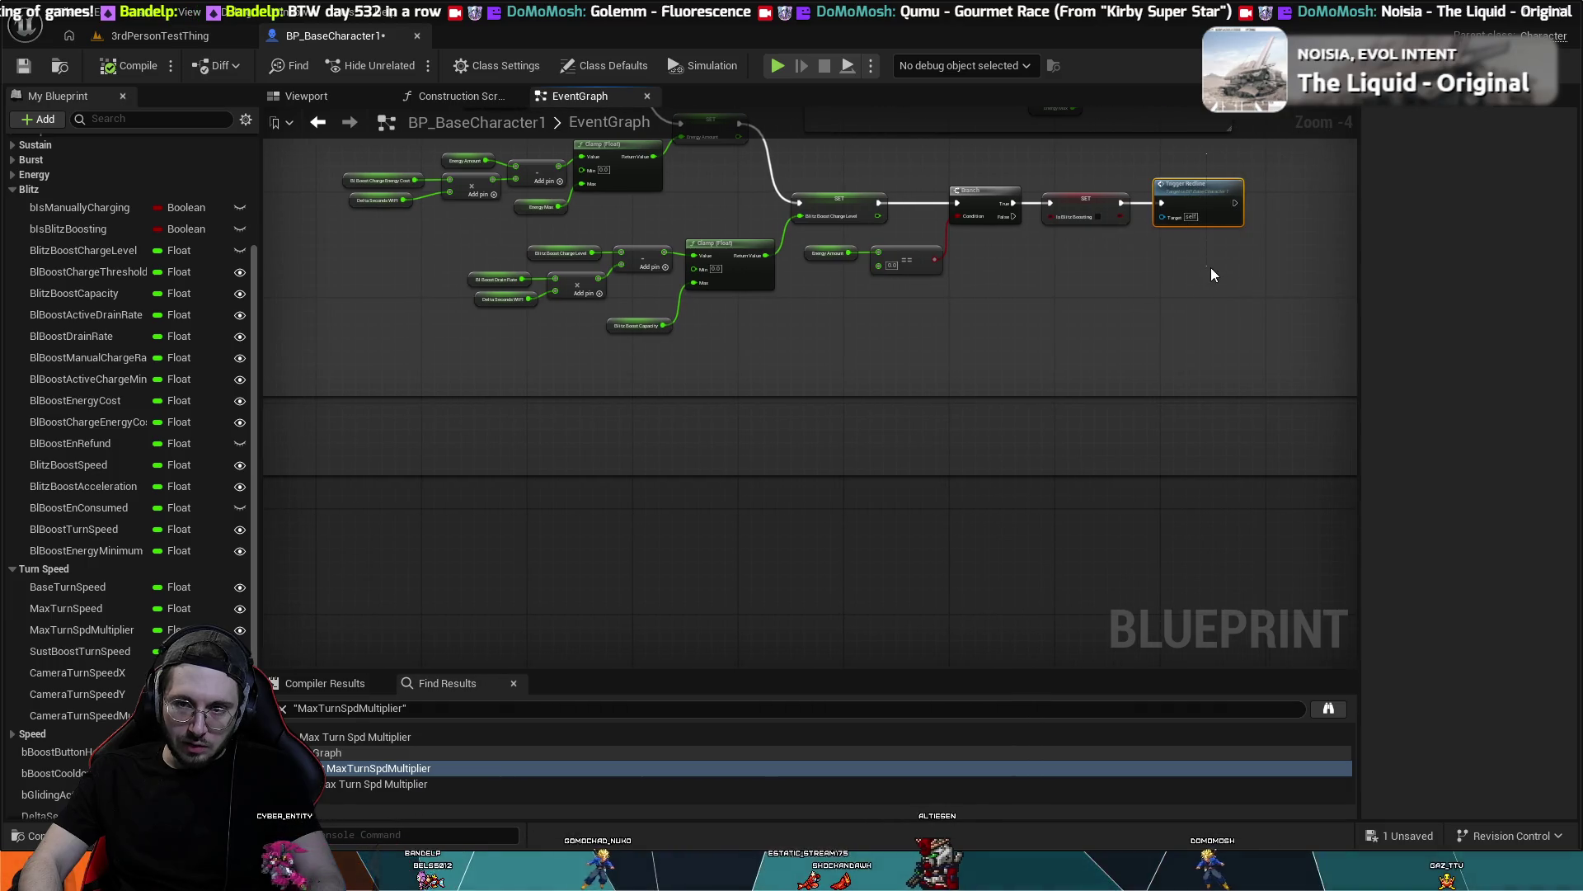
{"action": "left_click_drag", "start_coordinate": [1258, 230], "coordinate": [1236, 324]}
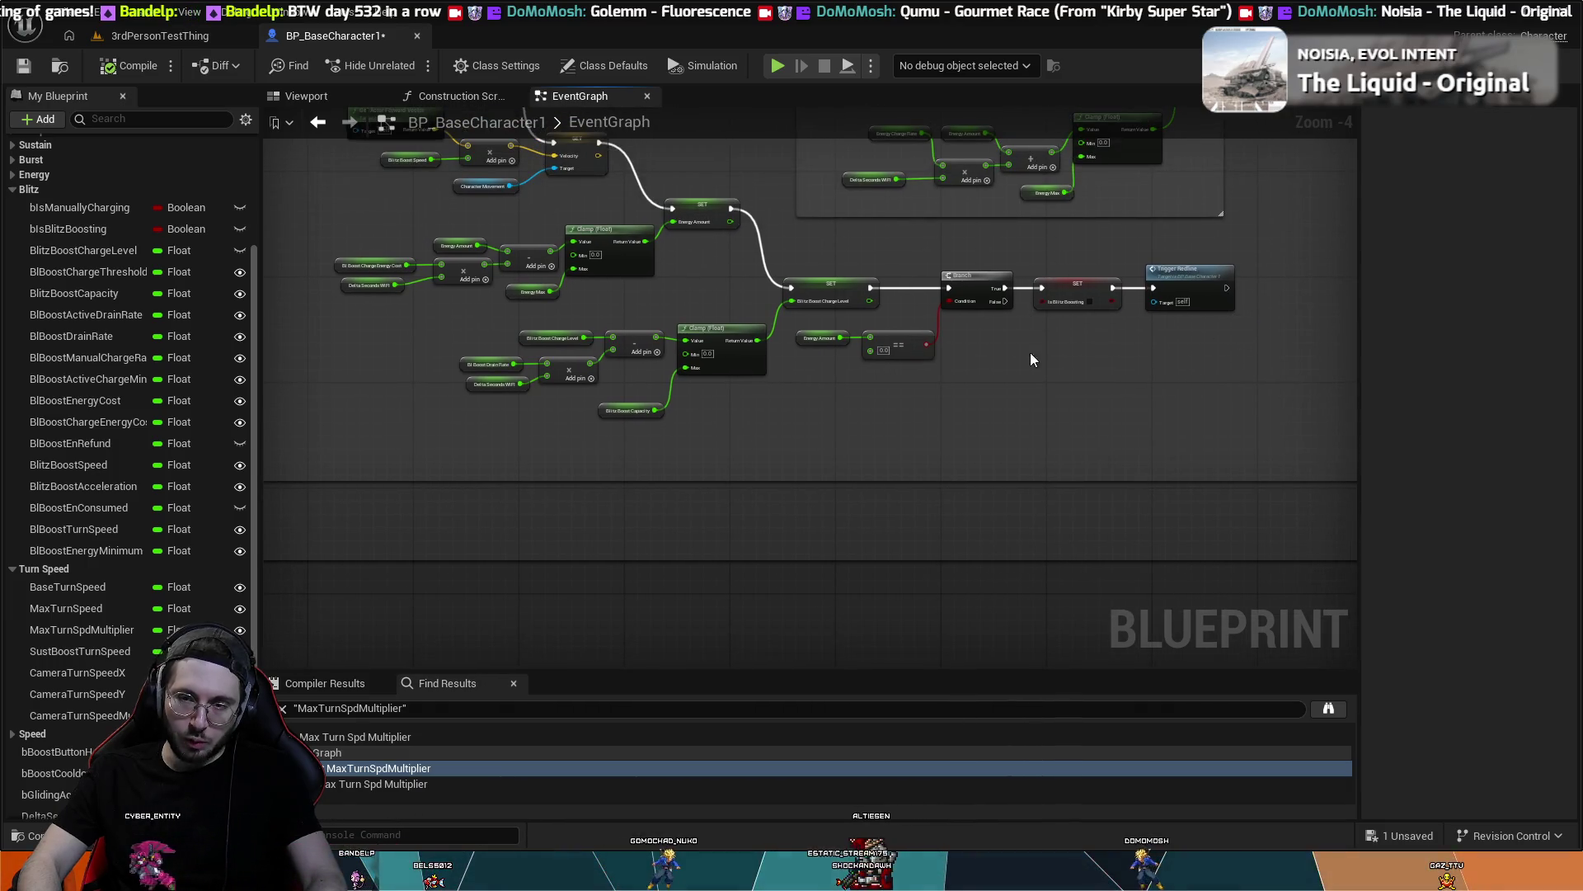
{"action": "left_click_drag", "start_coordinate": [1030, 359], "coordinate": [1156, 462]}
{"action": "left_click_drag", "start_coordinate": [1173, 399], "coordinate": [1194, 509]}
{"action": "left_click_drag", "start_coordinate": [1169, 406], "coordinate": [856, 418]}
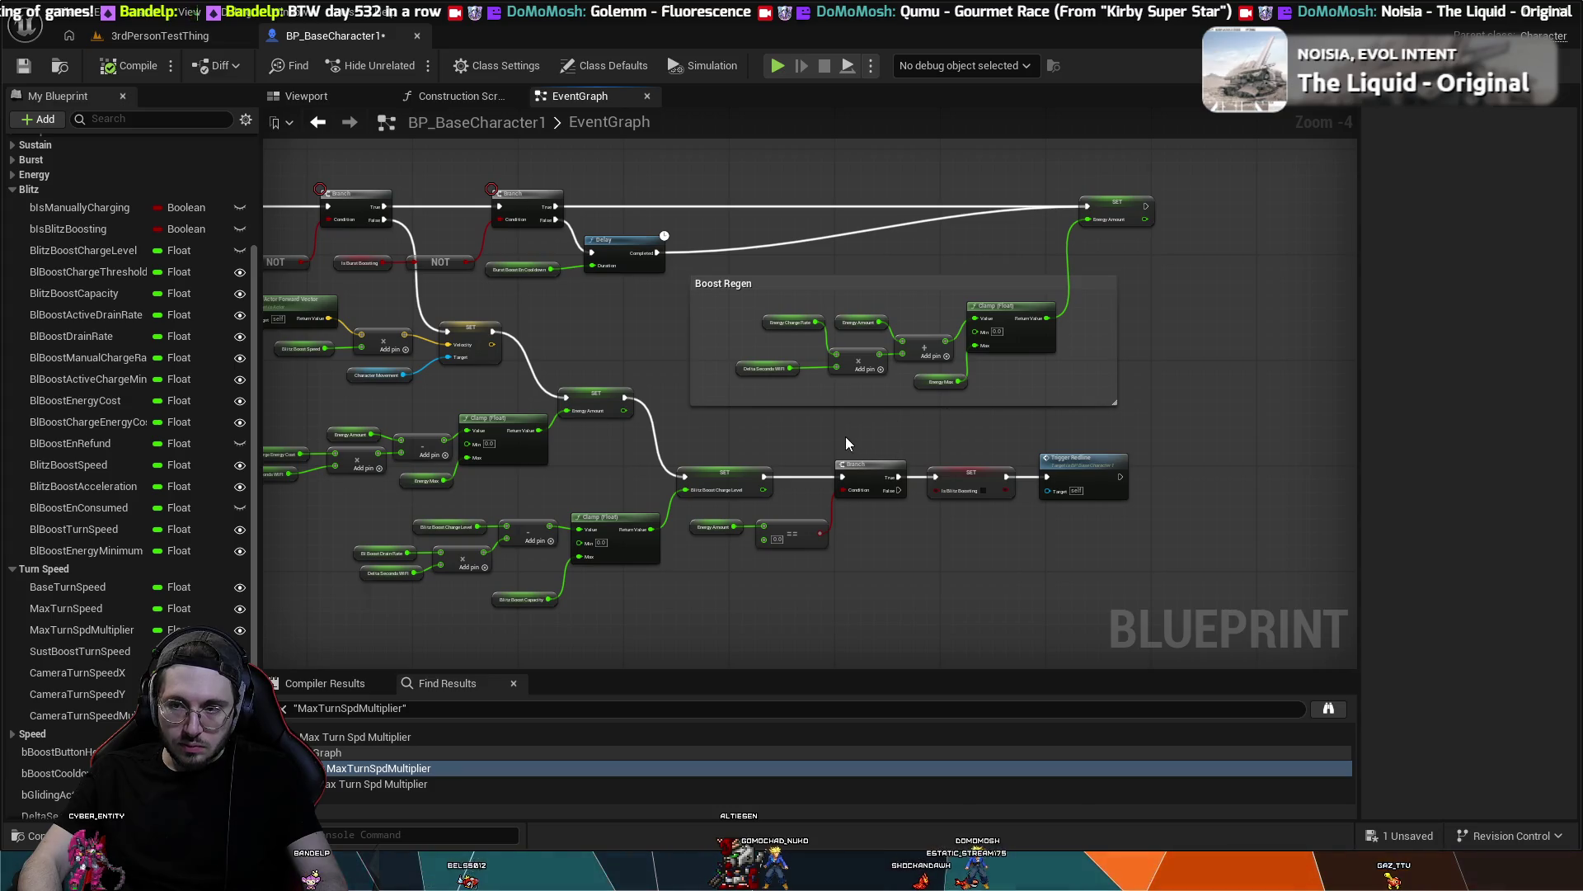
{"action": "left_click_drag", "start_coordinate": [830, 439], "coordinate": [969, 445]}
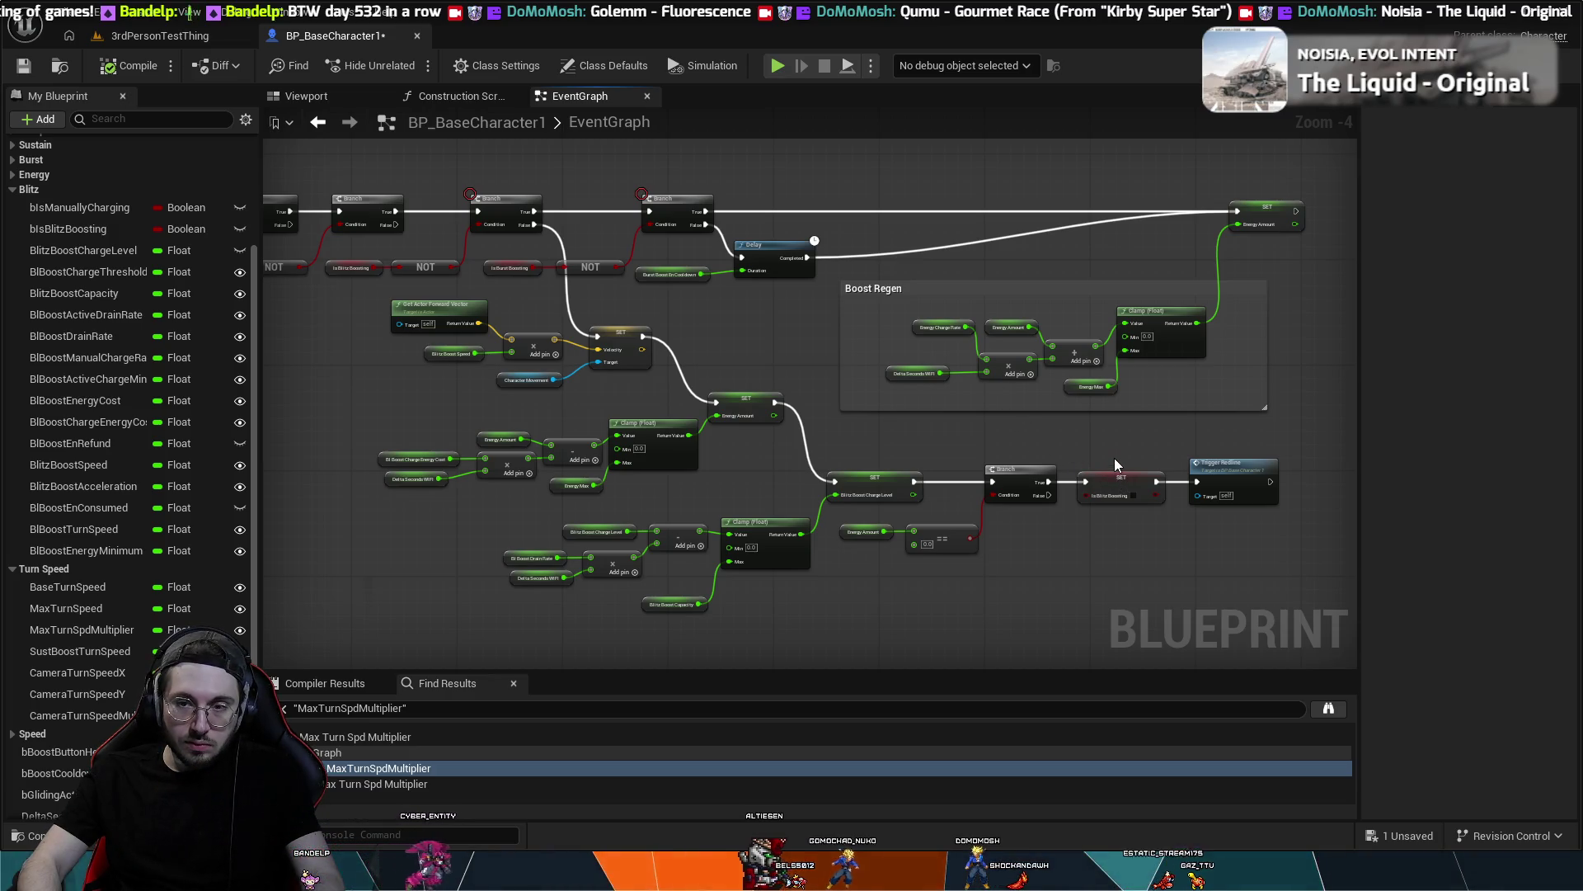
- Test-select the lower blitz charge nodes, SET bIsBlitzBoosting, and most Blitz Boost nodes
{"action": "mouse_move", "coordinate": [1113, 458]}
{"action": "left_mouse_down"}
{"action": "mouse_move", "coordinate": [888, 595]}
{"action": "mouse_move", "coordinate": [694, 633]}
{"action": "mouse_move", "coordinate": [488, 631]}
{"action": "mouse_move", "coordinate": [444, 543]}
{"action": "mouse_move", "coordinate": [425, 578]}
{"action": "left_mouse_up"}
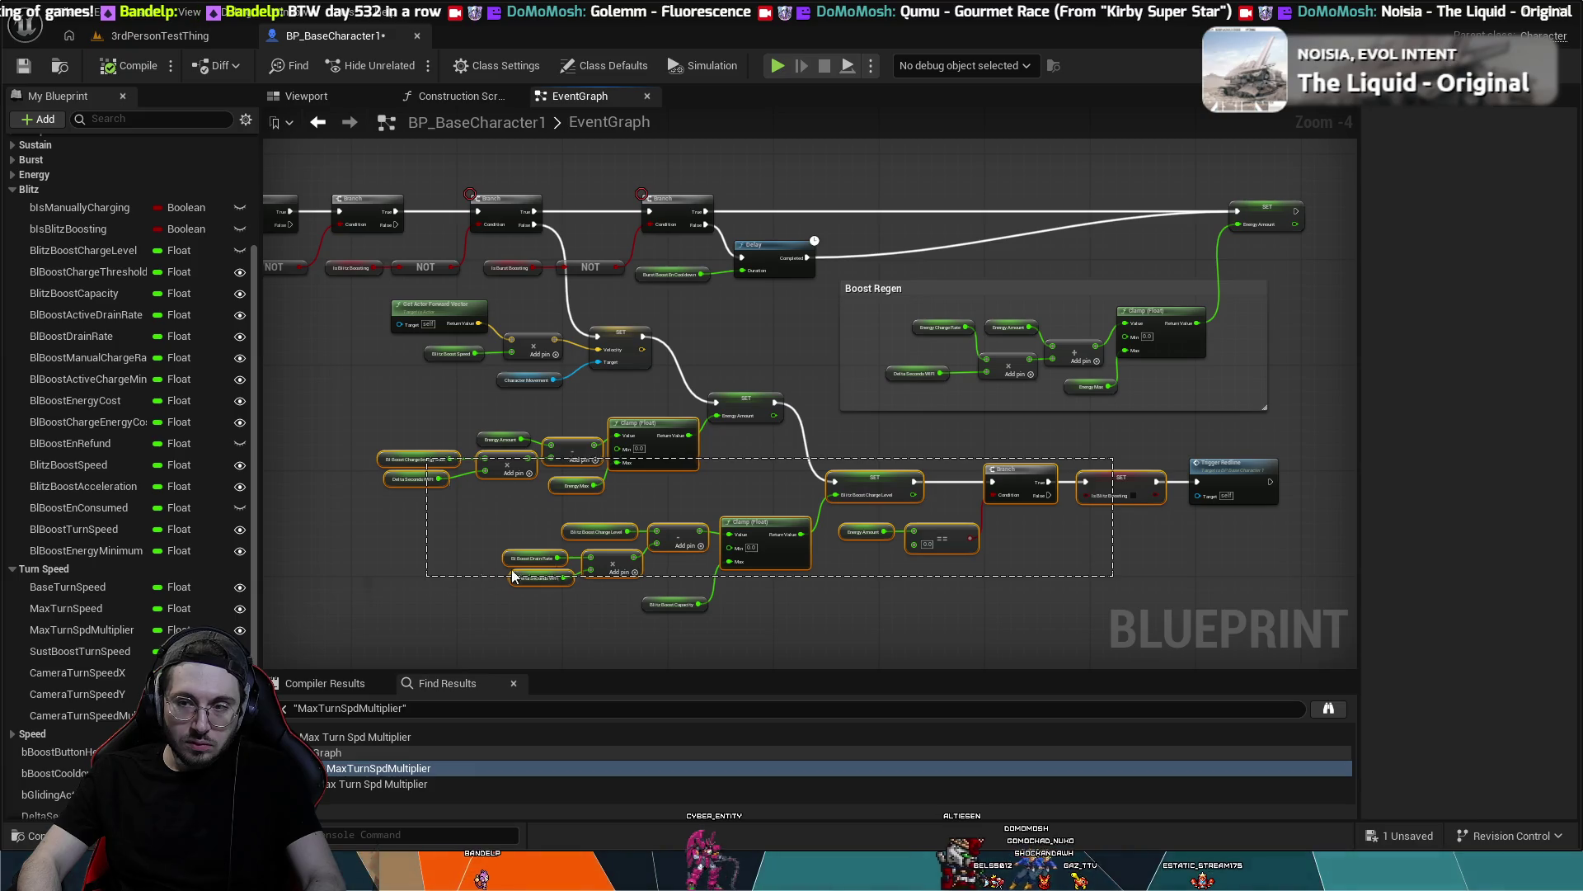
{"action": "left_click", "coordinate": [1122, 482]}
{"action": "left_click", "coordinate": [1225, 565]}
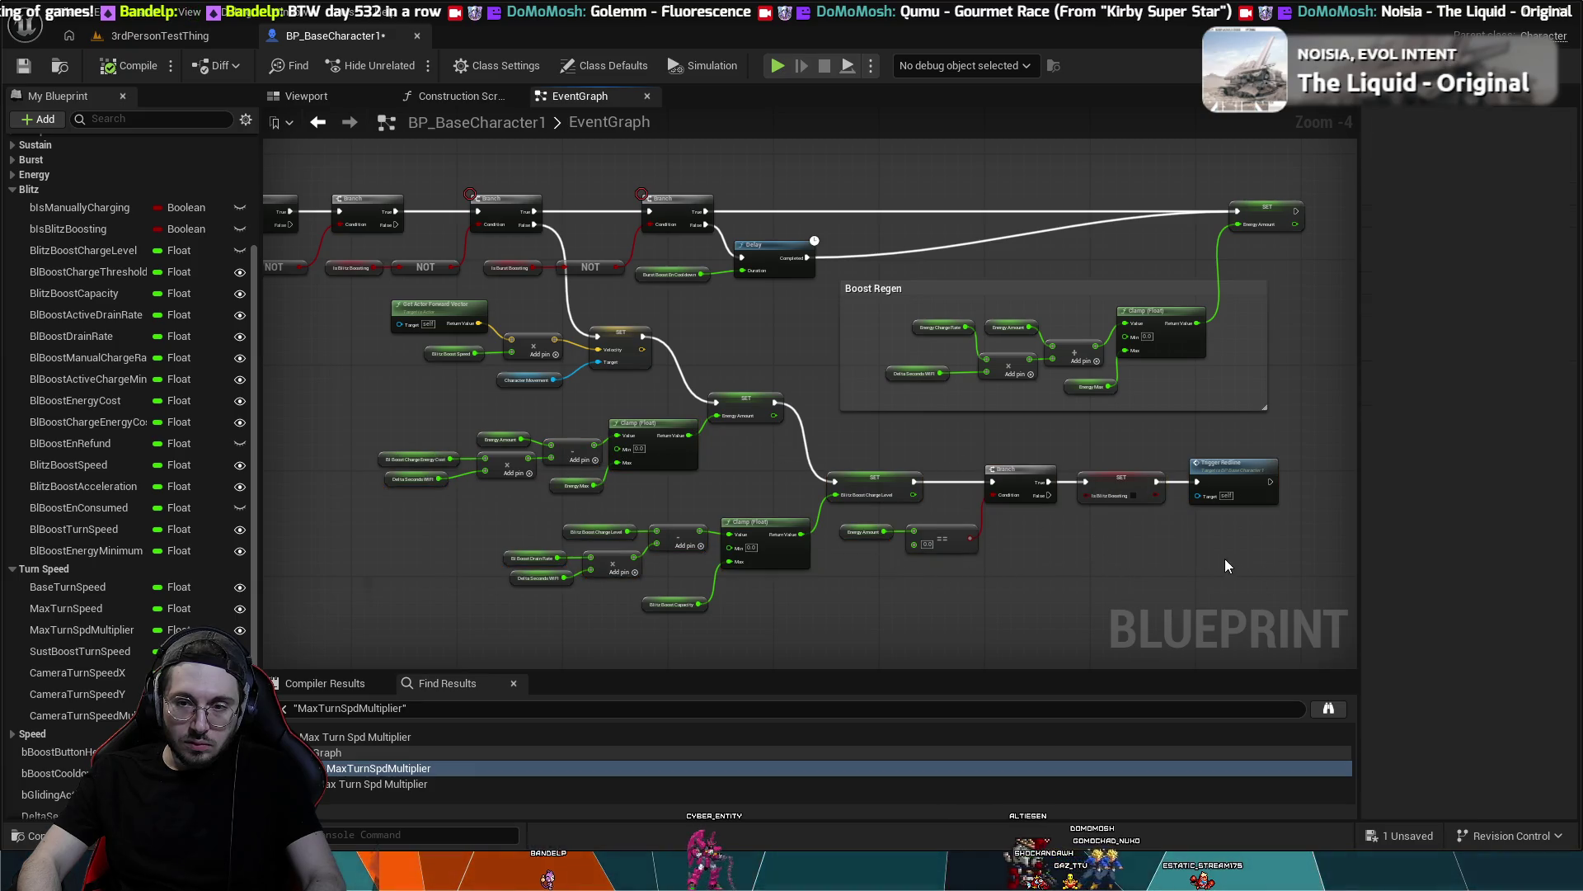
{"action": "mouse_move", "coordinate": [646, 570]}
{"action": "left_mouse_down"}
{"action": "mouse_move", "coordinate": [445, 365]}
{"action": "mouse_move", "coordinate": [428, 322]}
{"action": "left_mouse_up"}
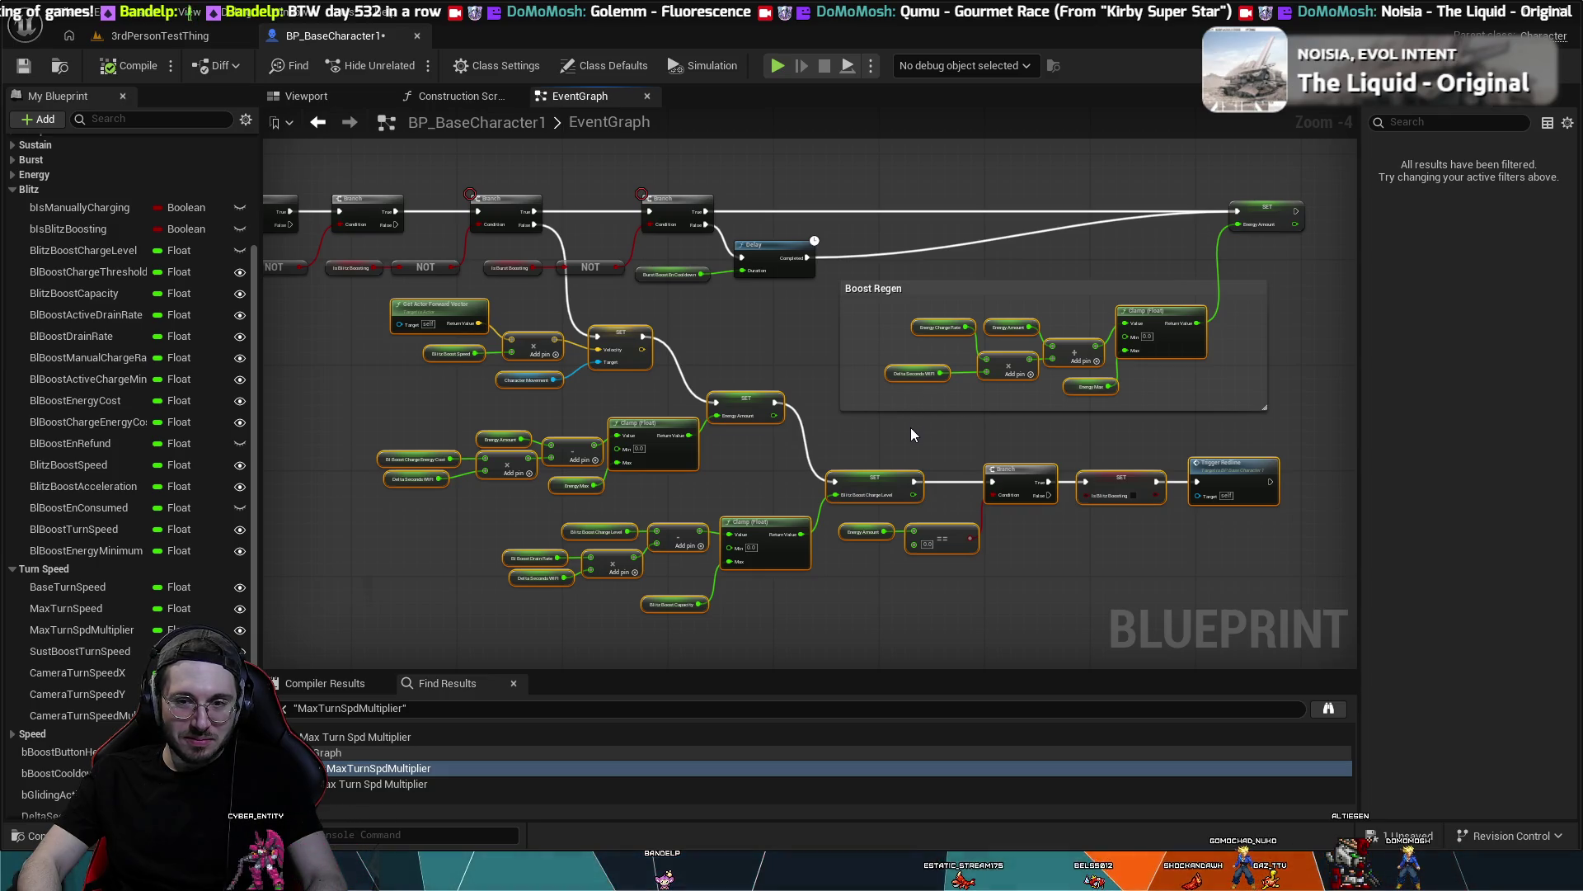
{"action": "left_click", "coordinate": [911, 427]}
{"action": "scroll", "coordinate": [910, 427], "scroll_direction": "down", "scroll_amount": 2}
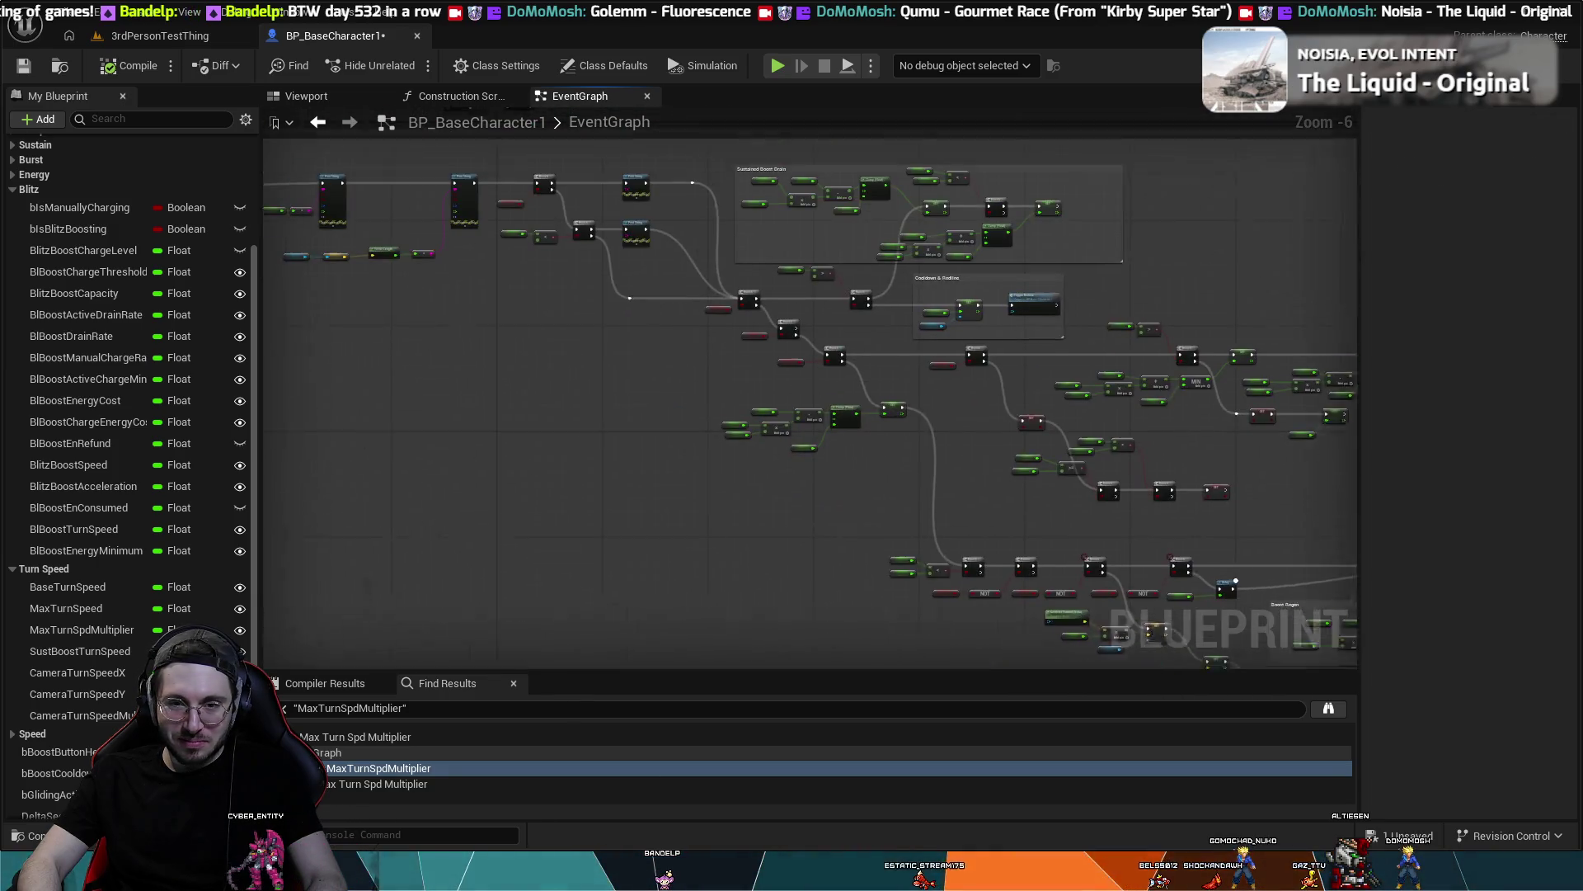
{"action": "mouse_move", "coordinate": [734, 447]}
{"action": "left_mouse_down"}
{"action": "mouse_move", "coordinate": [826, 437]}
{"action": "mouse_move", "coordinate": [921, 545]}
{"action": "mouse_move", "coordinate": [982, 468]}
{"action": "mouse_move", "coordinate": [997, 537]}
{"action": "mouse_move", "coordinate": [990, 502]}
{"action": "mouse_move", "coordinate": [922, 468]}
{"action": "mouse_move", "coordinate": [1048, 639]}
{"action": "left_mouse_up"}
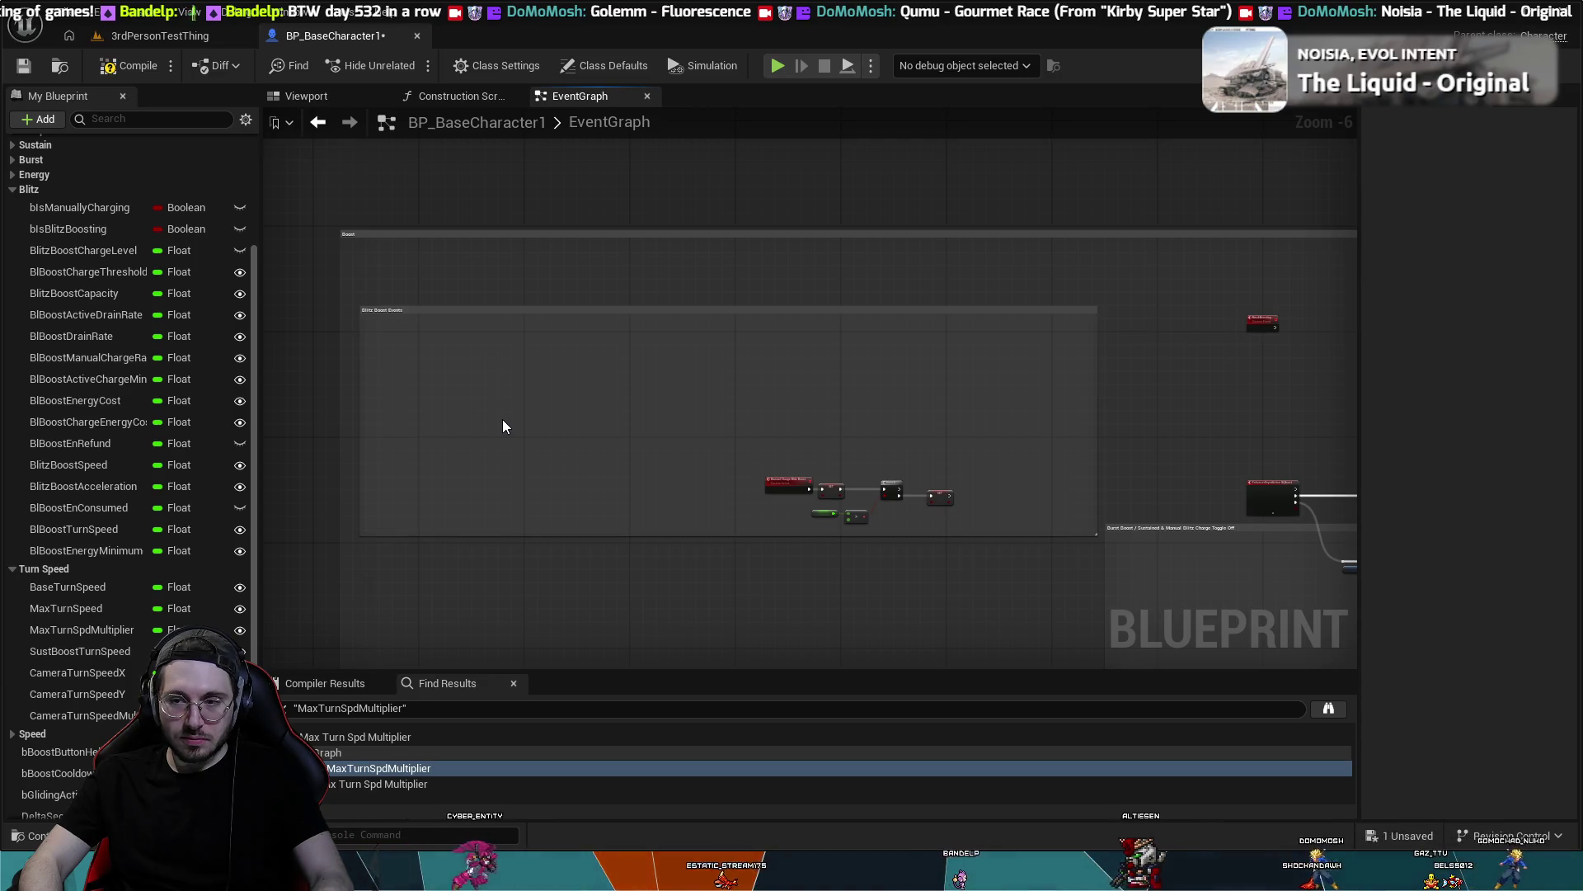
- Undo the widening of the Blitz Boost Events comment
{"action": "key", "text": "ctrl+z"}
{"action": "left_click_drag", "start_coordinate": [567, 382], "coordinate": [384, 393]}
{"action": "scroll", "coordinate": [384, 393], "scroll_direction": "up", "scroll_amount": 3}
- Place BreakBoosting inside the comment's top-left and pull a wire from its execution output
{"action": "left_click_drag", "start_coordinate": [937, 351], "coordinate": [468, 520]}
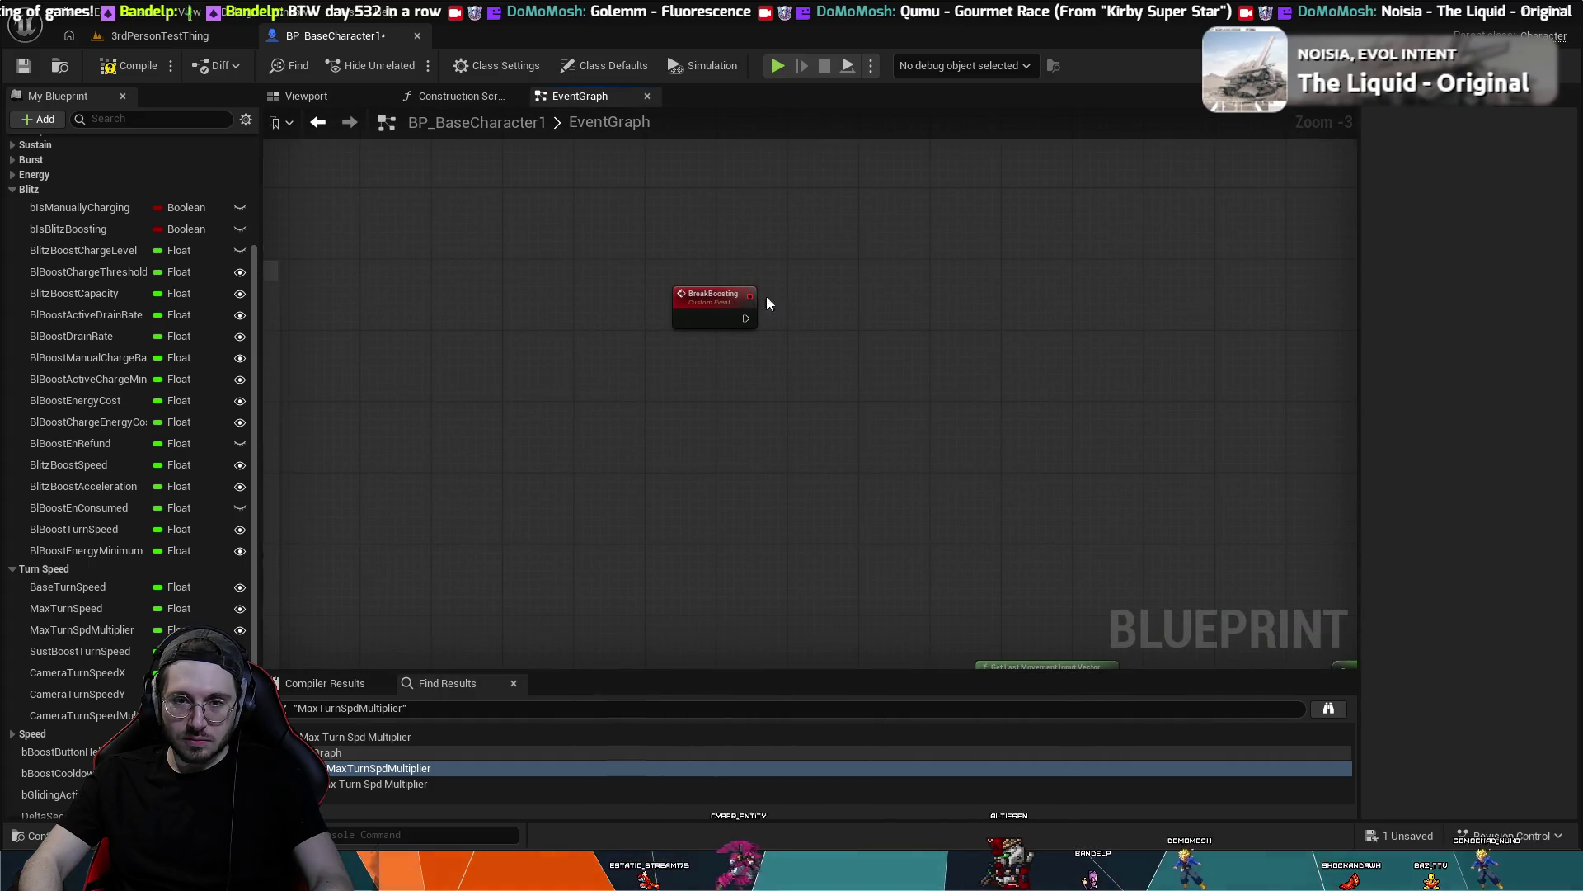
{"action": "mouse_move", "coordinate": [675, 295]}
{"action": "left_mouse_down"}
{"action": "mouse_move", "coordinate": [388, 367]}
{"action": "mouse_move", "coordinate": [251, 447]}
{"action": "mouse_move", "coordinate": [285, 582]}
{"action": "mouse_move", "coordinate": [552, 685]}
{"action": "mouse_move", "coordinate": [642, 434]}
{"action": "mouse_move", "coordinate": [686, 120]}
{"action": "mouse_move", "coordinate": [625, 192]}
{"action": "mouse_move", "coordinate": [635, 109]}
{"action": "mouse_move", "coordinate": [537, 249]}
{"action": "left_mouse_up"}
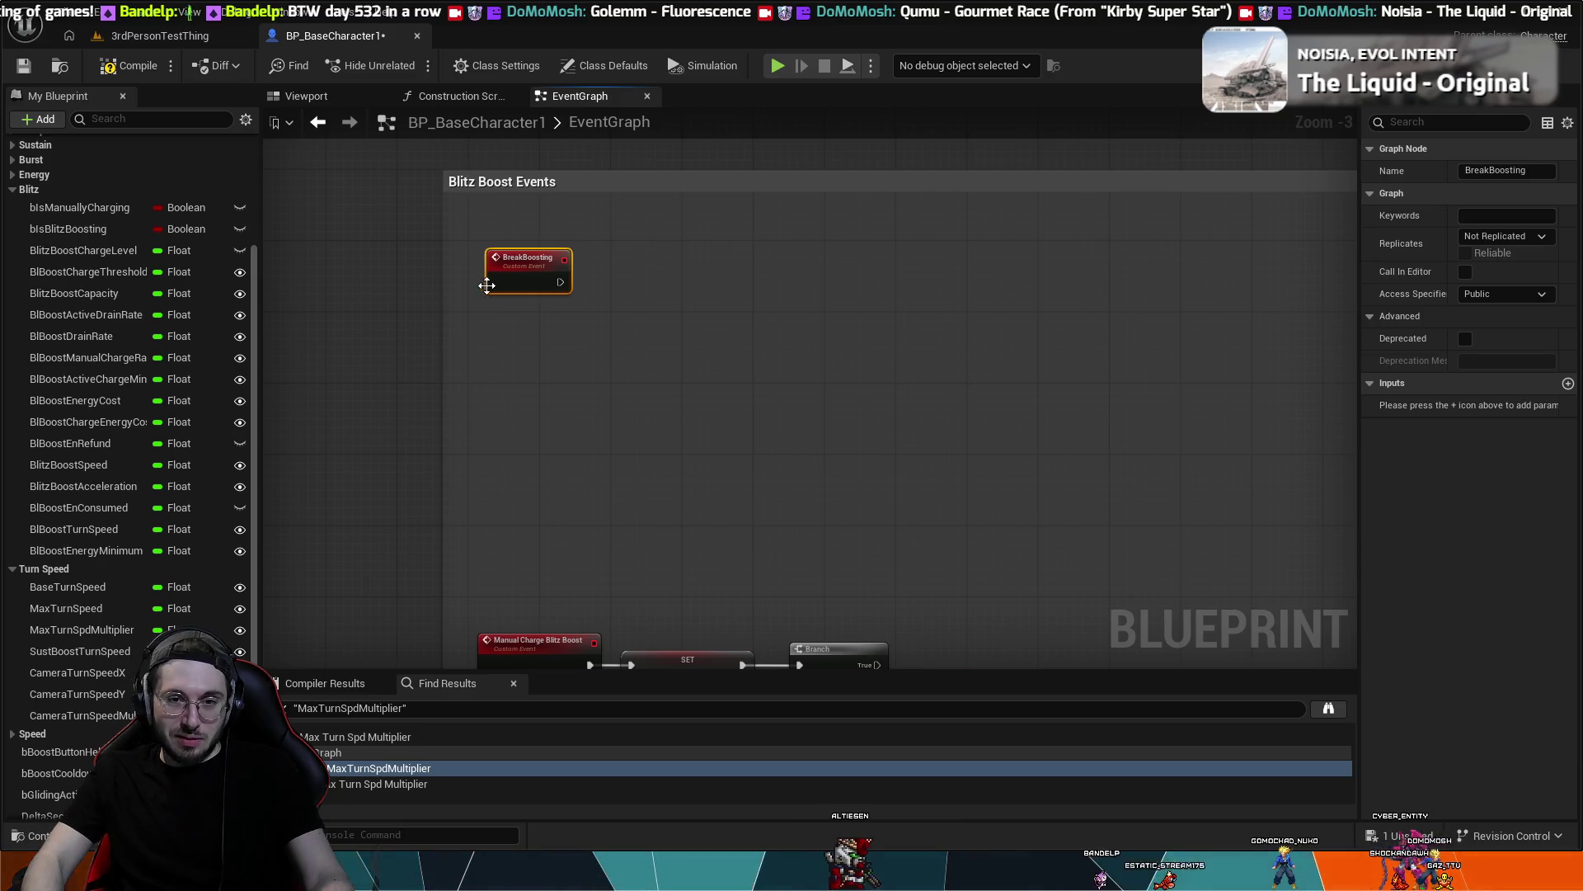
{"action": "mouse_move", "coordinate": [560, 282]}
{"action": "left_mouse_down"}
{"action": "mouse_move", "coordinate": [636, 275]}
{"action": "mouse_move", "coordinate": [630, 259]}
{"action": "mouse_move", "coordinate": [594, 285]}
{"action": "mouse_move", "coordinate": [631, 287]}
{"action": "mouse_move", "coordinate": [380, 752]}
{"action": "left_mouse_up"}
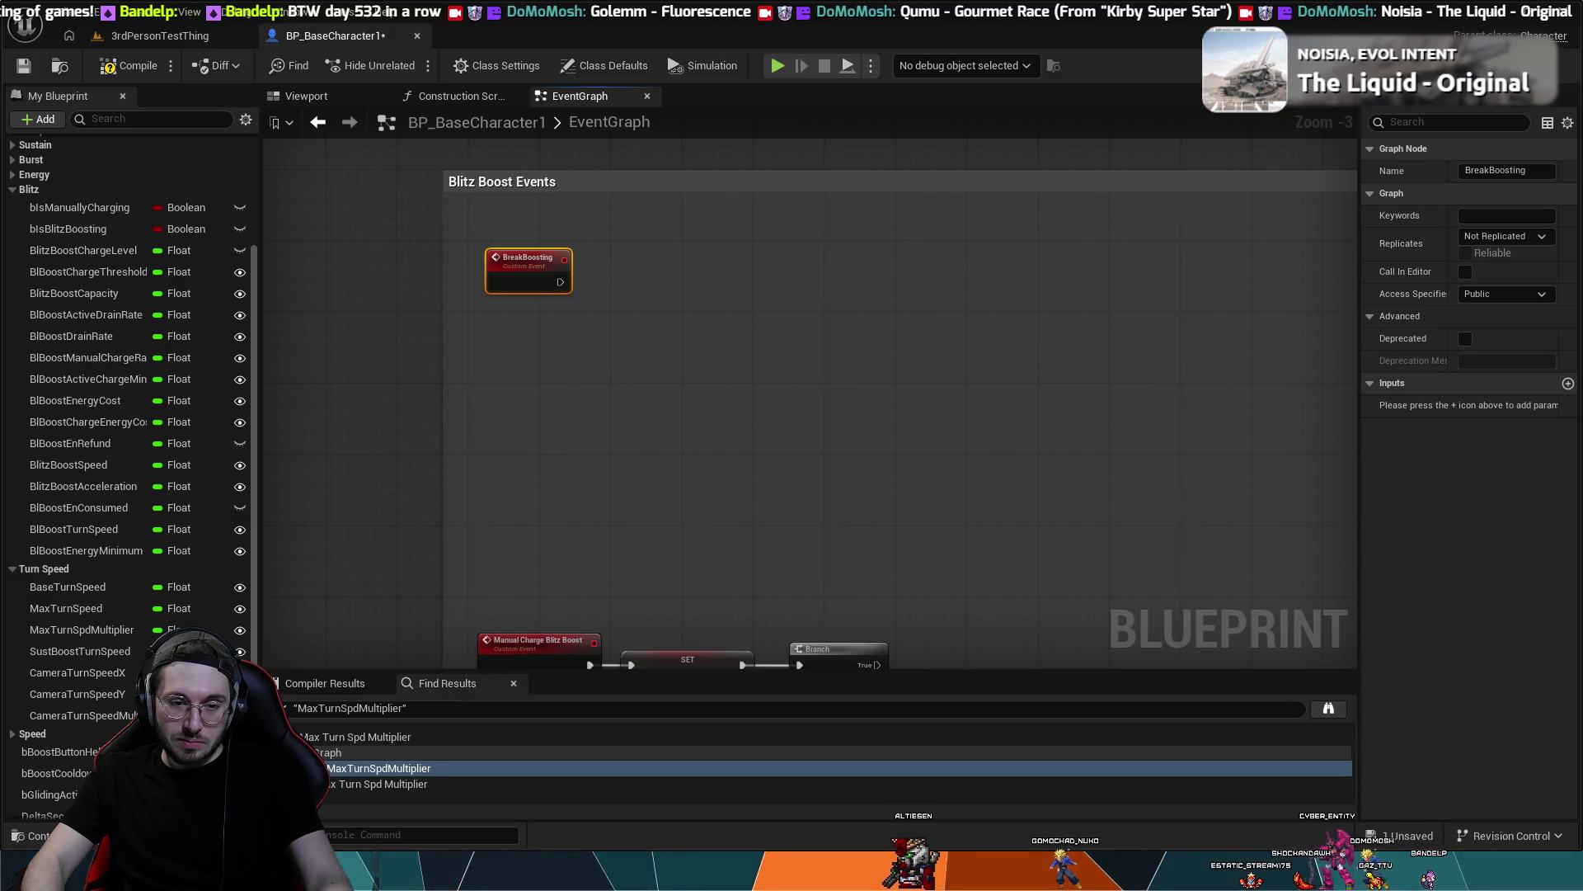
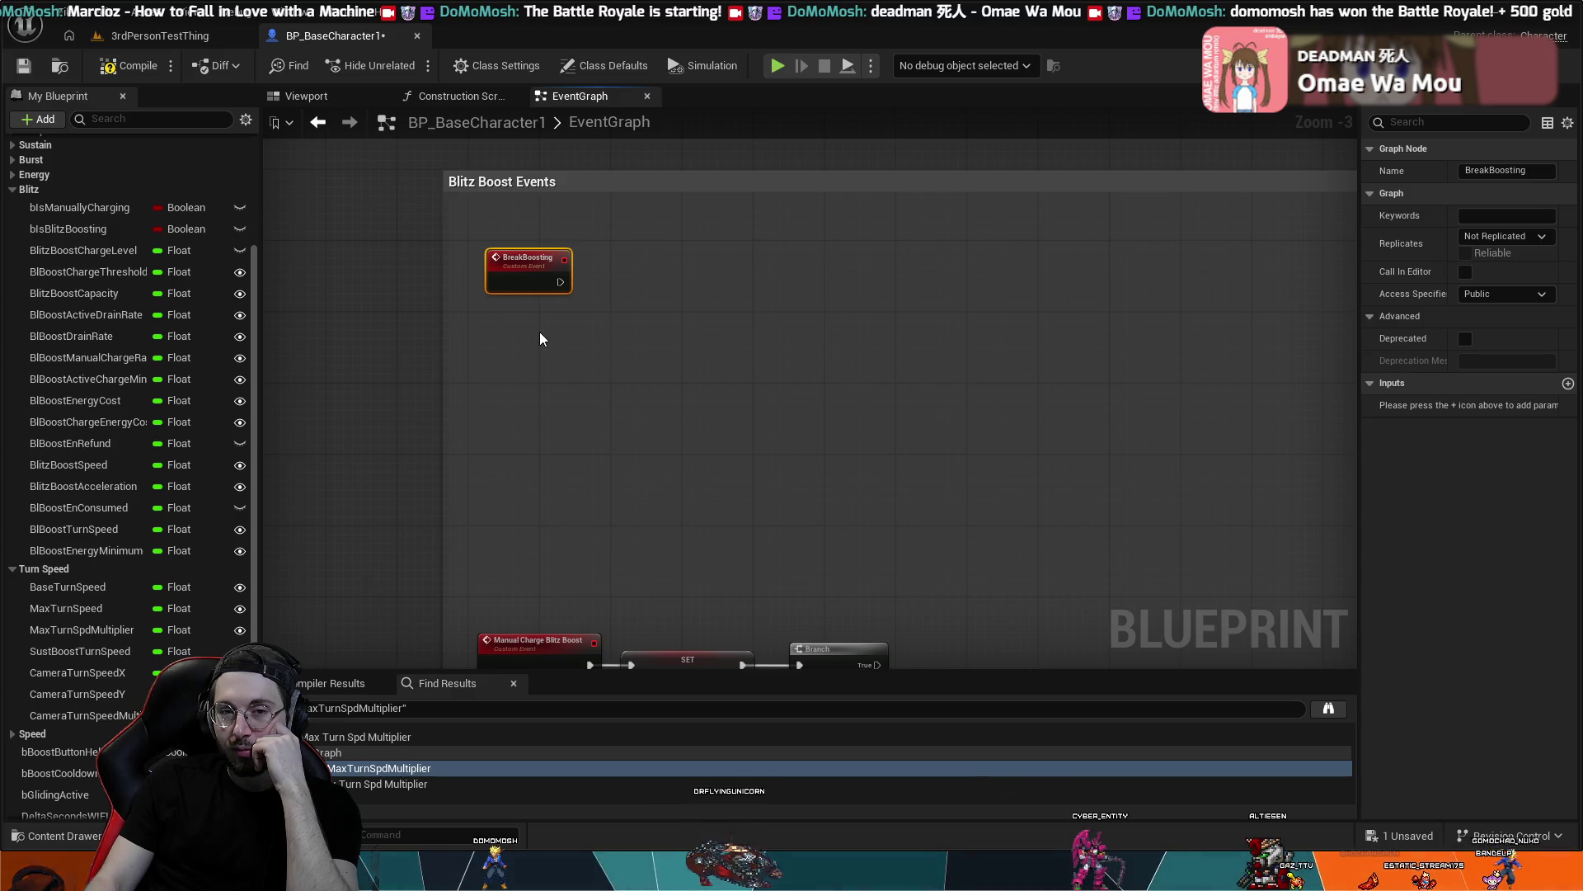
- Glance at the level tab, return to BP_BaseCharacter1's Blitz Boost Events graph, and compile
{"action": "left_click", "coordinate": [201, 33]}
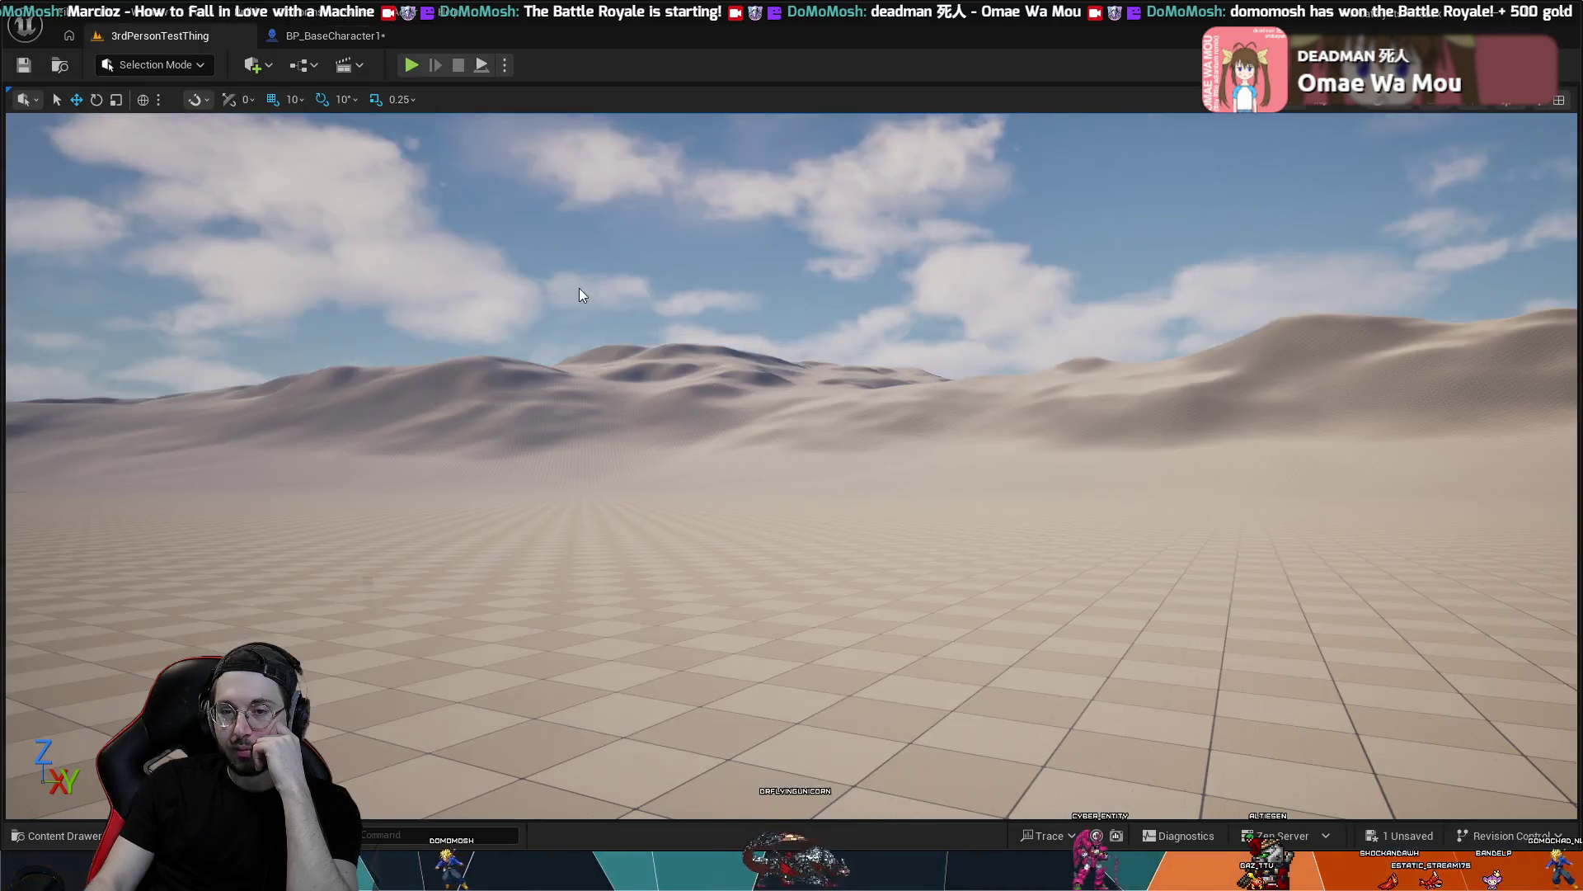
{"action": "left_click", "coordinate": [363, 33]}
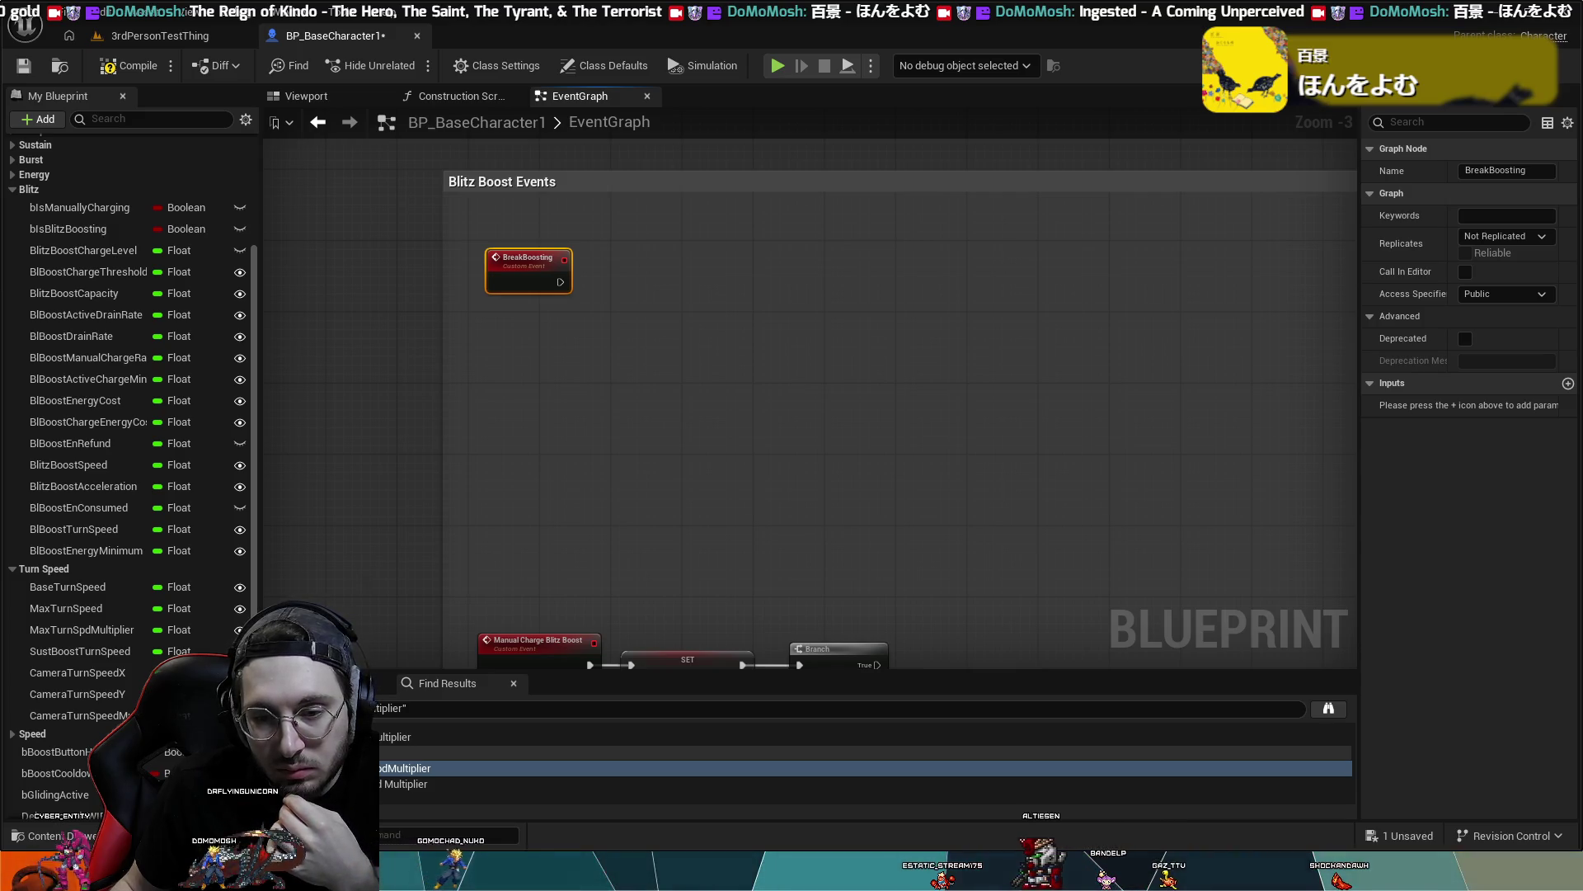
{"action": "scroll", "coordinate": [50, 652], "scroll_direction": "down", "scroll_amount": 2}
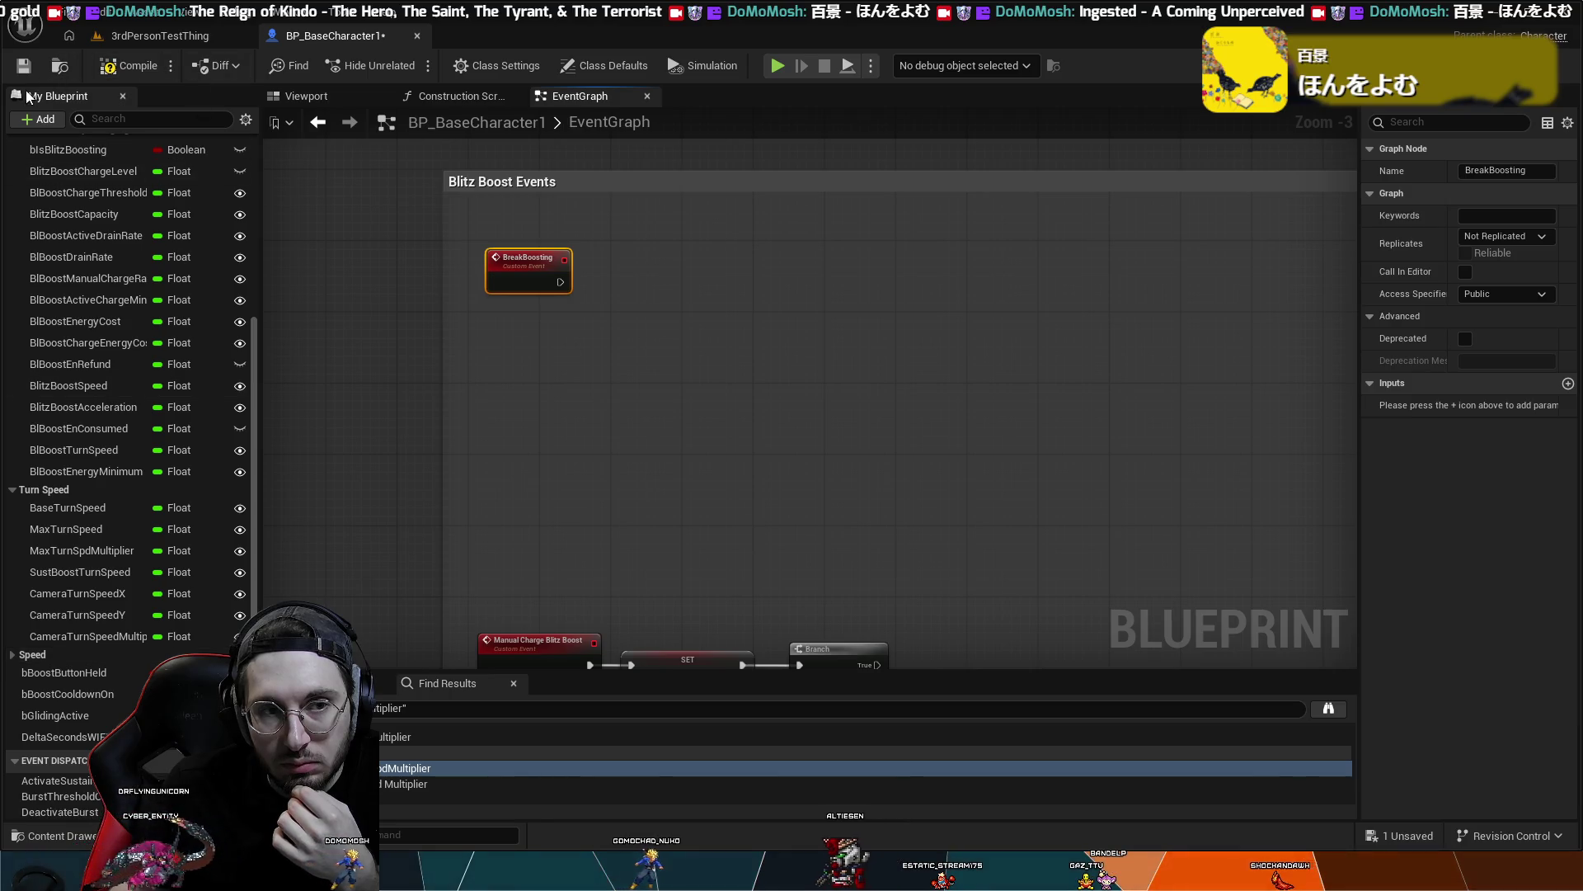
{"action": "left_click", "coordinate": [122, 71]}
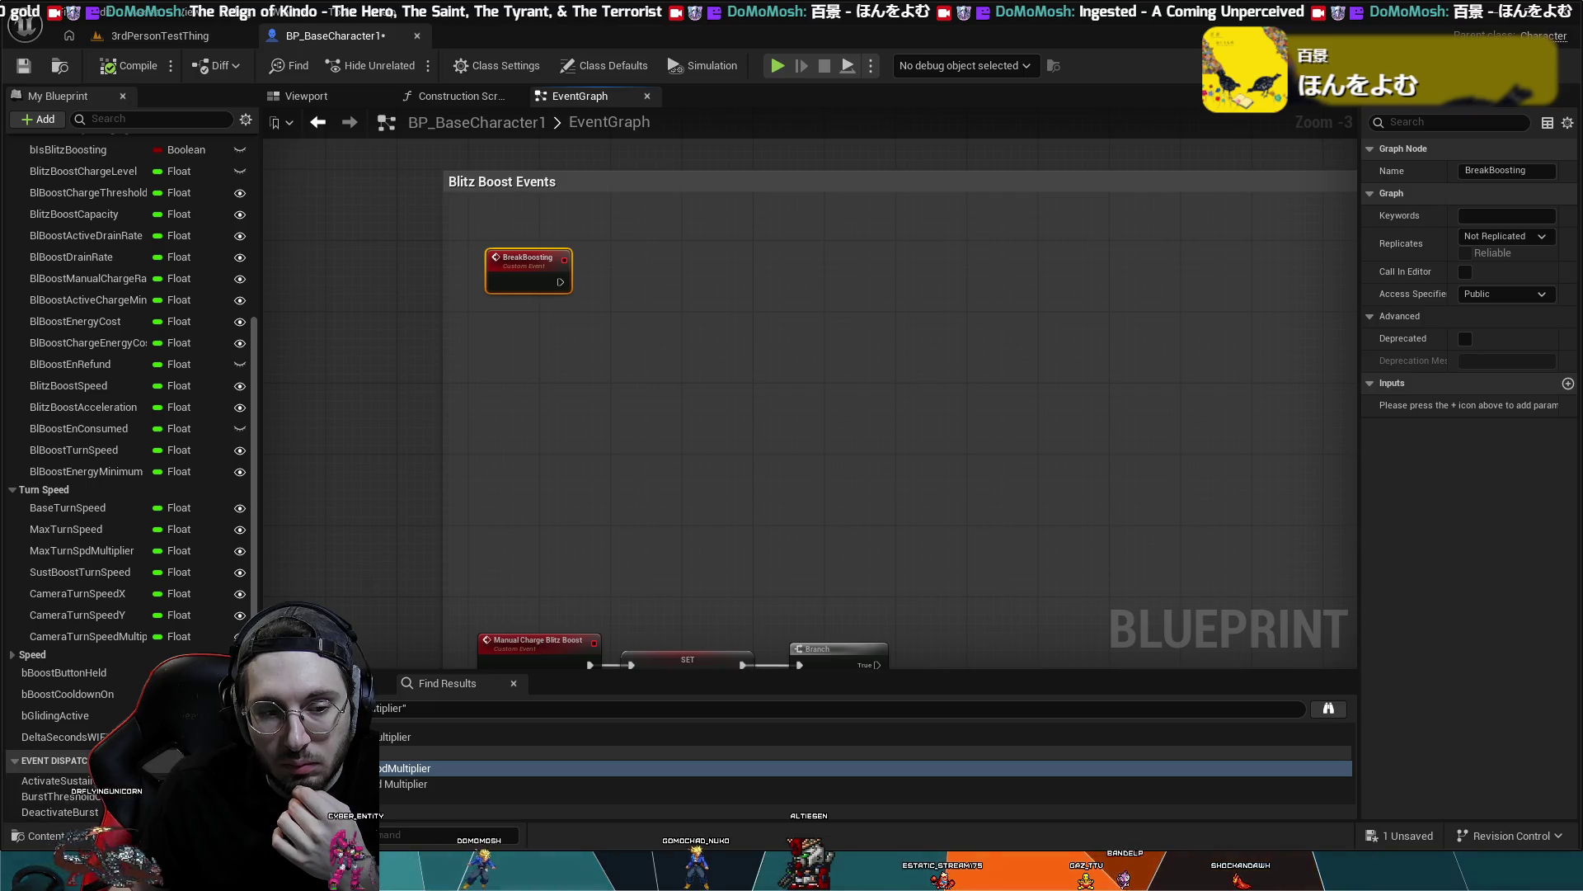
- Duplicate bBoostButtonHeld into a new Boolean named bIsBrakeOn
{"action": "left_click", "coordinate": [70, 676]}
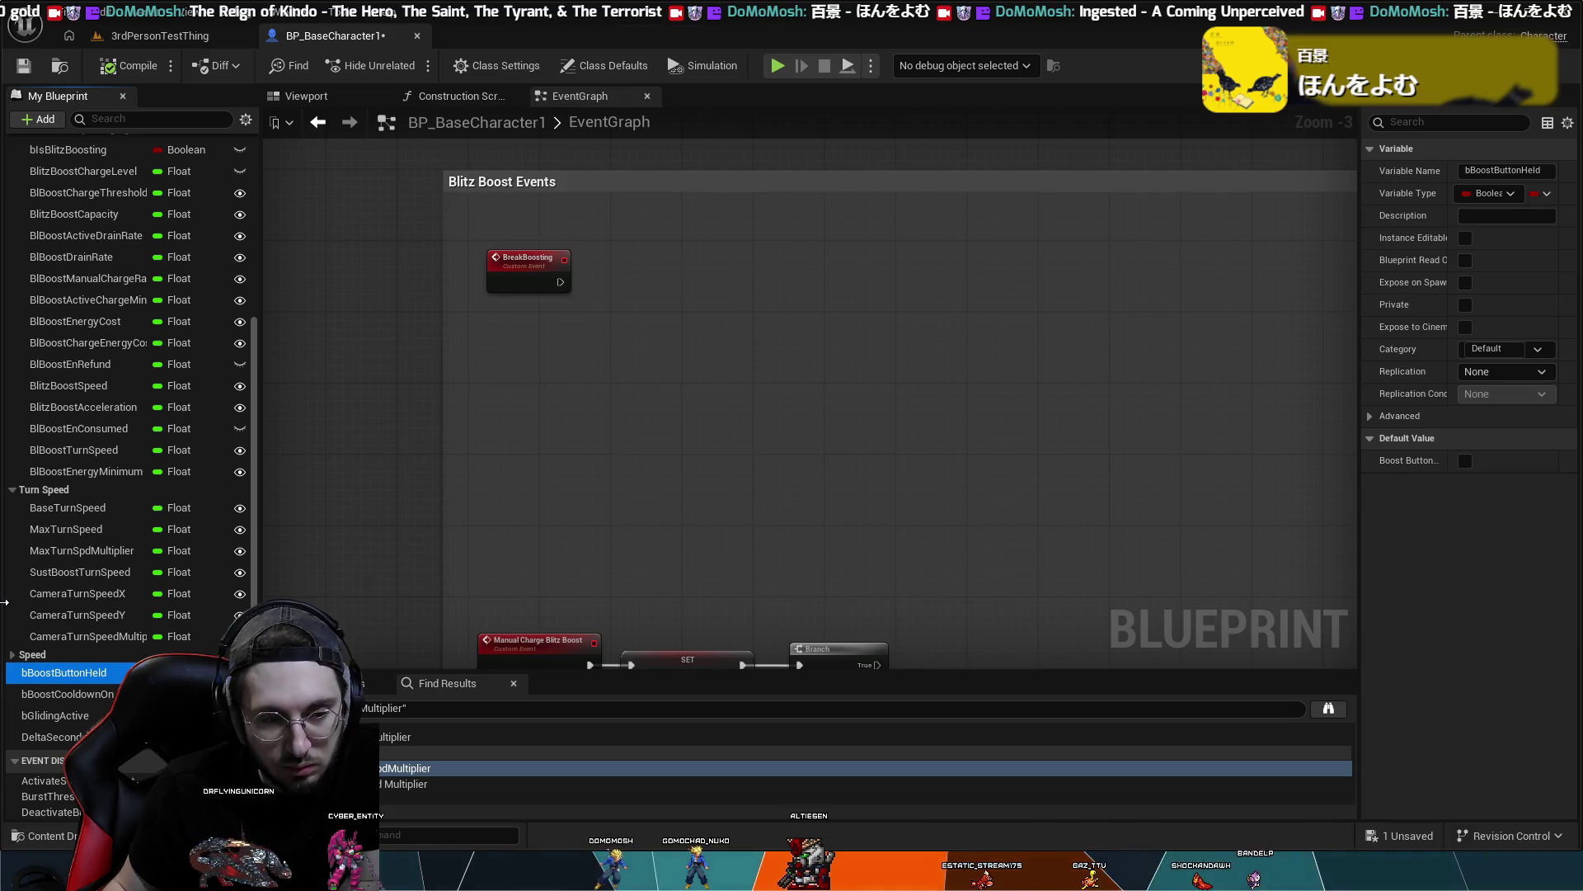
{"action": "key", "text": "ctrl+w"}
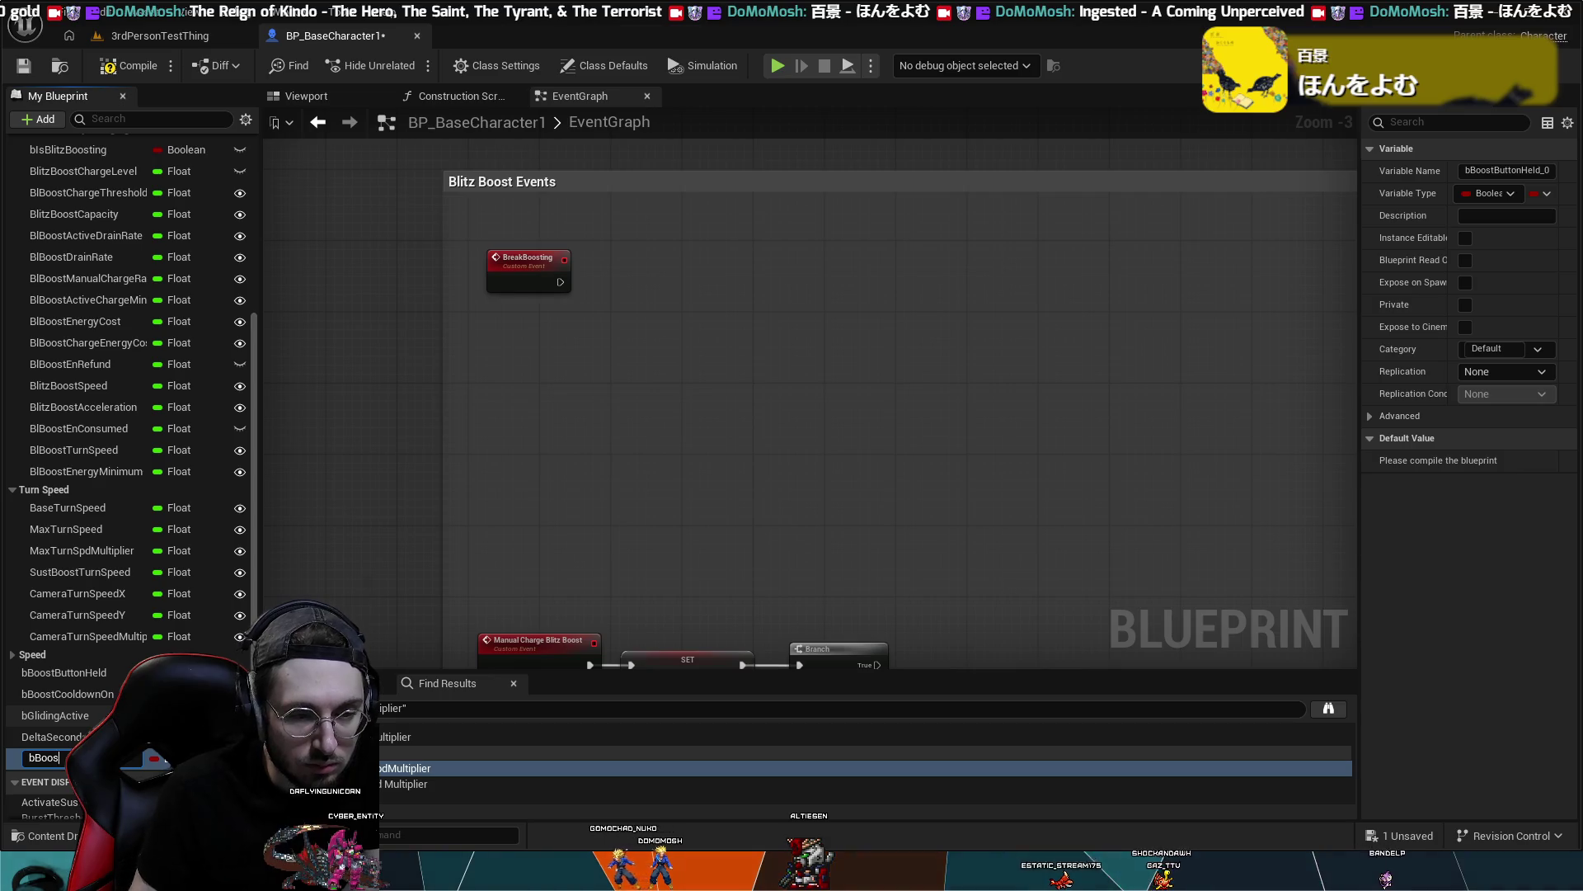
{"action": "key", "text": "BackSpace"}
{"action": "type", "text": "rak"}
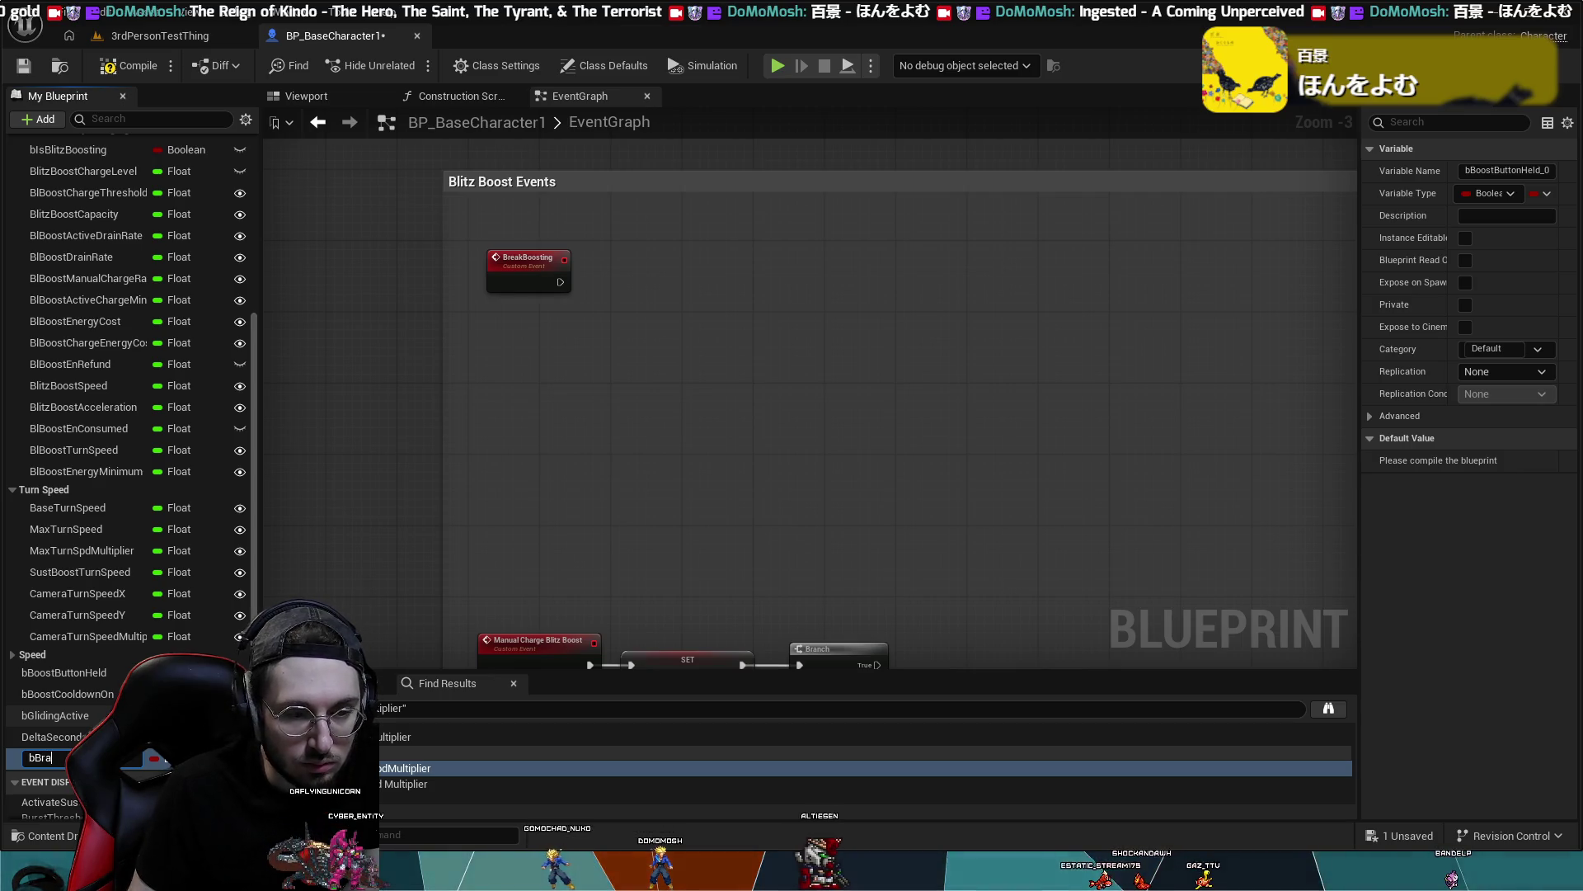
{"action": "key", "text": "BackSpace"}
{"action": "key", "text": "BackSpace"}
{"action": "key", "text": "BackSpace"}
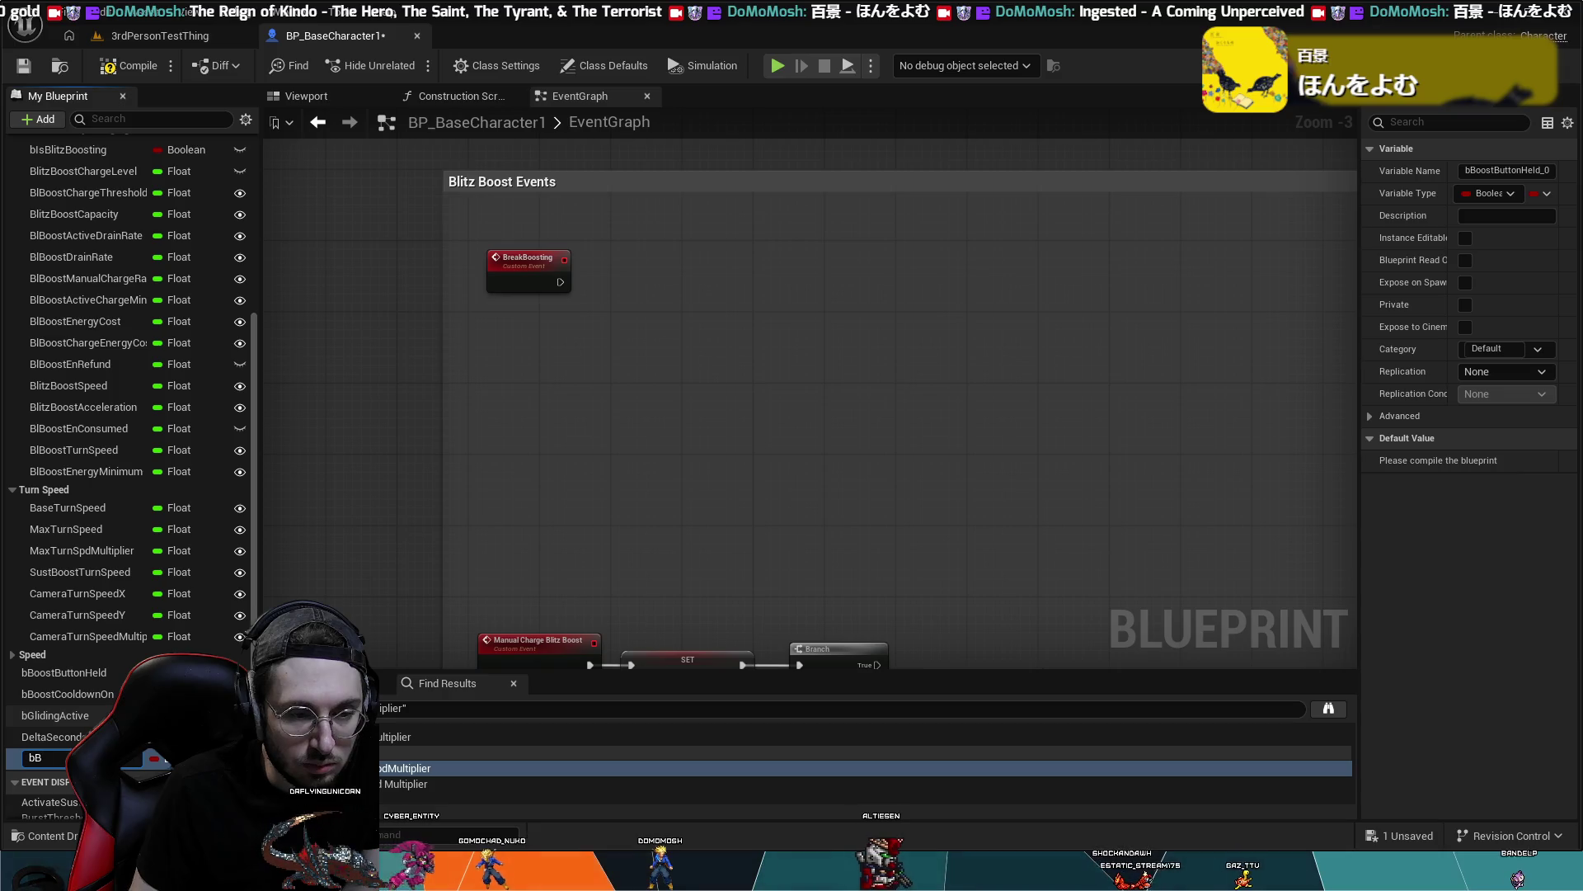
{"action": "type", "text": "IsBrak"}
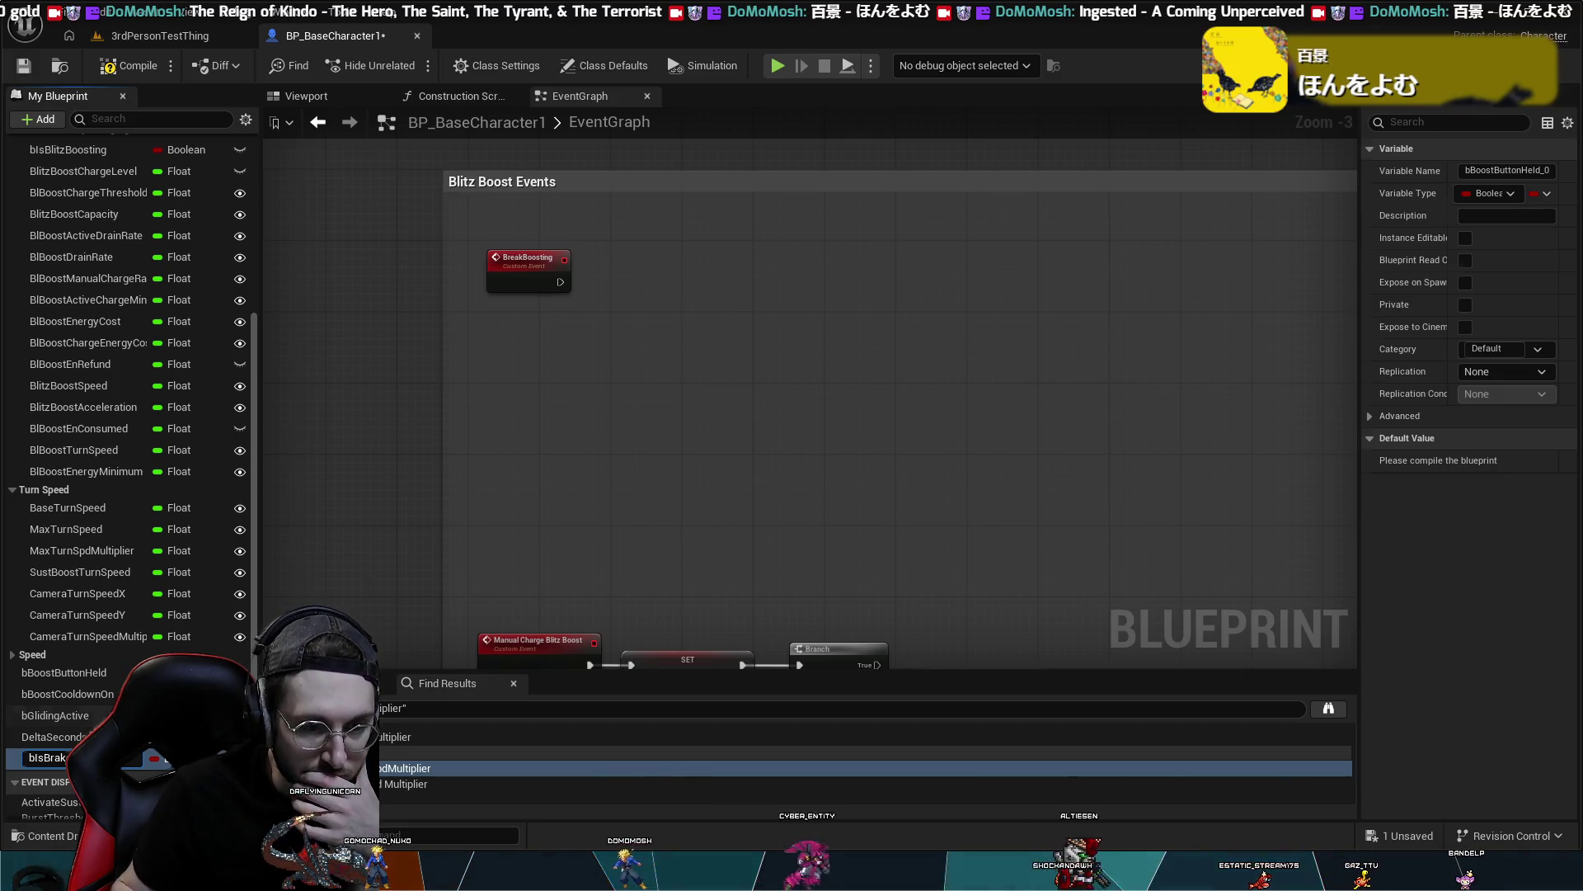
{"action": "type", "text": "eOn"}
{"action": "key", "text": "Return"}
- Rename bIsBrakeOn to bIsBrakeBoosting and move it below bBoostCooldownOn in Speed
{"action": "scroll", "coordinate": [127, 412], "scroll_direction": "up", "scroll_amount": 1}
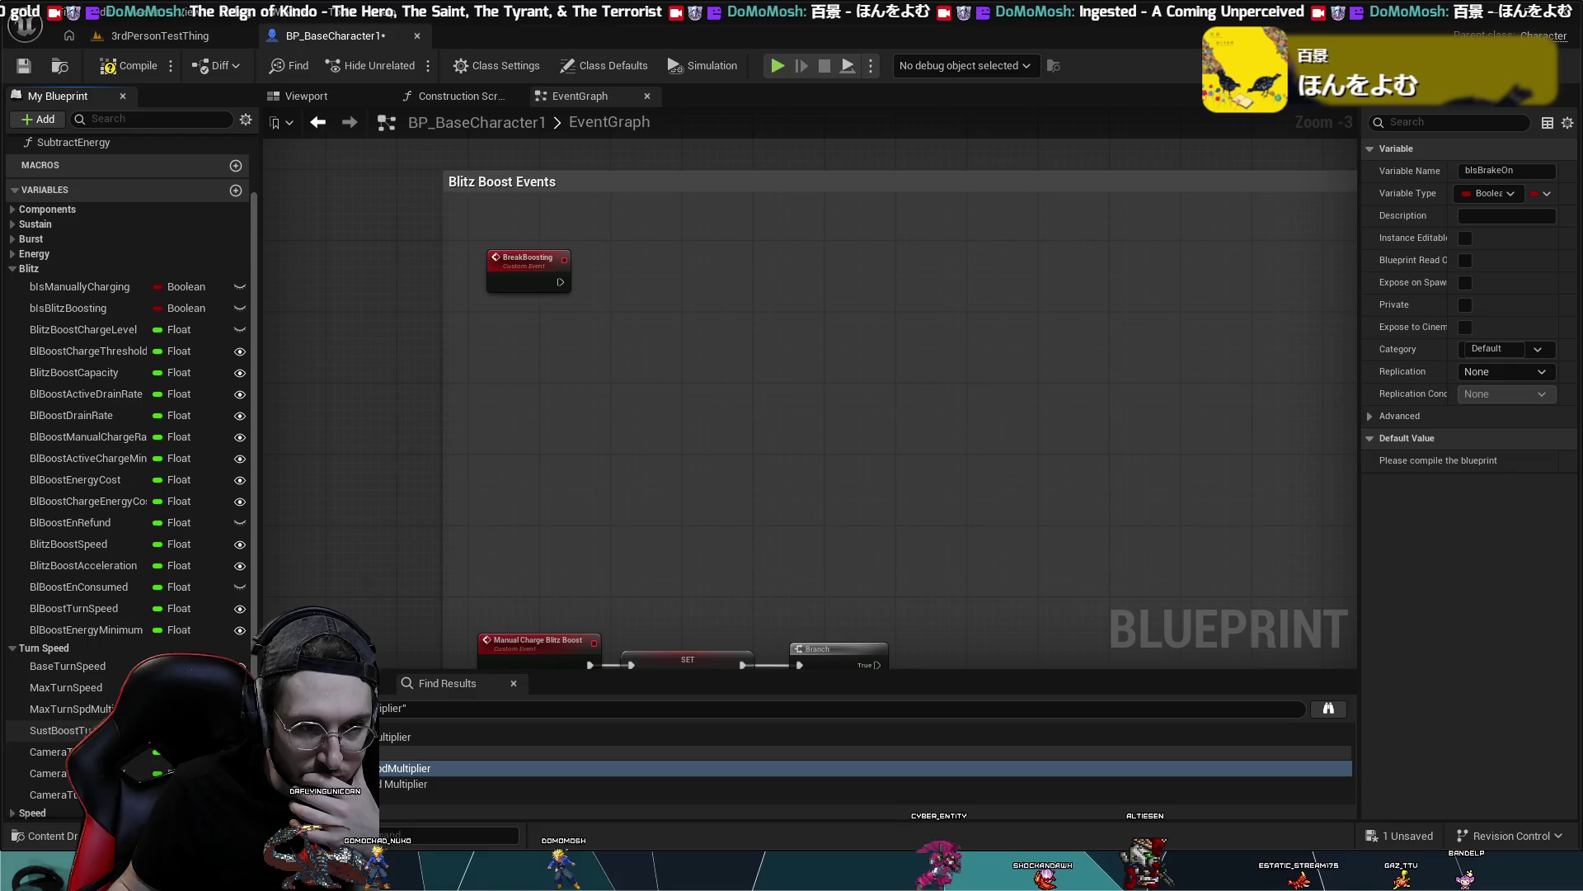
{"action": "scroll", "coordinate": [85, 729], "scroll_direction": "down", "scroll_amount": 3}
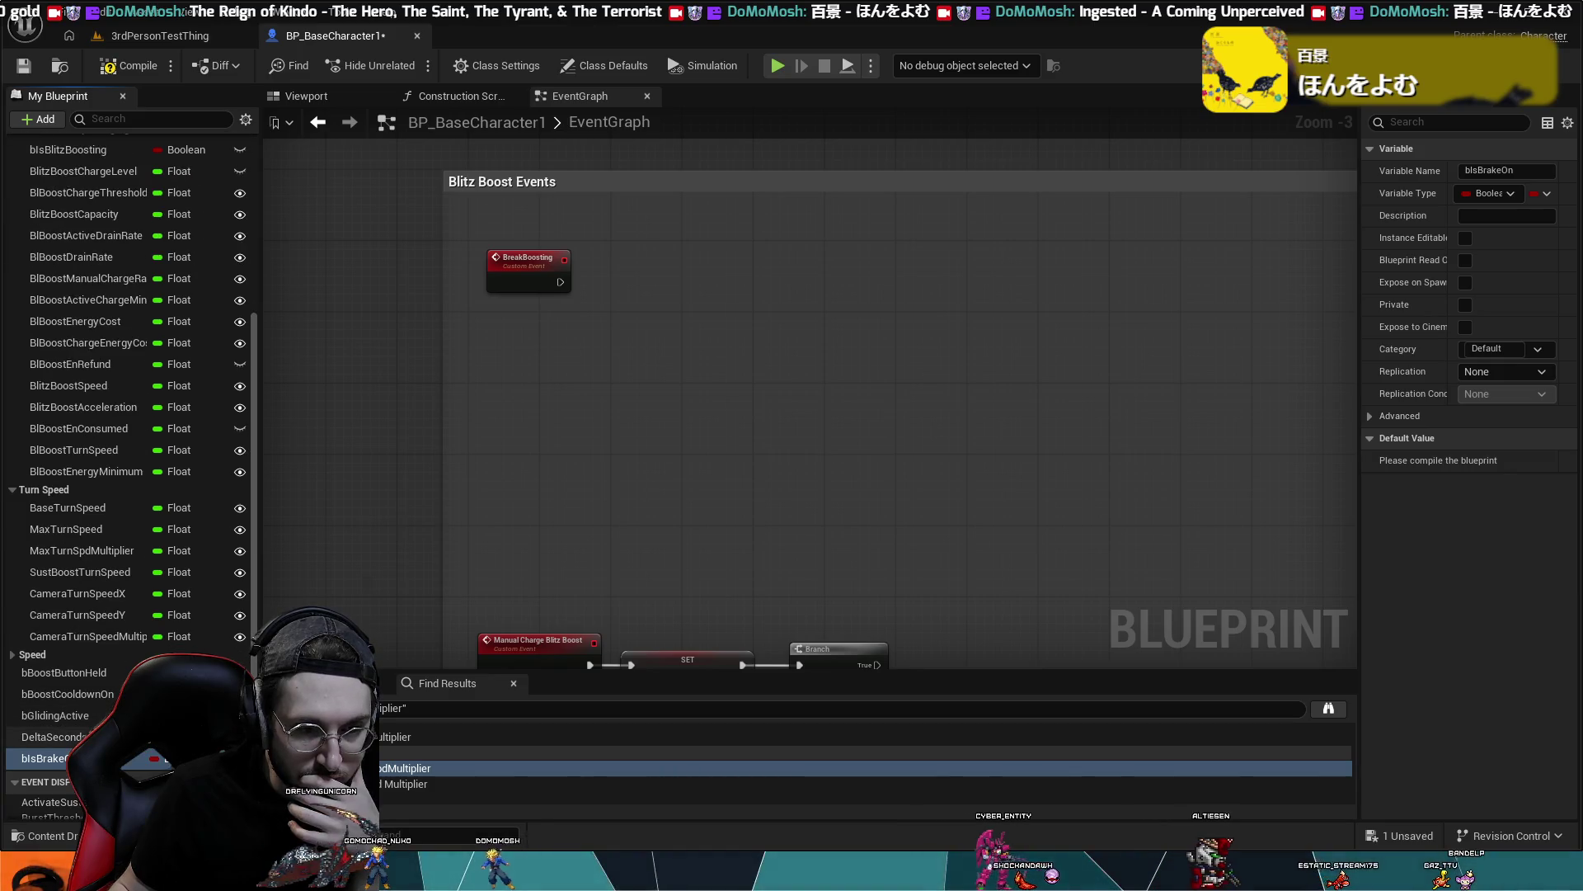
{"action": "left_click", "coordinate": [82, 735]}
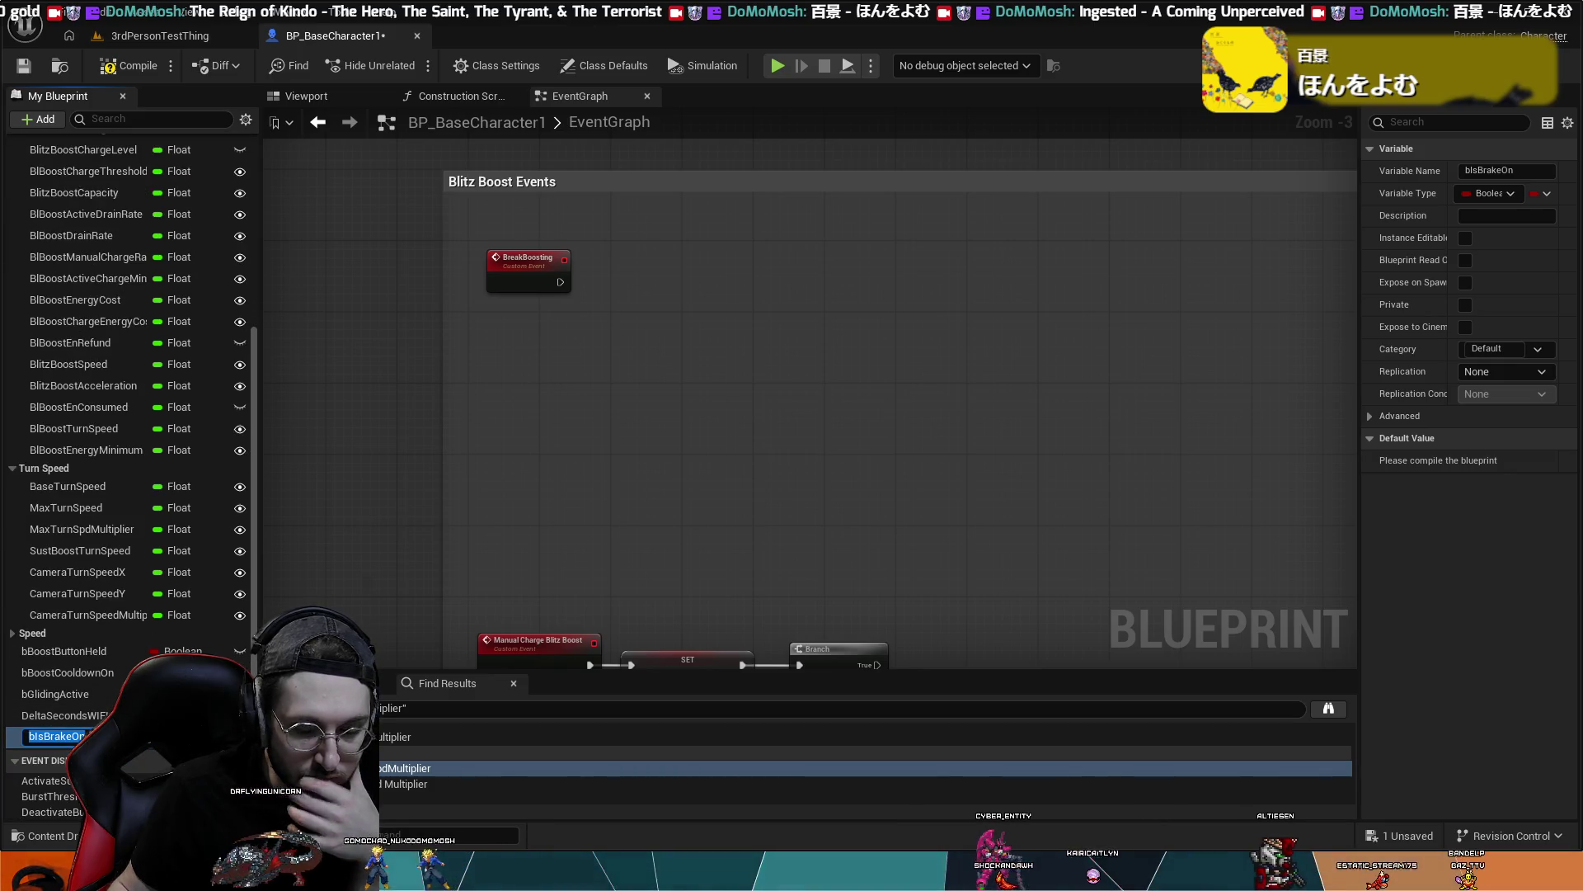
{"action": "left_click", "coordinate": [86, 736]}
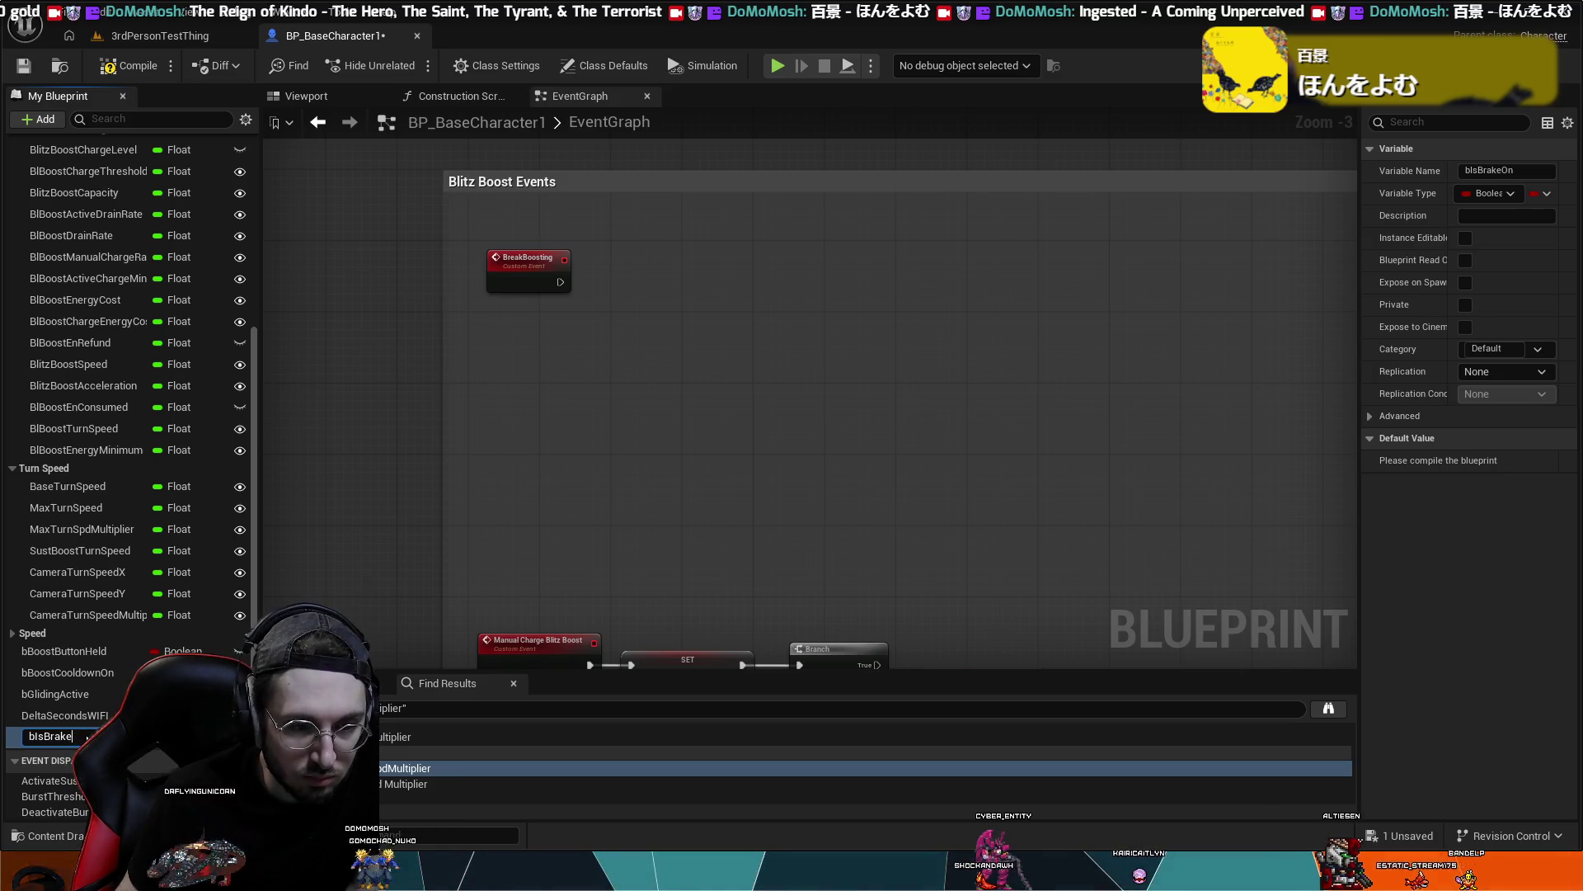
{"action": "key", "text": "Return"}
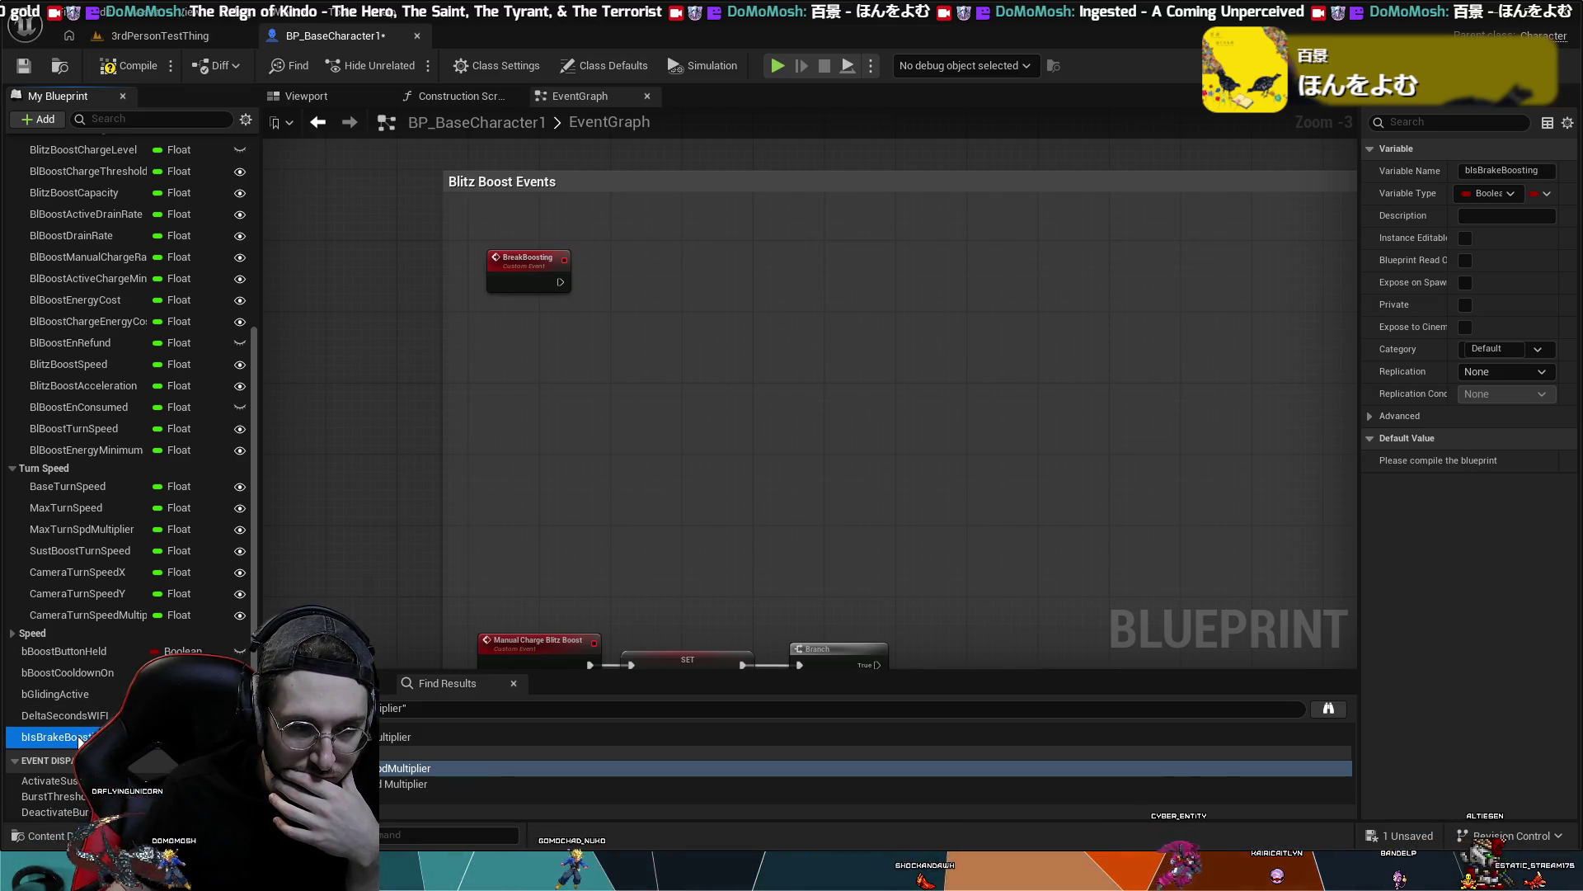
{"action": "mouse_move", "coordinate": [66, 735]}
{"action": "left_mouse_down"}
{"action": "mouse_move", "coordinate": [47, 731]}
{"action": "mouse_move", "coordinate": [42, 688]}
{"action": "left_mouse_up"}
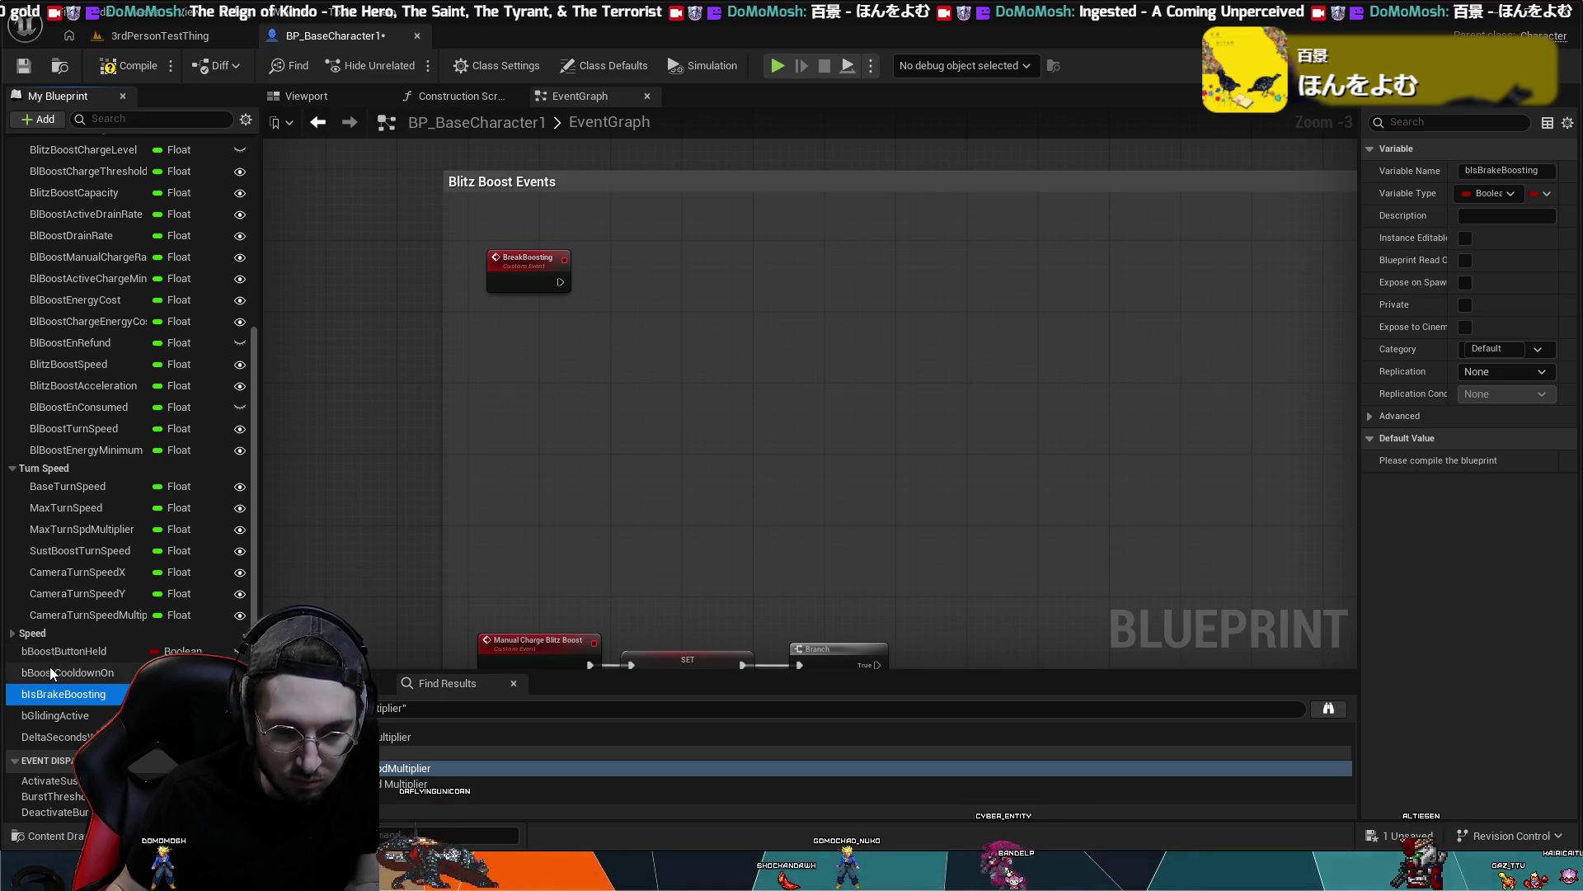
- Duplicate bIsBrakeBoosting as a Float variable named BrakeBoostEnCost
{"action": "key", "text": "ctrl+w"}
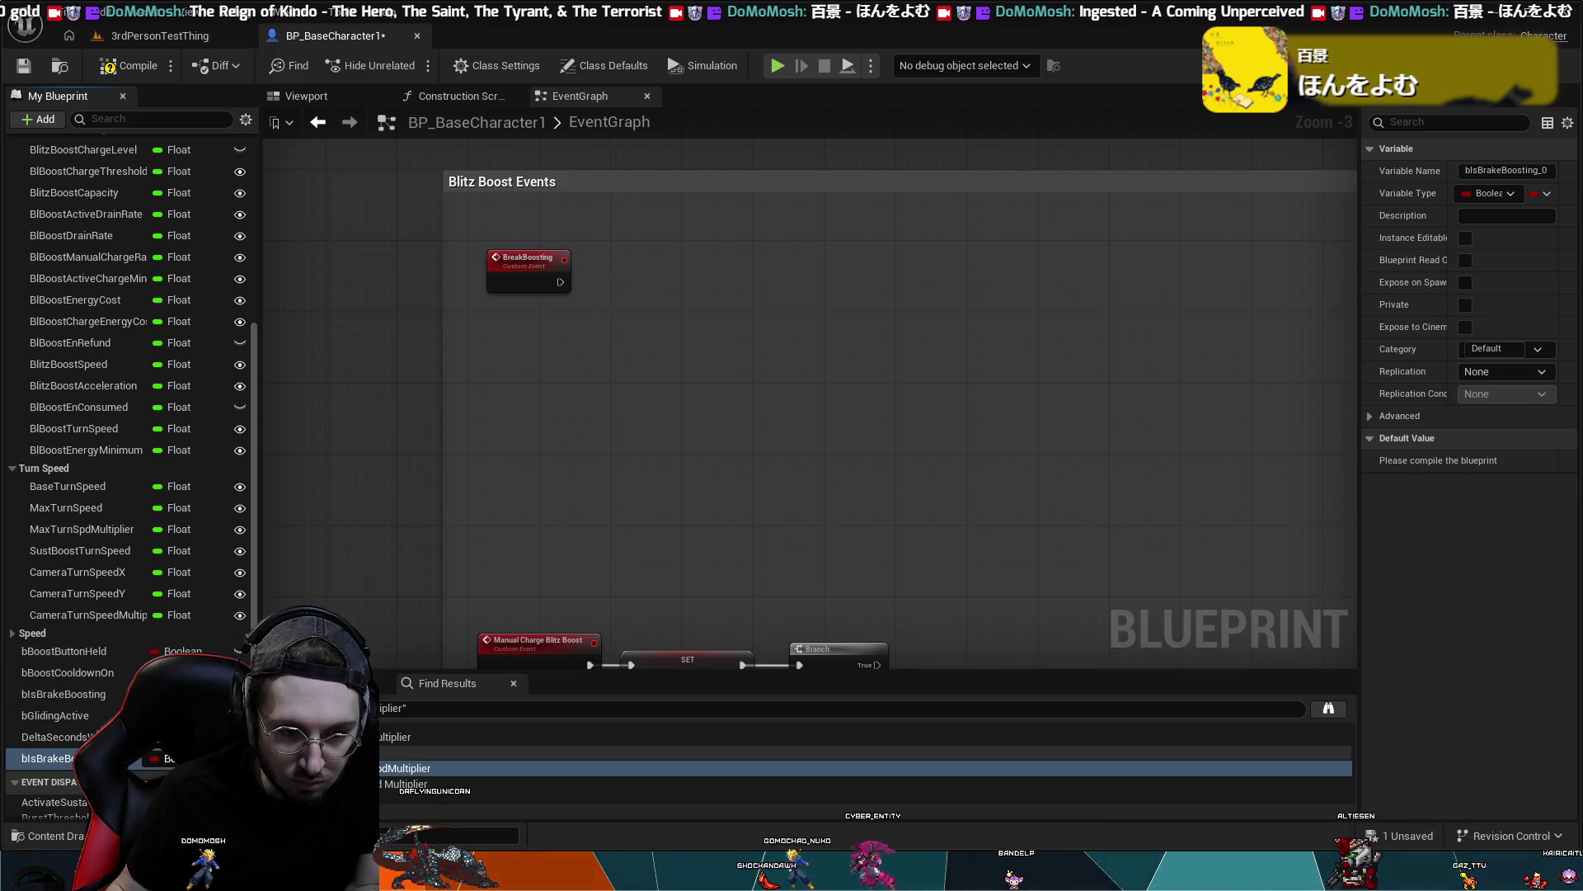
{"action": "left_click", "coordinate": [130, 767]}
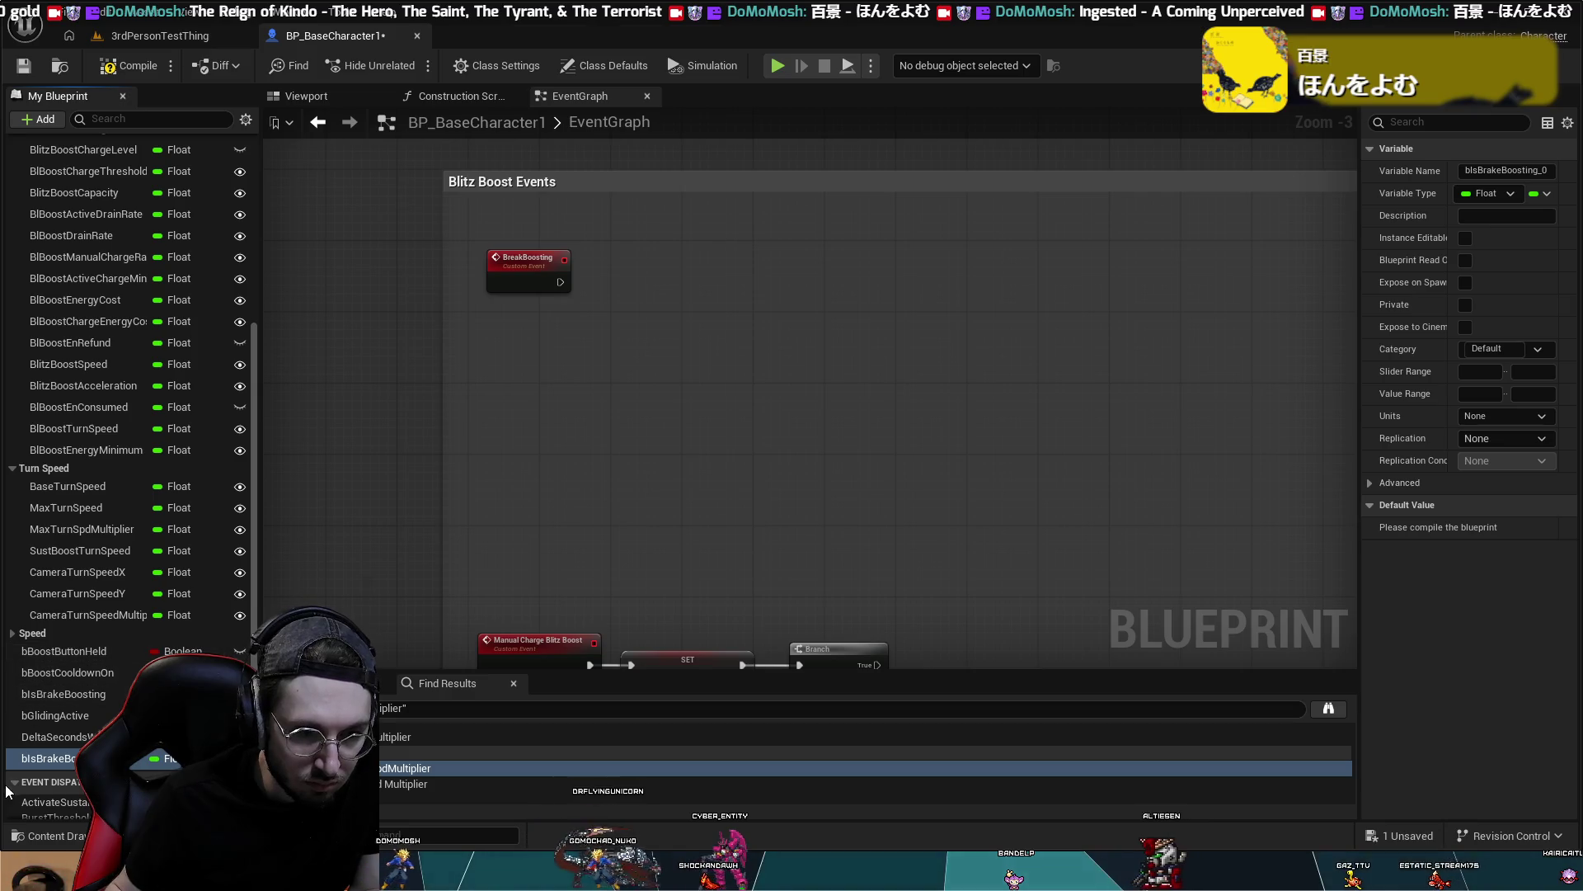
{"action": "left_click", "coordinate": [51, 764]}
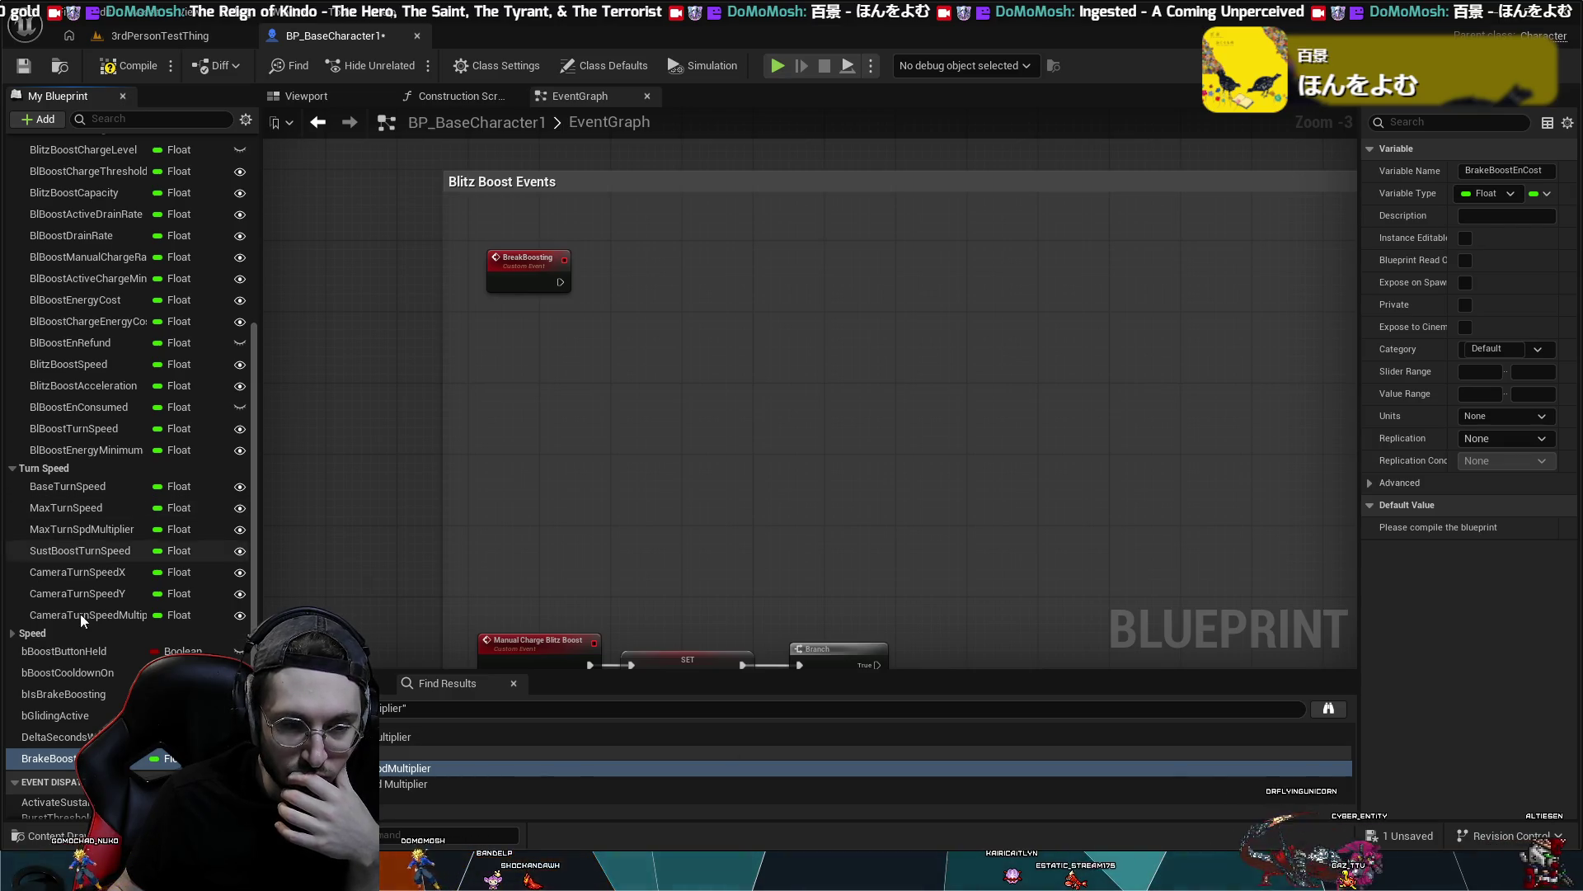
{"action": "scroll", "coordinate": [96, 703], "scroll_direction": "down", "scroll_amount": 1}
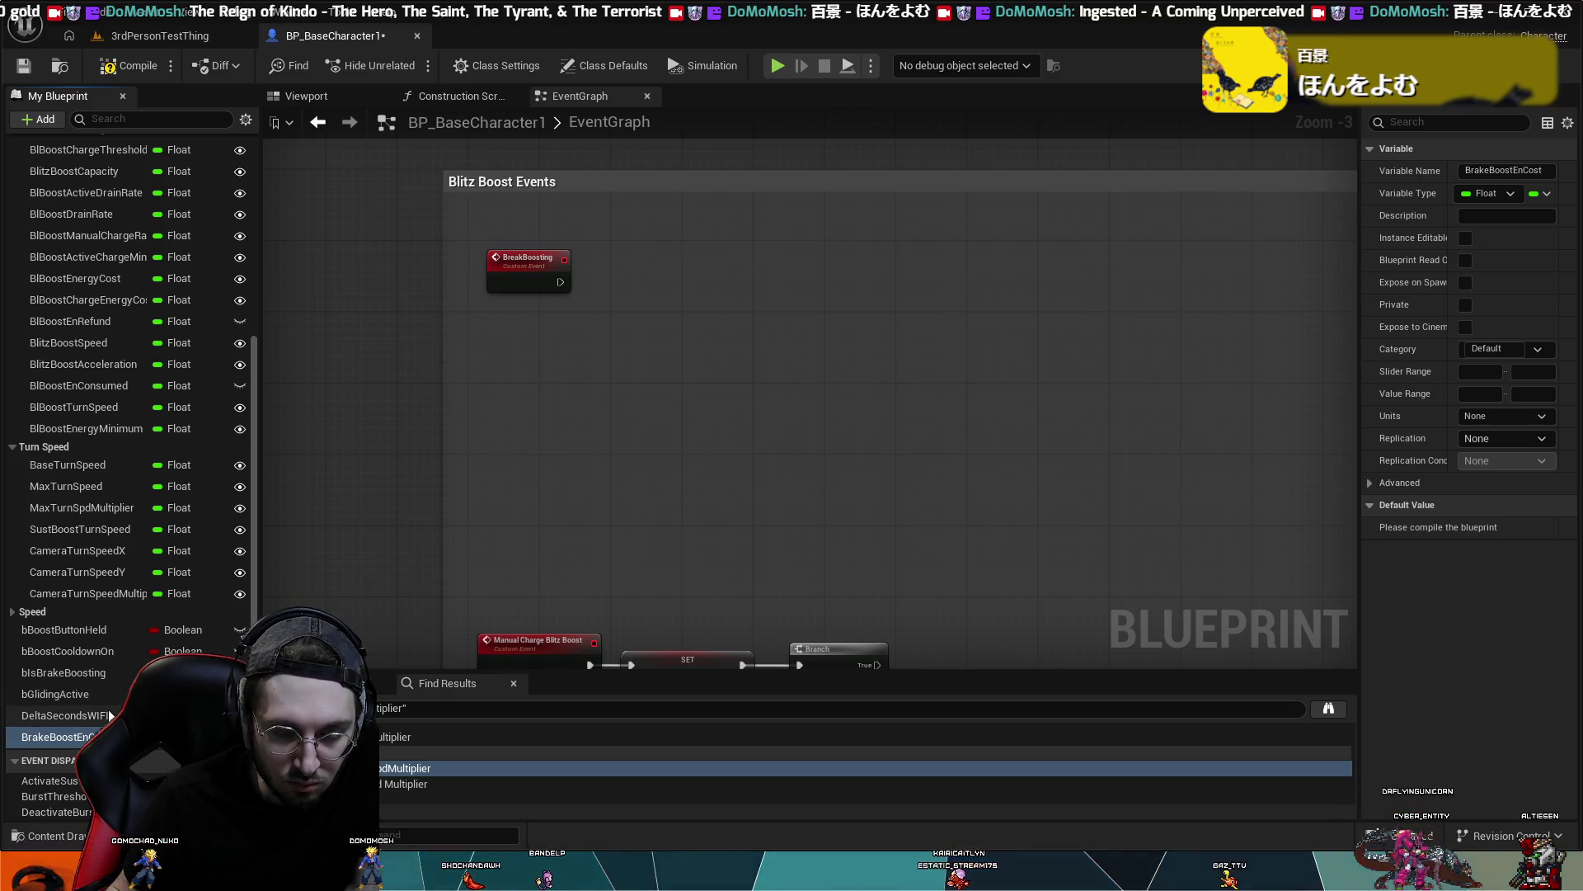
- Duplicate BrakeBoostEnCost into a second Float named BrakeBoostStrength
{"action": "key", "text": "ctrl+w"}
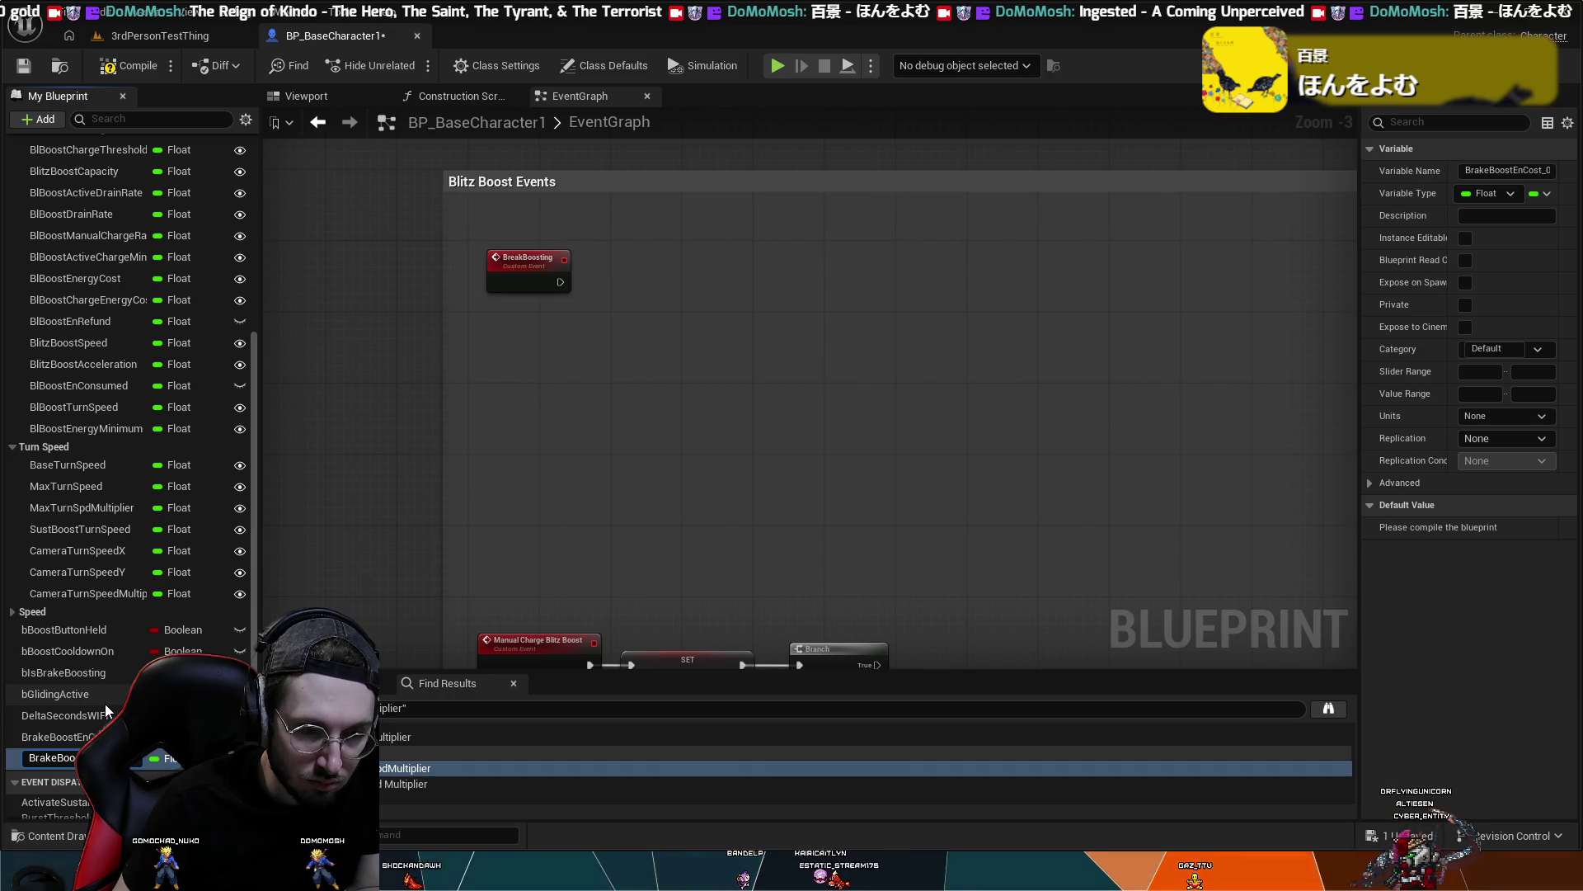
{"action": "key", "text": "Return"}
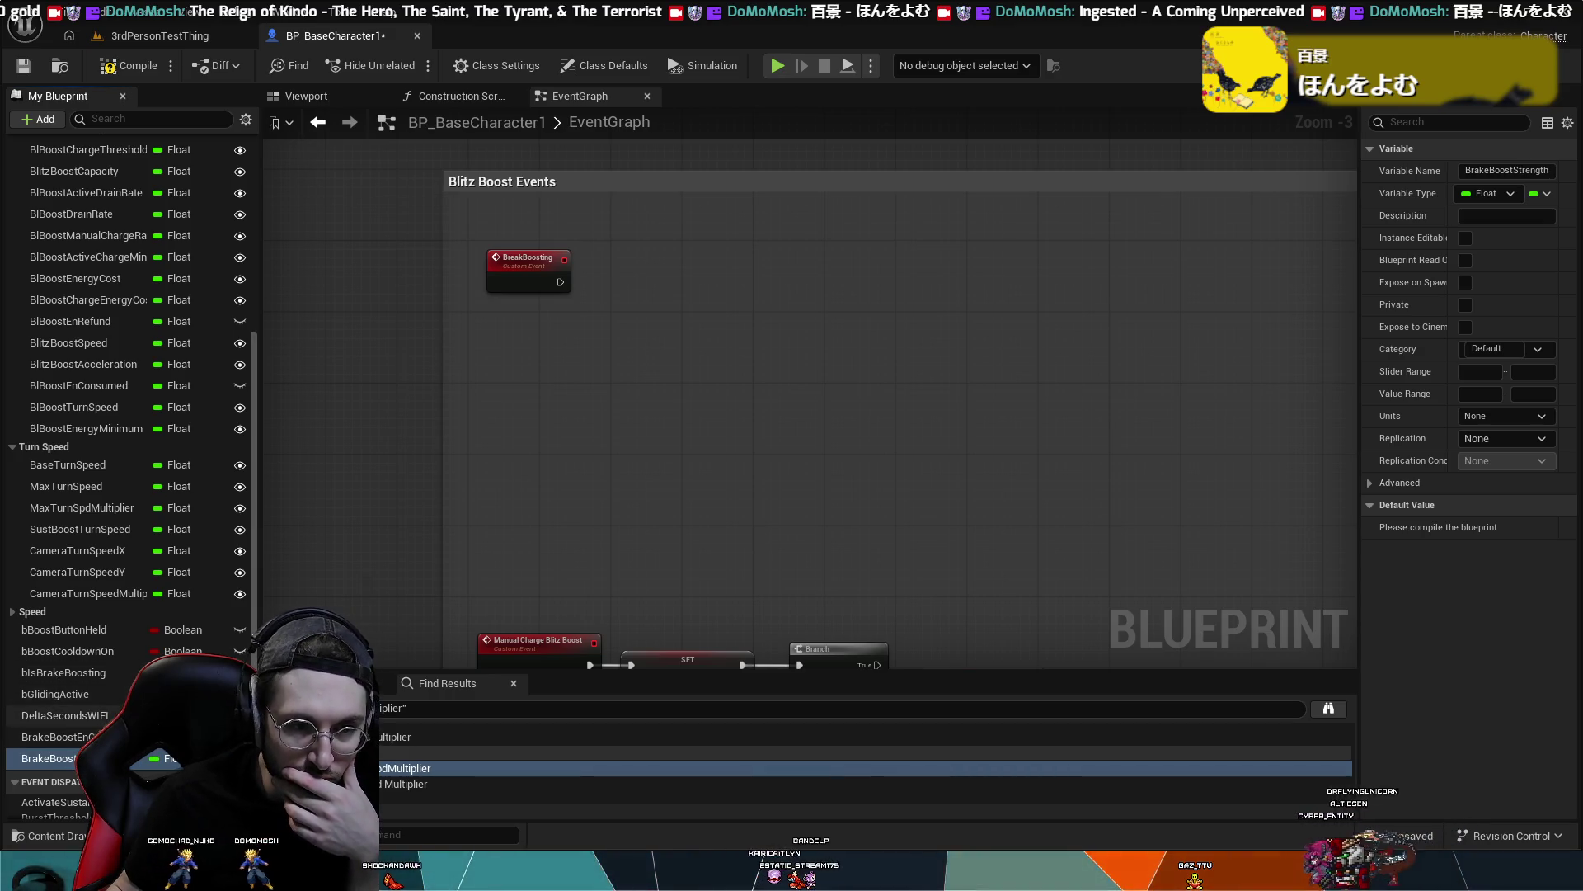
{"action": "scroll", "coordinate": [72, 538], "scroll_direction": "up", "scroll_amount": 4}
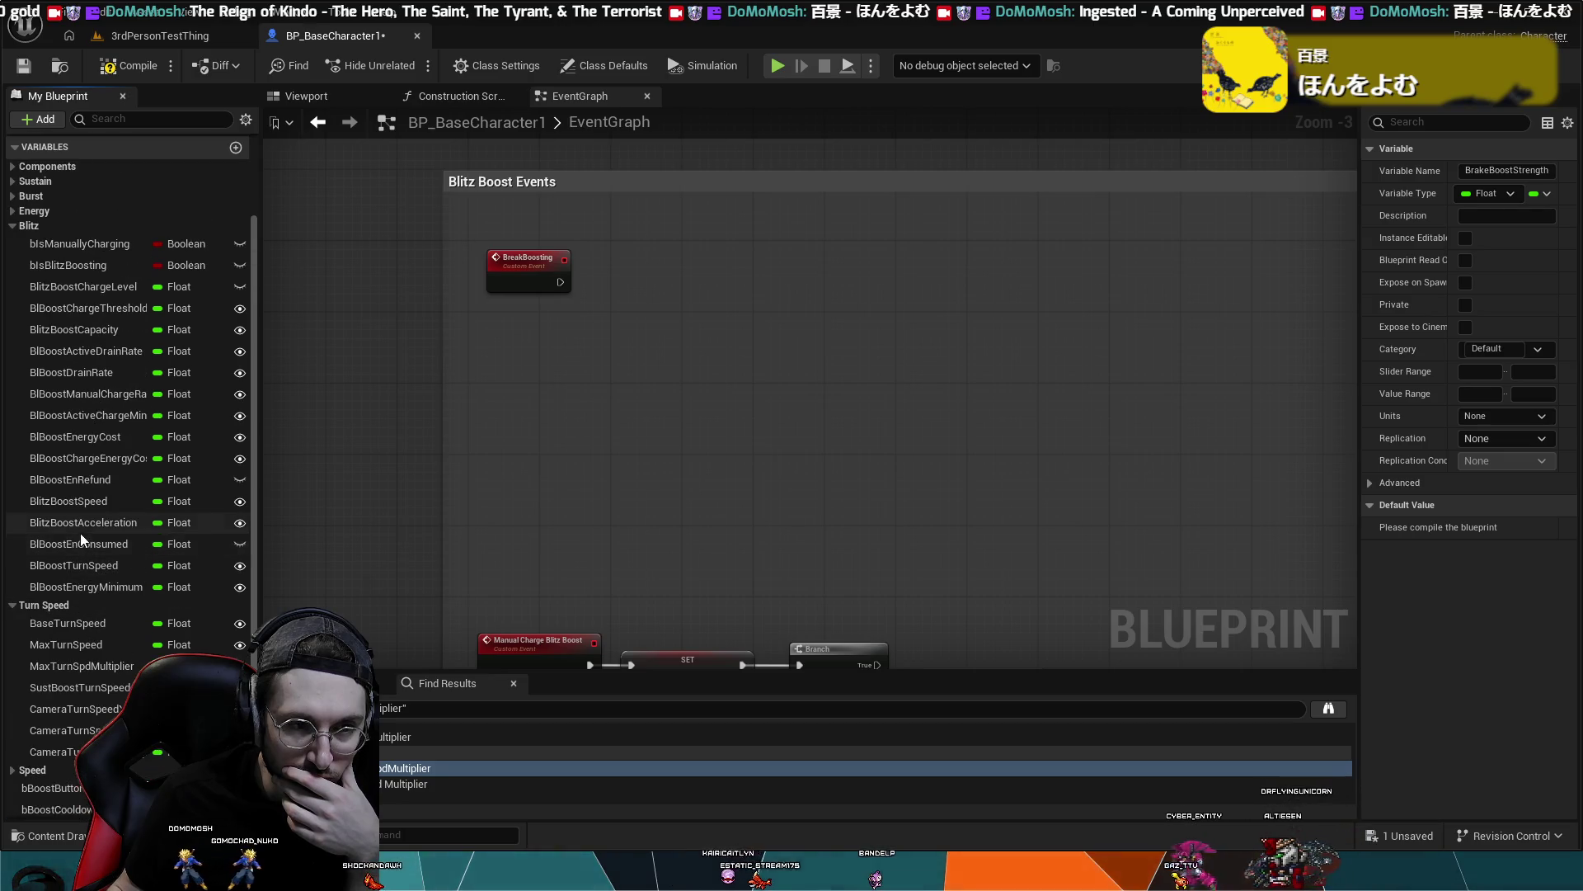
- Check BurstBoostEnCost's default in the Burst category, then select BrakeBoostStrength
{"action": "left_click", "coordinate": [21, 196]}
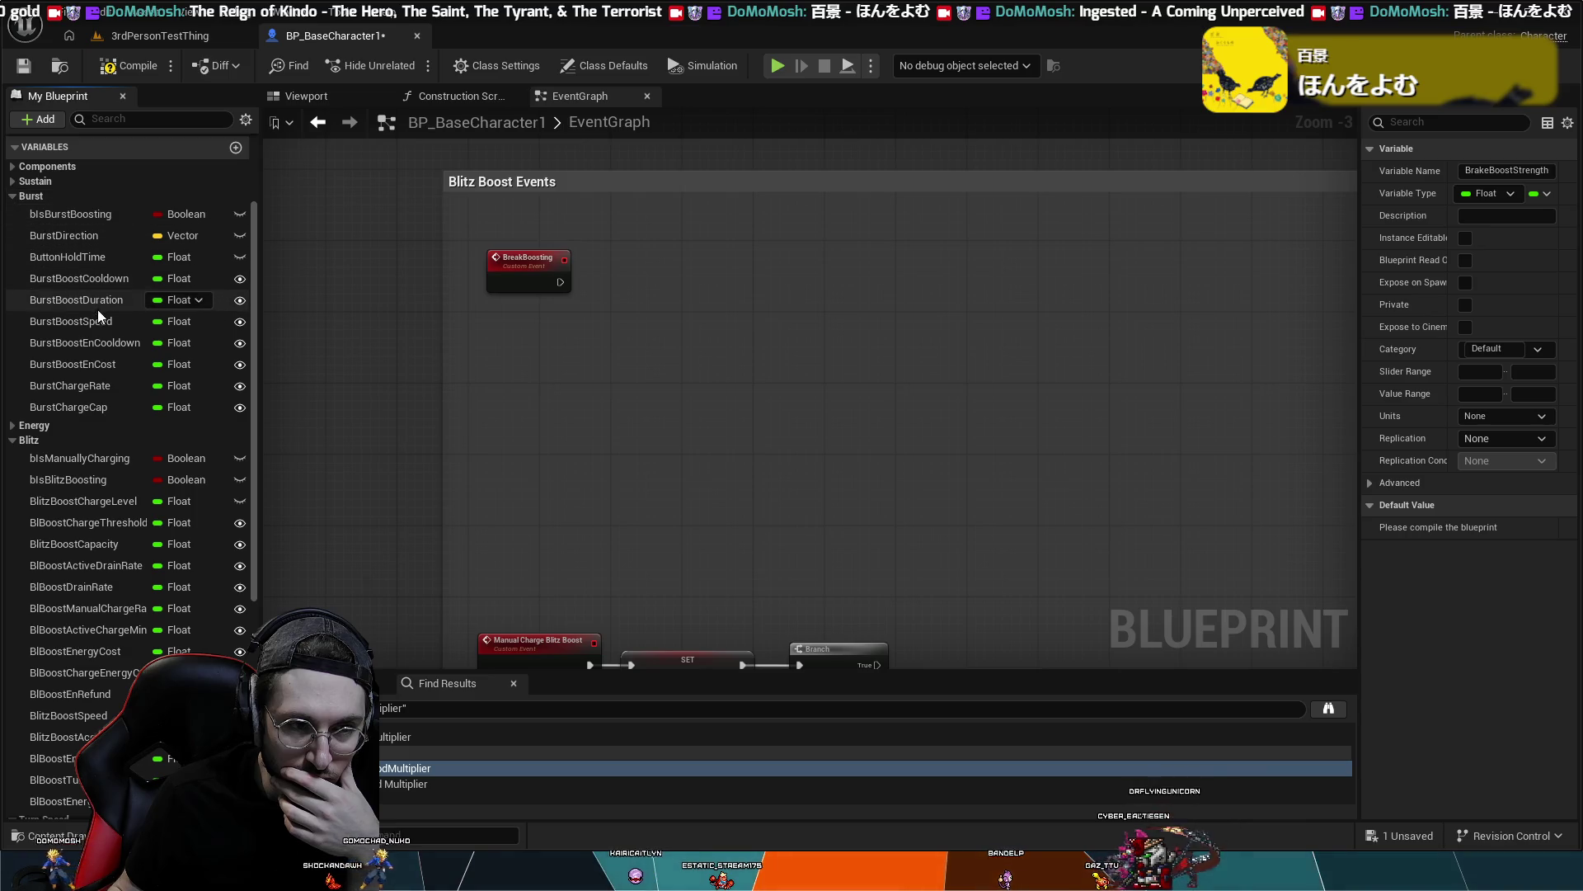
{"action": "left_click", "coordinate": [98, 369]}
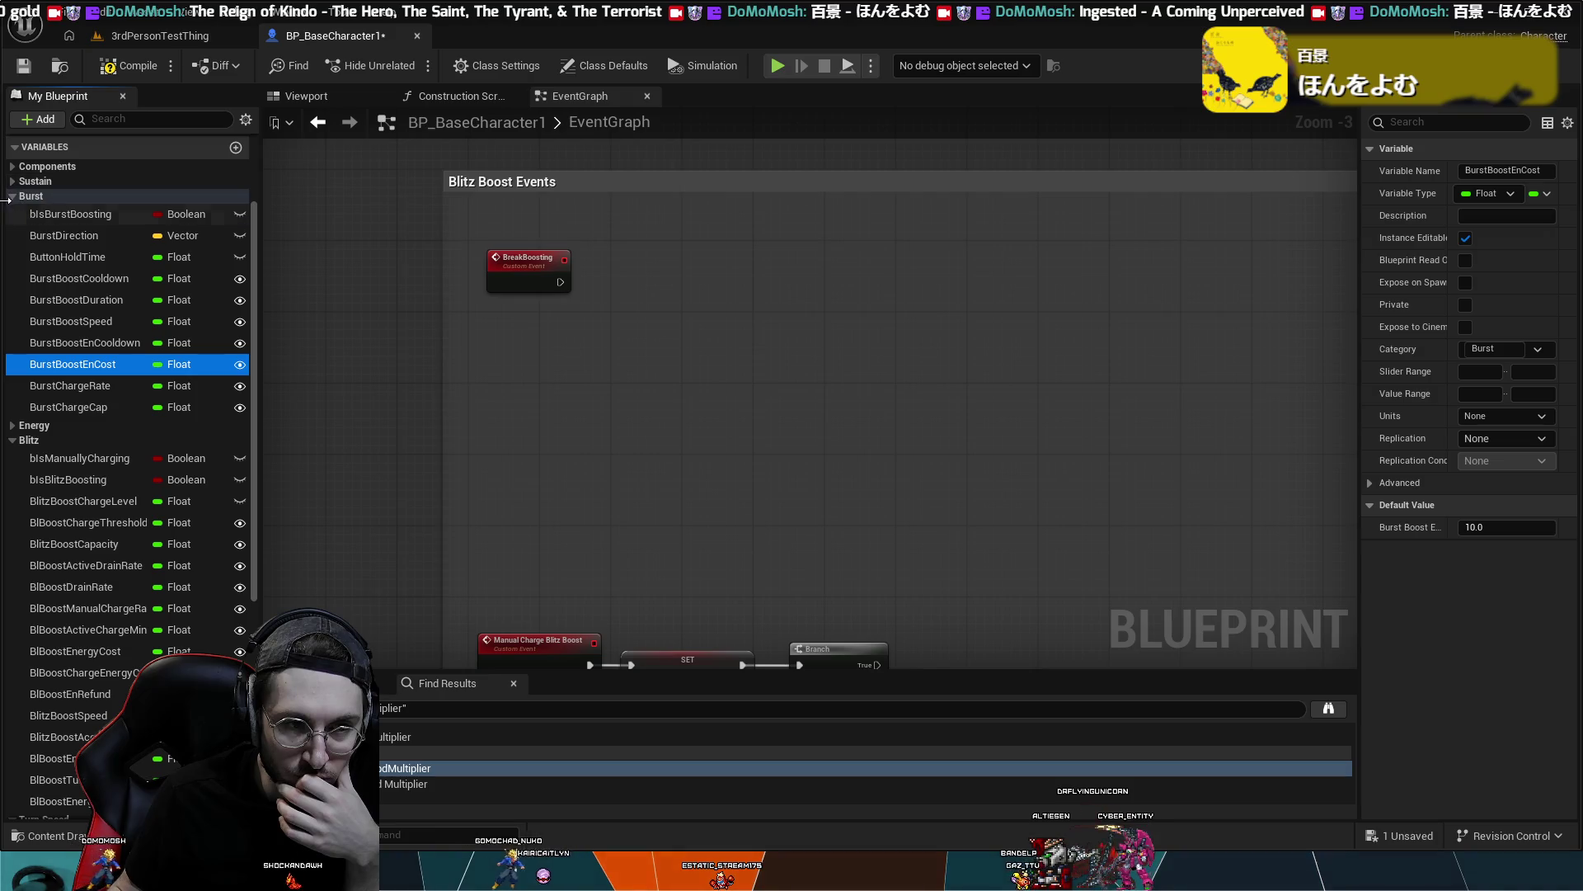
{"action": "left_click", "coordinate": [10, 196]}
{"action": "scroll", "coordinate": [57, 495], "scroll_direction": "down", "scroll_amount": 2}
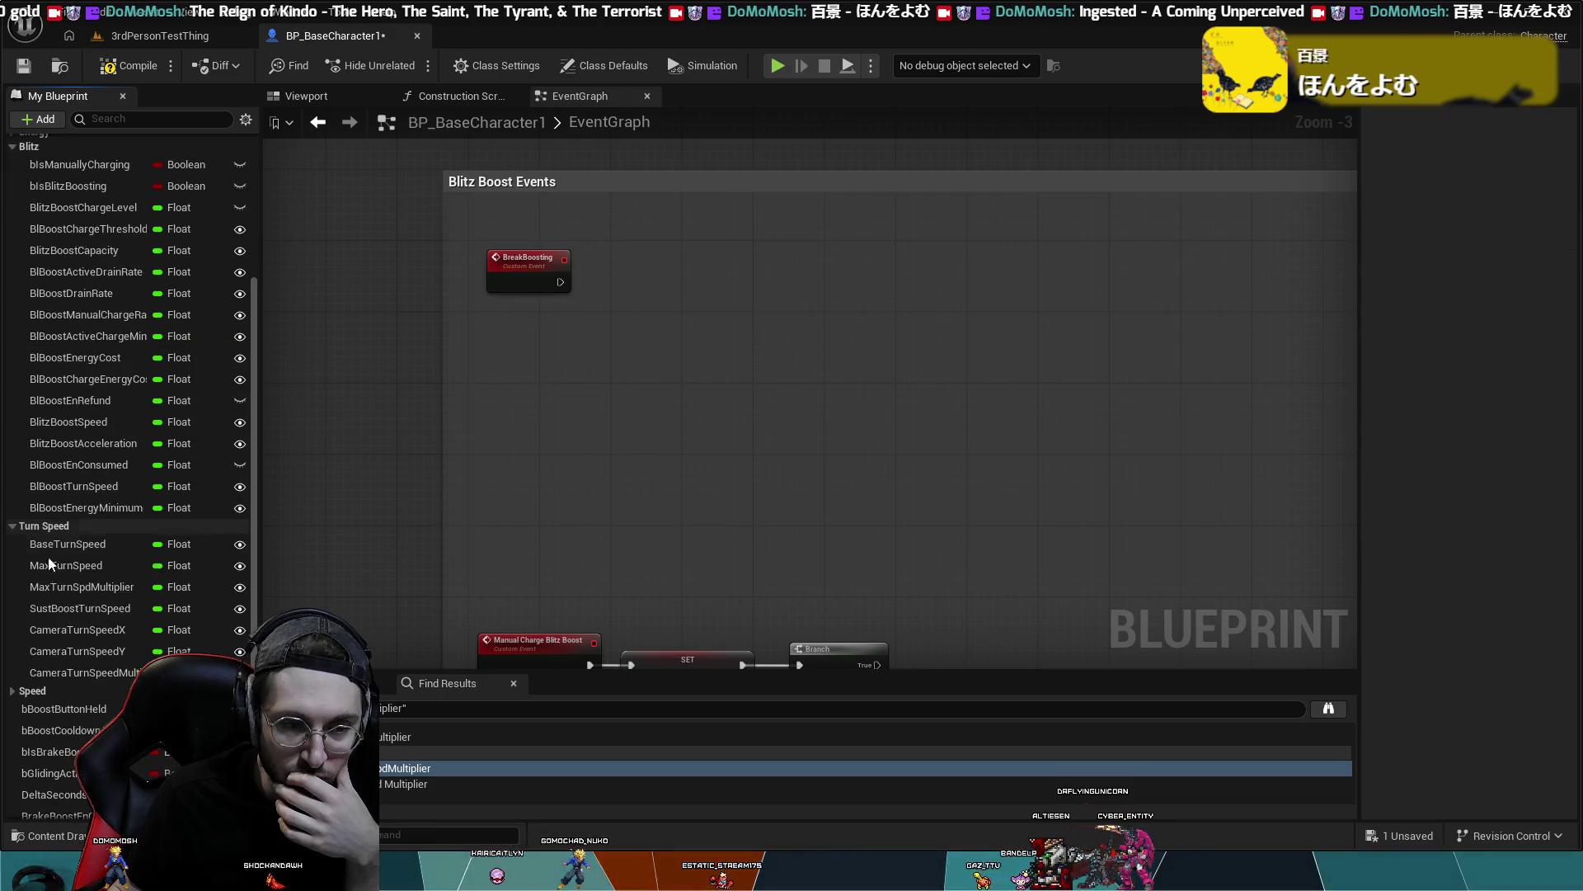
{"action": "scroll", "coordinate": [66, 637], "scroll_direction": "down", "scroll_amount": 2}
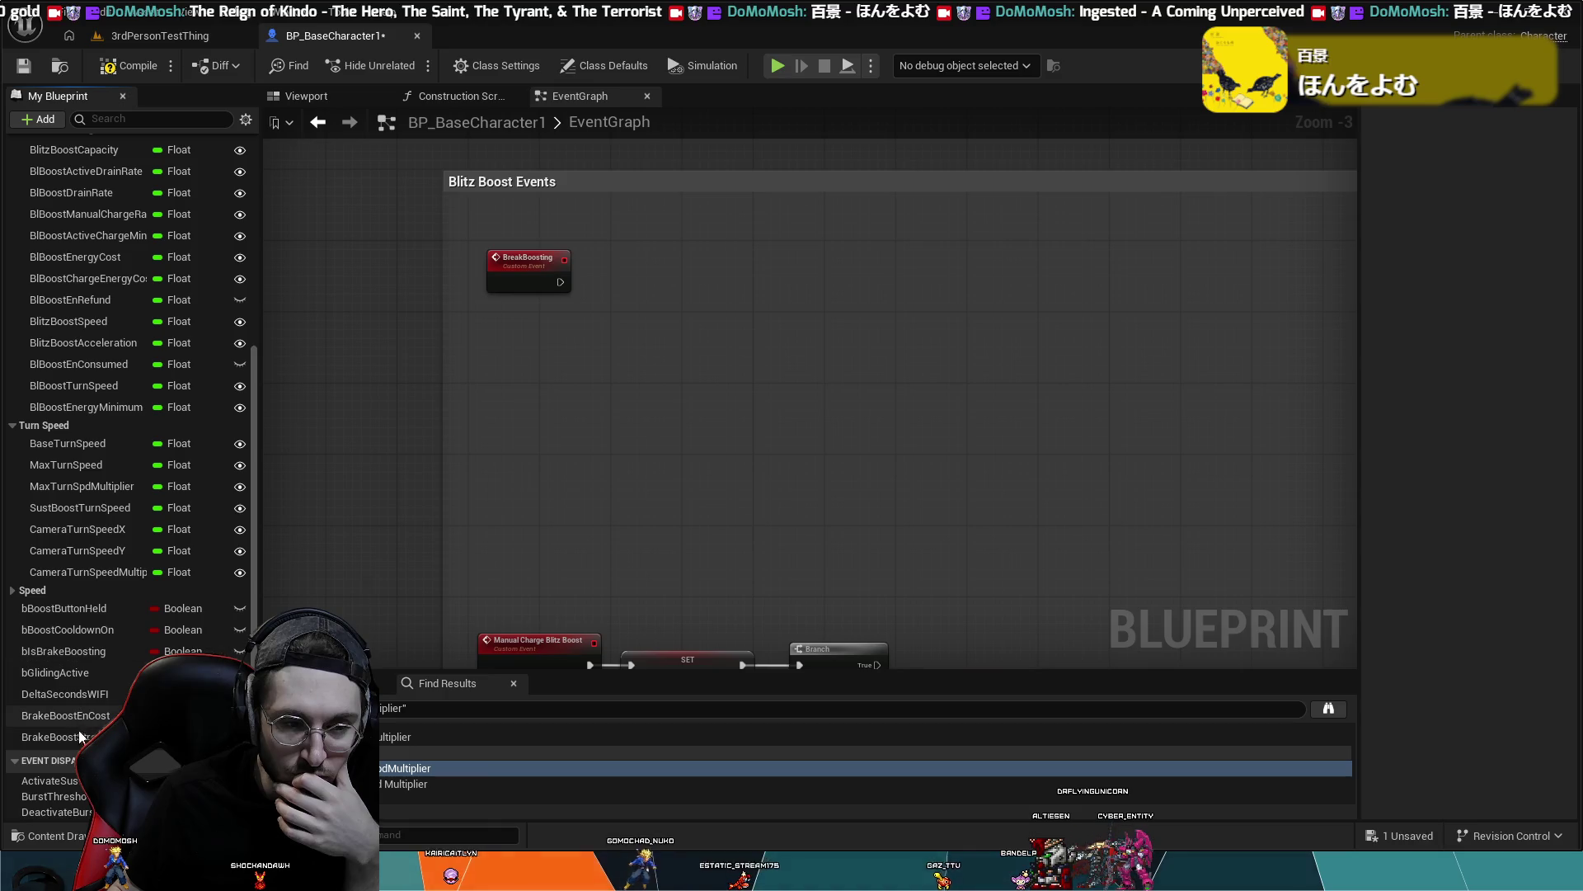
{"action": "left_click", "coordinate": [83, 738]}
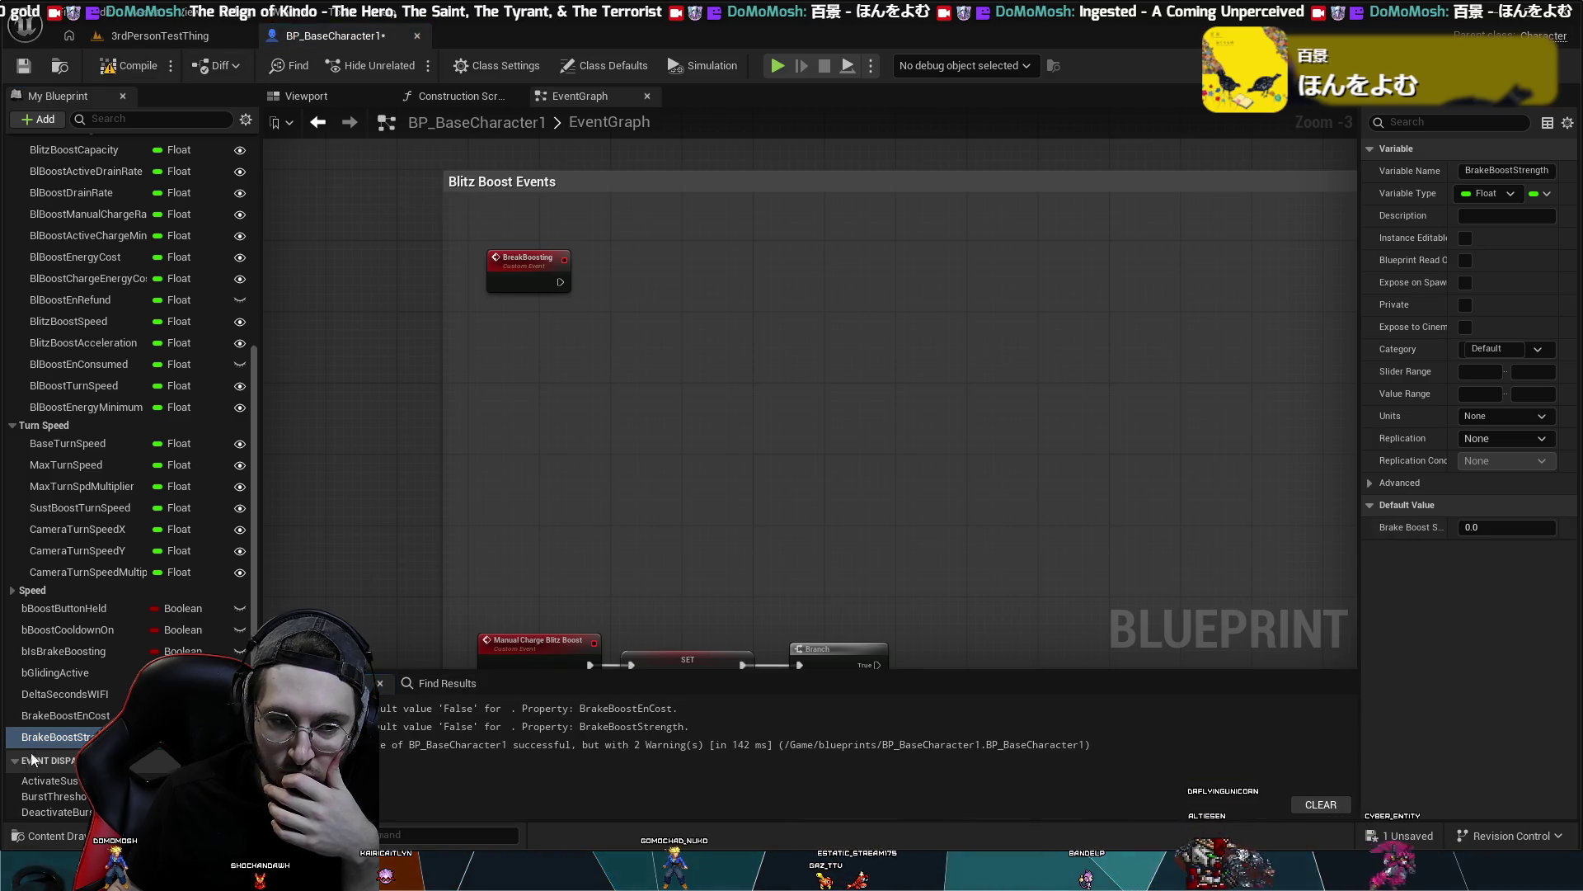
- Set default values: BrakeBoostEnCost to 8.0 and BrakeBoostStrength to 45000.0
{"action": "left_click", "coordinate": [71, 715]}
{"action": "left_click", "coordinate": [1509, 527]}
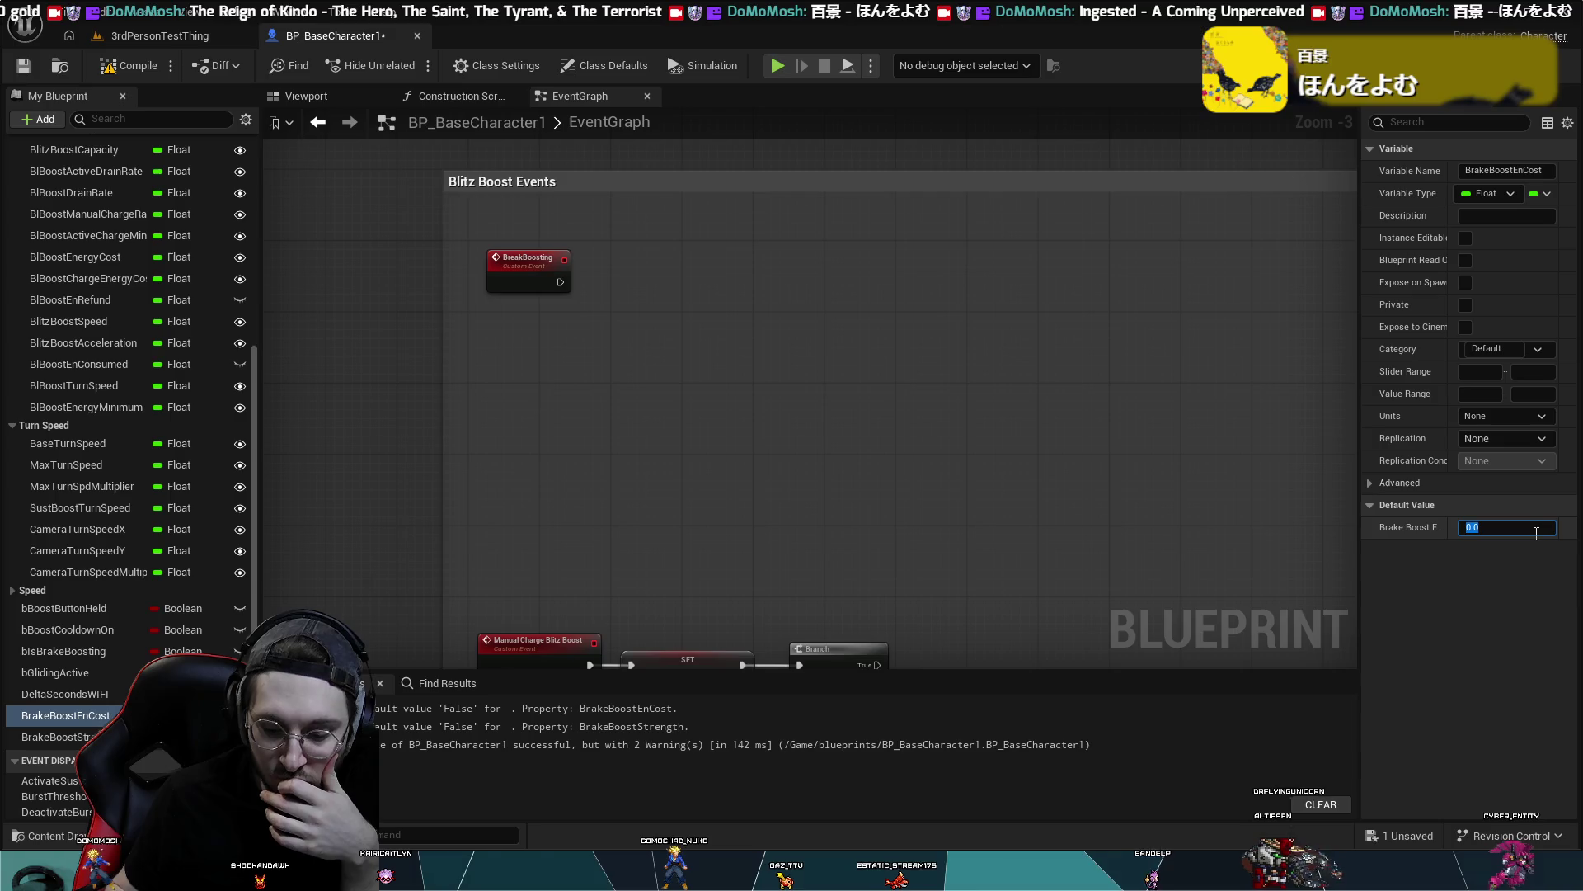
{"action": "type", "text": "8"}
{"action": "key", "text": "Return"}
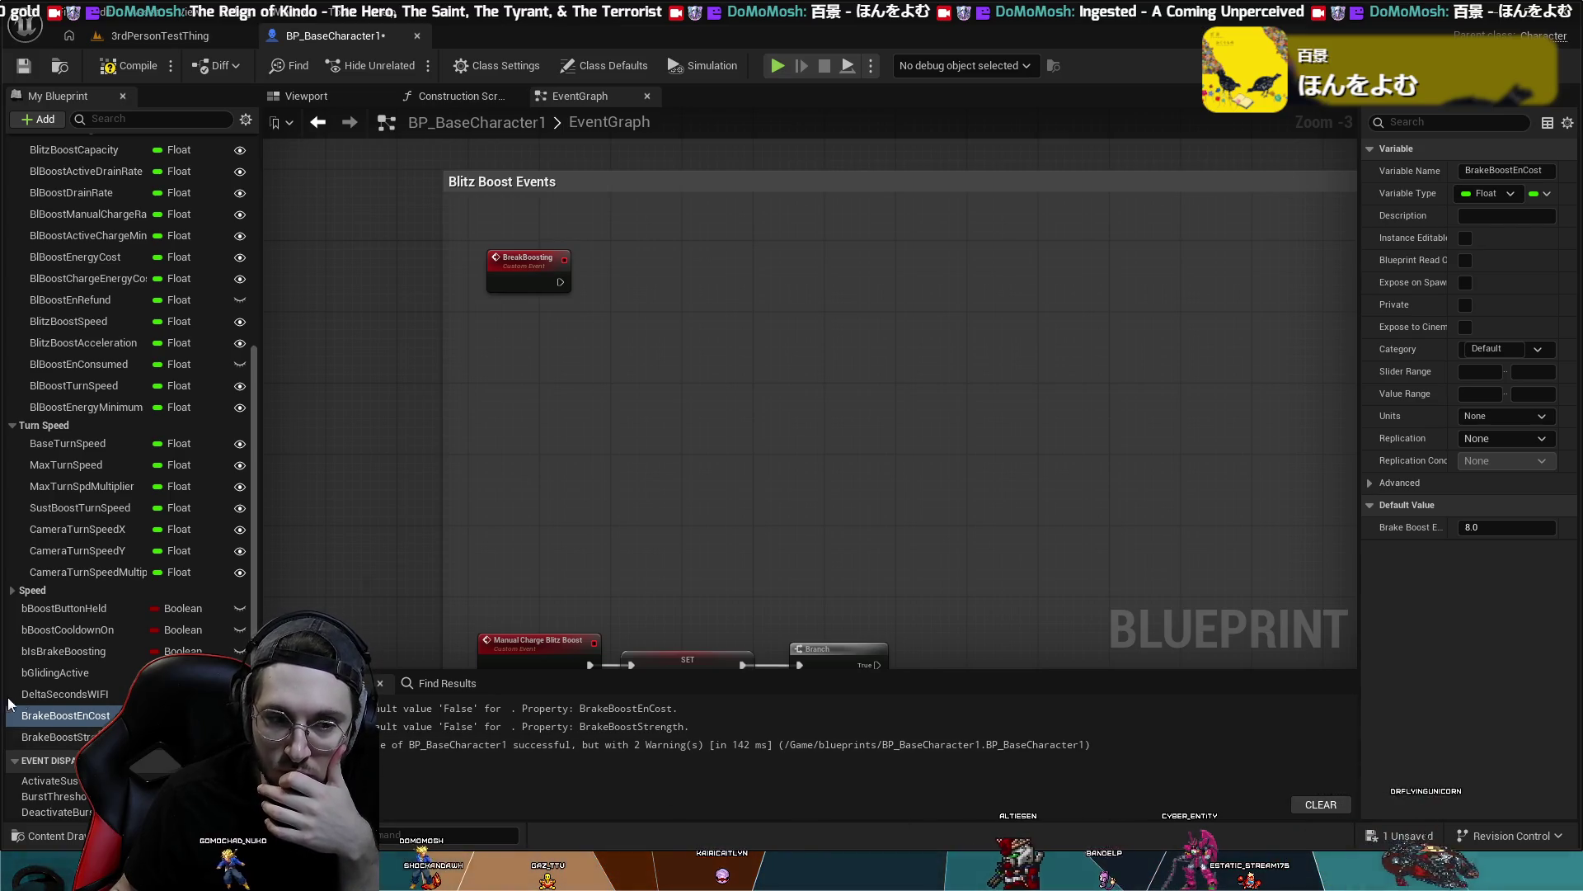
{"action": "left_click", "coordinate": [58, 737]}
{"action": "left_click", "coordinate": [1476, 527]}
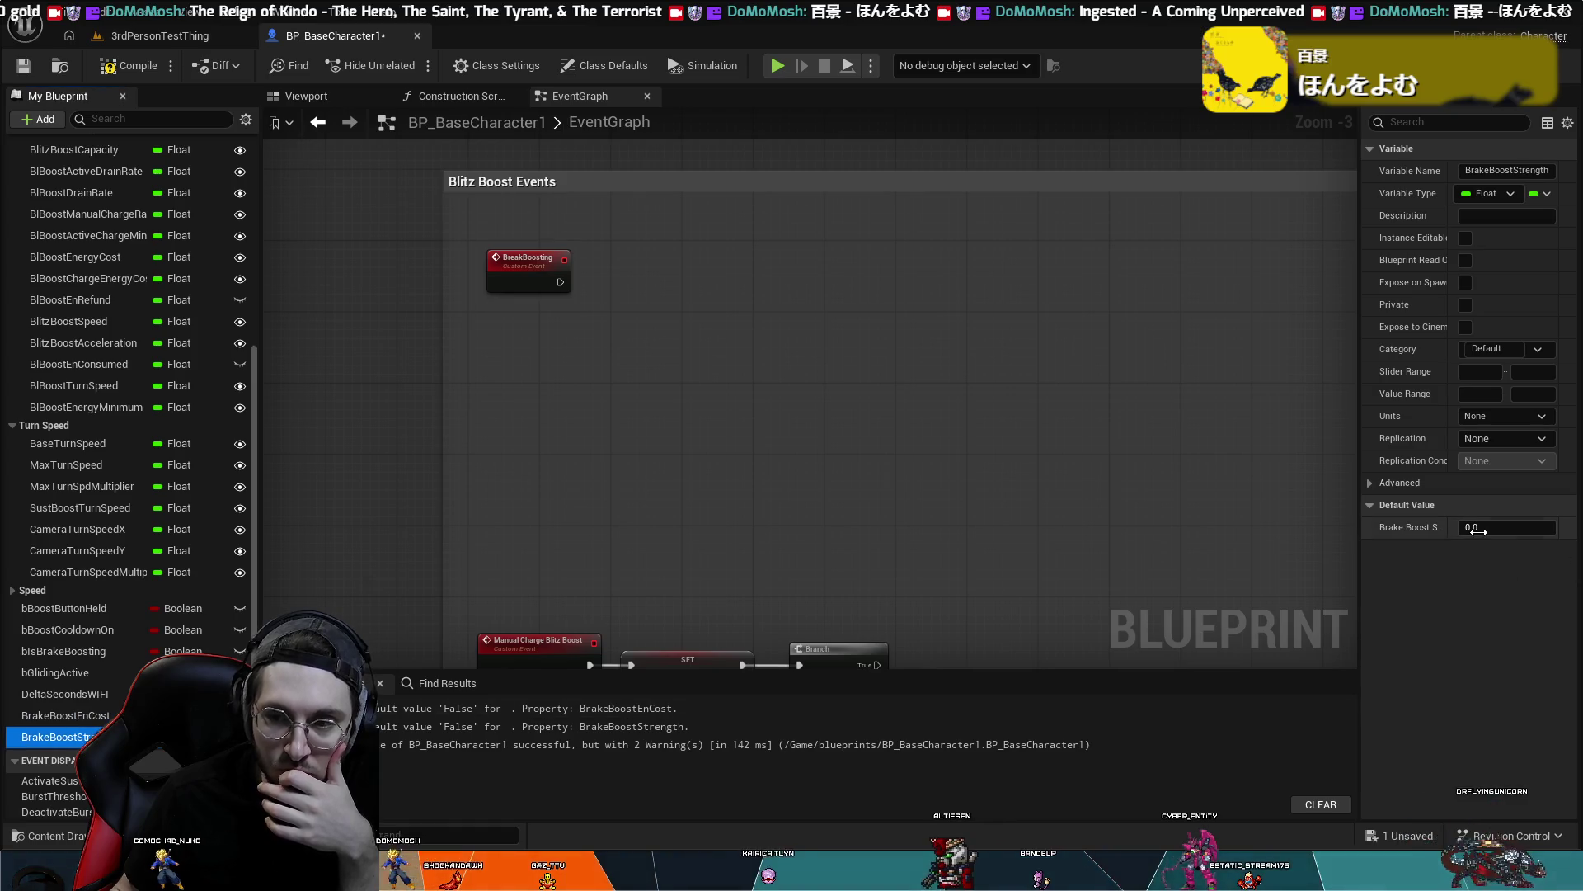
{"action": "type", "text": "450"}
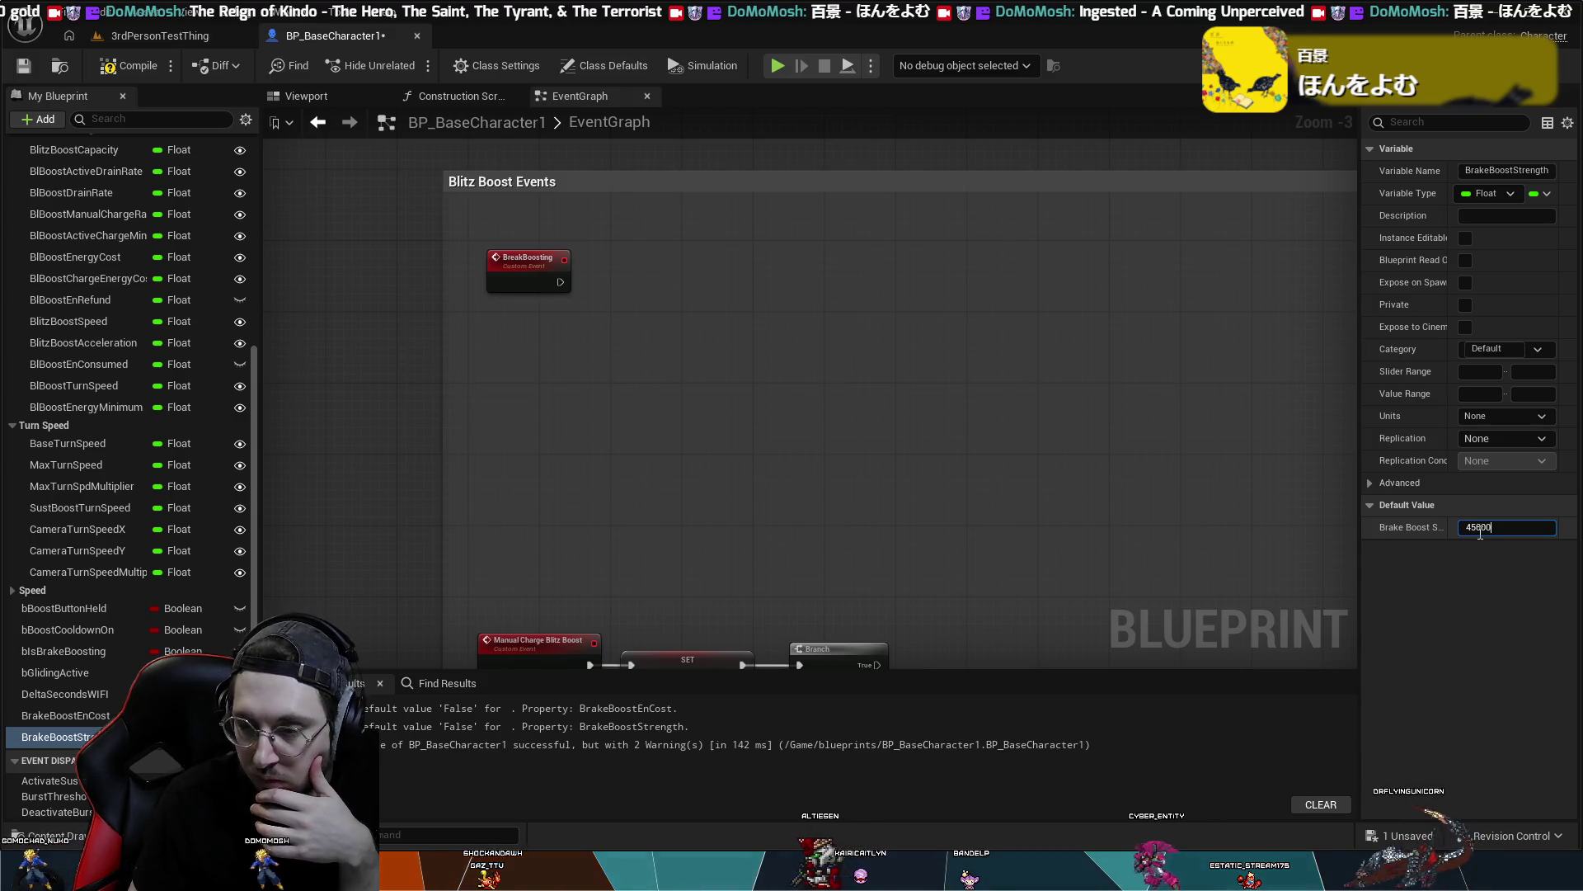
{"action": "type", "text": "00"}
{"action": "key", "text": "Return"}
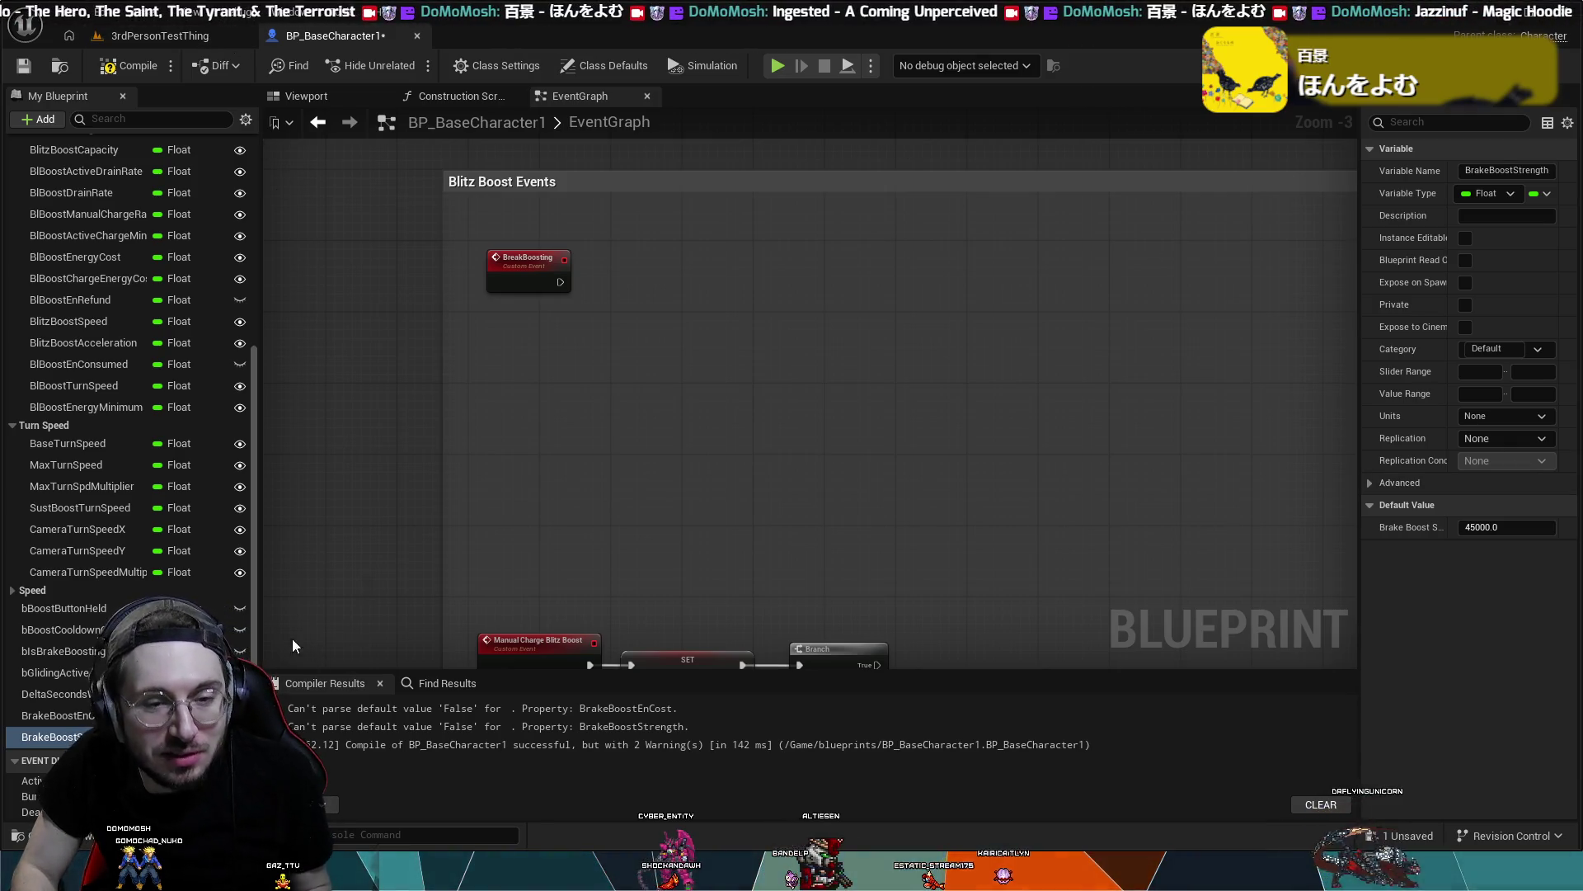
- Recompile BP_BaseCharacter1 so it succeeds without the earlier default-value warnings
{"action": "left_click", "coordinate": [137, 73]}
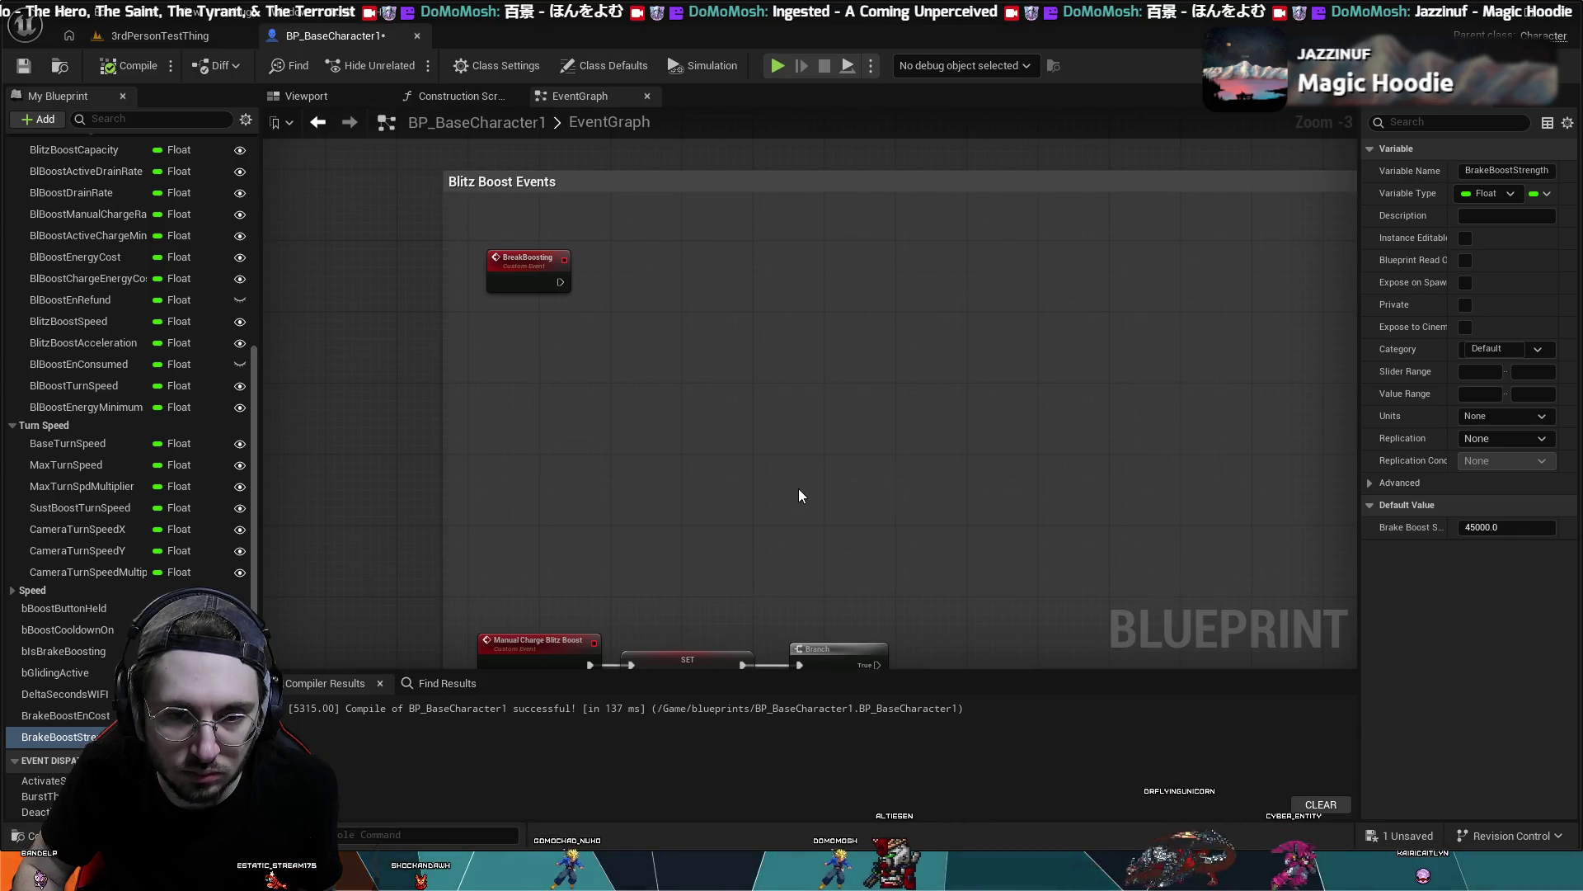
{"action": "scroll", "coordinate": [798, 495], "scroll_direction": "down", "scroll_amount": 1}
{"action": "left_click_drag", "start_coordinate": [798, 495], "coordinate": [780, 295]}
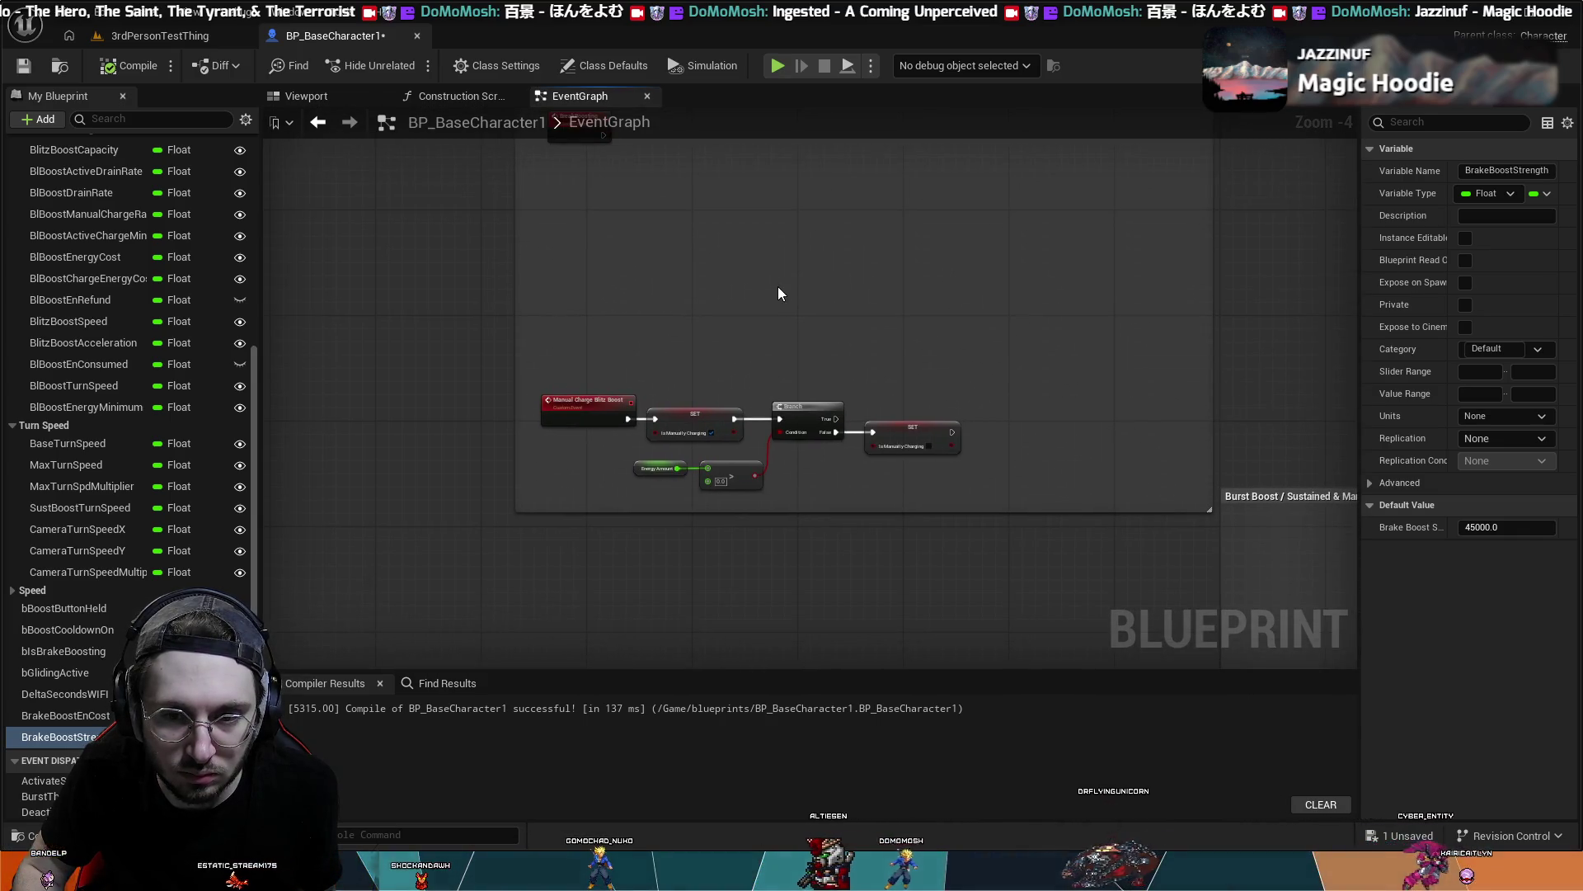
{"action": "scroll", "coordinate": [778, 296], "scroll_direction": "up", "scroll_amount": 2}
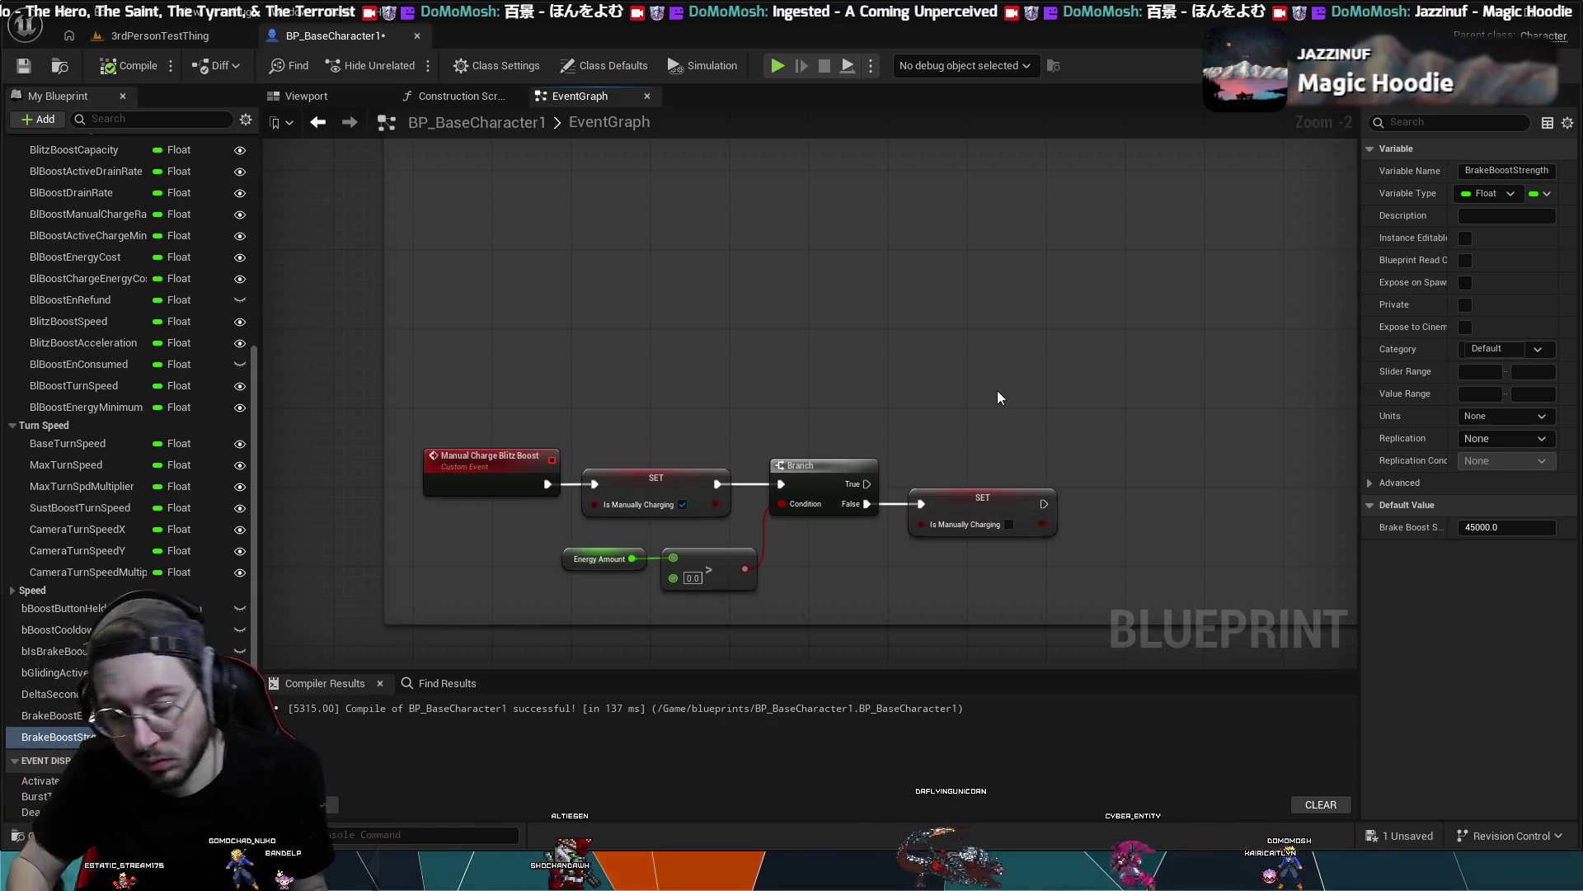
{"action": "scroll", "coordinate": [820, 378], "scroll_direction": "down", "scroll_amount": 1}
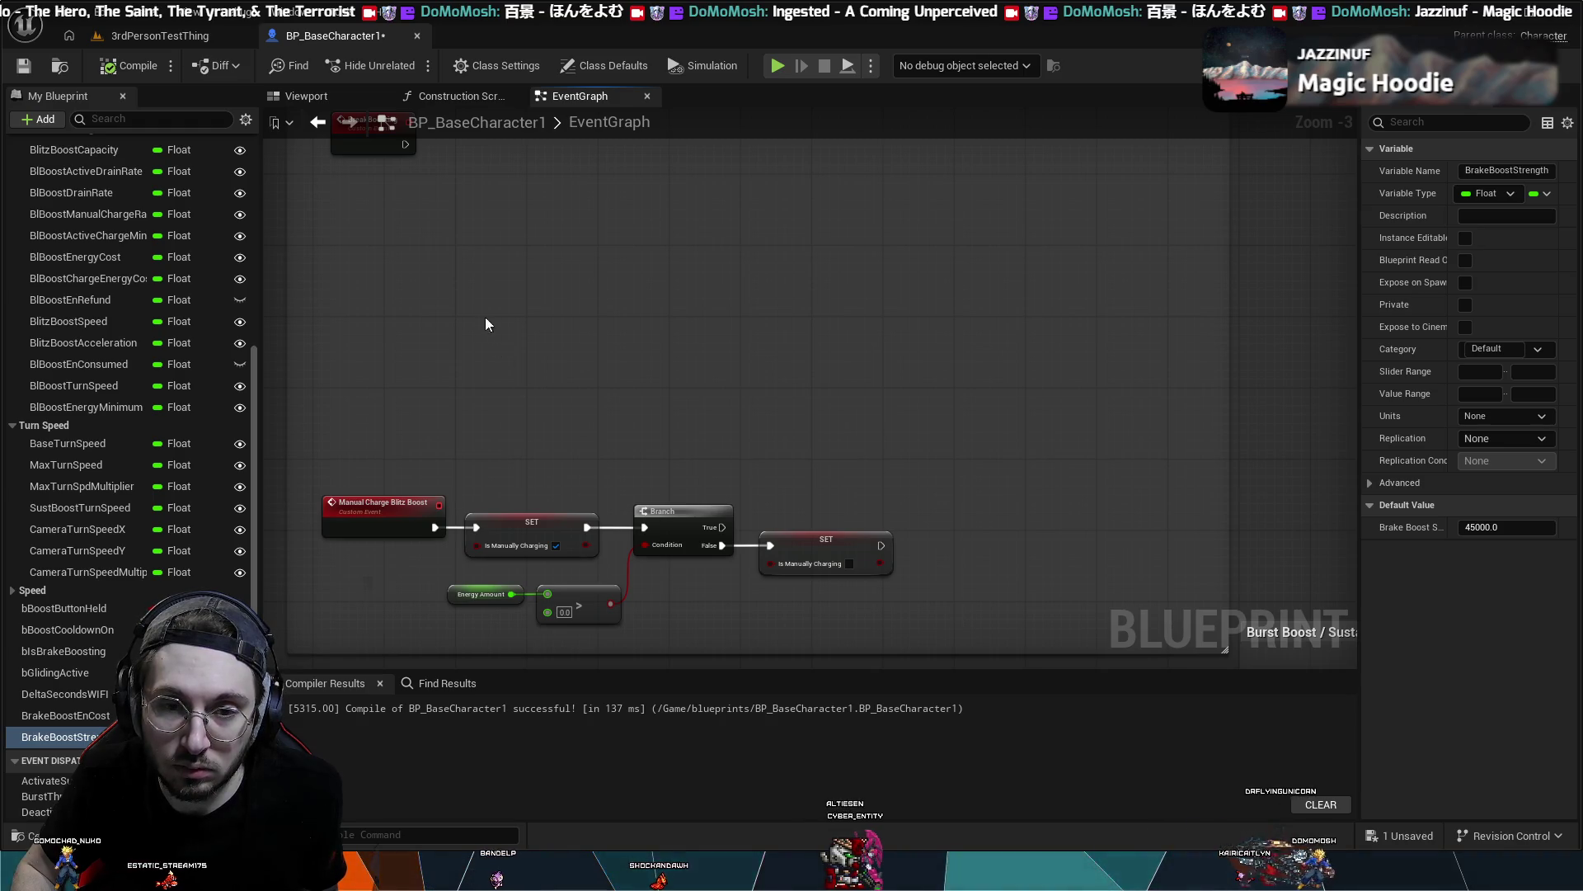
{"action": "left_click_drag", "start_coordinate": [485, 324], "coordinate": [580, 351]}
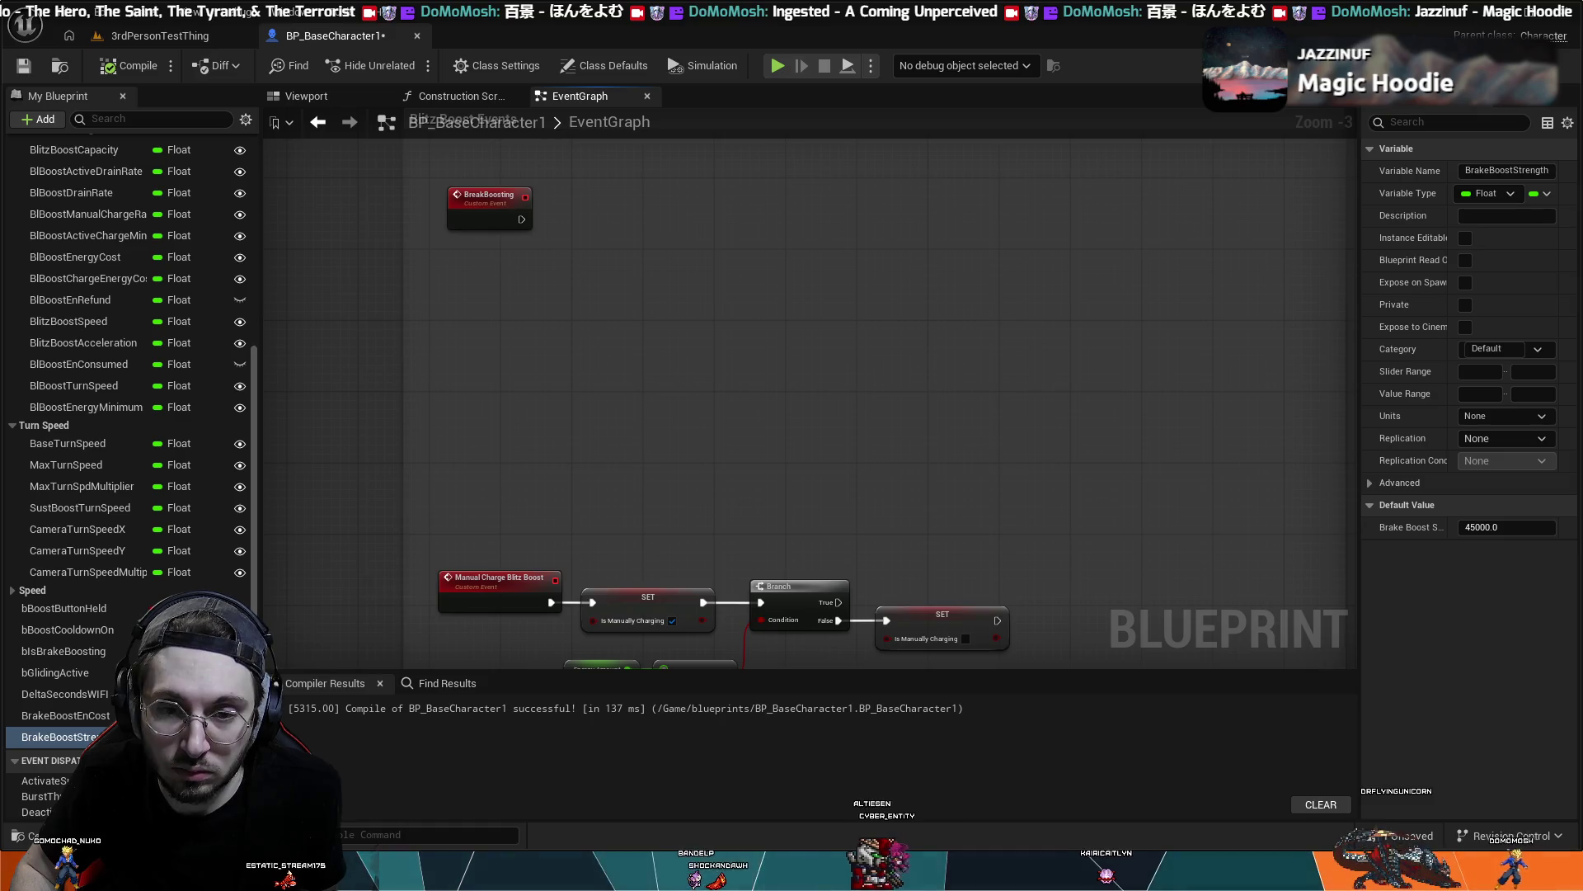
{"action": "left_click_drag", "start_coordinate": [521, 221], "coordinate": [617, 205]}
- Add a Branch node wired to the BreakBoosting event's execution output
{"action": "key", "text": "b"}
{"action": "left_click", "coordinate": [606, 201]}
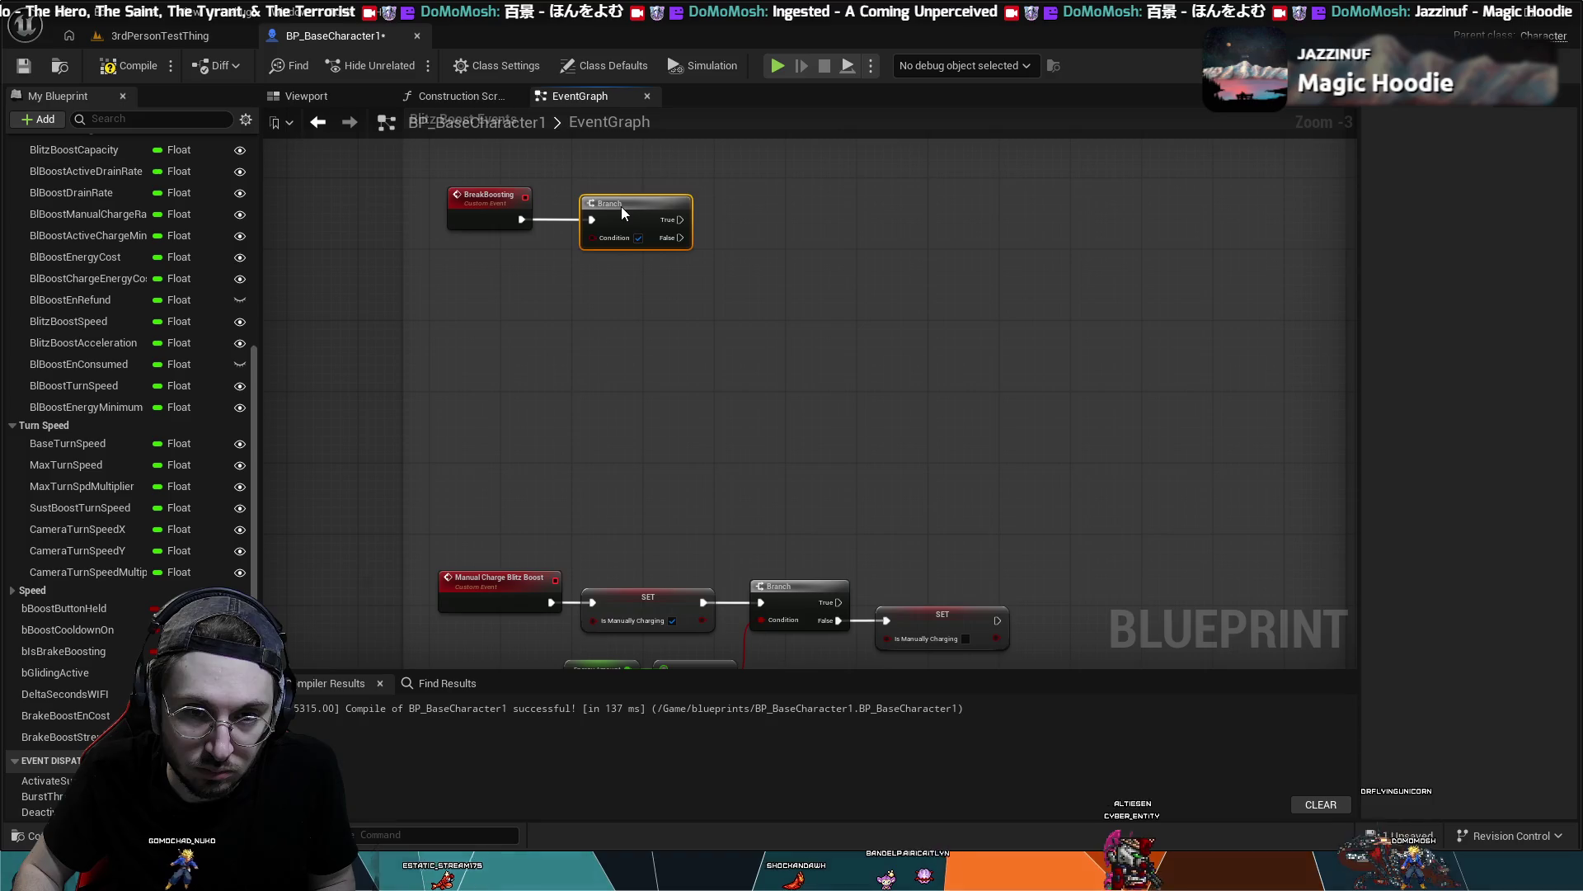
{"action": "left_click", "coordinate": [427, 299]}
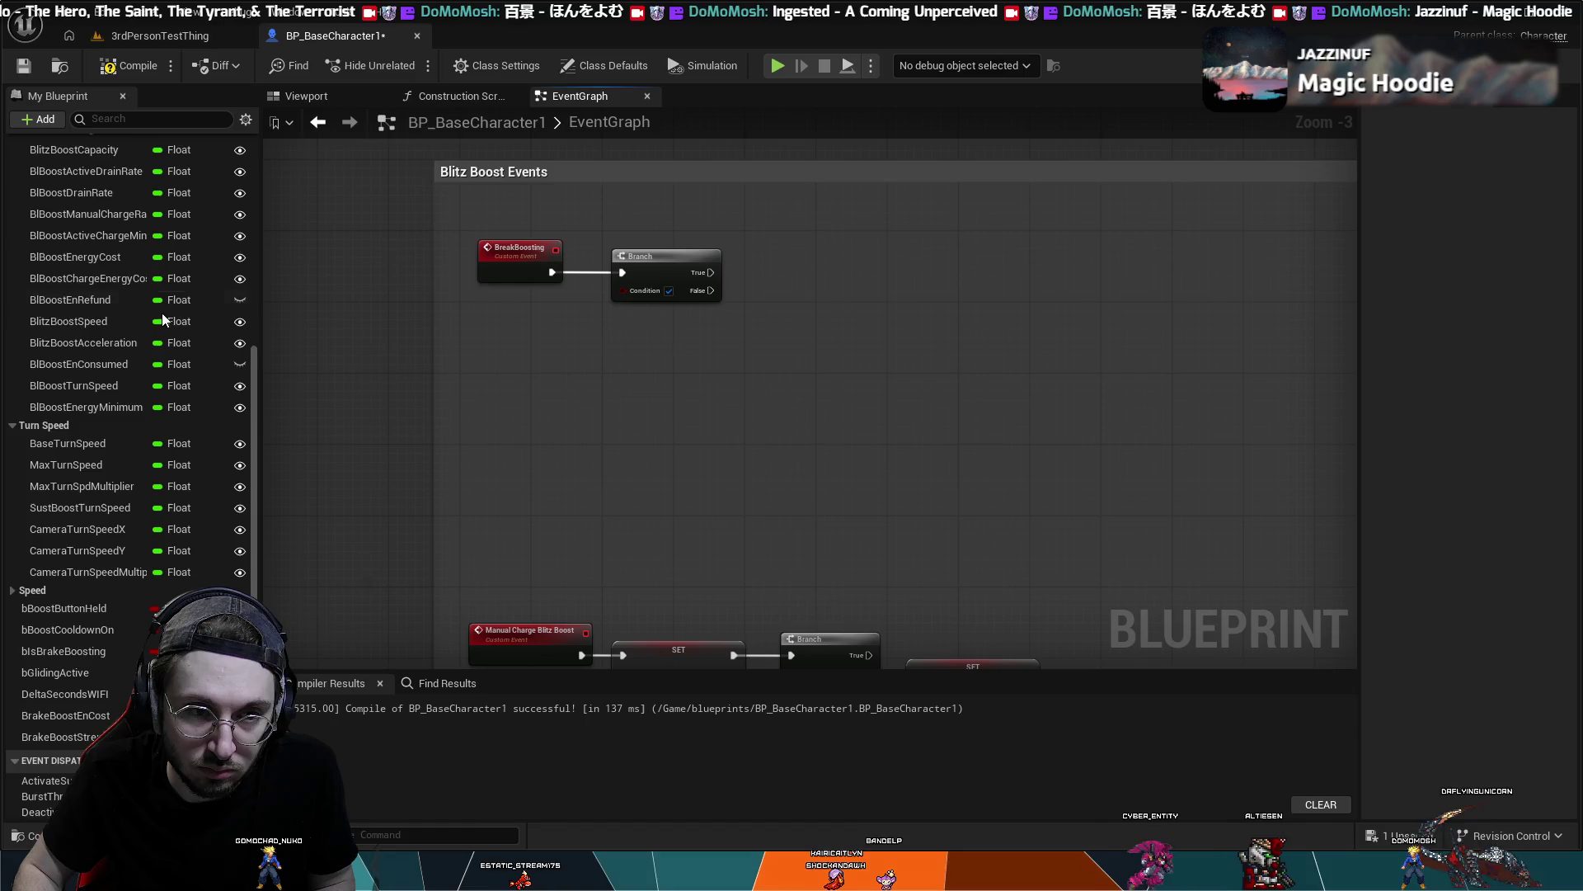
{"action": "scroll", "coordinate": [100, 330], "scroll_direction": "up", "scroll_amount": 5}
{"action": "scroll", "coordinate": [101, 330], "scroll_direction": "up", "scroll_amount": 3}
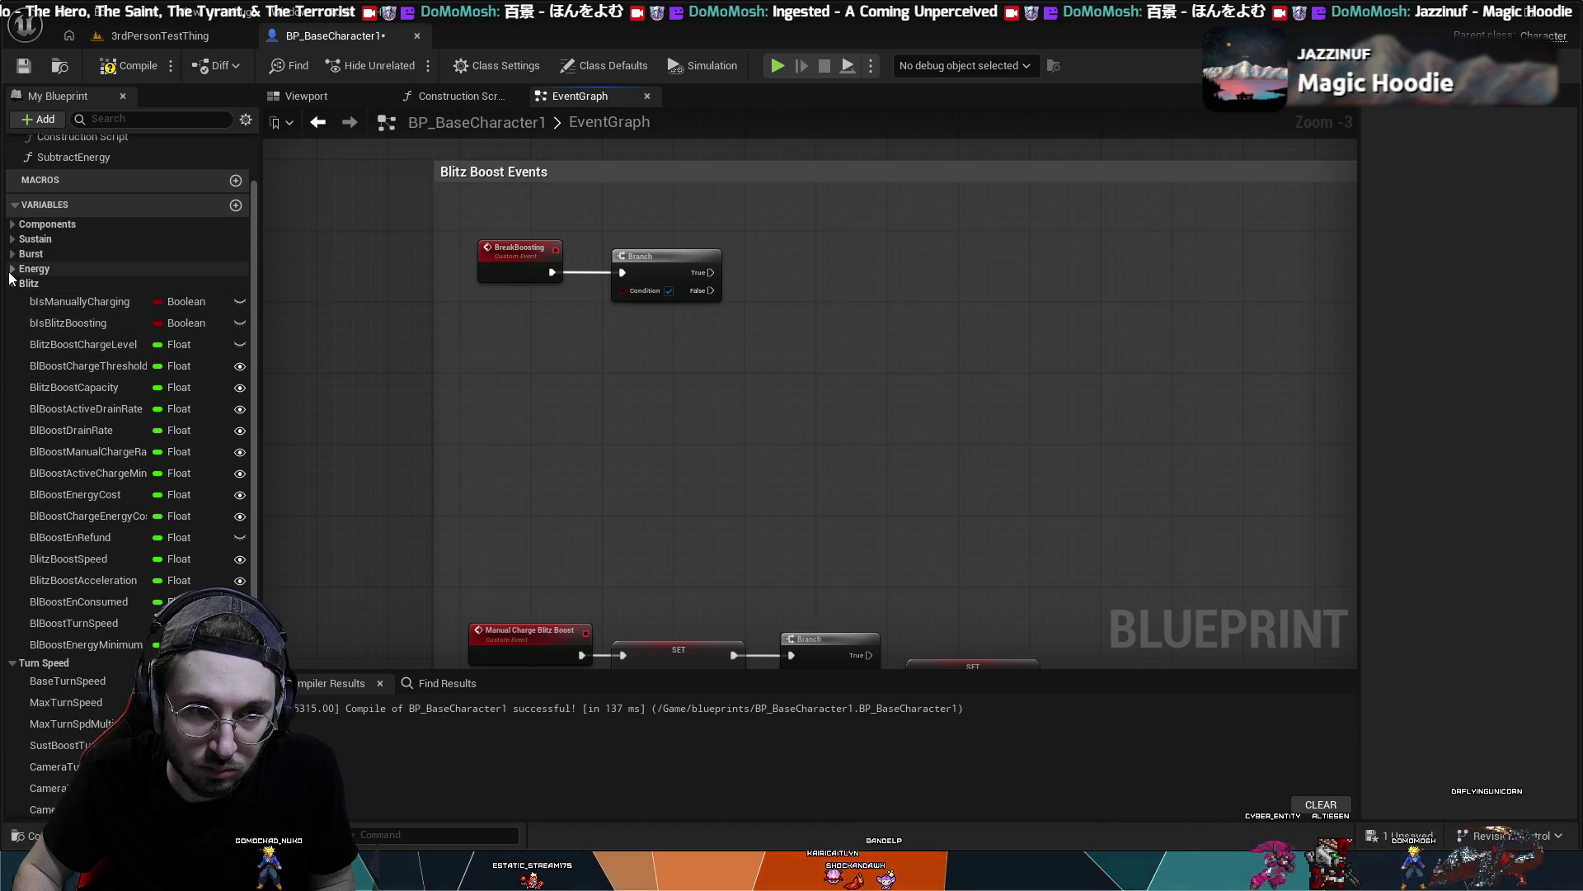
- Collapse the Blitz and Turn Speed categories, expand Energy, and compile the blueprint
{"action": "left_click", "coordinate": [16, 286]}
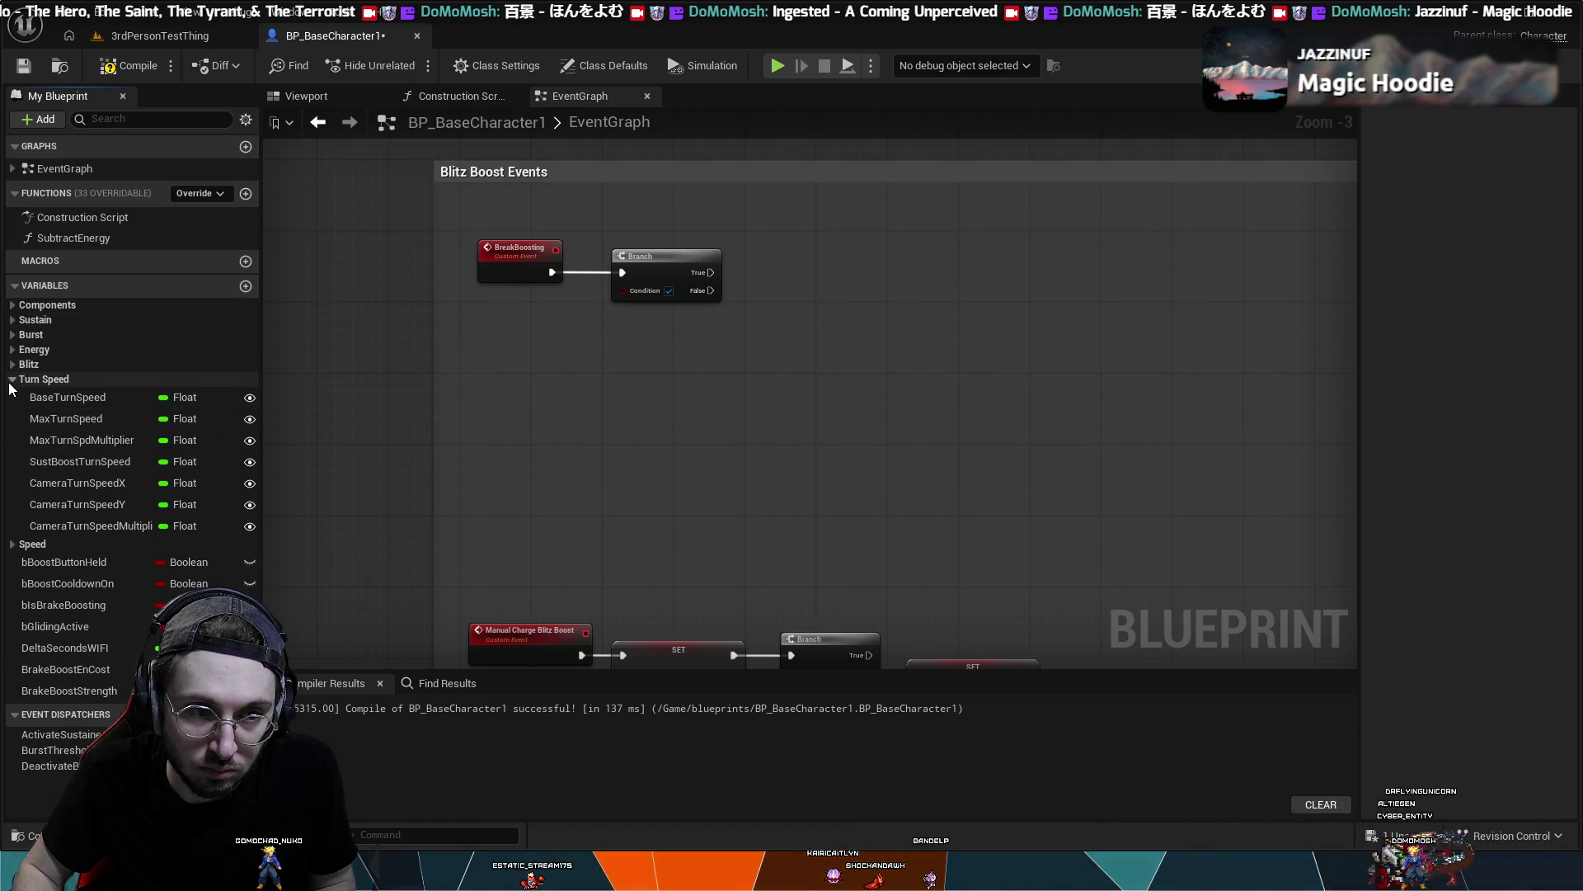
{"action": "left_click", "coordinate": [41, 379]}
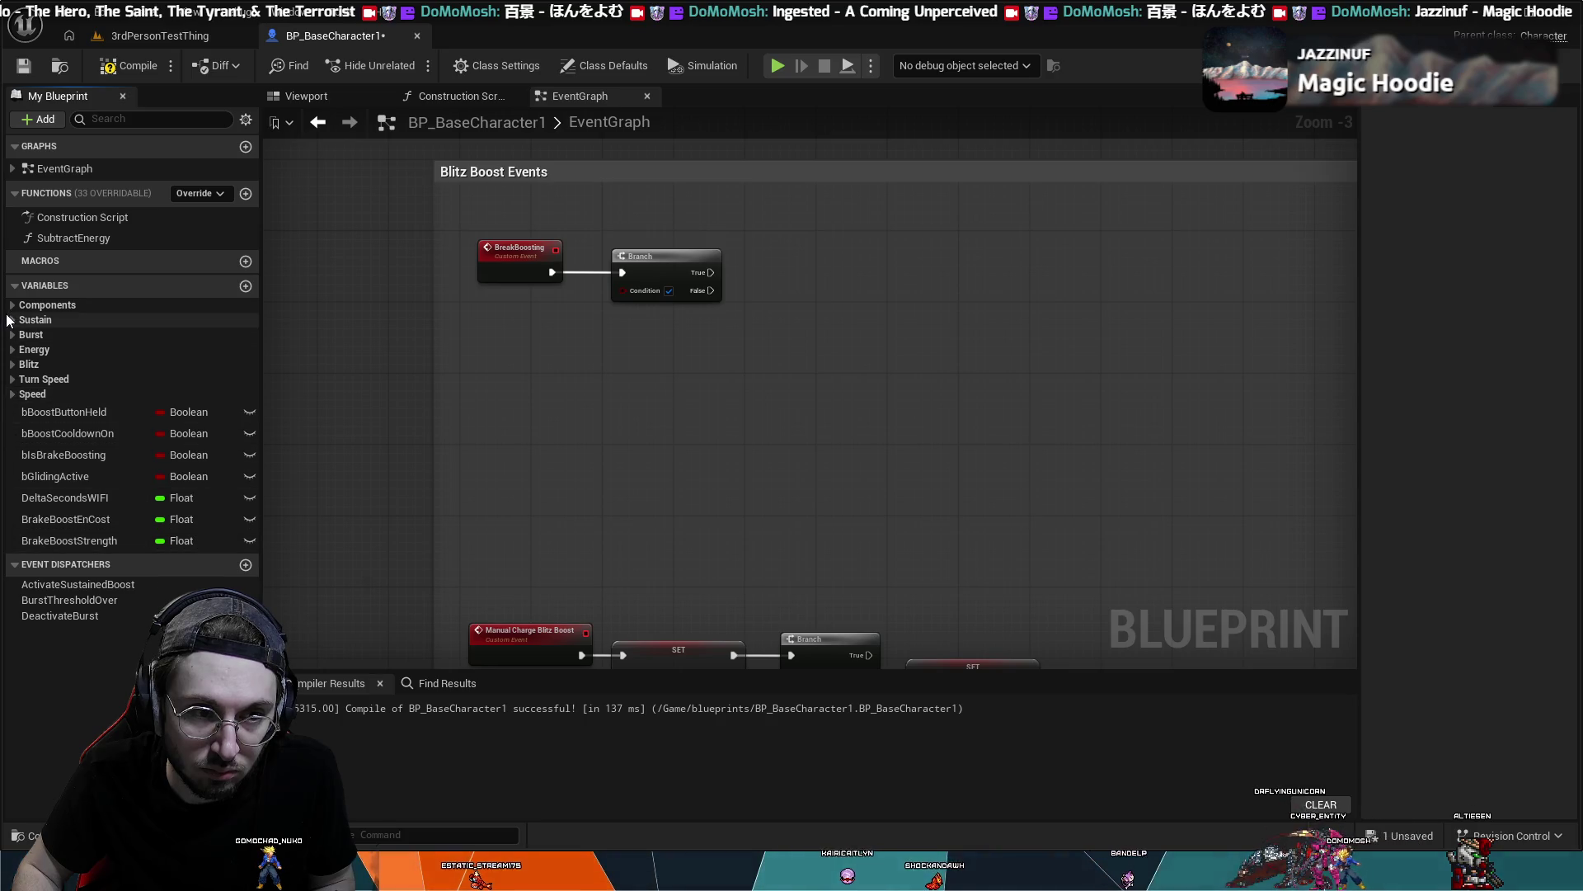
{"action": "left_click", "coordinate": [14, 350]}
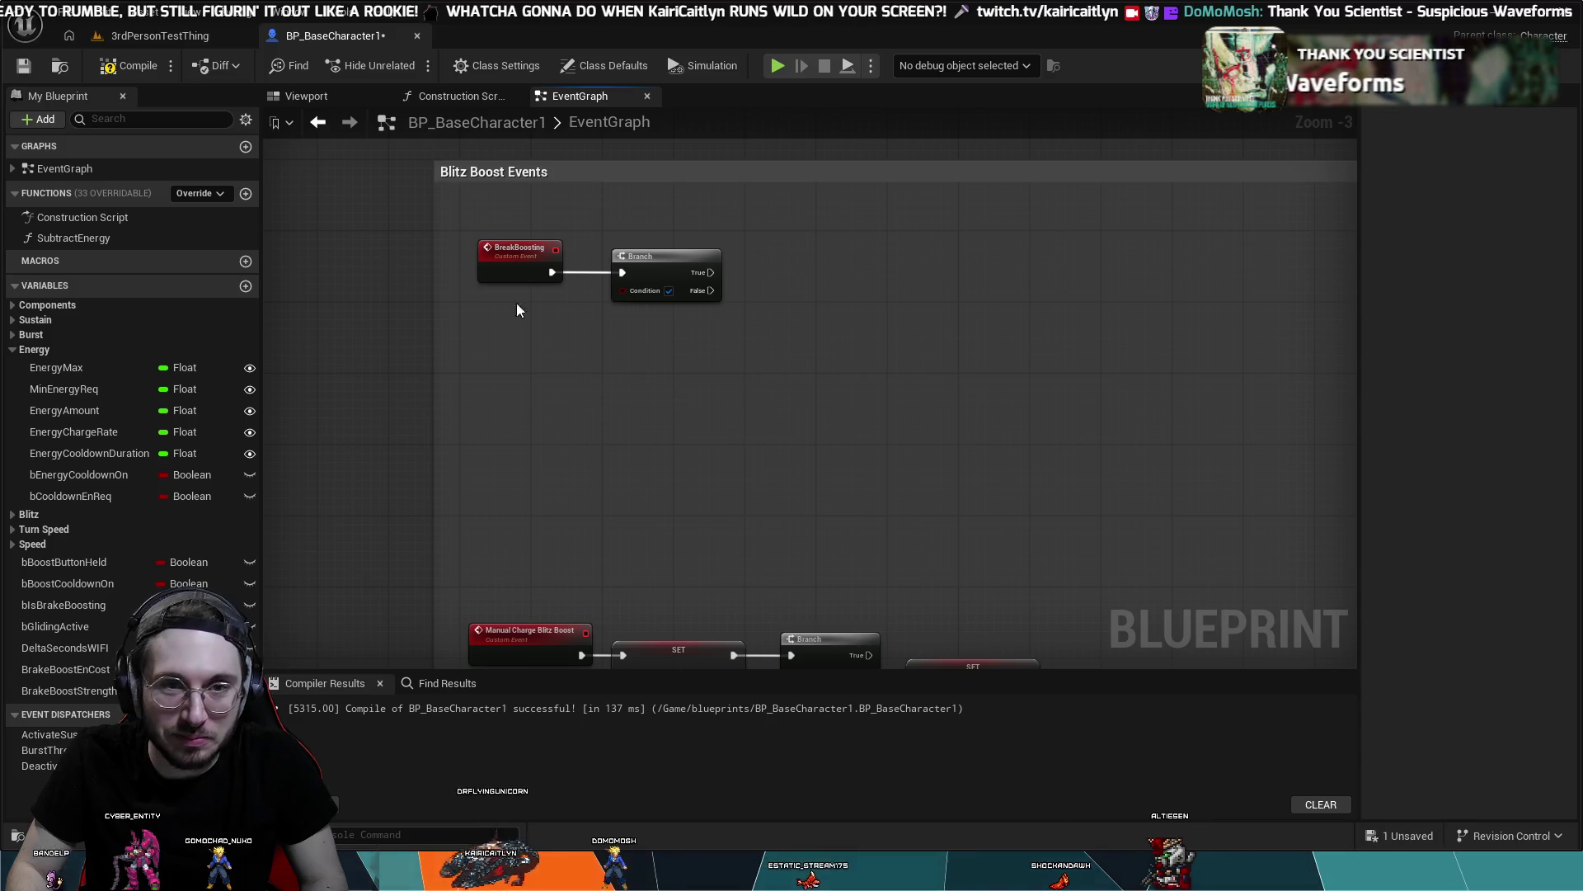
{"action": "left_click", "coordinate": [130, 65]}
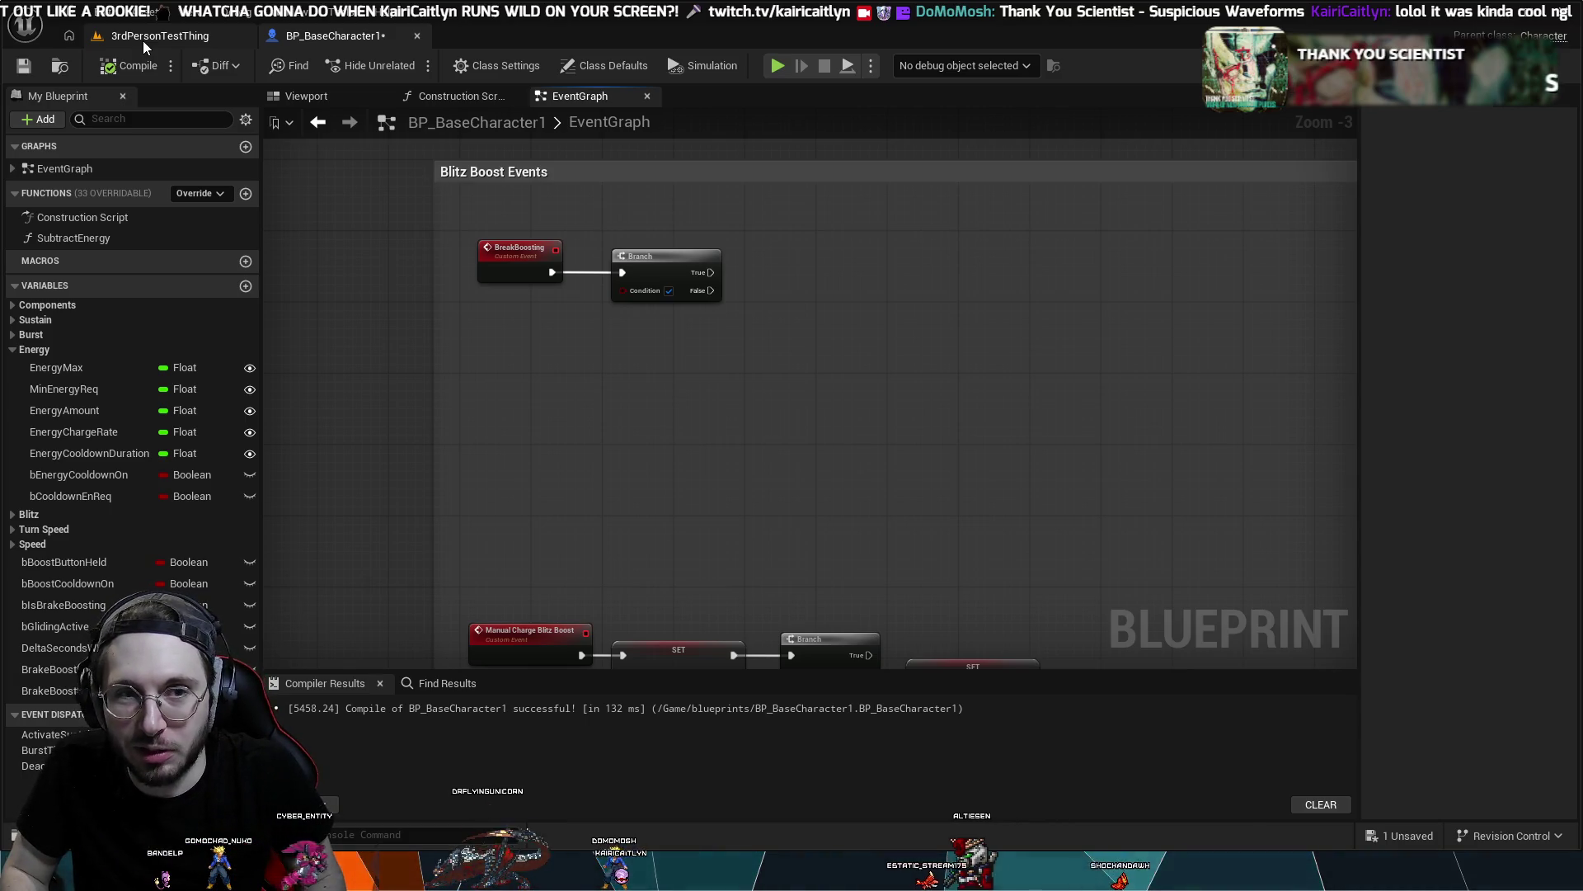
- Start a Play In Editor session on the 3rdPersonTestThing level
{"action": "left_click", "coordinate": [142, 42]}
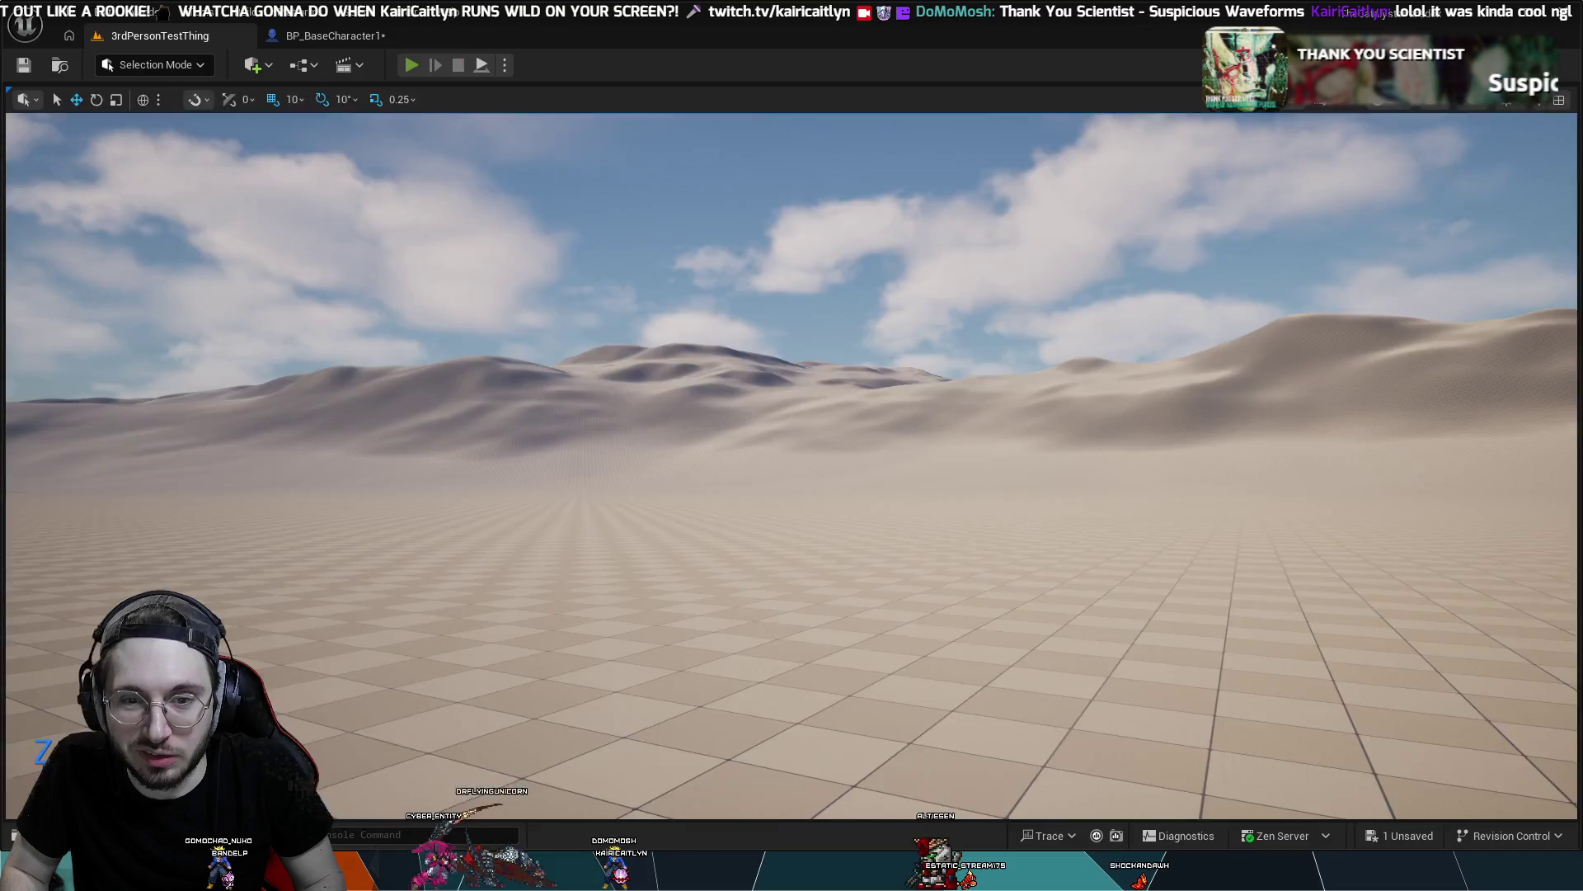
{"action": "key", "text": "alt+p"}
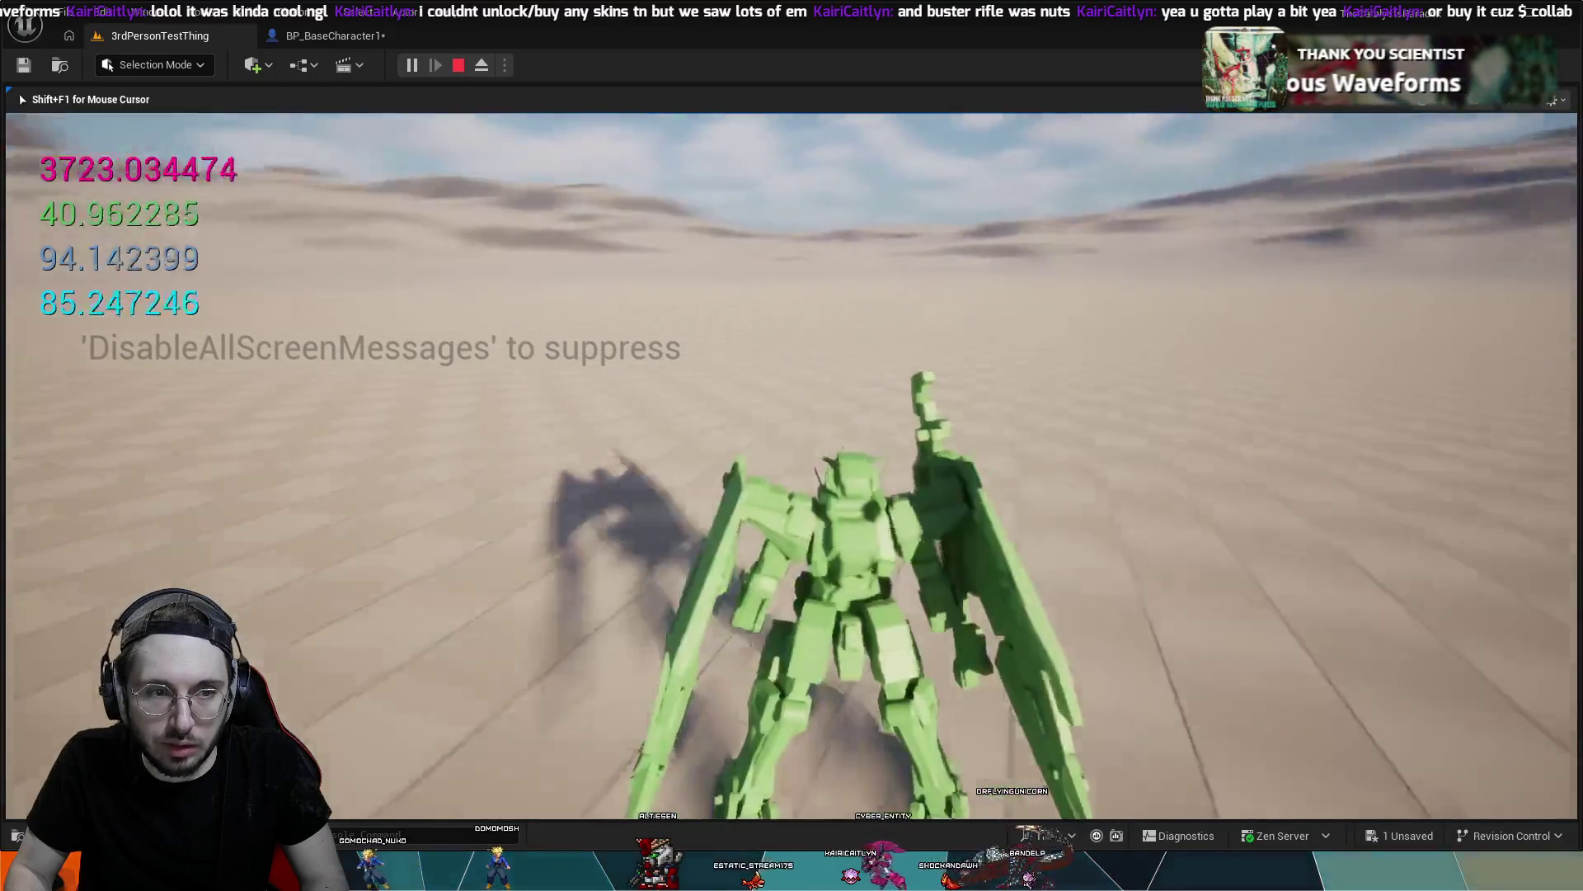
- Stop the play session and flip to the blueprint tab and back to the level
{"action": "key", "text": "Escape"}
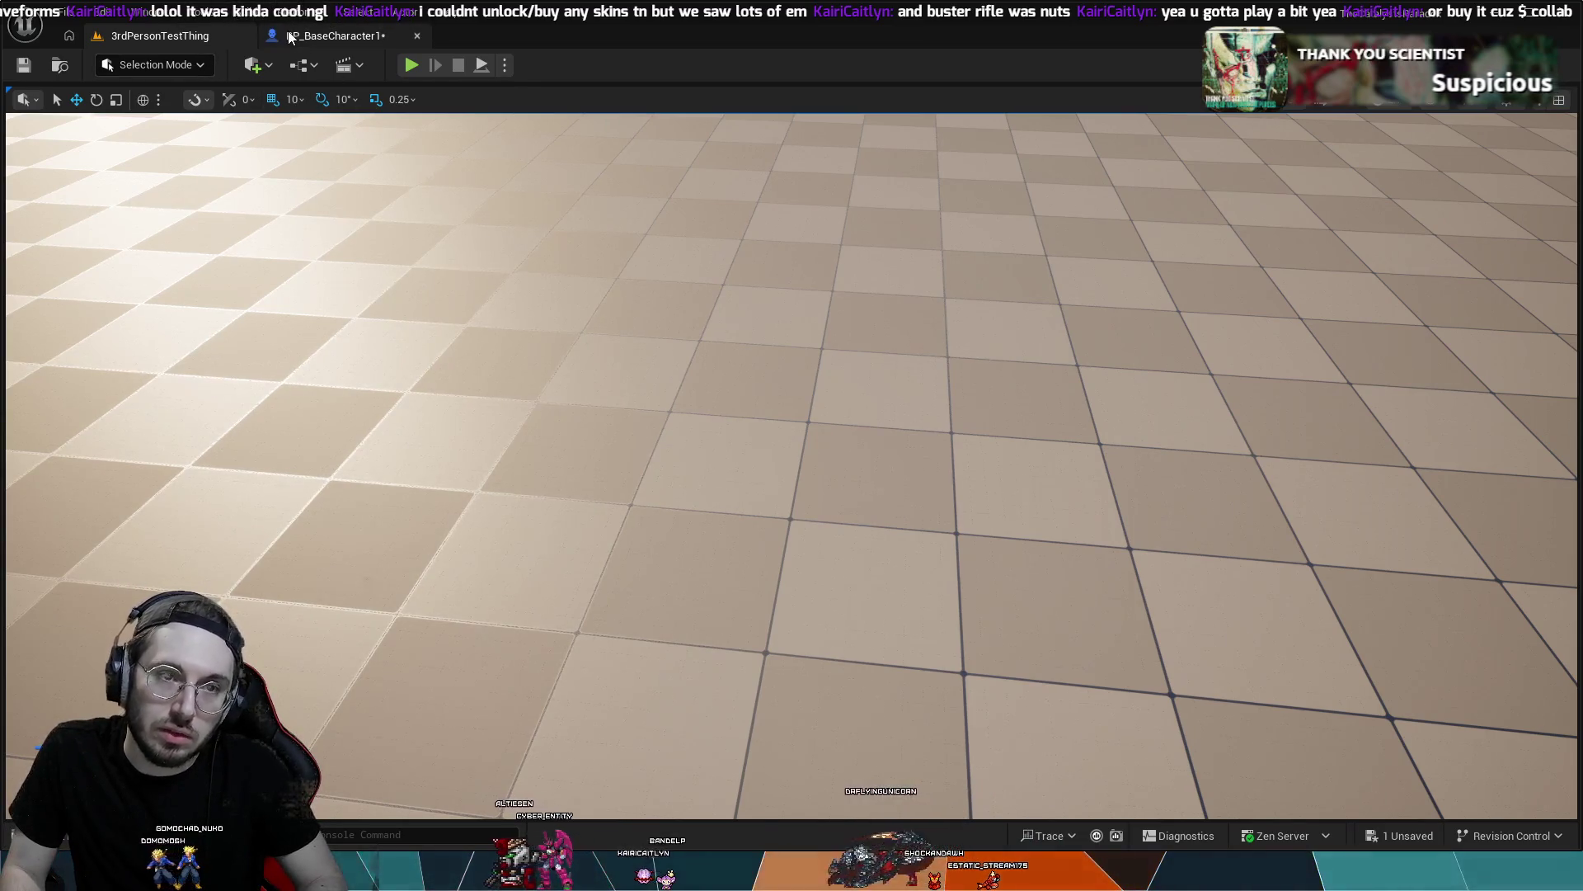
{"action": "left_click", "coordinate": [330, 36]}
{"action": "left_click", "coordinate": [157, 36]}
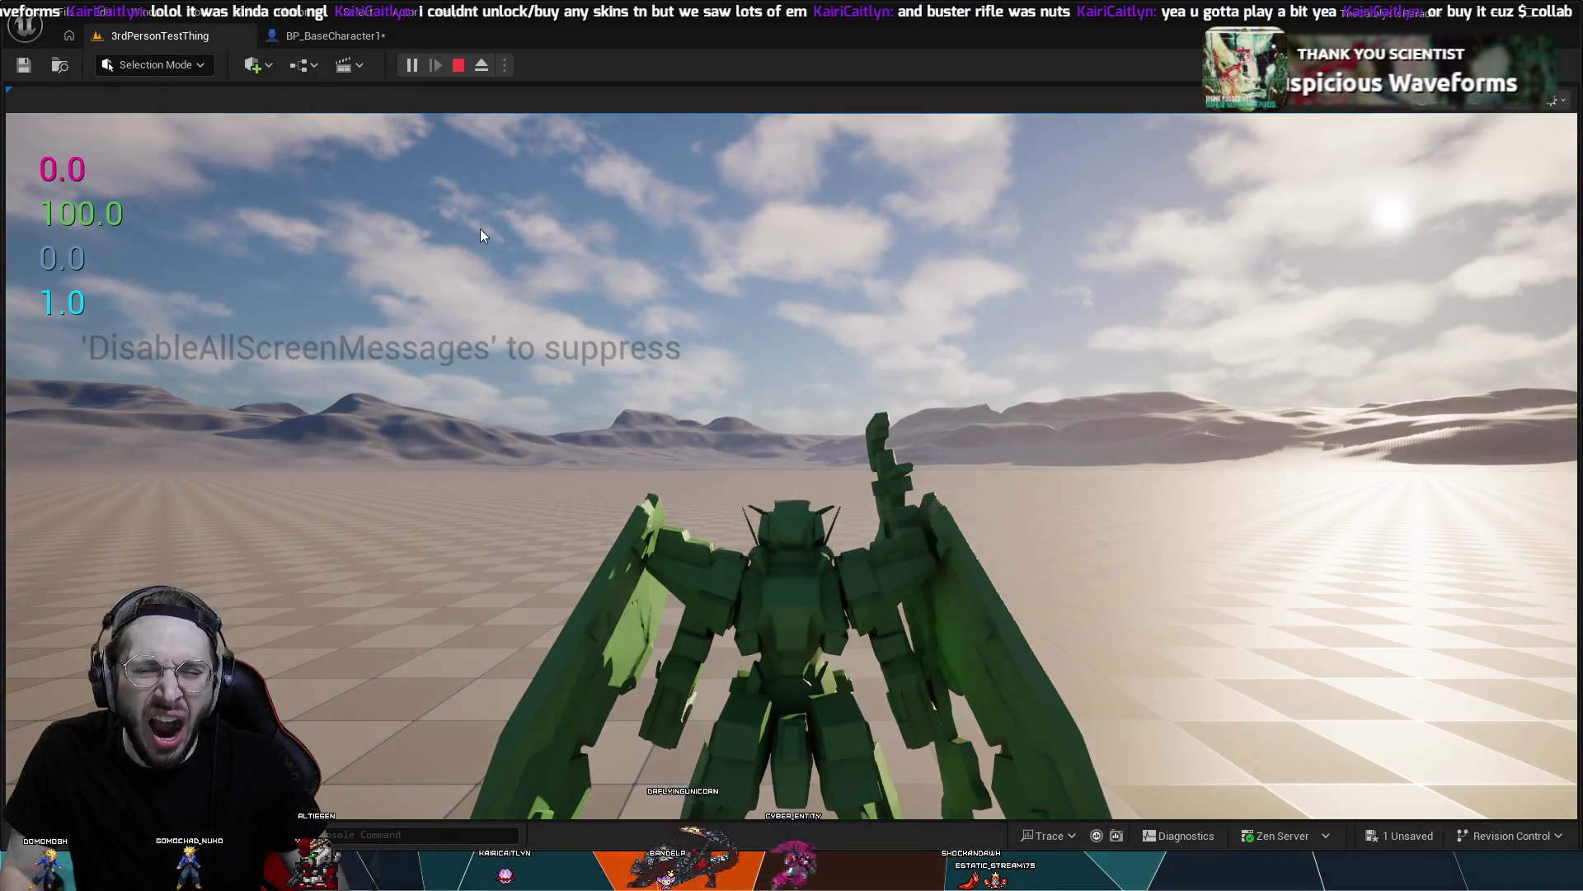
- Test the mech's boost in game with W, Shift and Space, then stop play
{"action": "key", "text": "w"}
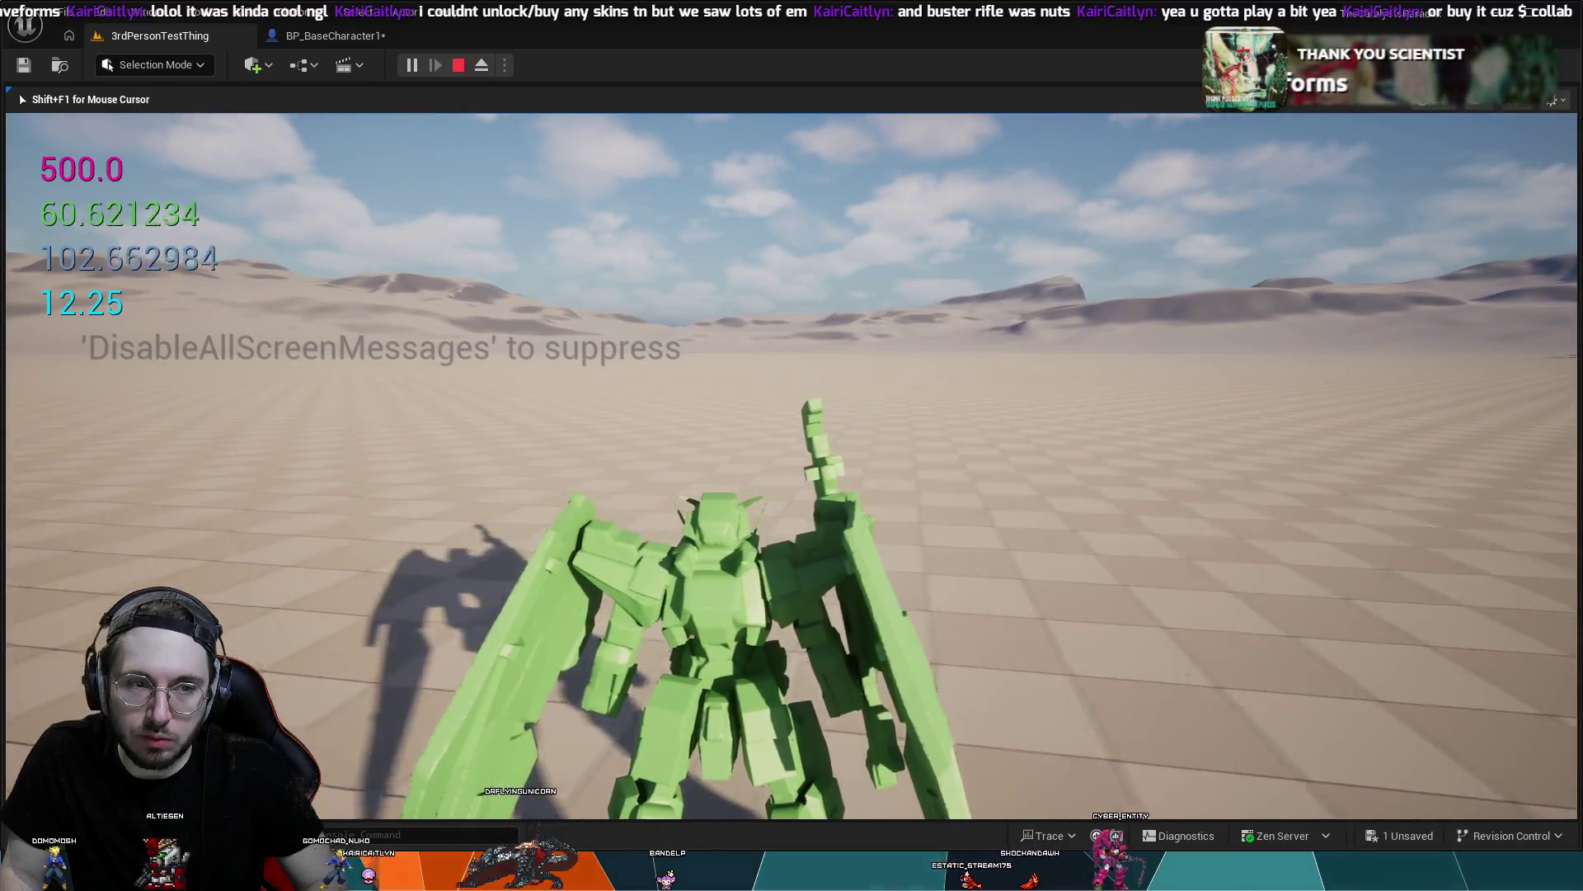
{"action": "key", "text": "shift"}
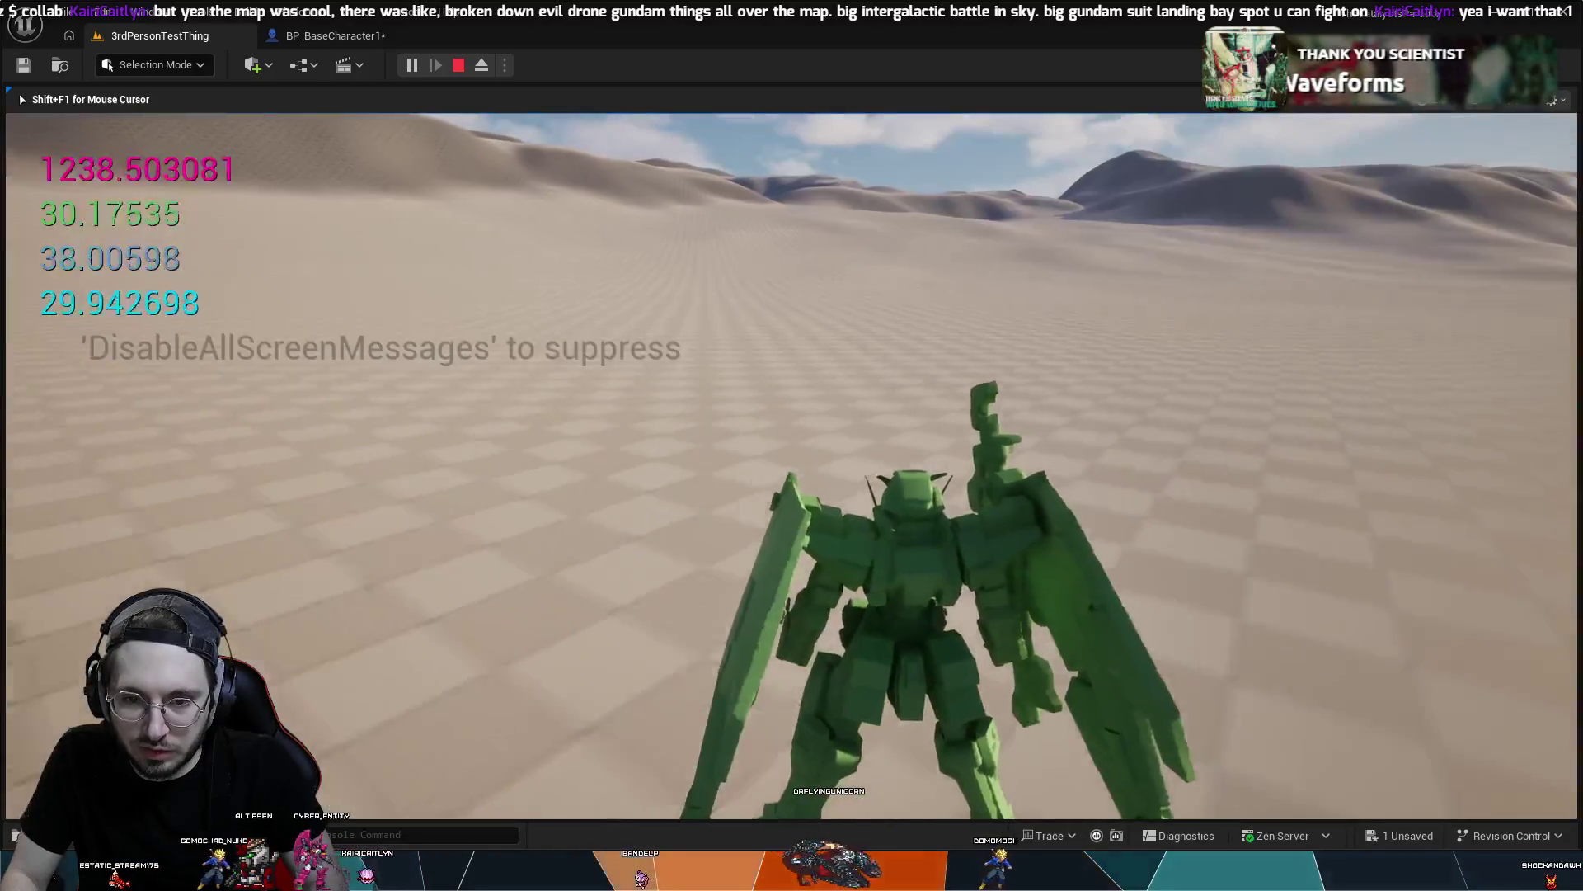
{"action": "key", "text": "space"}
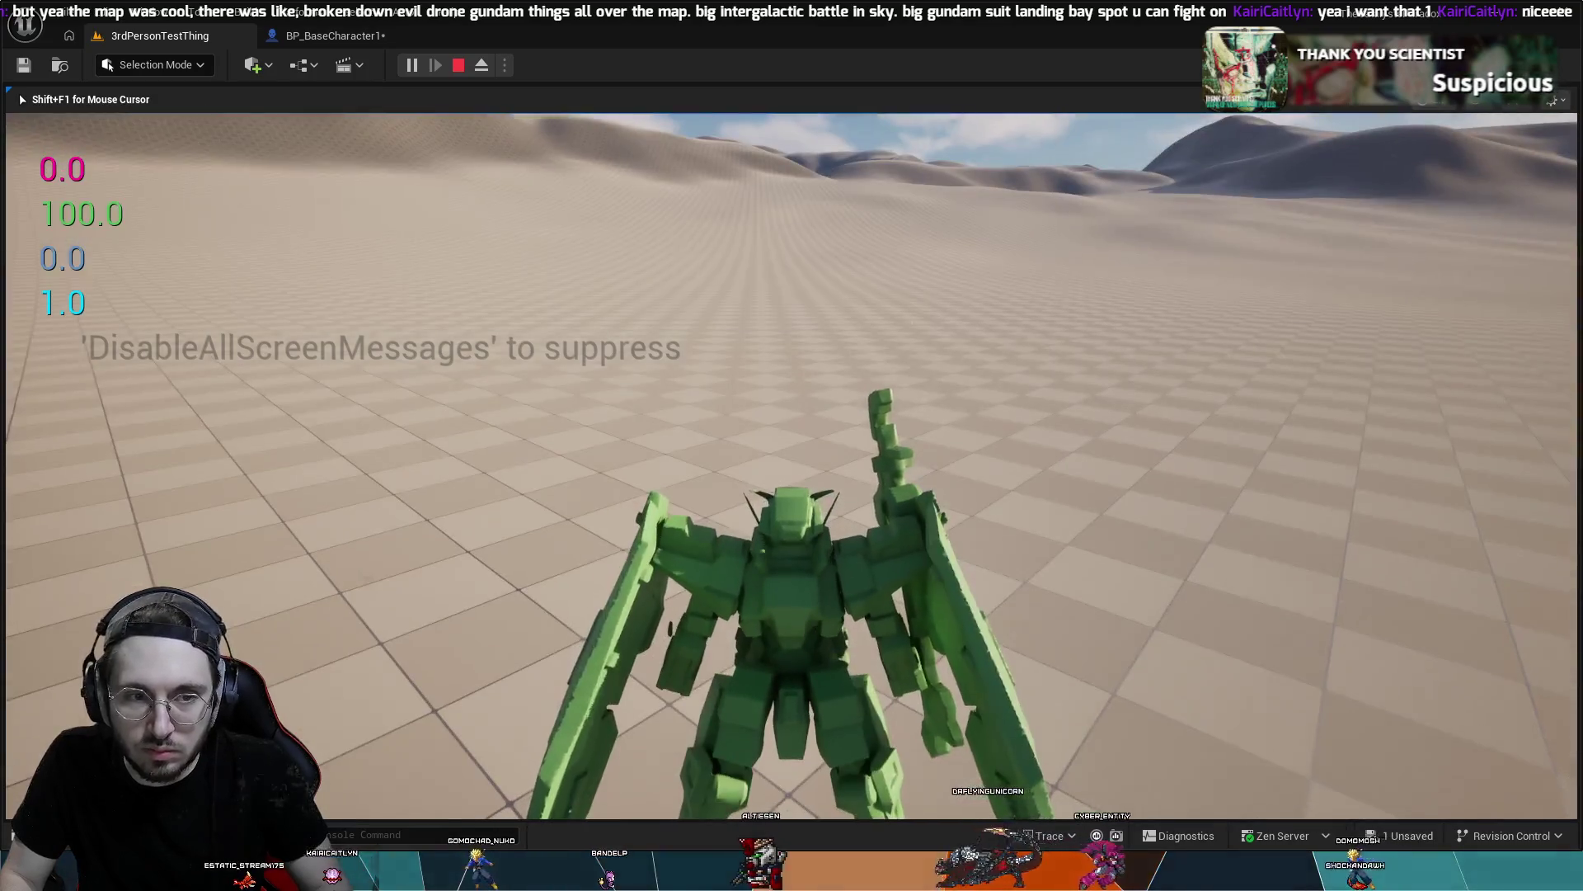
{"action": "key", "text": "Escape"}
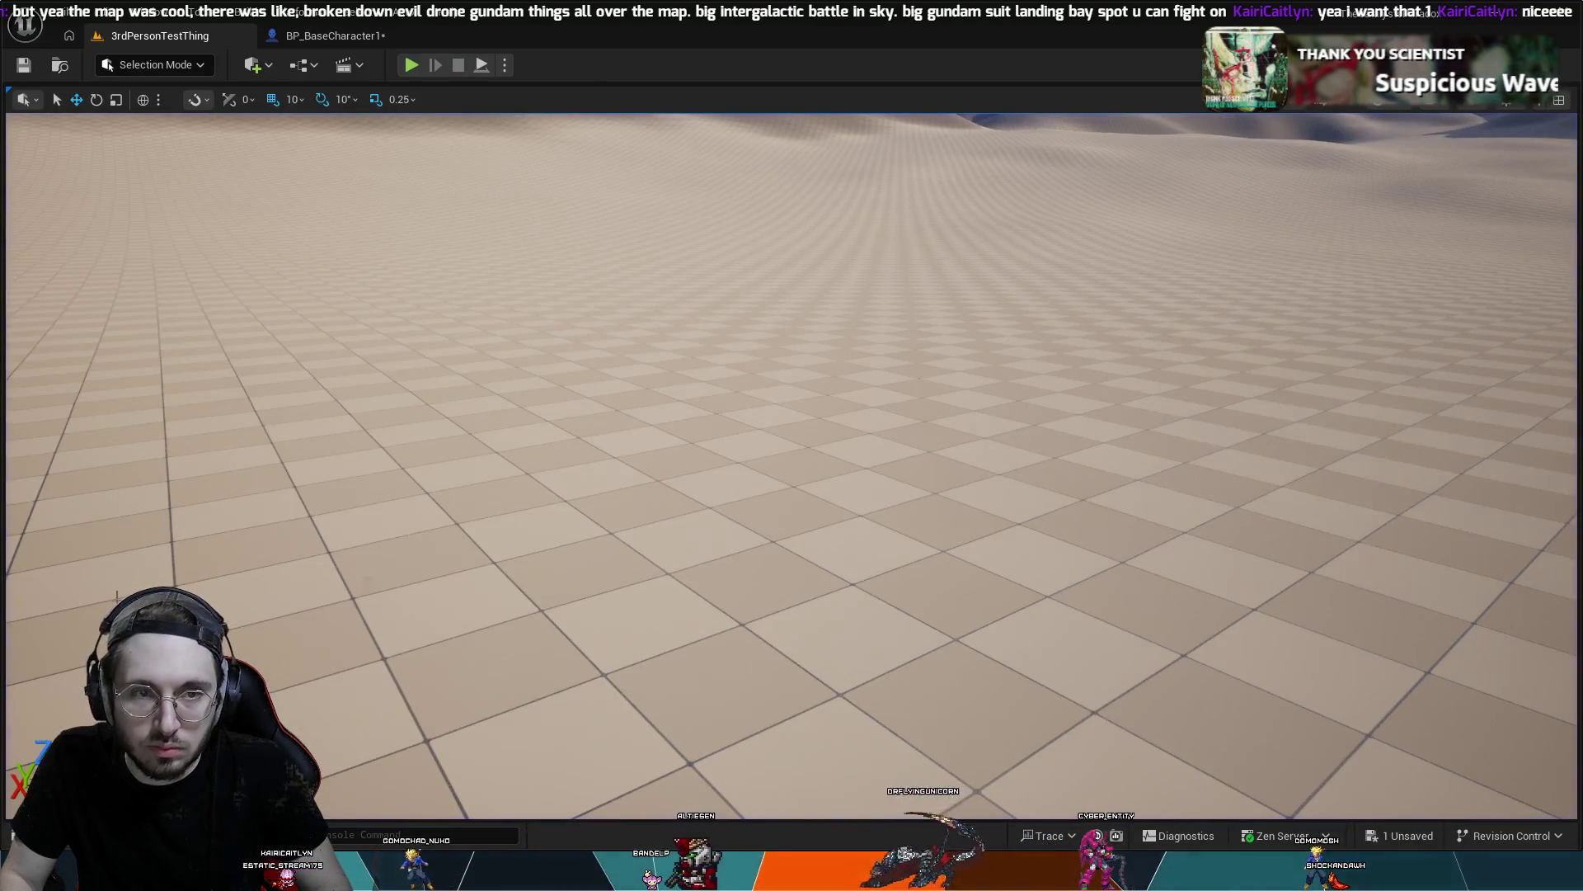
{"action": "left_click", "coordinate": [320, 37]}
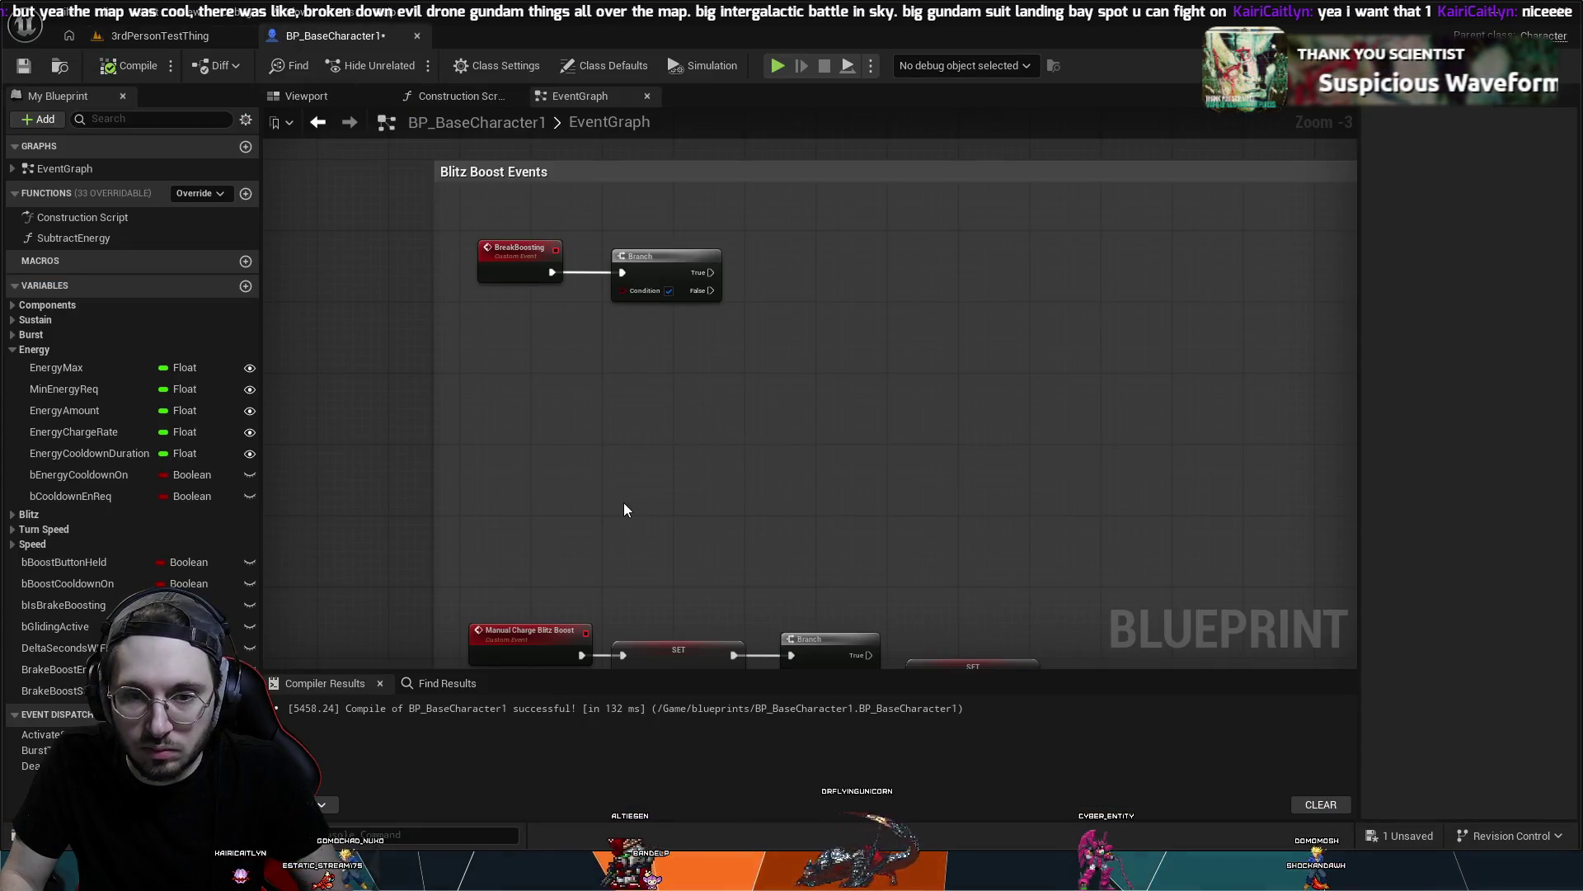
{"action": "scroll", "coordinate": [750, 378], "scroll_direction": "down", "scroll_amount": 3}
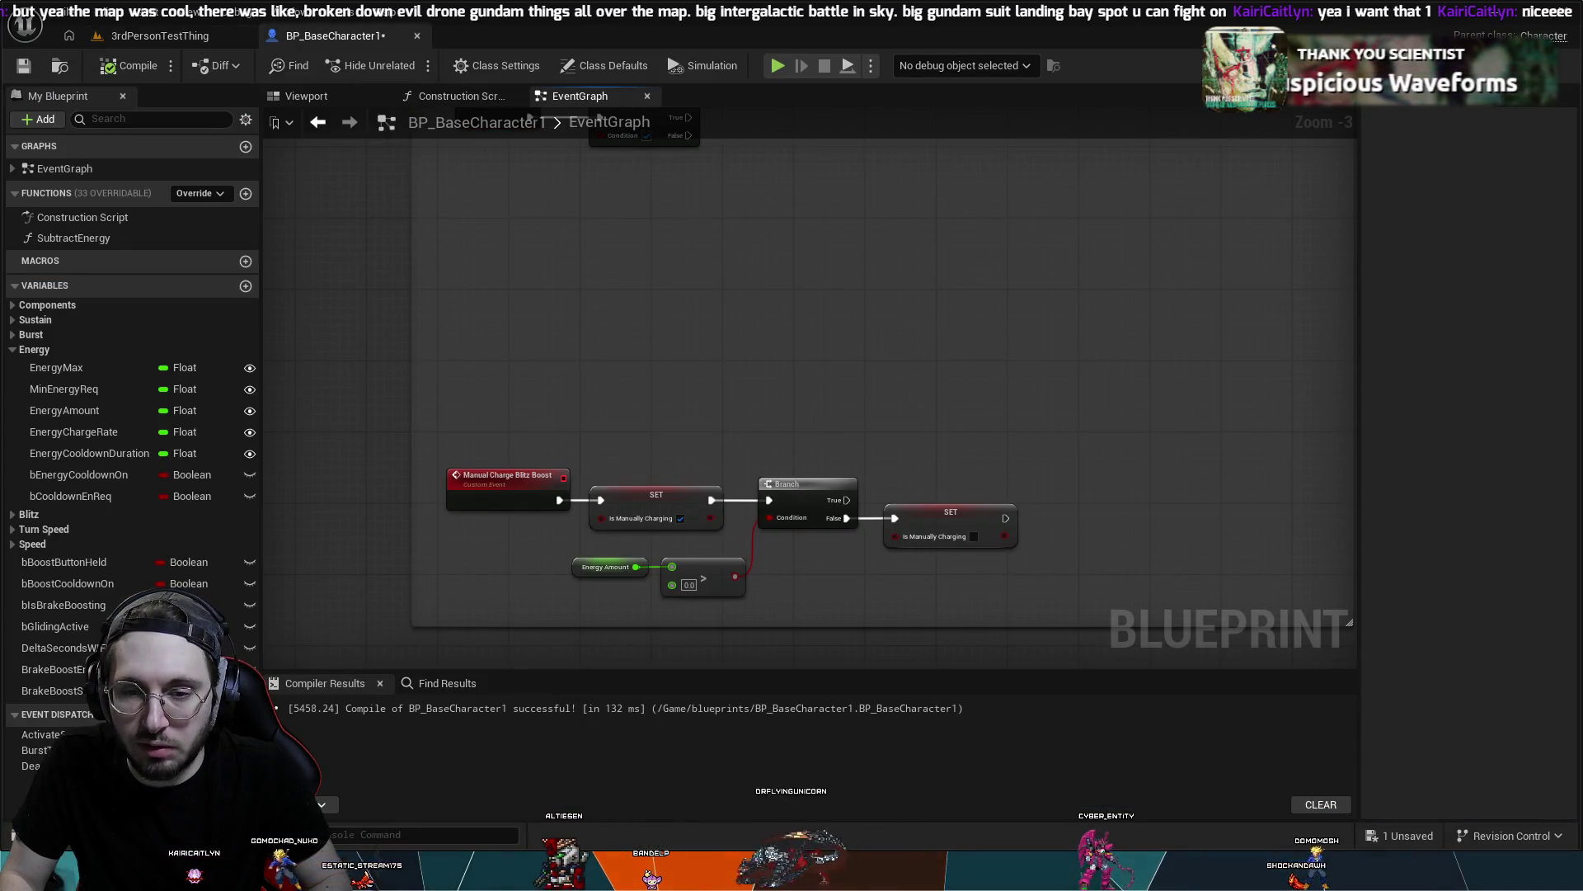
{"action": "scroll", "coordinate": [939, 419], "scroll_direction": "down", "scroll_amount": 2}
{"action": "mouse_move", "coordinate": [967, 426]}
{"action": "left_mouse_down"}
{"action": "mouse_move", "coordinate": [707, 428]}
{"action": "mouse_move", "coordinate": [850, 407]}
{"action": "mouse_move", "coordinate": [714, 464]}
{"action": "left_mouse_up"}
{"action": "mouse_move", "coordinate": [887, 525]}
{"action": "left_mouse_down"}
{"action": "mouse_move", "coordinate": [805, 438]}
{"action": "mouse_move", "coordinate": [770, 530]}
{"action": "mouse_move", "coordinate": [831, 453]}
{"action": "mouse_move", "coordinate": [1036, 393]}
{"action": "mouse_move", "coordinate": [792, 462]}
{"action": "mouse_move", "coordinate": [880, 503]}
{"action": "mouse_move", "coordinate": [923, 480]}
{"action": "left_mouse_up"}
{"action": "scroll", "coordinate": [849, 442], "scroll_direction": "up", "scroll_amount": 2}
{"action": "left_click_drag", "start_coordinate": [970, 561], "coordinate": [798, 544]}
{"action": "left_click_drag", "start_coordinate": [443, 371], "coordinate": [727, 320]}
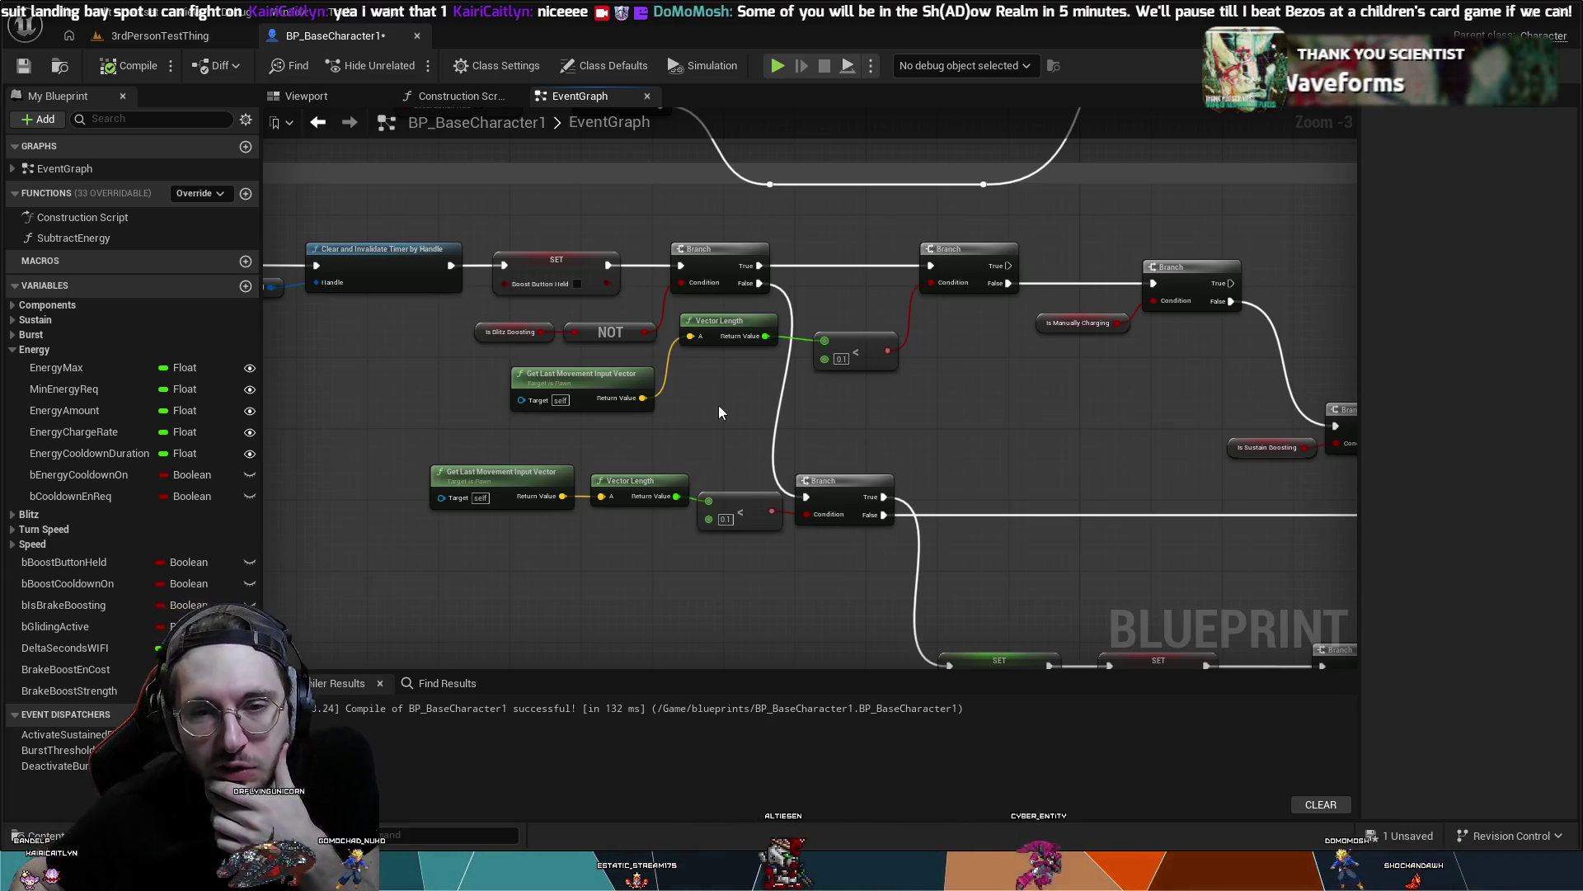
{"action": "mouse_move", "coordinate": [823, 395]}
{"action": "left_mouse_down"}
{"action": "mouse_move", "coordinate": [1046, 398]}
{"action": "mouse_move", "coordinate": [587, 353]}
{"action": "left_mouse_up"}
{"action": "mouse_move", "coordinate": [678, 371]}
{"action": "left_mouse_down"}
{"action": "mouse_move", "coordinate": [715, 239]}
{"action": "mouse_move", "coordinate": [810, 314]}
{"action": "mouse_move", "coordinate": [817, 360]}
{"action": "mouse_move", "coordinate": [693, 395]}
{"action": "mouse_move", "coordinate": [635, 445]}
{"action": "left_mouse_up"}
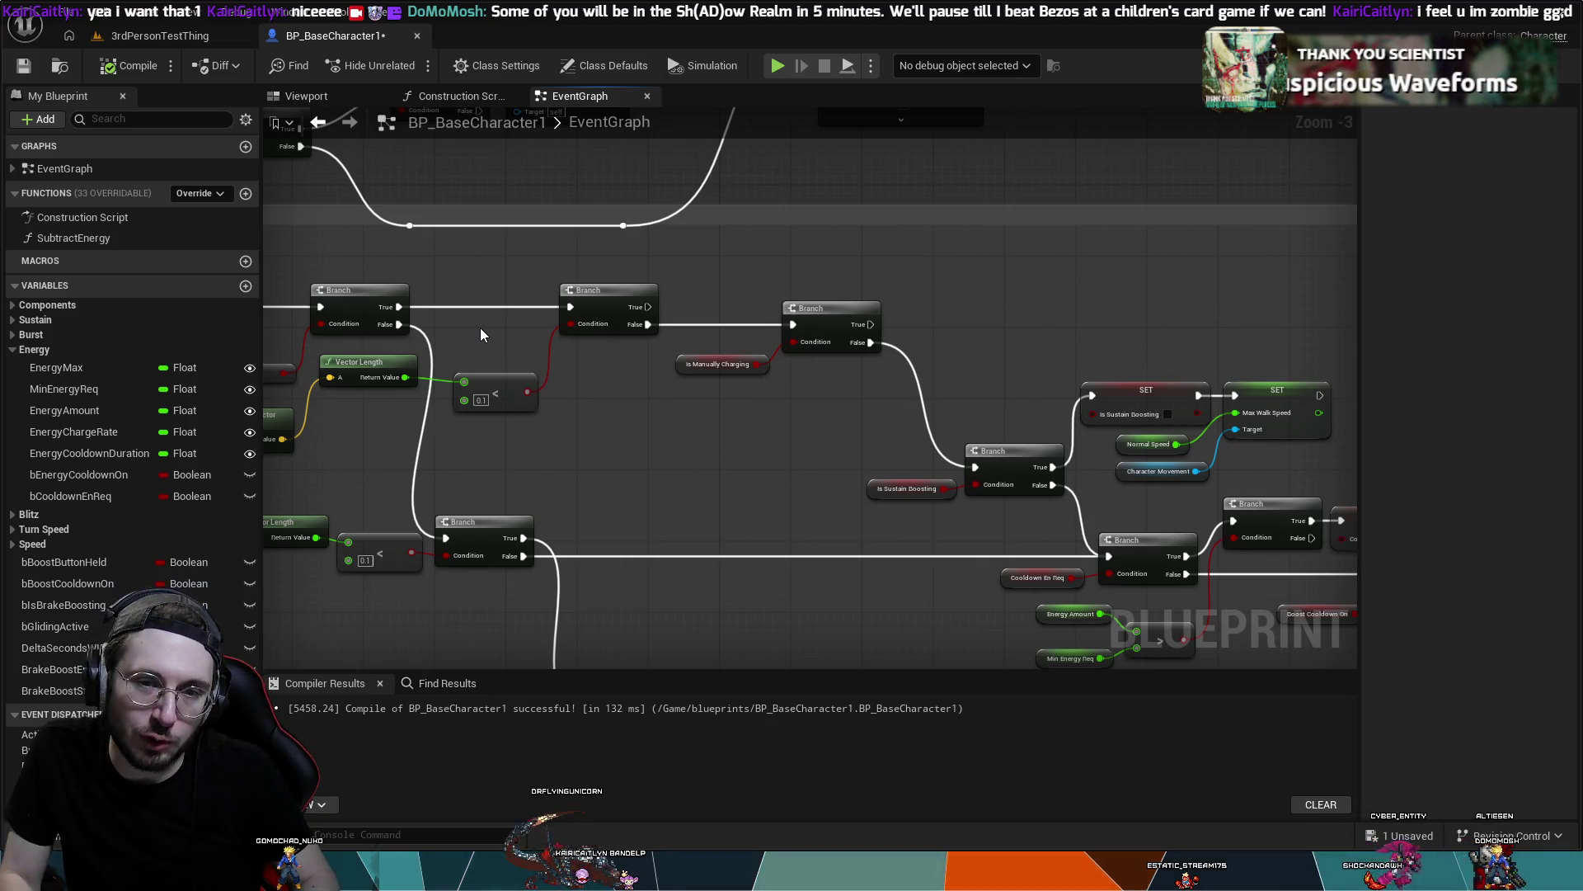
{"action": "mouse_move", "coordinate": [848, 240]}
{"action": "left_mouse_down"}
{"action": "mouse_move", "coordinate": [852, 289]}
{"action": "mouse_move", "coordinate": [774, 265]}
{"action": "mouse_move", "coordinate": [813, 332]}
{"action": "mouse_move", "coordinate": [974, 205]}
{"action": "mouse_move", "coordinate": [1209, 445]}
{"action": "mouse_move", "coordinate": [866, 275]}
{"action": "mouse_move", "coordinate": [851, 212]}
{"action": "mouse_move", "coordinate": [638, 222]}
{"action": "left_mouse_up"}
{"action": "scroll", "coordinate": [974, 205], "scroll_direction": "down", "scroll_amount": 1}
{"action": "scroll", "coordinate": [648, 233], "scroll_direction": "up", "scroll_amount": 2}
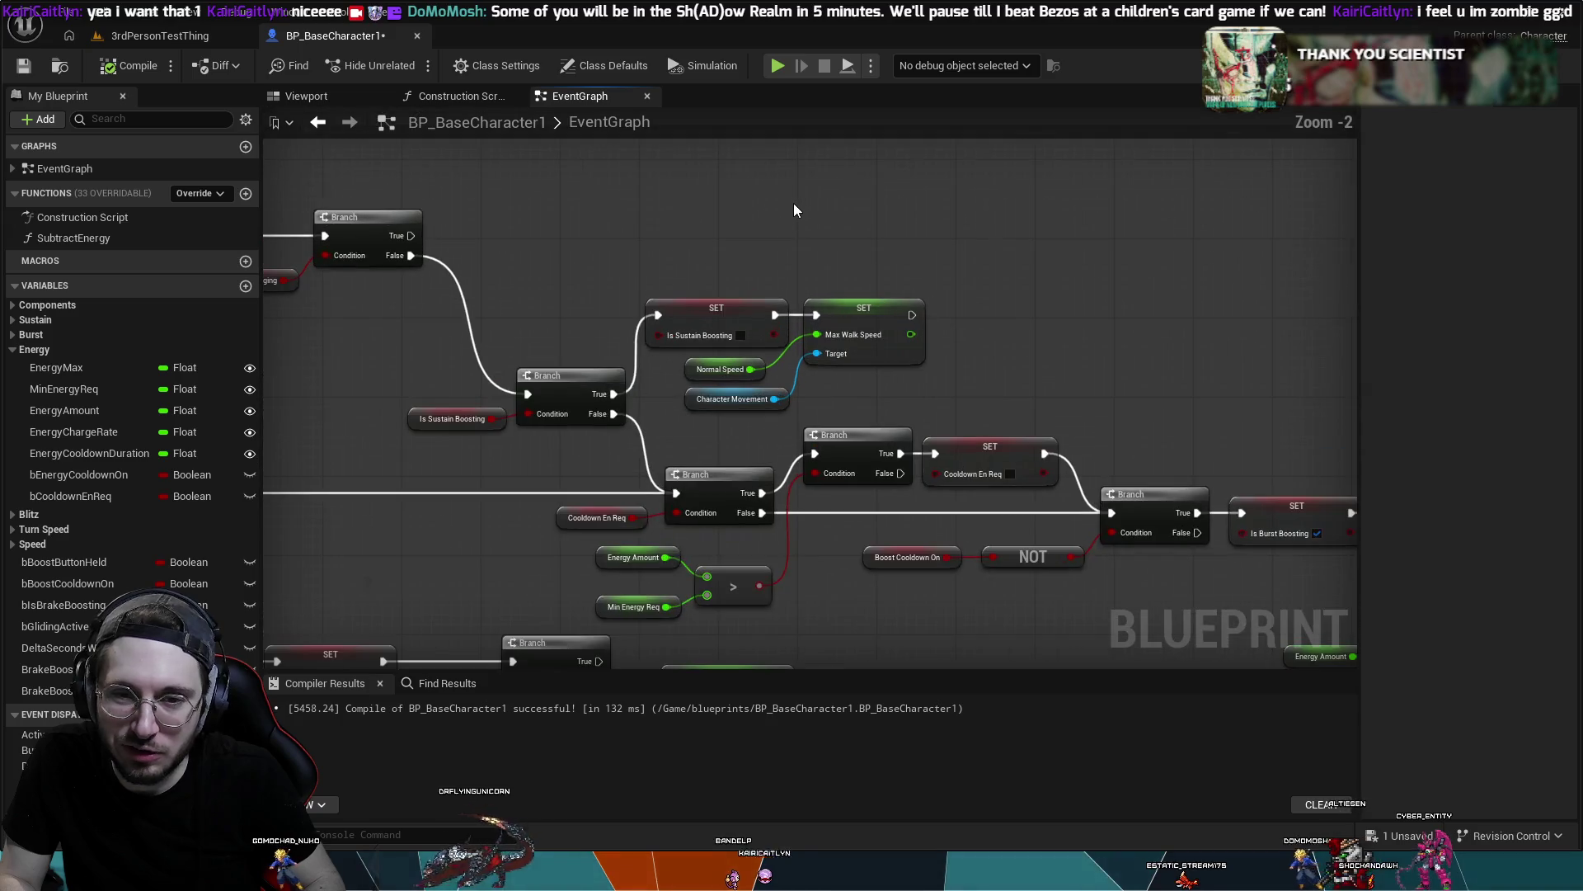
{"action": "mouse_move", "coordinate": [675, 177]}
{"action": "left_mouse_down"}
{"action": "mouse_move", "coordinate": [894, 142]}
{"action": "mouse_move", "coordinate": [973, 213]}
{"action": "mouse_move", "coordinate": [1072, 223]}
{"action": "mouse_move", "coordinate": [725, 212]}
{"action": "mouse_move", "coordinate": [1028, 272]}
{"action": "left_mouse_up"}
{"action": "mouse_move", "coordinate": [839, 225]}
{"action": "left_mouse_down"}
{"action": "mouse_move", "coordinate": [1155, 247]}
{"action": "mouse_move", "coordinate": [1237, 272]}
{"action": "mouse_move", "coordinate": [888, 443]}
{"action": "mouse_move", "coordinate": [896, 601]}
{"action": "left_mouse_up"}
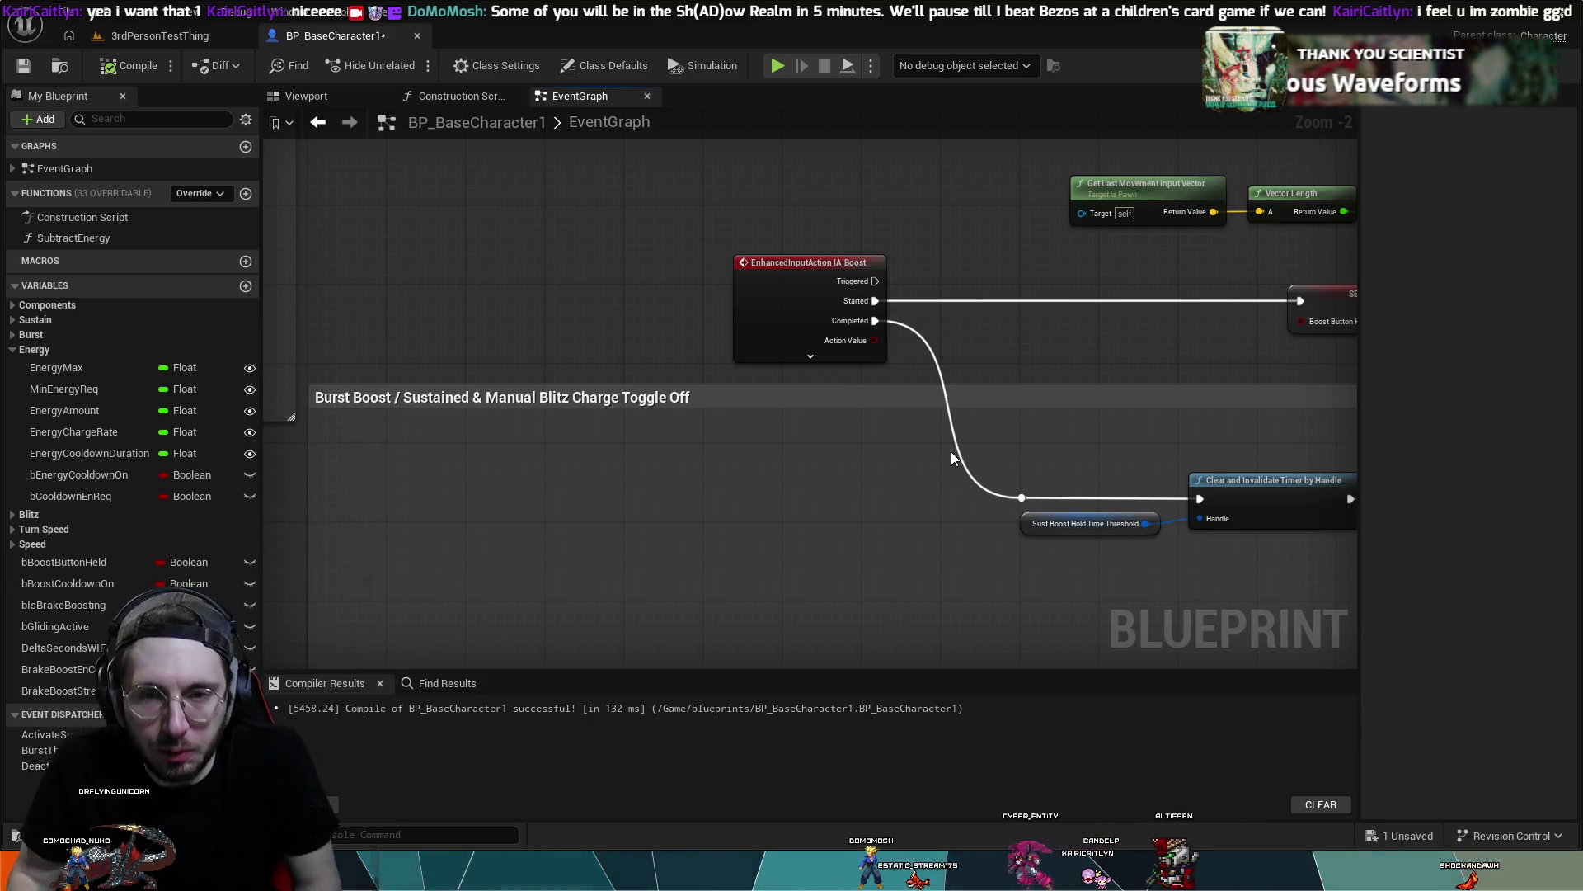
{"action": "mouse_move", "coordinate": [948, 453]}
{"action": "left_mouse_down"}
{"action": "mouse_move", "coordinate": [805, 466]}
{"action": "mouse_move", "coordinate": [738, 449]}
{"action": "left_mouse_up"}
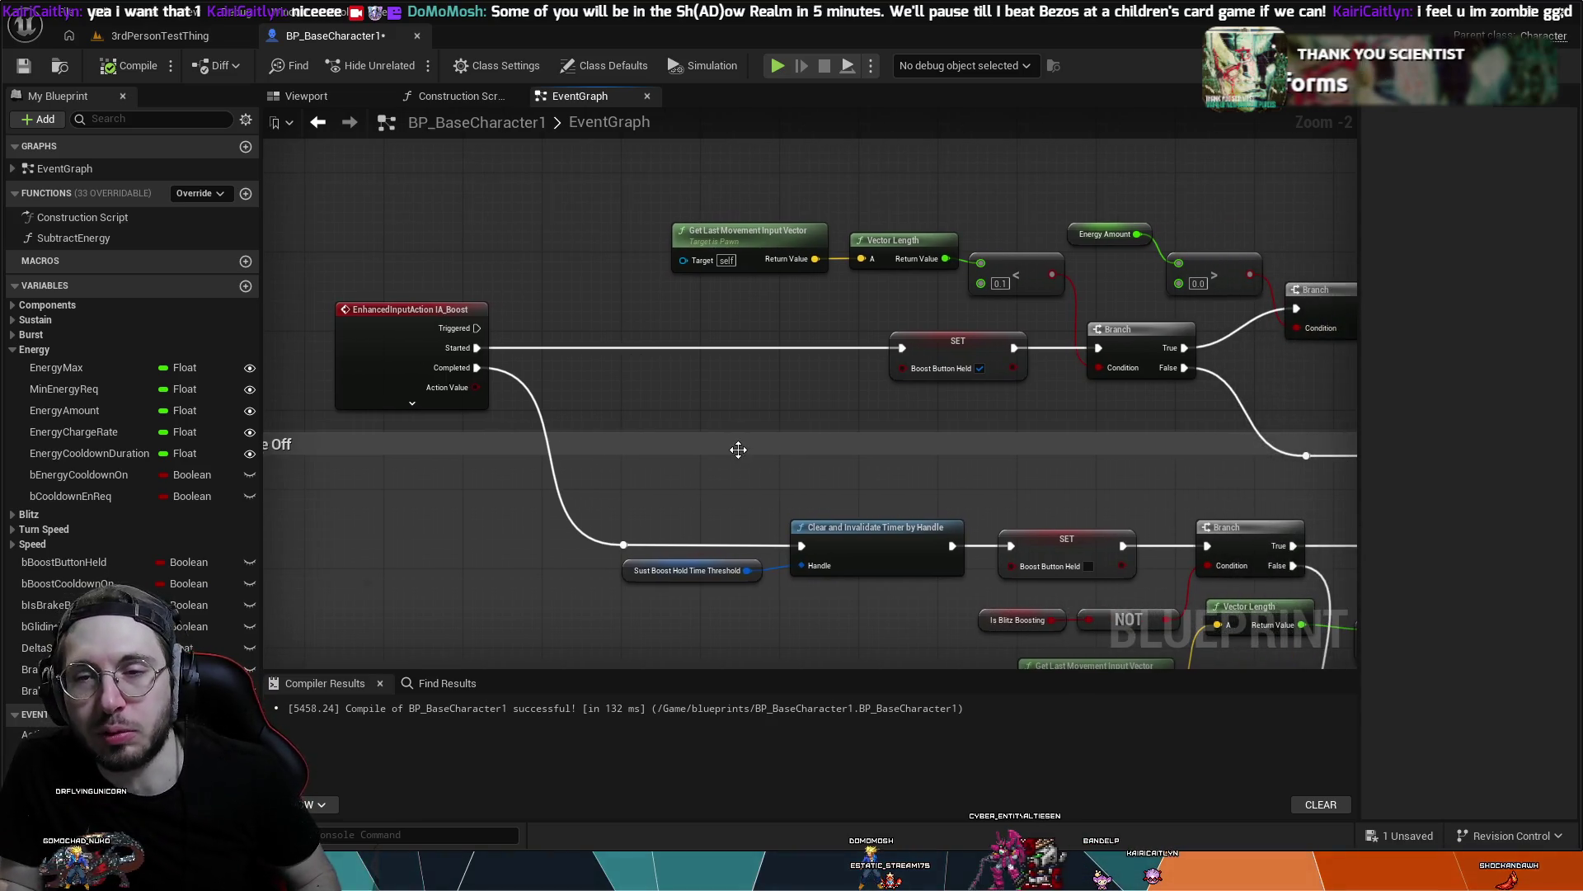
{"action": "mouse_move", "coordinate": [1016, 427]}
{"action": "left_mouse_down"}
{"action": "mouse_move", "coordinate": [710, 438]}
{"action": "mouse_move", "coordinate": [657, 378]}
{"action": "left_mouse_up"}
{"action": "scroll", "coordinate": [657, 378], "scroll_direction": "down", "scroll_amount": 3}
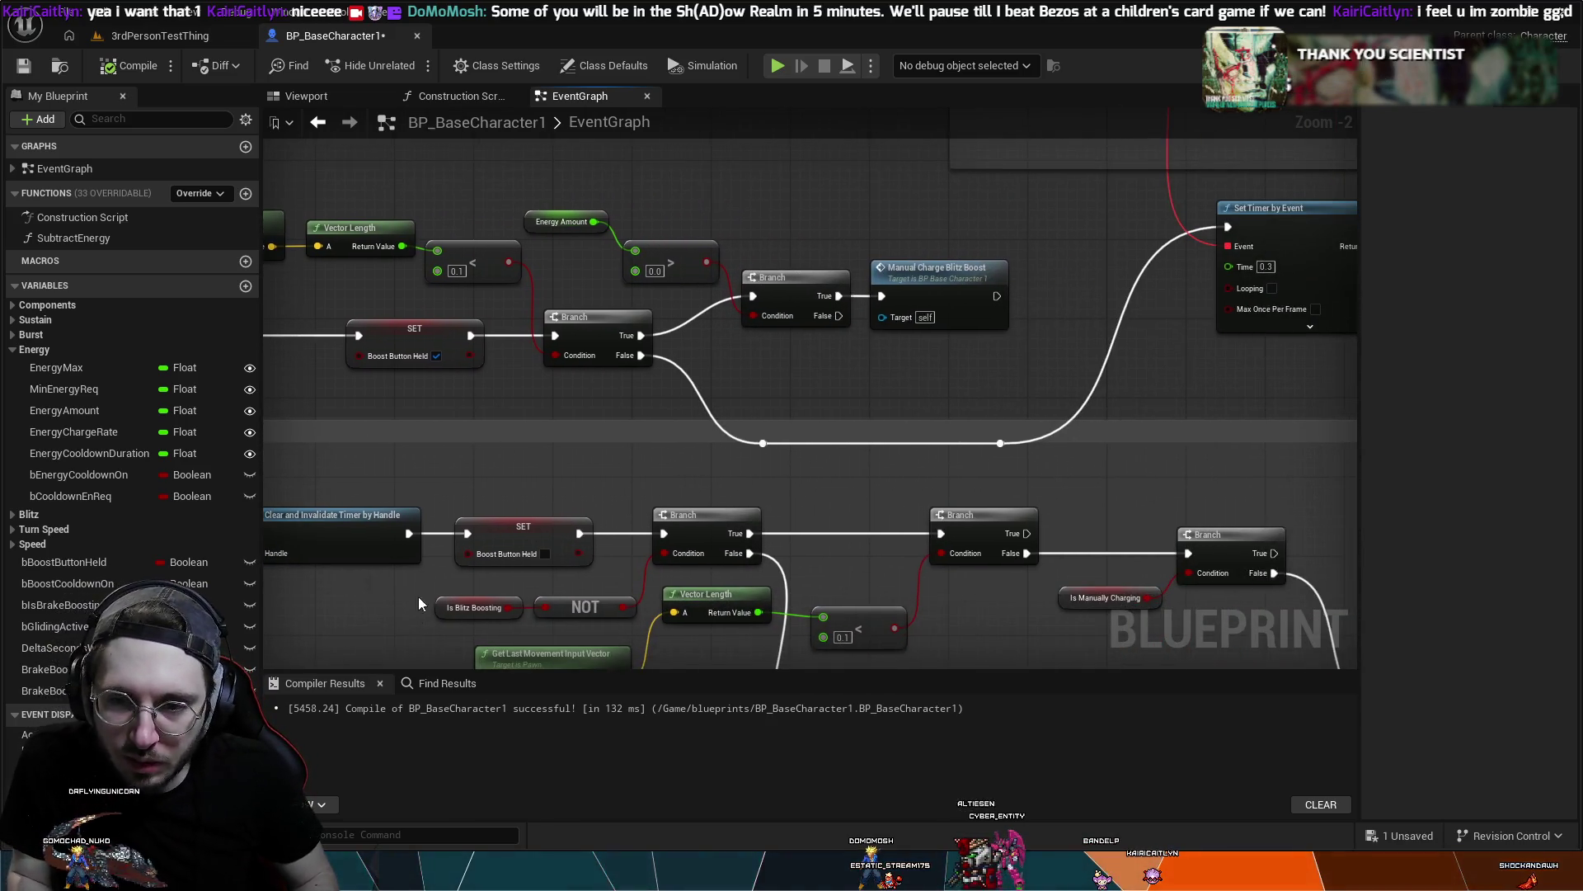
{"action": "mouse_move", "coordinate": [1033, 428]}
{"action": "left_mouse_down"}
{"action": "mouse_move", "coordinate": [902, 287]}
{"action": "mouse_move", "coordinate": [1155, 290]}
{"action": "mouse_move", "coordinate": [914, 200]}
{"action": "left_mouse_up"}
{"action": "mouse_move", "coordinate": [856, 354]}
{"action": "left_mouse_down"}
{"action": "mouse_move", "coordinate": [898, 261]}
{"action": "mouse_move", "coordinate": [696, 552]}
{"action": "mouse_move", "coordinate": [498, 357]}
{"action": "mouse_move", "coordinate": [577, 264]}
{"action": "left_mouse_up"}
{"action": "mouse_move", "coordinate": [942, 301]}
{"action": "left_mouse_down"}
{"action": "mouse_move", "coordinate": [849, 406]}
{"action": "mouse_move", "coordinate": [868, 511]}
{"action": "mouse_move", "coordinate": [1051, 497]}
{"action": "mouse_move", "coordinate": [845, 546]}
{"action": "mouse_move", "coordinate": [801, 463]}
{"action": "mouse_move", "coordinate": [661, 442]}
{"action": "mouse_move", "coordinate": [1219, 506]}
{"action": "mouse_move", "coordinate": [1002, 452]}
{"action": "mouse_move", "coordinate": [1201, 229]}
{"action": "left_mouse_up"}
{"action": "scroll", "coordinate": [796, 464], "scroll_direction": "down", "scroll_amount": 1}
{"action": "scroll", "coordinate": [797, 464], "scroll_direction": "down", "scroll_amount": 4}
{"action": "mouse_move", "coordinate": [759, 318]}
{"action": "left_mouse_down"}
{"action": "mouse_move", "coordinate": [904, 249]}
{"action": "mouse_move", "coordinate": [788, 646]}
{"action": "mouse_move", "coordinate": [930, 347]}
{"action": "mouse_move", "coordinate": [952, 332]}
{"action": "left_mouse_up"}
- Move the upper small node group and the Basic Movement comment box further left
{"action": "scroll", "coordinate": [893, 301], "scroll_direction": "down", "scroll_amount": 2}
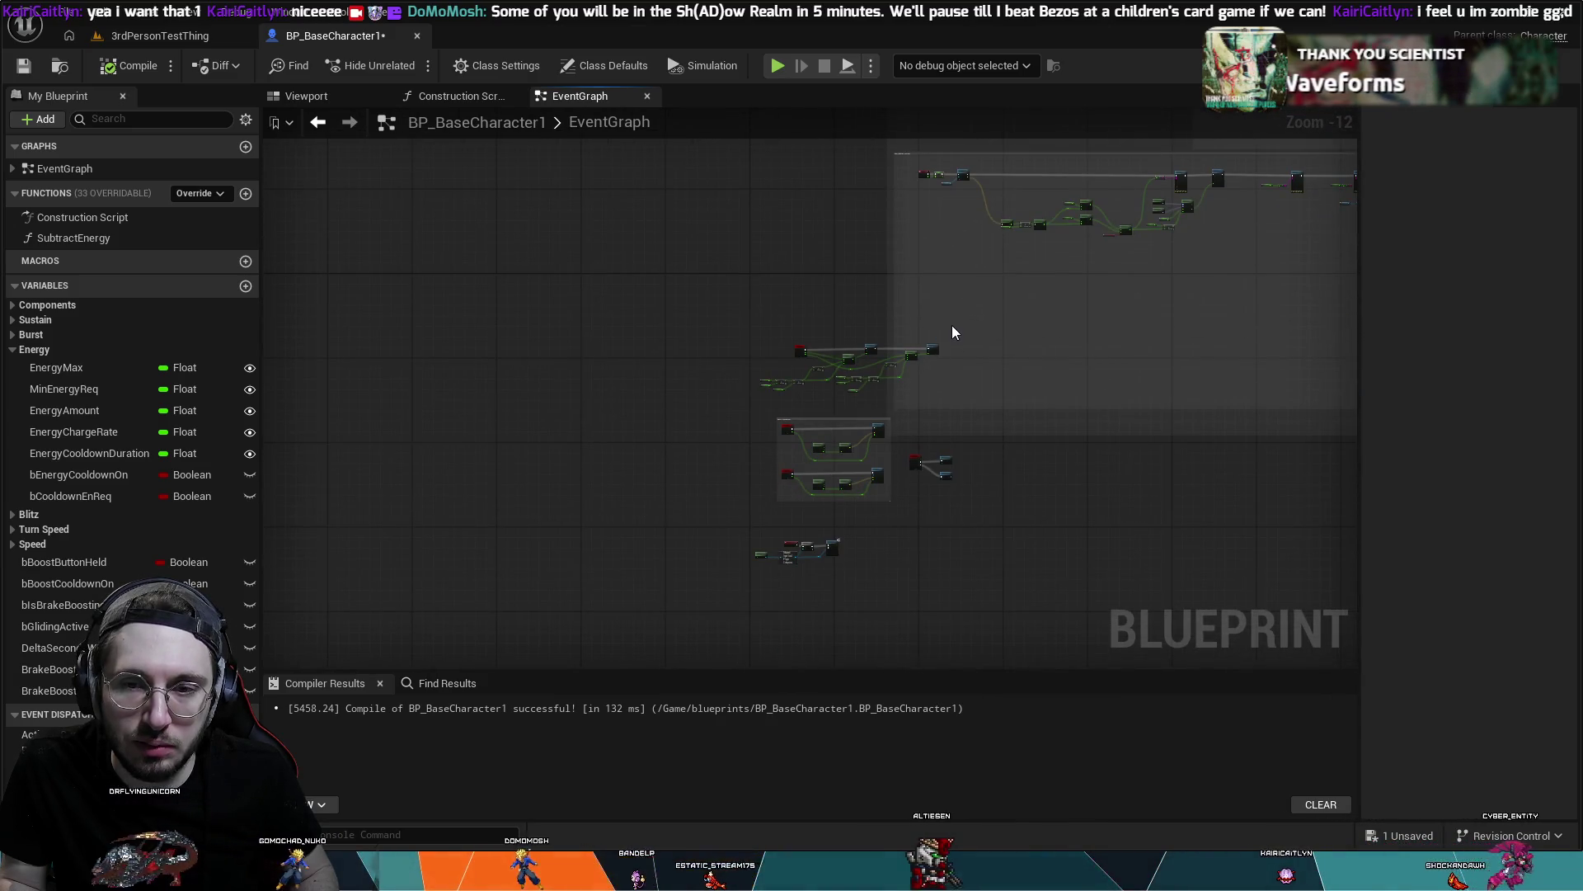
{"action": "scroll", "coordinate": [952, 326], "scroll_direction": "up", "scroll_amount": 3}
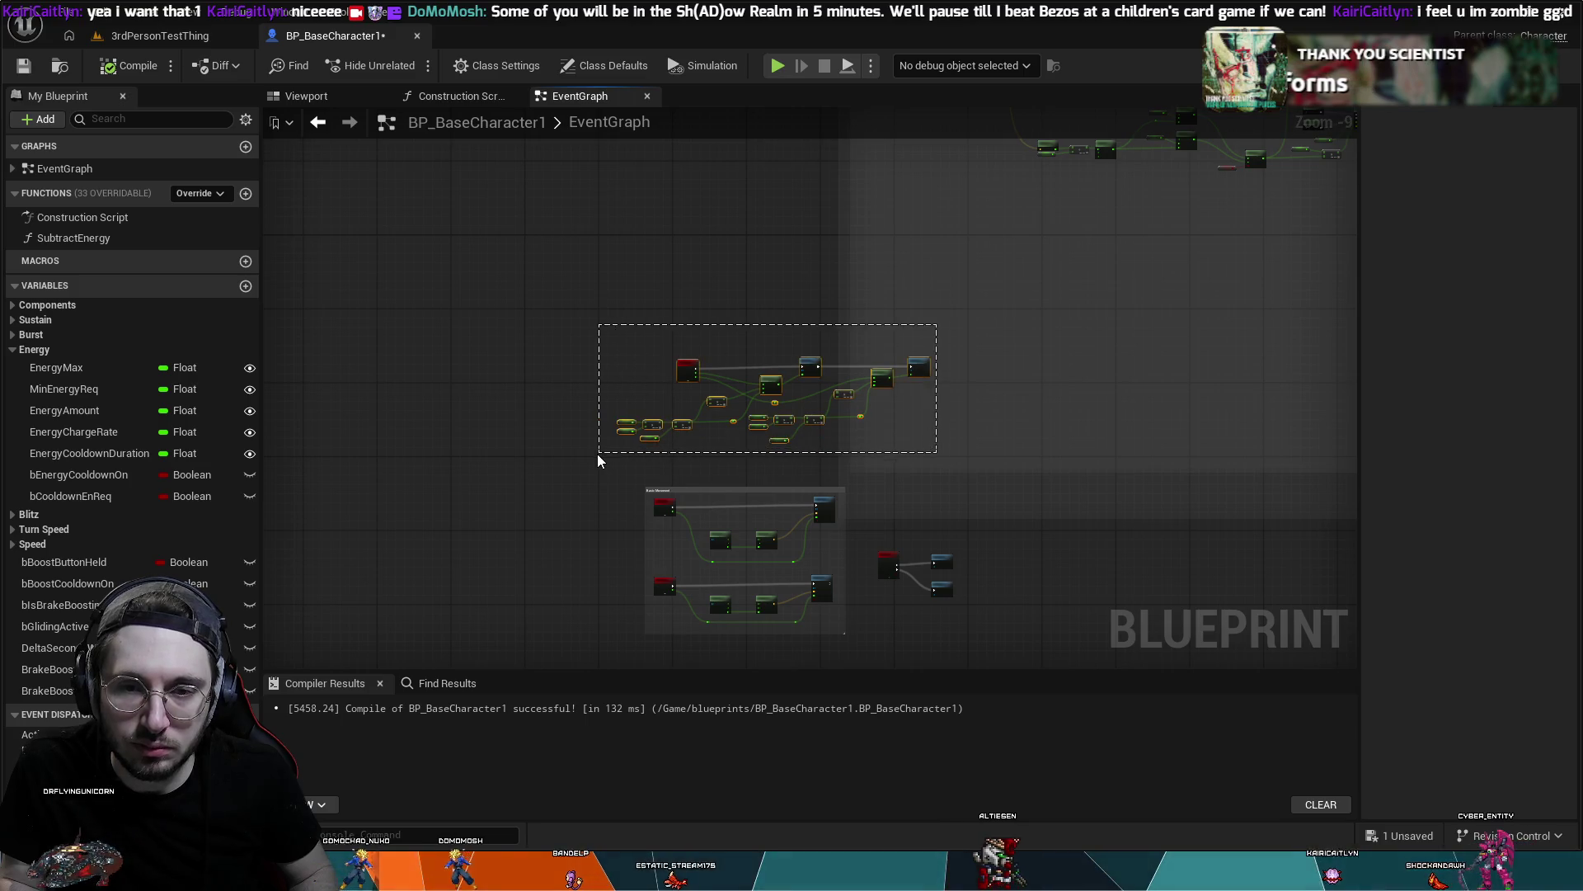
{"action": "left_click_drag", "start_coordinate": [597, 454], "coordinate": [599, 452]}
{"action": "mouse_move", "coordinate": [685, 361]}
{"action": "left_mouse_down"}
{"action": "mouse_move", "coordinate": [241, 438]}
{"action": "mouse_move", "coordinate": [616, 443]}
{"action": "mouse_move", "coordinate": [754, 516]}
{"action": "mouse_move", "coordinate": [723, 525]}
{"action": "mouse_move", "coordinate": [777, 399]}
{"action": "mouse_move", "coordinate": [626, 388]}
{"action": "mouse_move", "coordinate": [614, 244]}
{"action": "left_mouse_up"}
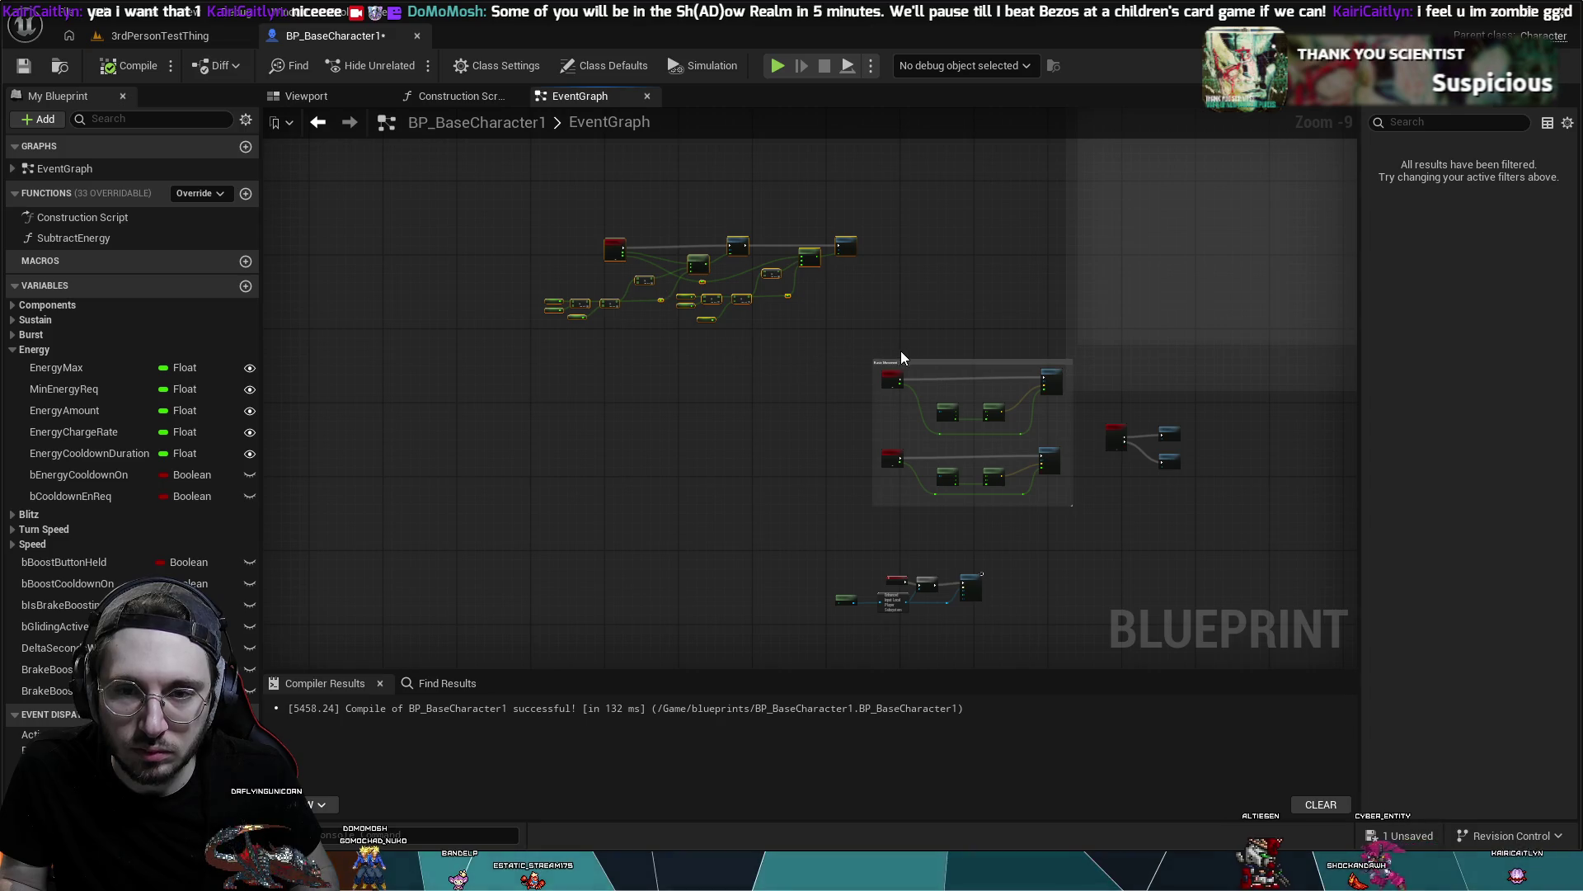
{"action": "mouse_move", "coordinate": [910, 368]}
{"action": "left_mouse_down"}
{"action": "mouse_move", "coordinate": [635, 407]}
{"action": "mouse_move", "coordinate": [601, 394]}
{"action": "left_mouse_up"}
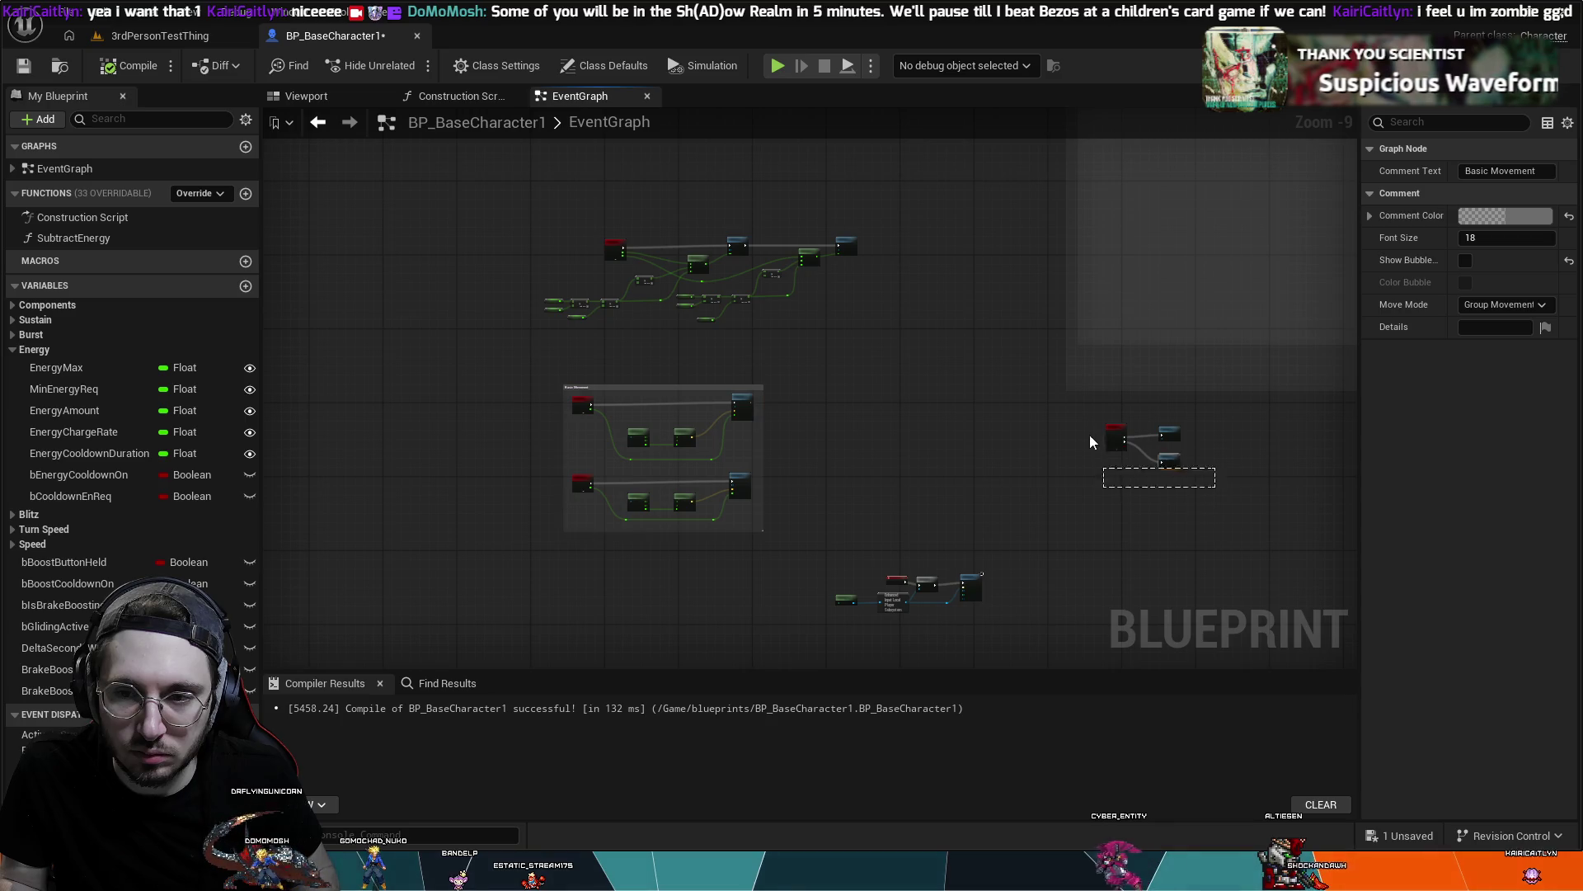
- Shift the red event node group left, then tuck the bottom node group under the others
{"action": "left_click", "coordinate": [1127, 438]}
{"action": "mouse_move", "coordinate": [1117, 430]}
{"action": "left_mouse_down"}
{"action": "mouse_move", "coordinate": [847, 454]}
{"action": "mouse_move", "coordinate": [812, 433]}
{"action": "left_mouse_up"}
{"action": "mouse_move", "coordinate": [960, 635]}
{"action": "left_mouse_down"}
{"action": "mouse_move", "coordinate": [813, 570]}
{"action": "mouse_move", "coordinate": [833, 562]}
{"action": "left_mouse_up"}
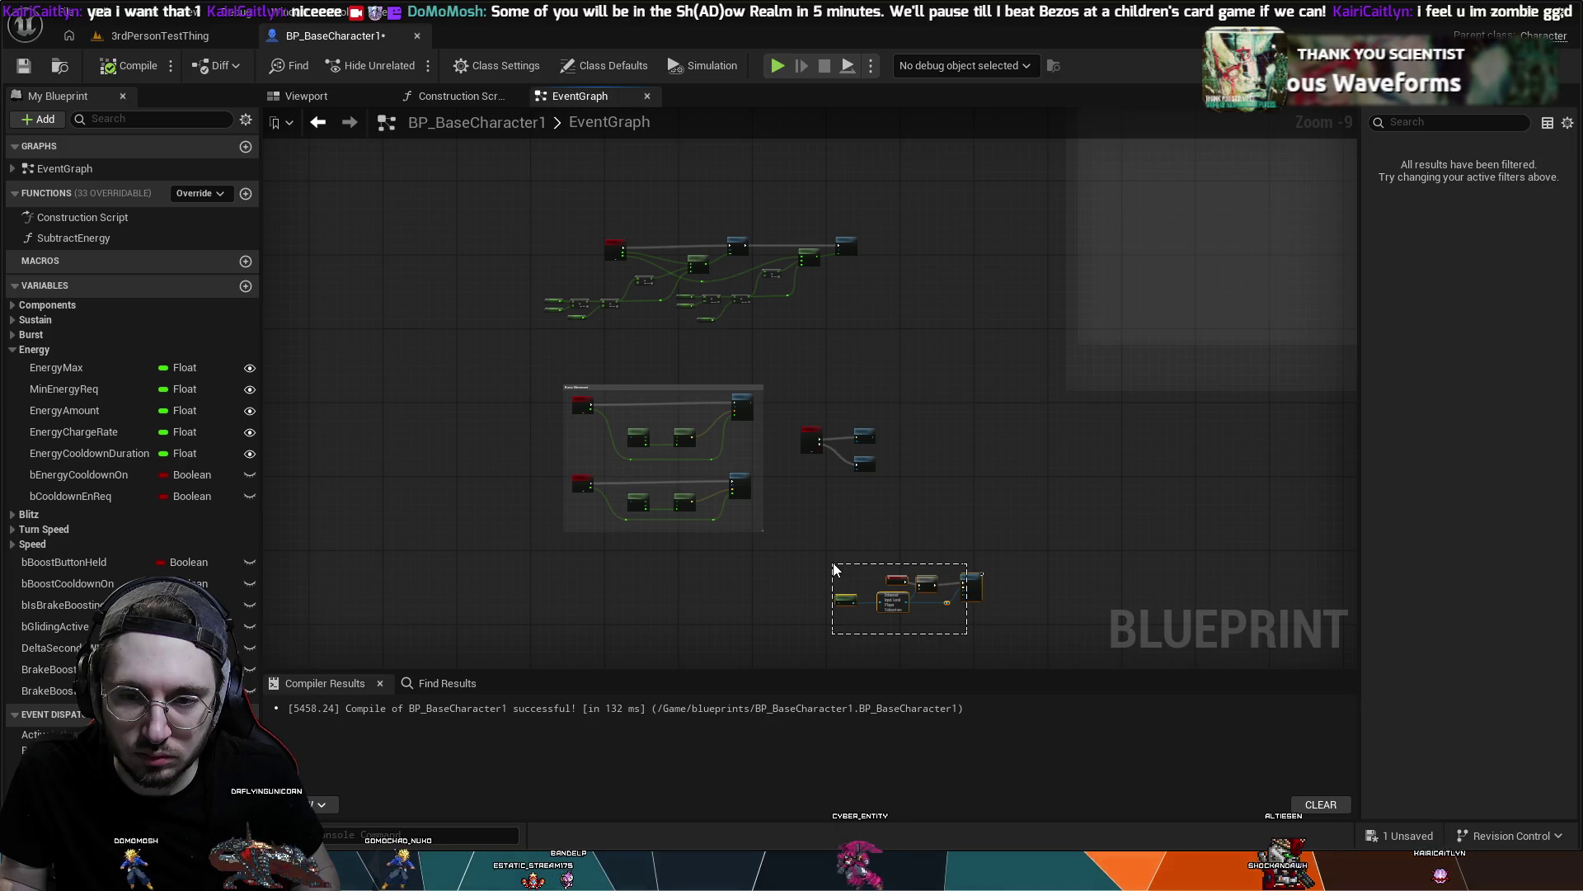
{"action": "scroll", "coordinate": [1008, 576], "scroll_direction": "up", "scroll_amount": 3}
{"action": "mouse_move", "coordinate": [988, 473]}
{"action": "left_mouse_down"}
{"action": "mouse_move", "coordinate": [922, 527]}
{"action": "mouse_move", "coordinate": [789, 585]}
{"action": "left_mouse_up"}
{"action": "left_click_drag", "start_coordinate": [681, 614], "coordinate": [683, 613]}
{"action": "mouse_move", "coordinate": [922, 505]}
{"action": "left_mouse_down"}
{"action": "mouse_move", "coordinate": [544, 519]}
{"action": "mouse_move", "coordinate": [569, 503]}
{"action": "mouse_move", "coordinate": [555, 498]}
{"action": "left_mouse_up"}
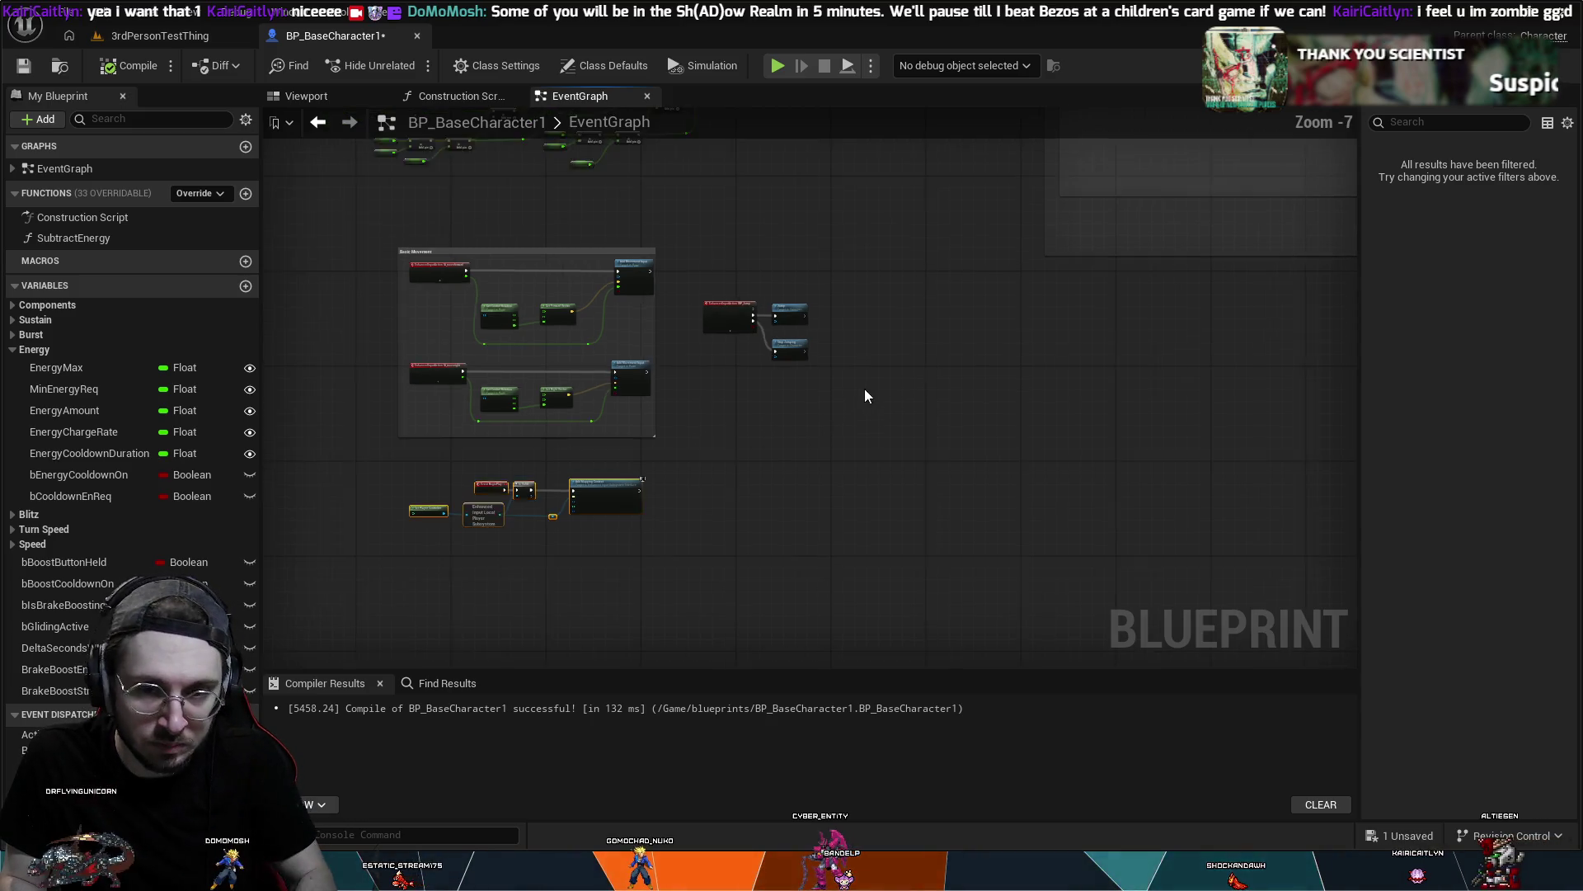
{"action": "scroll", "coordinate": [856, 396], "scroll_direction": "down", "scroll_amount": 6}
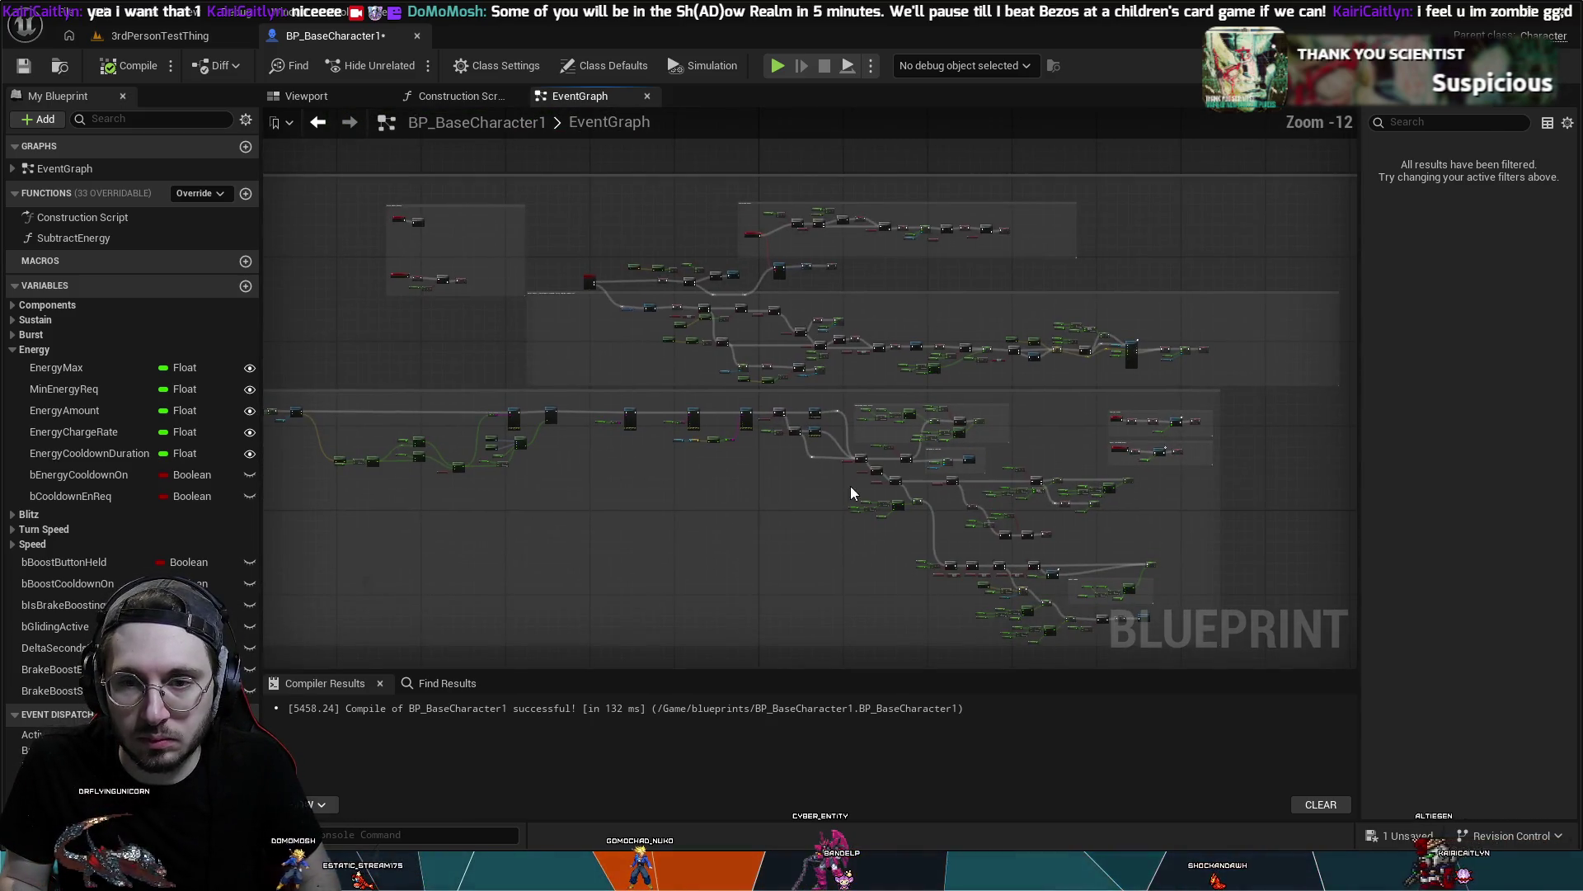
{"action": "left_click_drag", "start_coordinate": [850, 487], "coordinate": [1078, 413]}
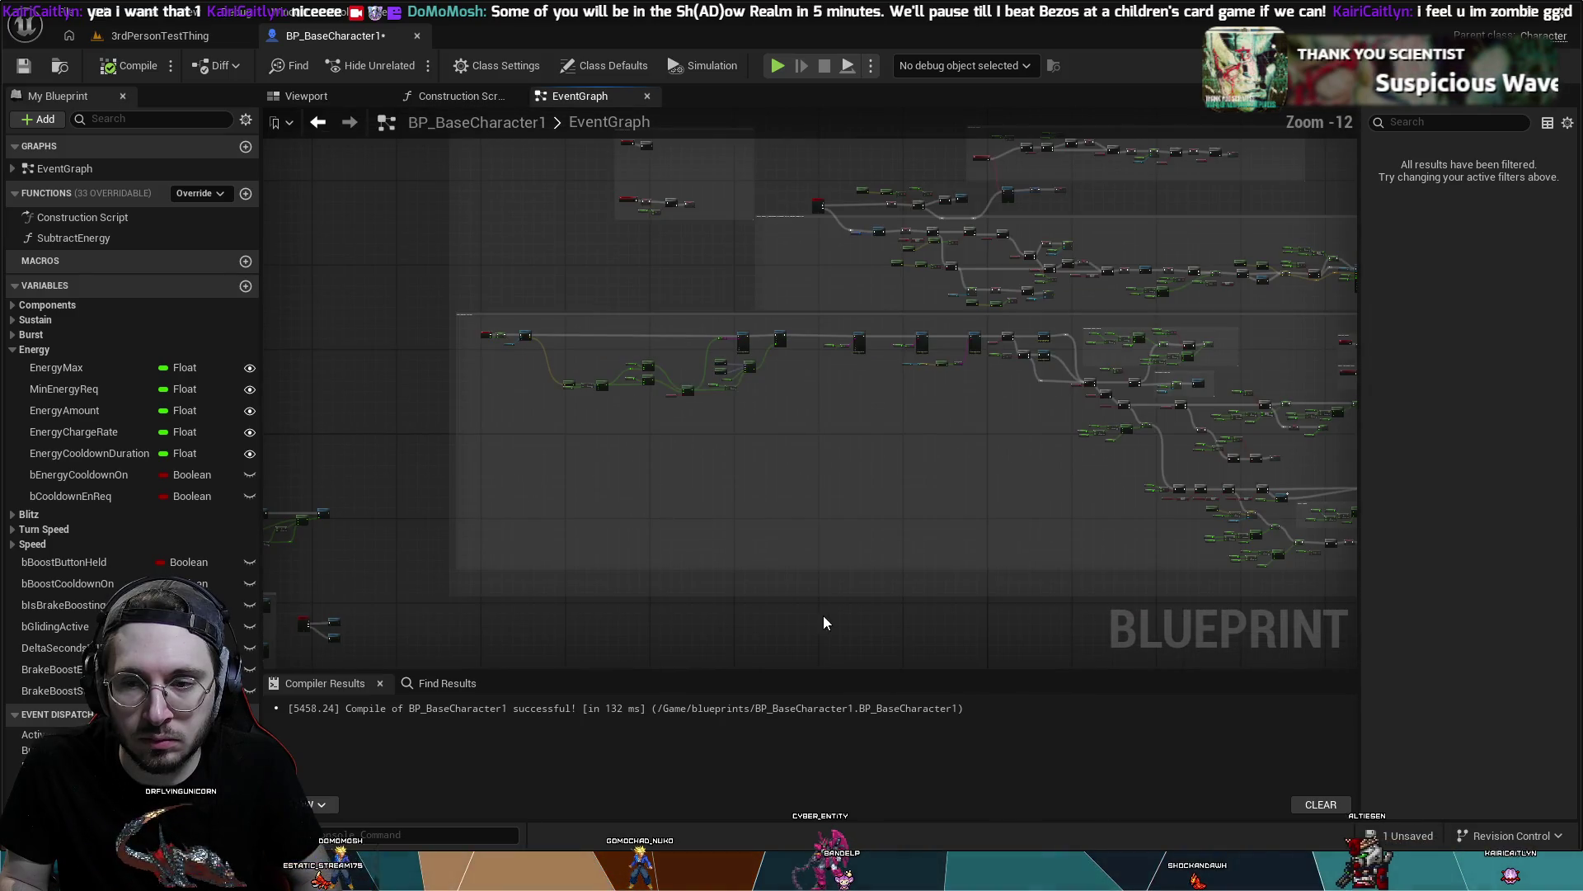
{"action": "left_click_drag", "start_coordinate": [973, 609], "coordinate": [809, 525]}
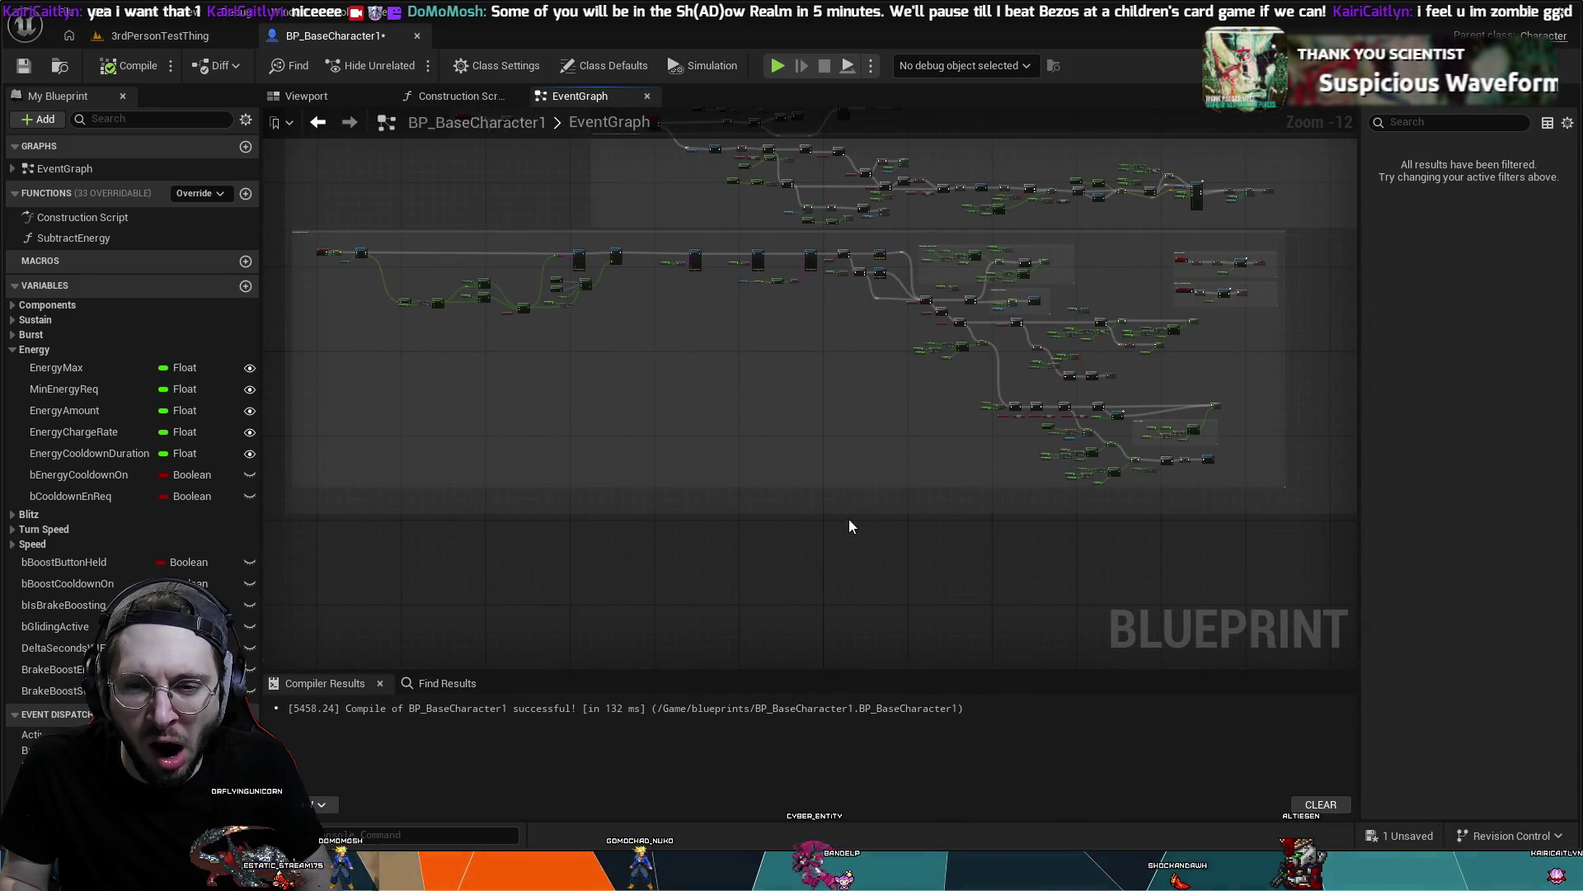
{"action": "scroll", "coordinate": [840, 513], "scroll_direction": "up", "scroll_amount": 2}
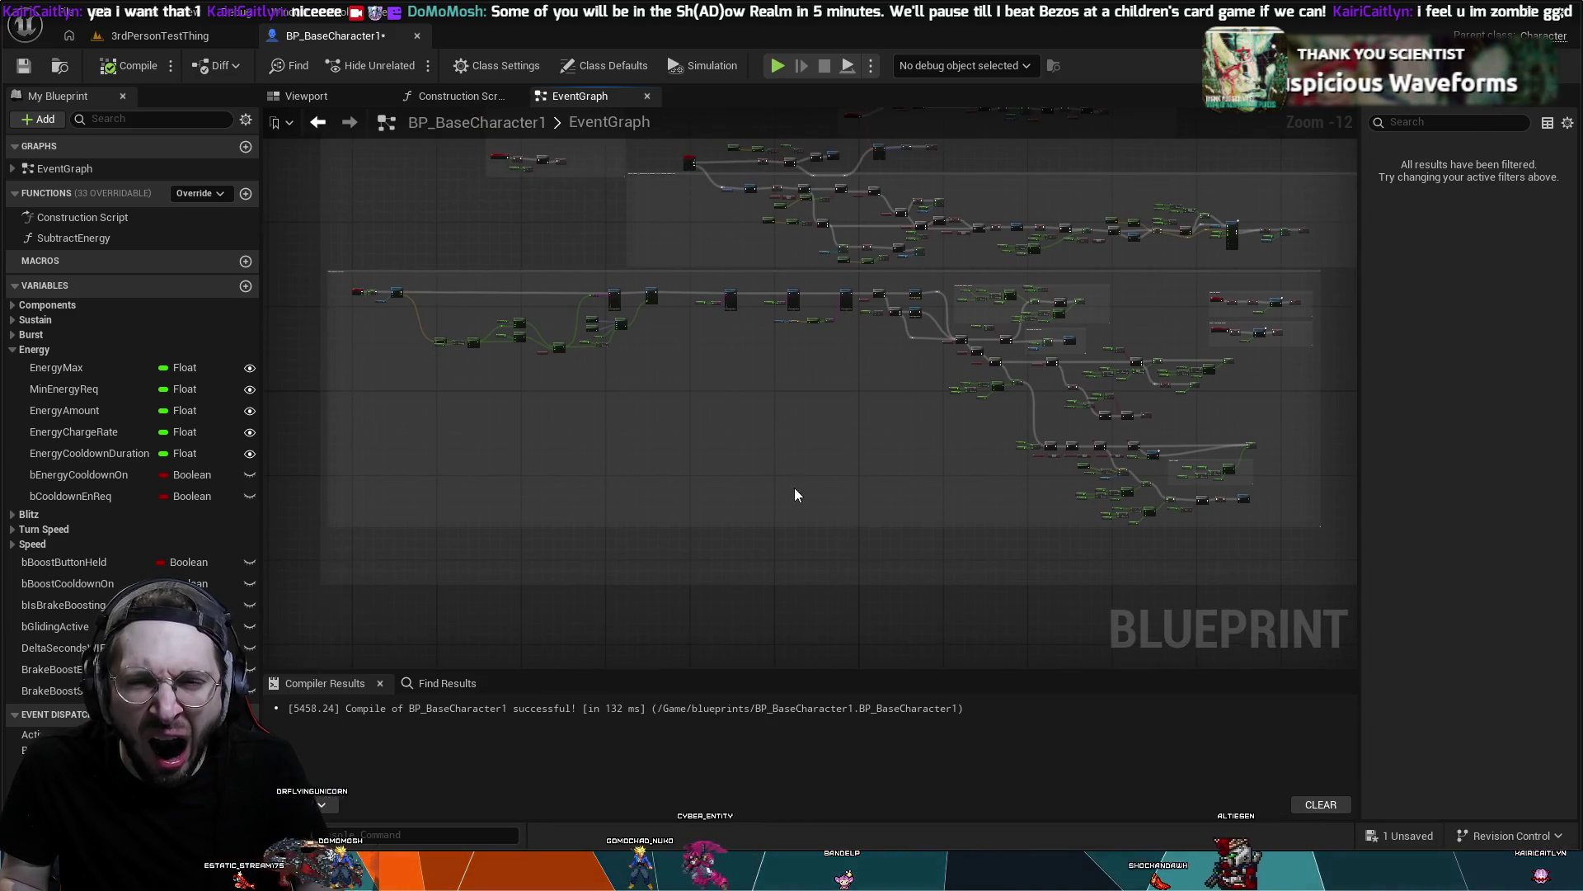
{"action": "mouse_move", "coordinate": [681, 424]}
{"action": "left_mouse_down"}
{"action": "mouse_move", "coordinate": [799, 449]}
{"action": "mouse_move", "coordinate": [707, 265]}
{"action": "mouse_move", "coordinate": [671, 354]}
{"action": "mouse_move", "coordinate": [618, 270]}
{"action": "mouse_move", "coordinate": [502, 374]}
{"action": "left_mouse_up"}
{"action": "left_click", "coordinate": [621, 260]}
{"action": "left_click_drag", "start_coordinate": [1185, 393], "coordinate": [1357, 483]}
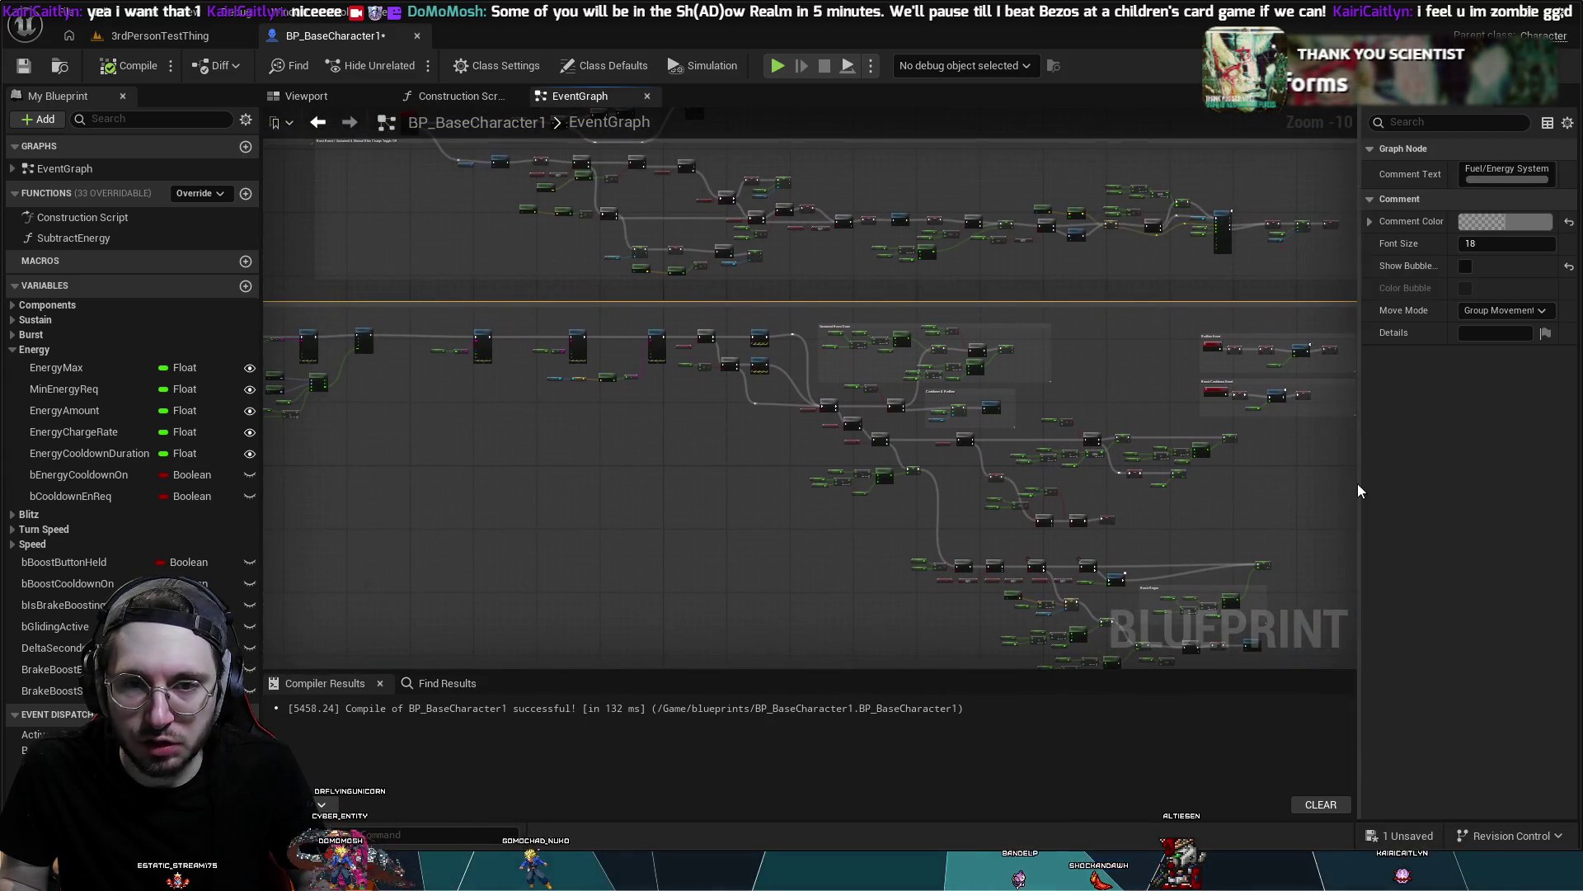
{"action": "left_click_drag", "start_coordinate": [395, 452], "coordinate": [1049, 407]}
{"action": "scroll", "coordinate": [688, 369], "scroll_direction": "up", "scroll_amount": 6}
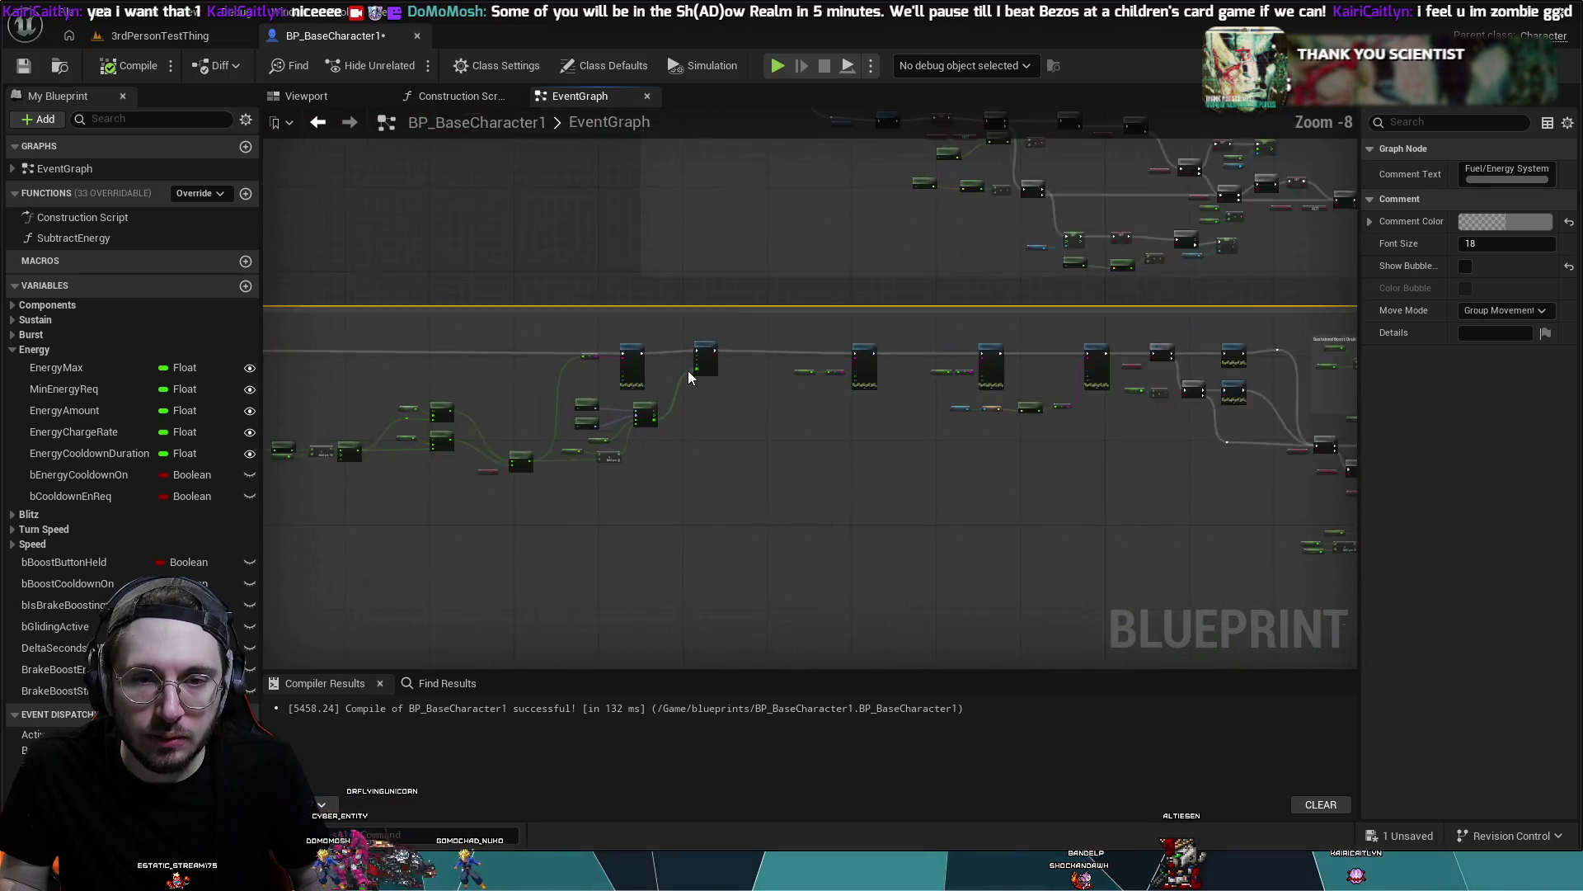
{"action": "scroll", "coordinate": [693, 376], "scroll_direction": "down", "scroll_amount": 5}
{"action": "scroll", "coordinate": [700, 367], "scroll_direction": "up", "scroll_amount": 6}
{"action": "left_click_drag", "start_coordinate": [708, 375], "coordinate": [1201, 333]}
{"action": "scroll", "coordinate": [1200, 334], "scroll_direction": "down", "scroll_amount": 1}
{"action": "scroll", "coordinate": [1031, 338], "scroll_direction": "down", "scroll_amount": 2}
{"action": "scroll", "coordinate": [1031, 338], "scroll_direction": "up", "scroll_amount": 2}
{"action": "left_click_drag", "start_coordinate": [1031, 338], "coordinate": [577, 328]}
{"action": "scroll", "coordinate": [1102, 261], "scroll_direction": "up", "scroll_amount": 2}
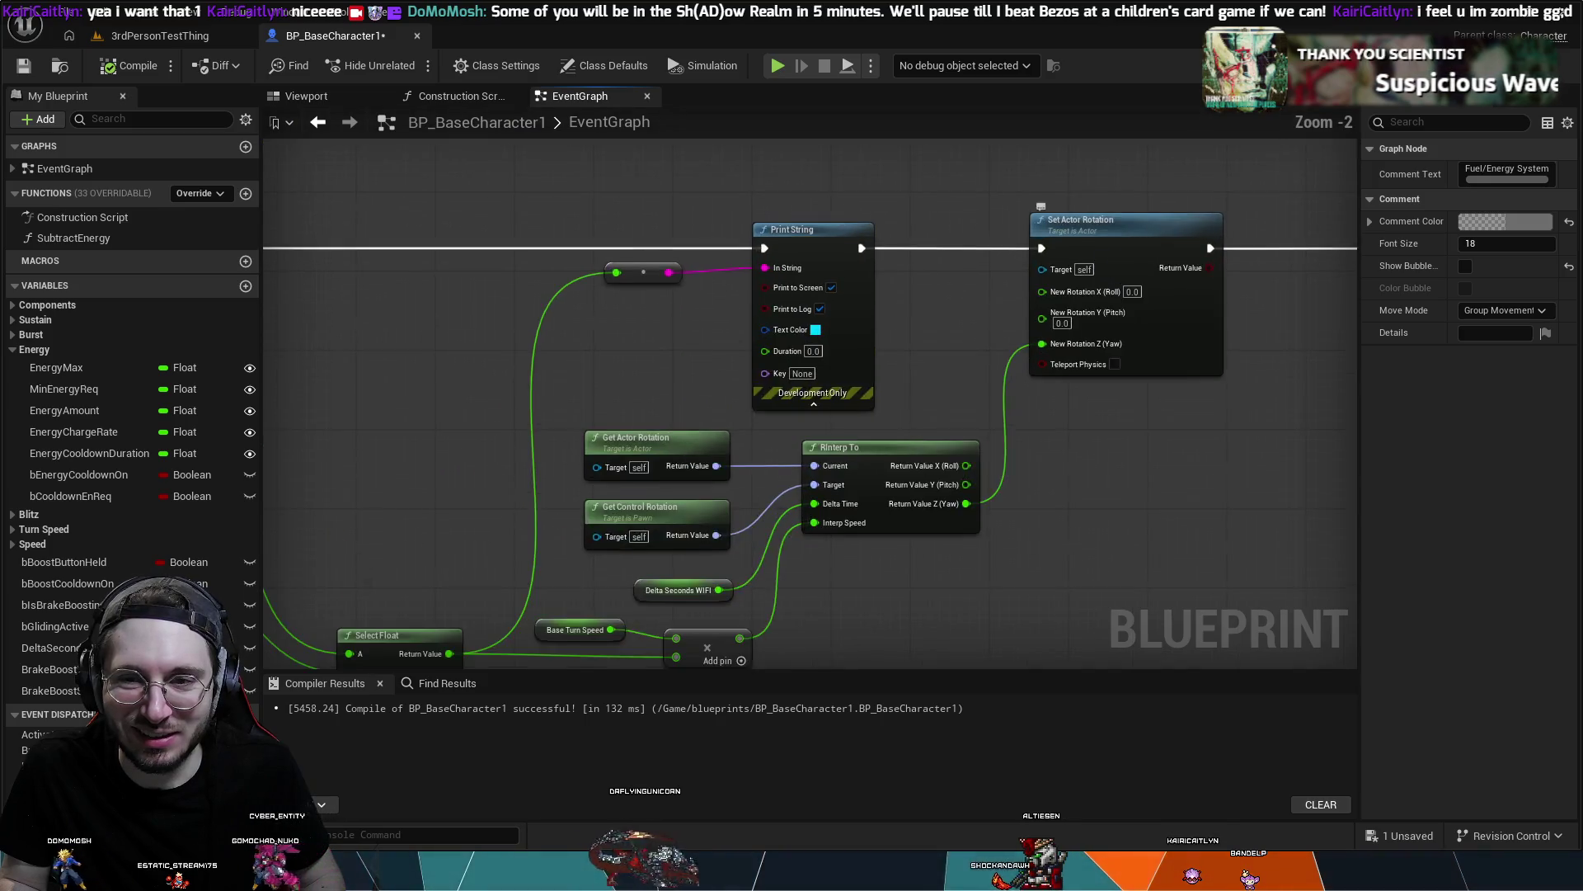
{"action": "left_click_drag", "start_coordinate": [1096, 264], "coordinate": [684, 280]}
{"action": "left_click_drag", "start_coordinate": [859, 359], "coordinate": [563, 399]}
{"action": "mouse_move", "coordinate": [1106, 366]}
{"action": "left_mouse_down"}
{"action": "mouse_move", "coordinate": [713, 413]}
{"action": "mouse_move", "coordinate": [678, 377]}
{"action": "left_mouse_up"}
{"action": "scroll", "coordinate": [678, 377], "scroll_direction": "down", "scroll_amount": 8}
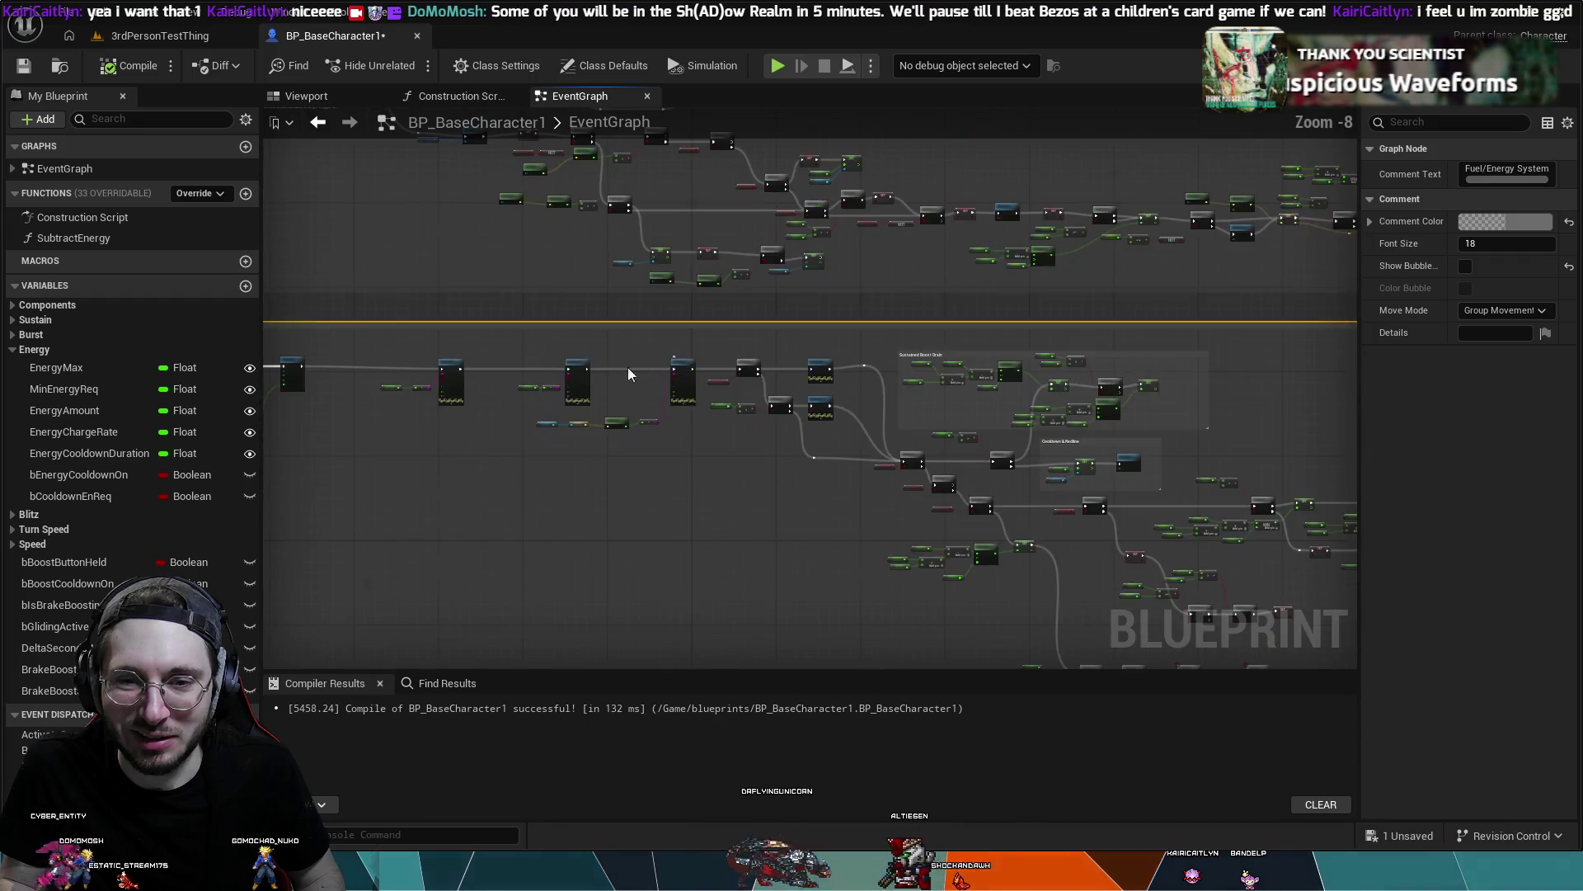
{"action": "left_click_drag", "start_coordinate": [710, 445], "coordinate": [755, 449]}
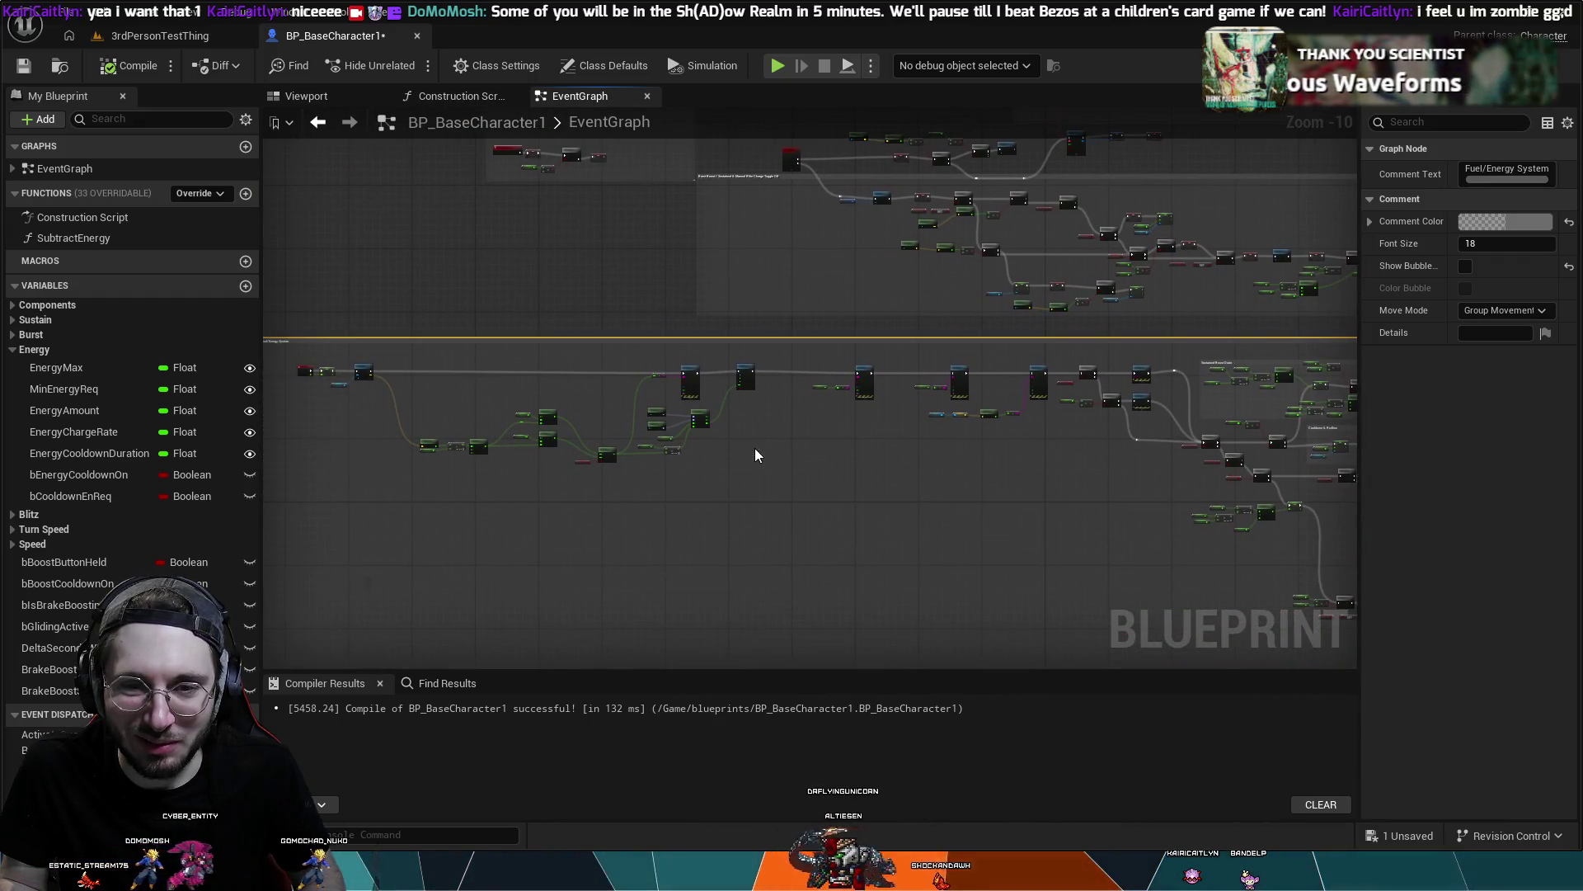
{"action": "scroll", "coordinate": [723, 419], "scroll_direction": "up", "scroll_amount": 3}
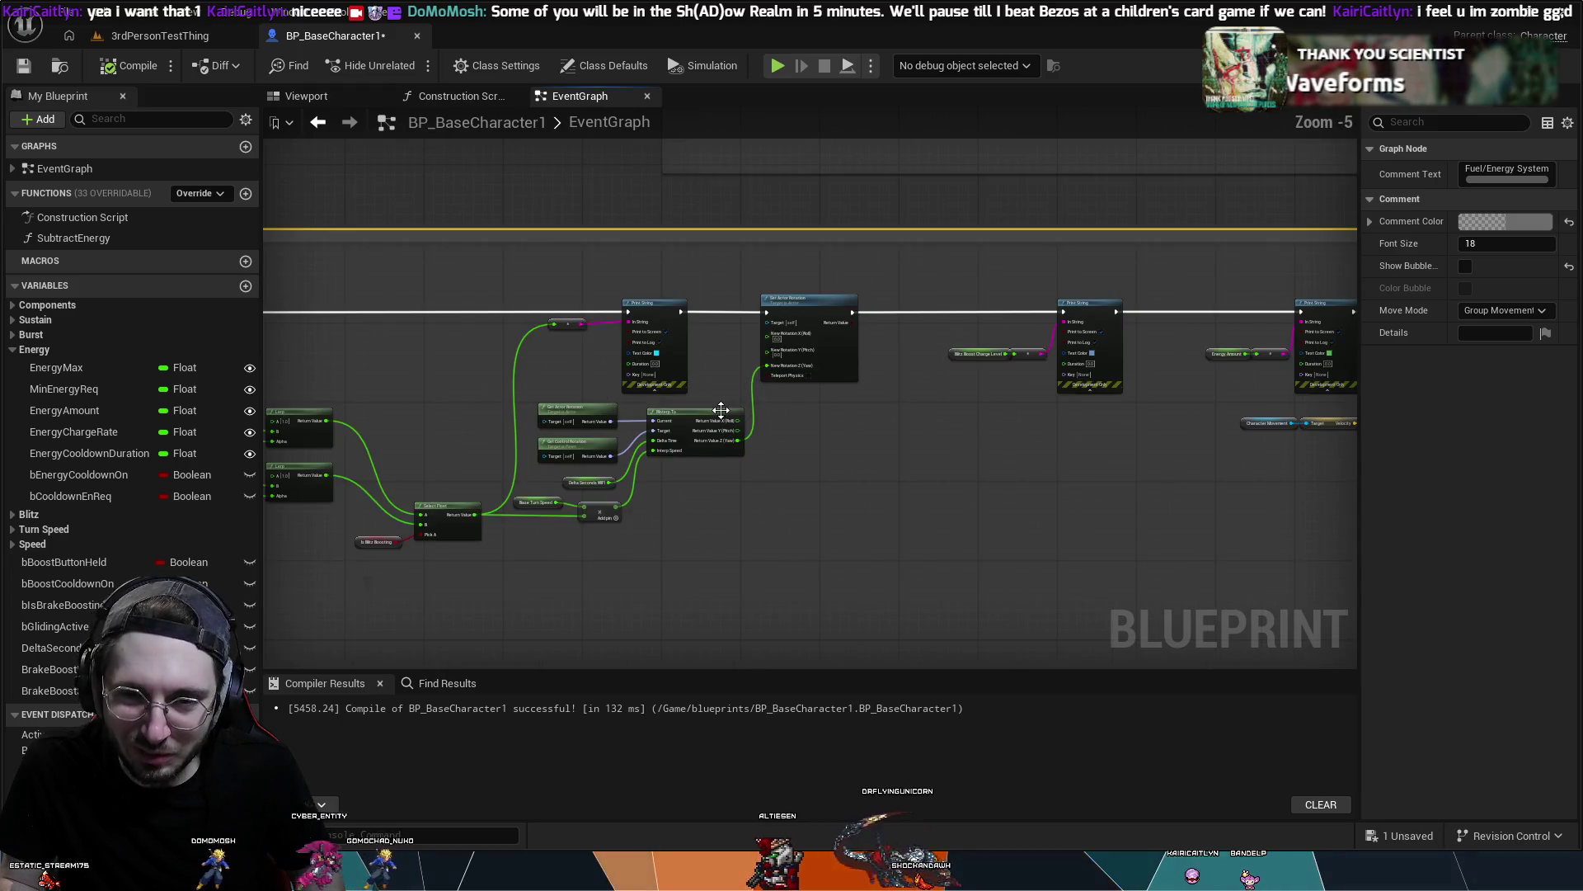
{"action": "scroll", "coordinate": [722, 419], "scroll_direction": "up", "scroll_amount": 4}
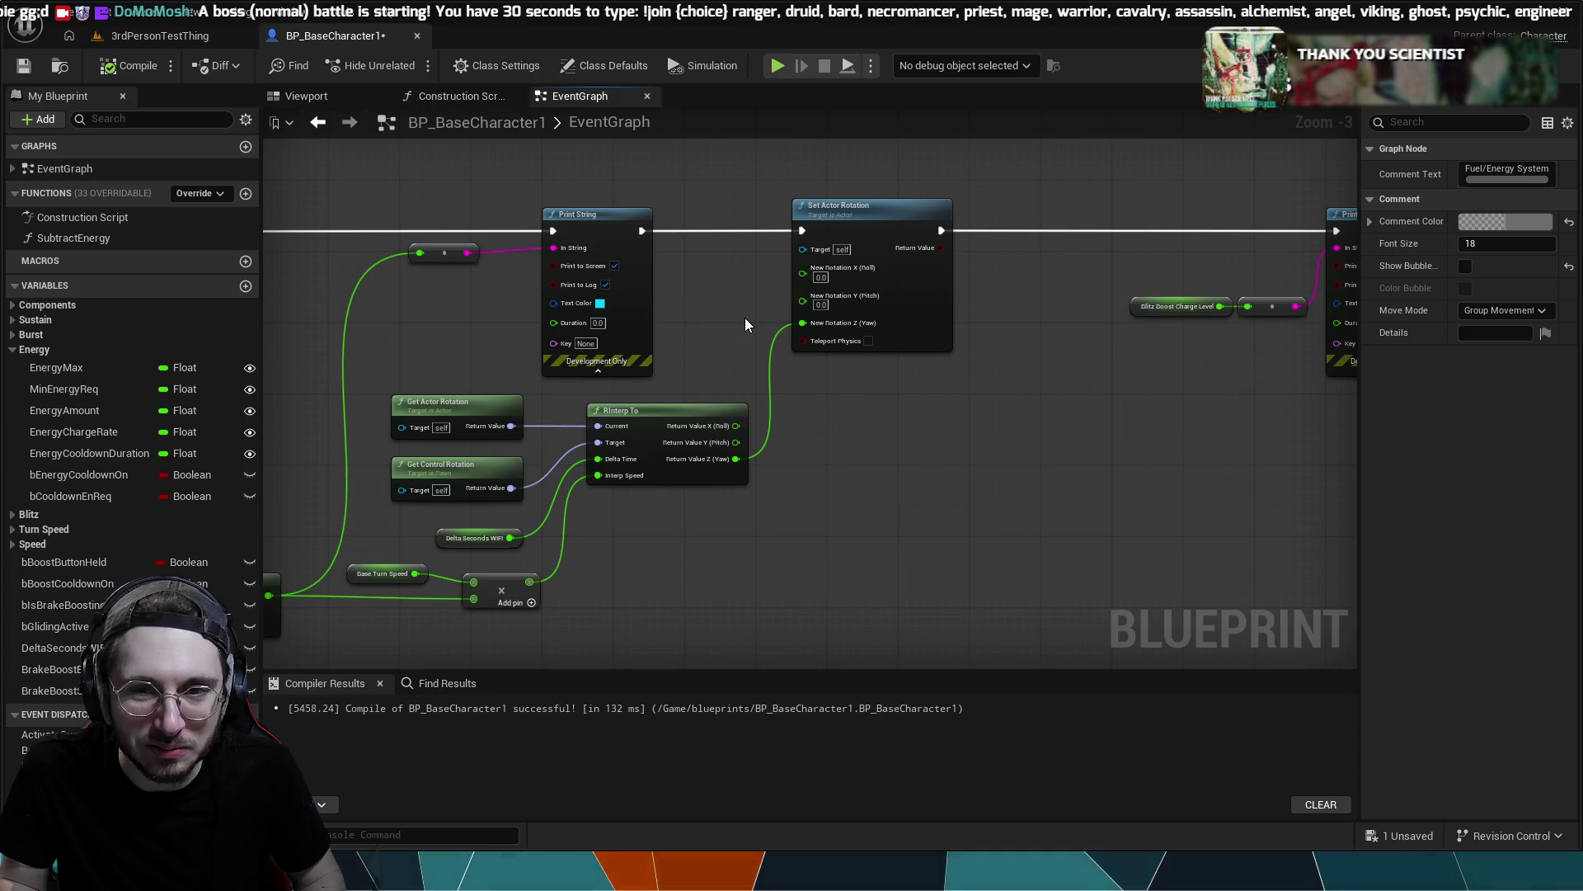
{"action": "scroll", "coordinate": [745, 318], "scroll_direction": "down", "scroll_amount": 1}
{"action": "scroll", "coordinate": [737, 321], "scroll_direction": "down", "scroll_amount": 2}
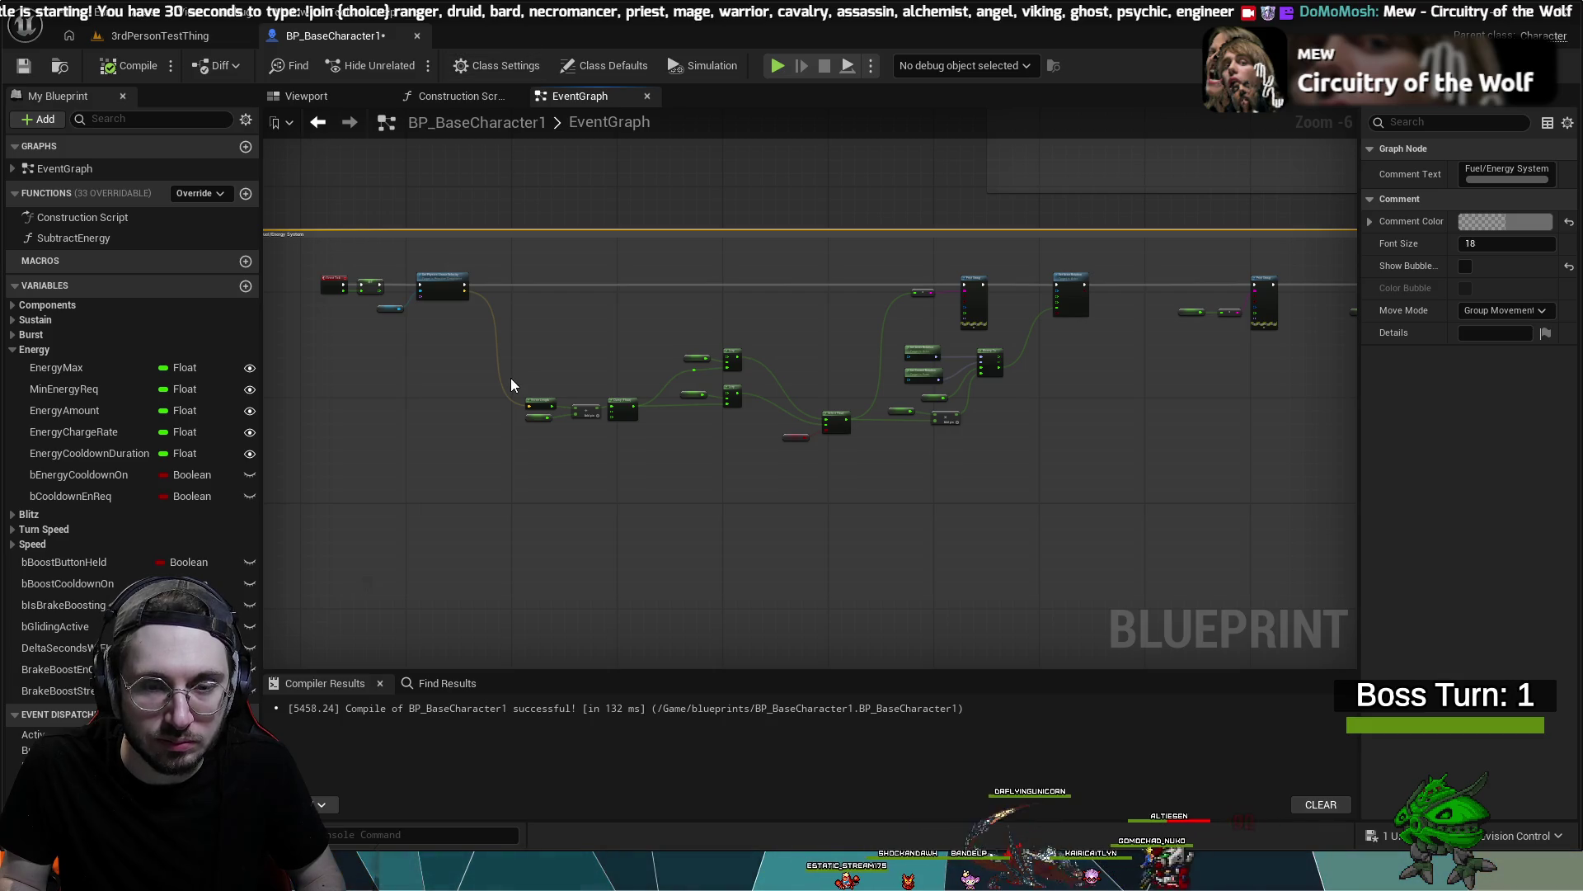
{"action": "scroll", "coordinate": [496, 384], "scroll_direction": "up", "scroll_amount": 2}
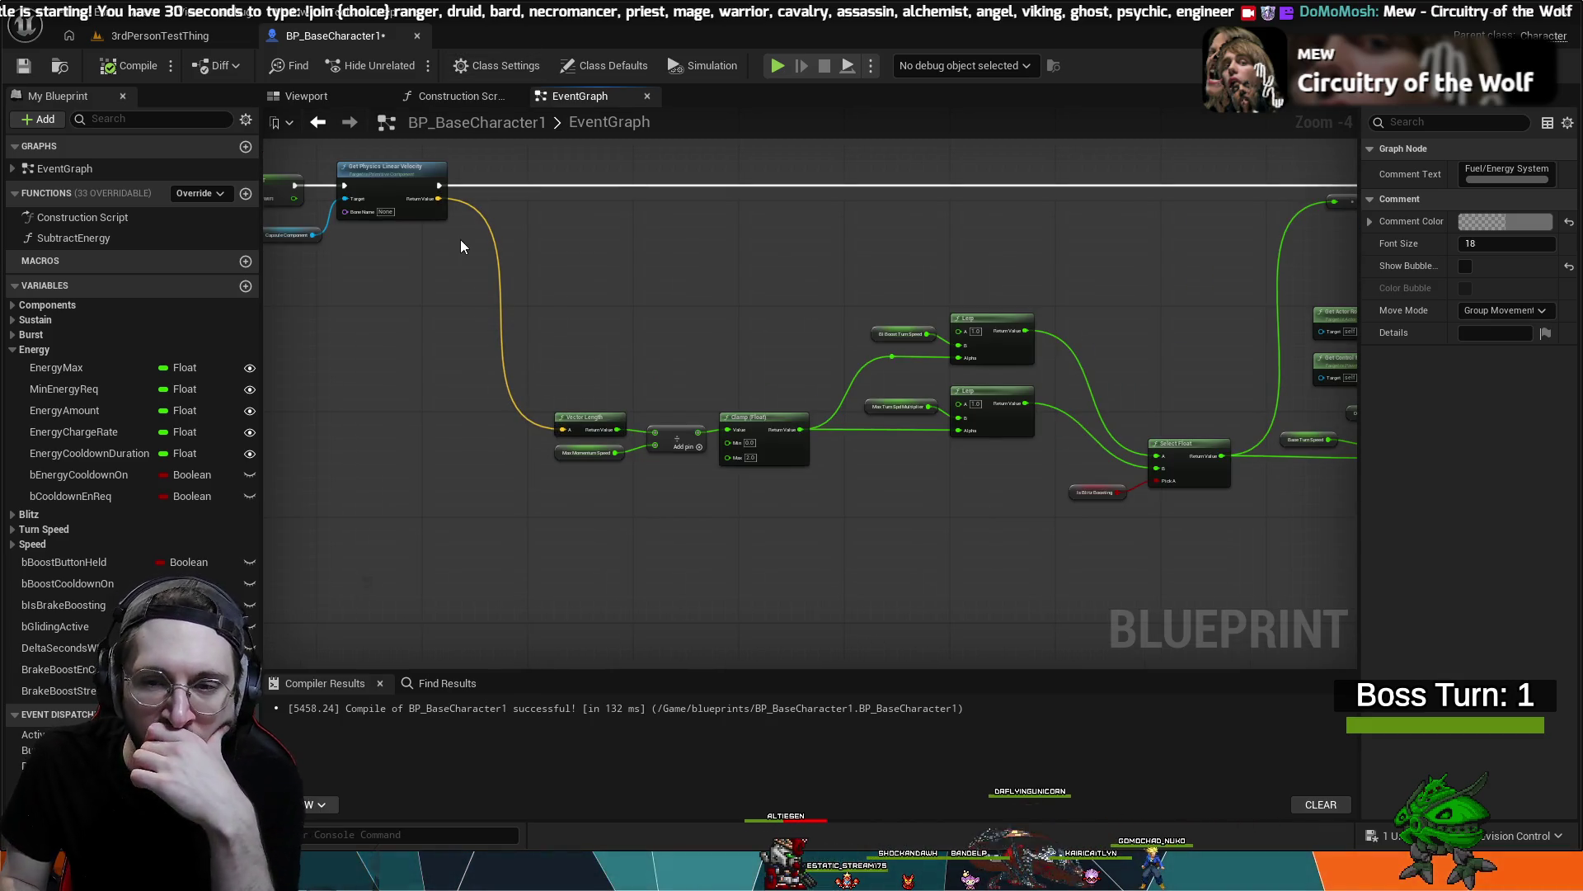
{"action": "mouse_move", "coordinate": [640, 350]}
{"action": "left_mouse_down"}
{"action": "mouse_move", "coordinate": [647, 513]}
{"action": "mouse_move", "coordinate": [747, 578]}
{"action": "mouse_move", "coordinate": [848, 472]}
{"action": "mouse_move", "coordinate": [715, 570]}
{"action": "left_mouse_up"}
{"action": "scroll", "coordinate": [767, 449], "scroll_direction": "up", "scroll_amount": 3}
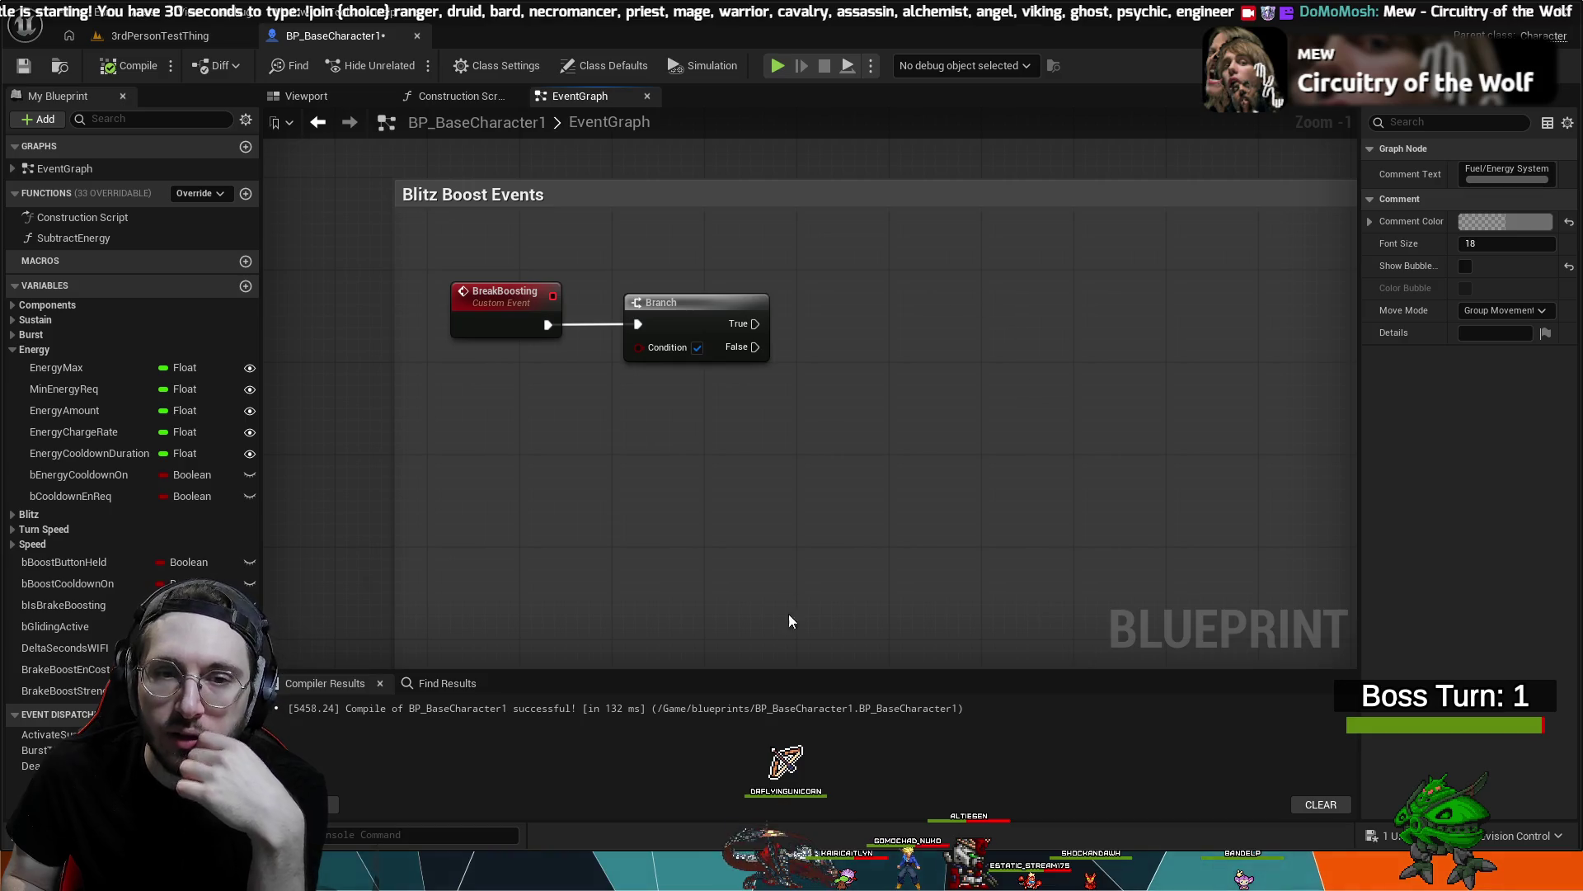
- Change the Min of the Clamp (Float) node feeding the turn-speed Lerps to 70.0
{"action": "scroll", "coordinate": [889, 522], "scroll_direction": "down", "scroll_amount": 4}
{"action": "scroll", "coordinate": [823, 488], "scroll_direction": "up", "scroll_amount": 3}
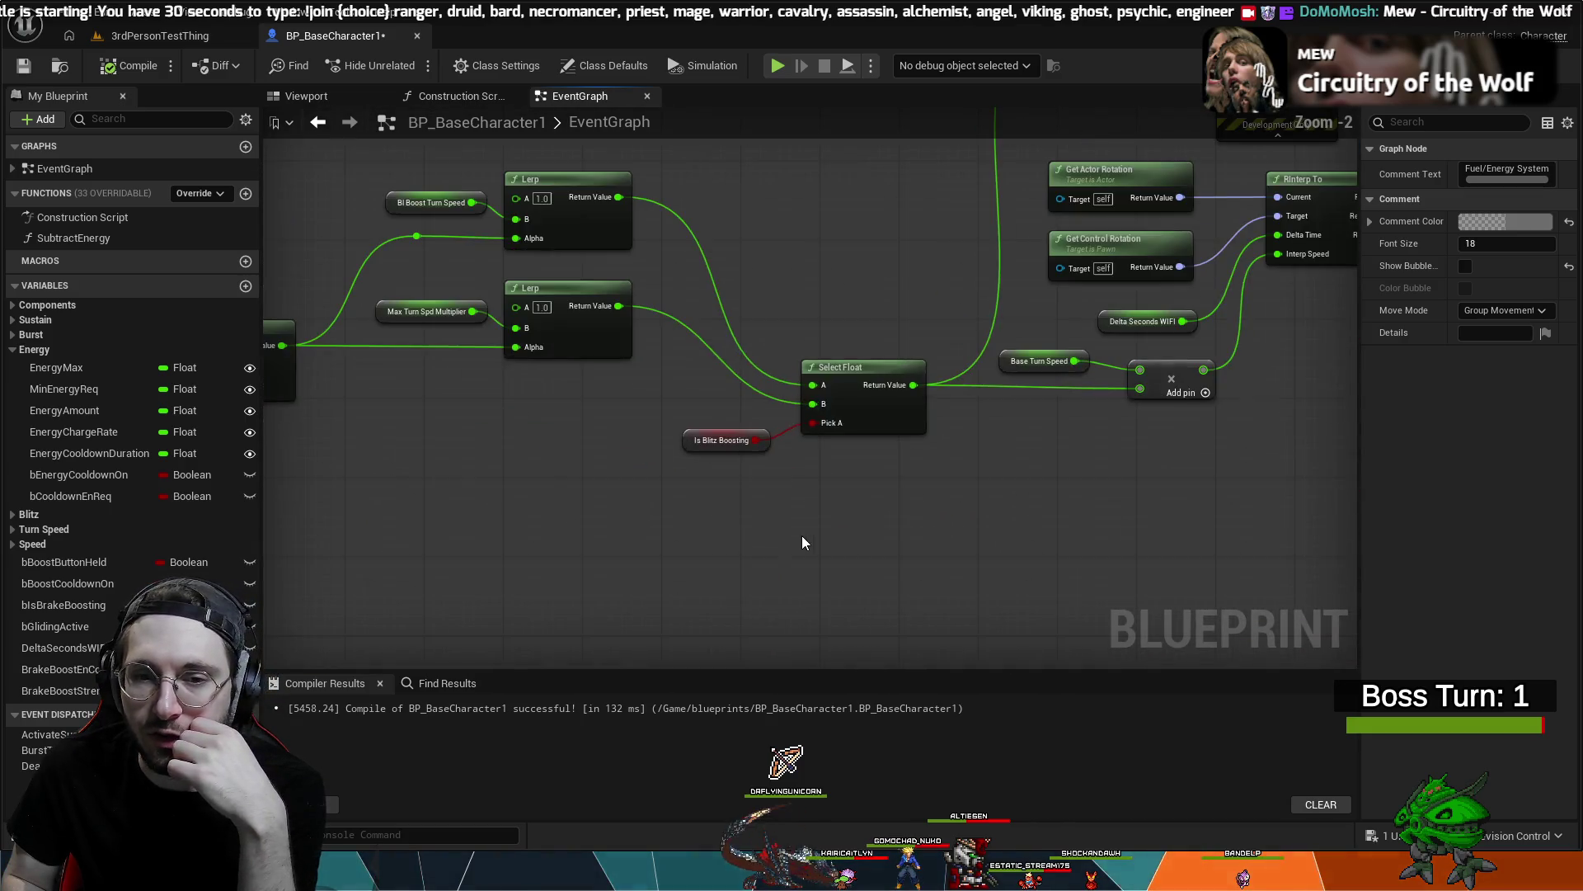
{"action": "scroll", "coordinate": [759, 558], "scroll_direction": "up", "scroll_amount": 2}
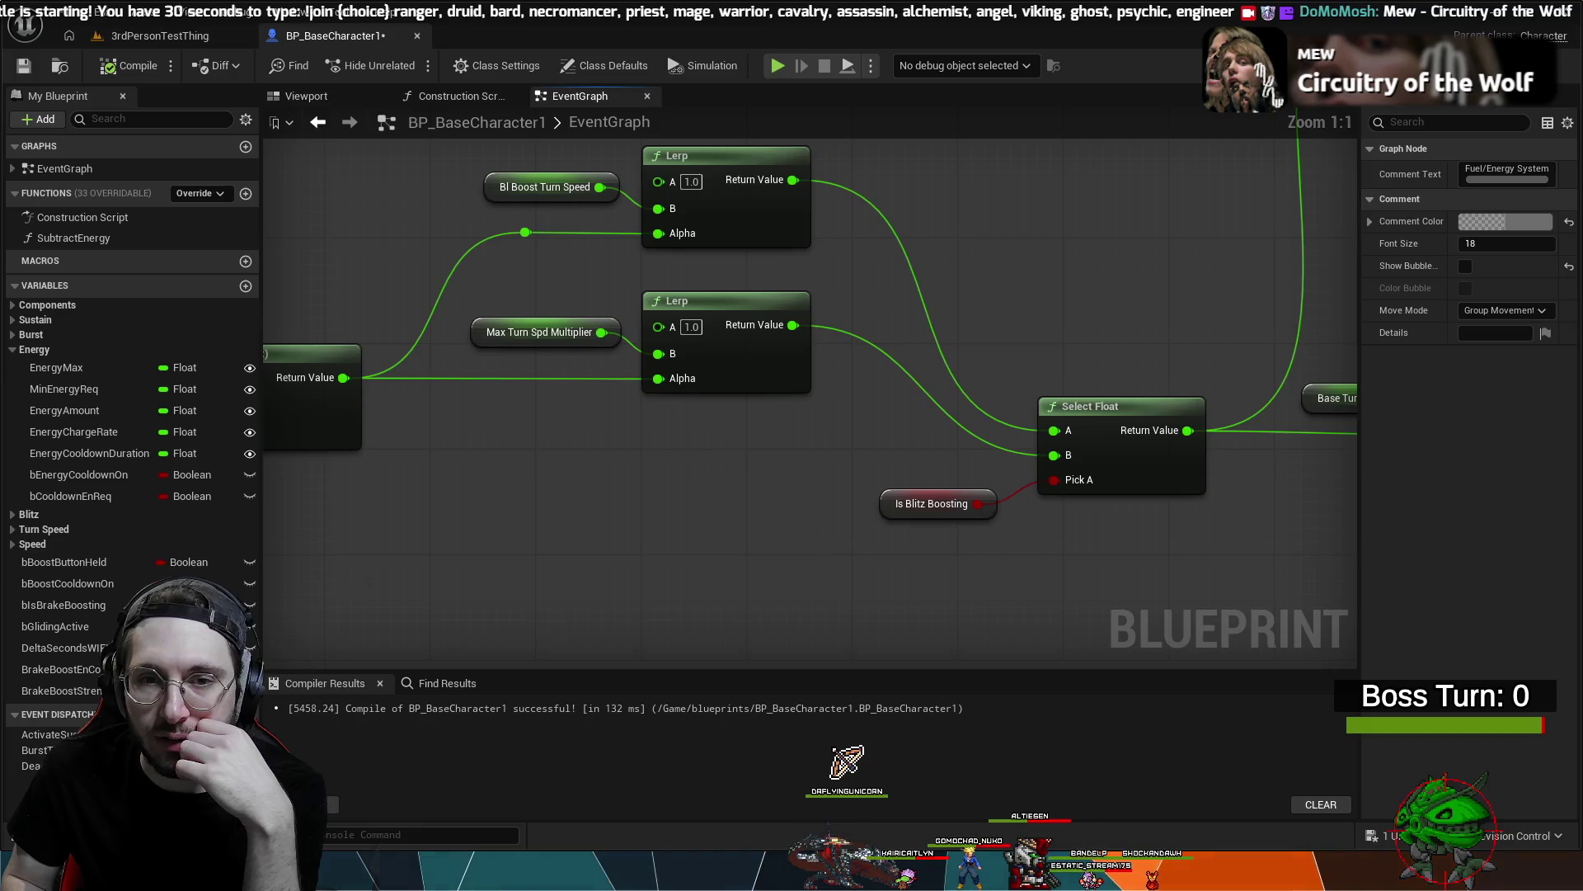
{"action": "left_click_drag", "start_coordinate": [798, 577], "coordinate": [954, 540]}
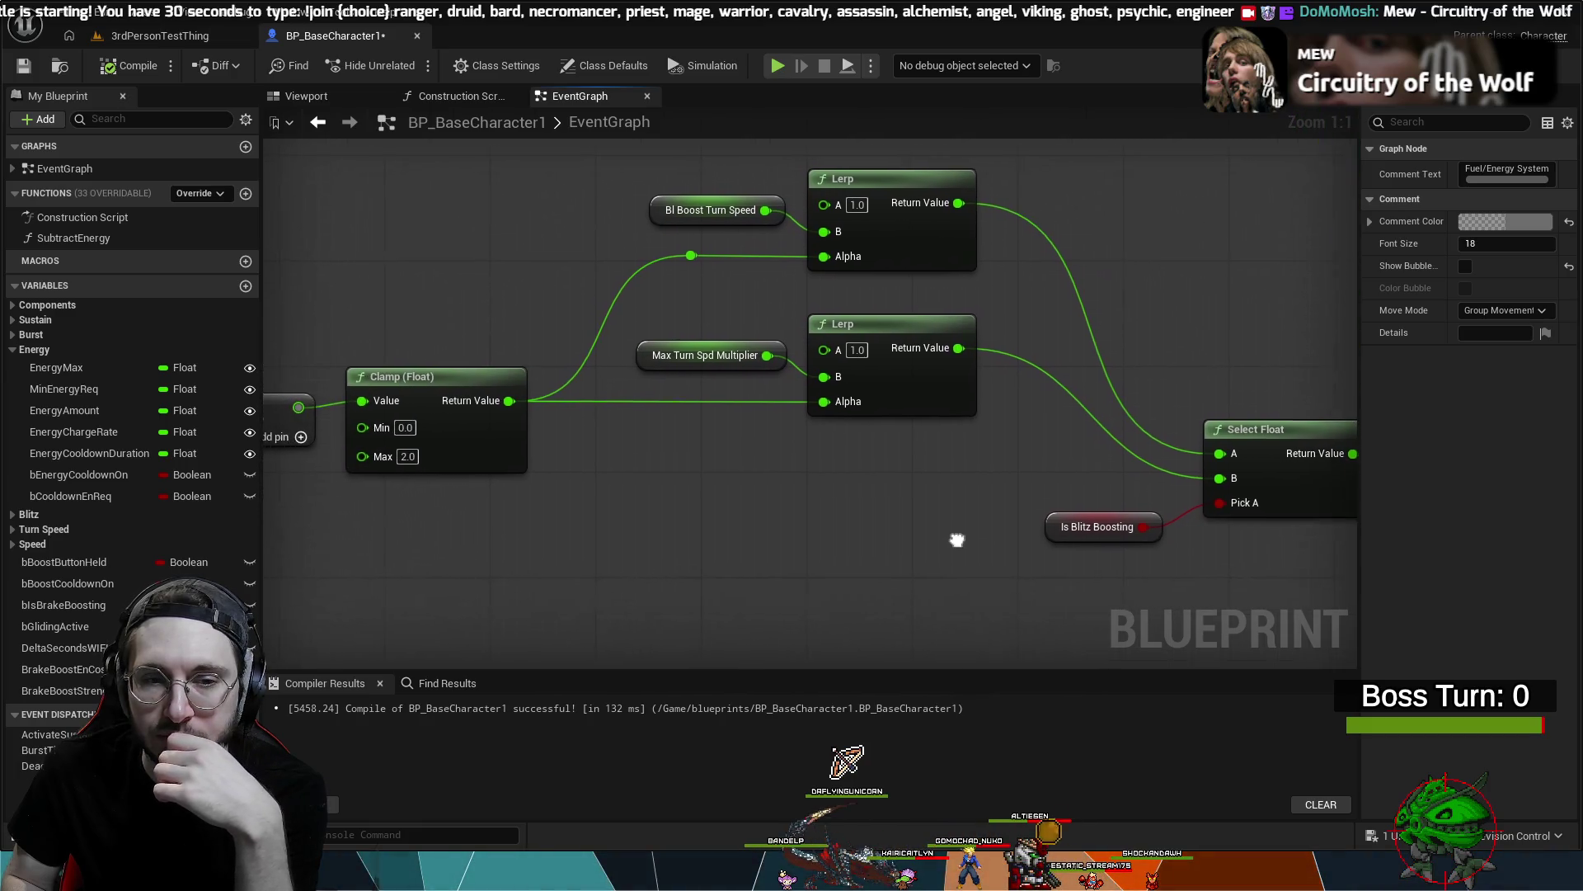
{"action": "mouse_move", "coordinate": [724, 497]}
{"action": "left_mouse_down"}
{"action": "mouse_move", "coordinate": [749, 491]}
{"action": "mouse_move", "coordinate": [477, 426]}
{"action": "mouse_move", "coordinate": [522, 424]}
{"action": "mouse_move", "coordinate": [470, 464]}
{"action": "mouse_move", "coordinate": [851, 466]}
{"action": "left_mouse_up"}
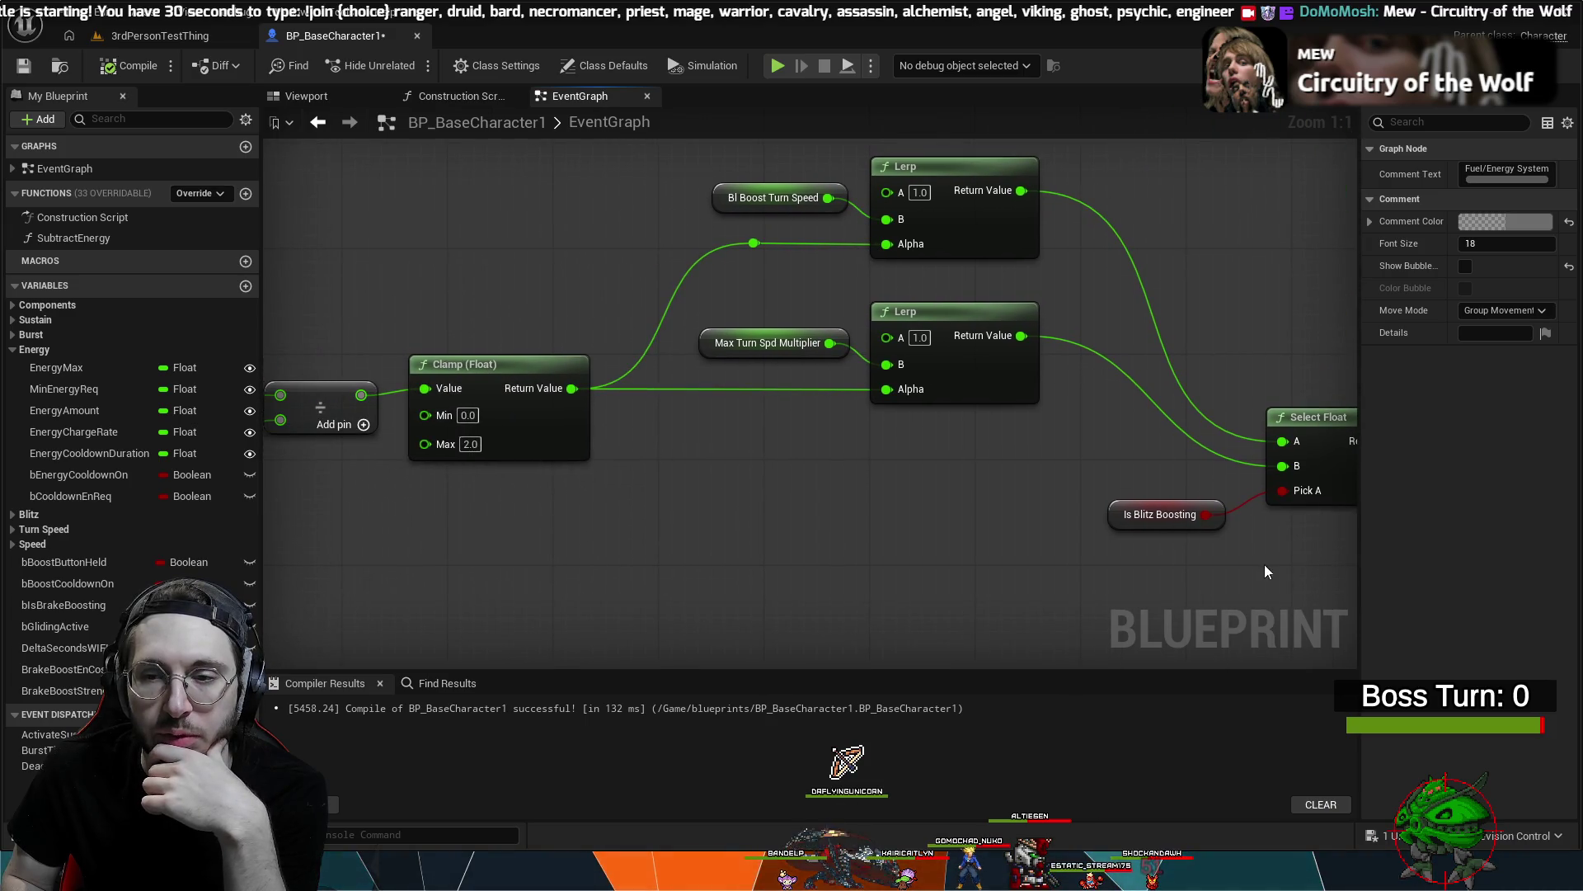
{"action": "left_click_drag", "start_coordinate": [1273, 571], "coordinate": [1058, 527]}
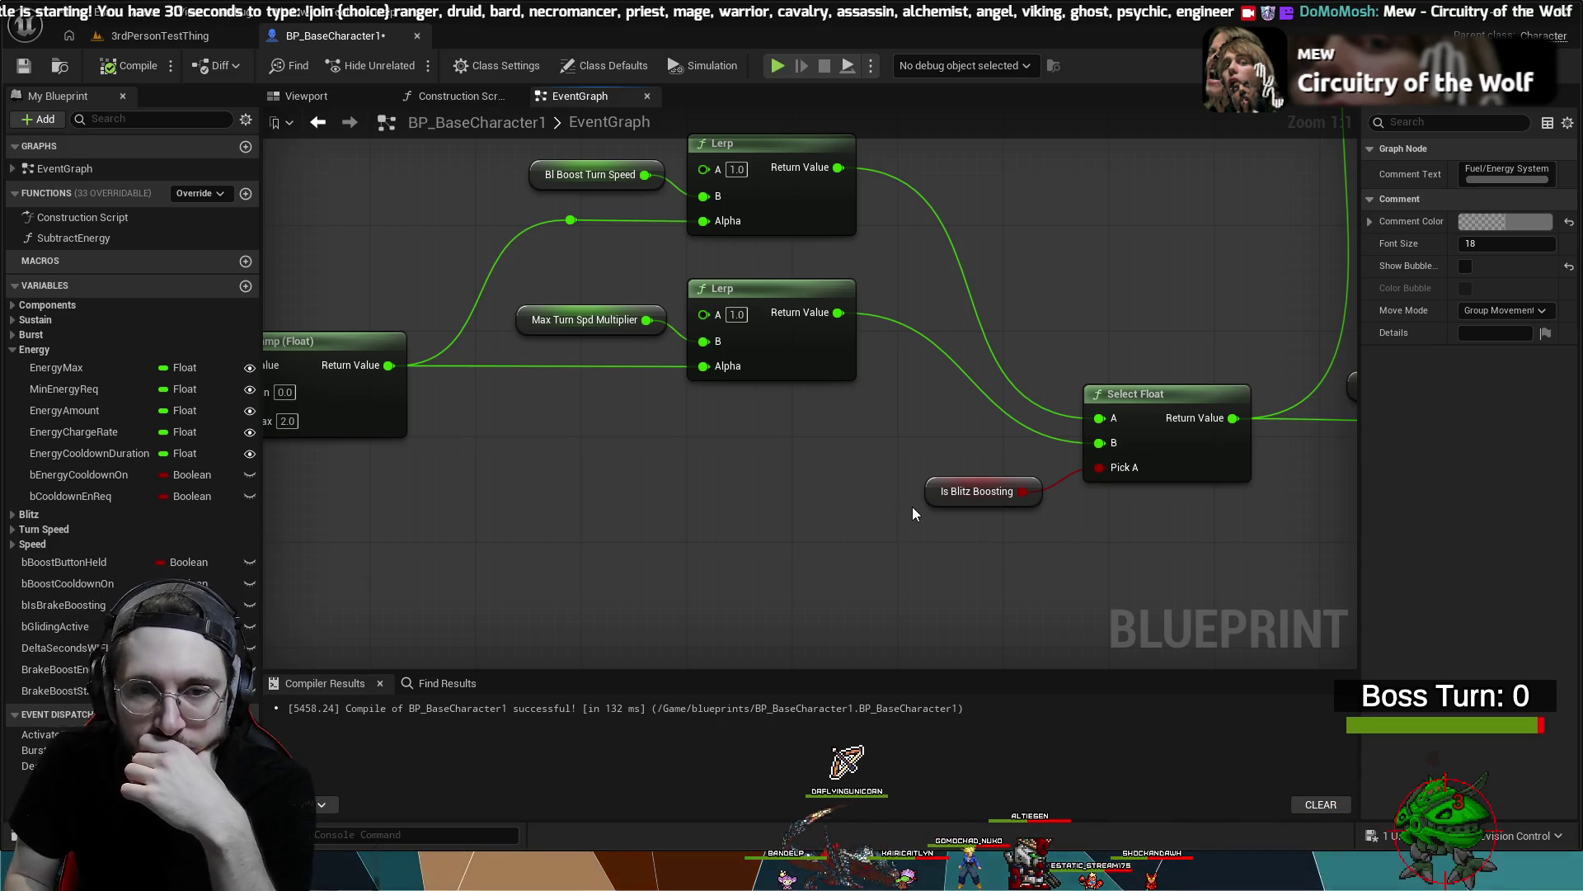
{"action": "left_click_drag", "start_coordinate": [534, 466], "coordinate": [702, 469]}
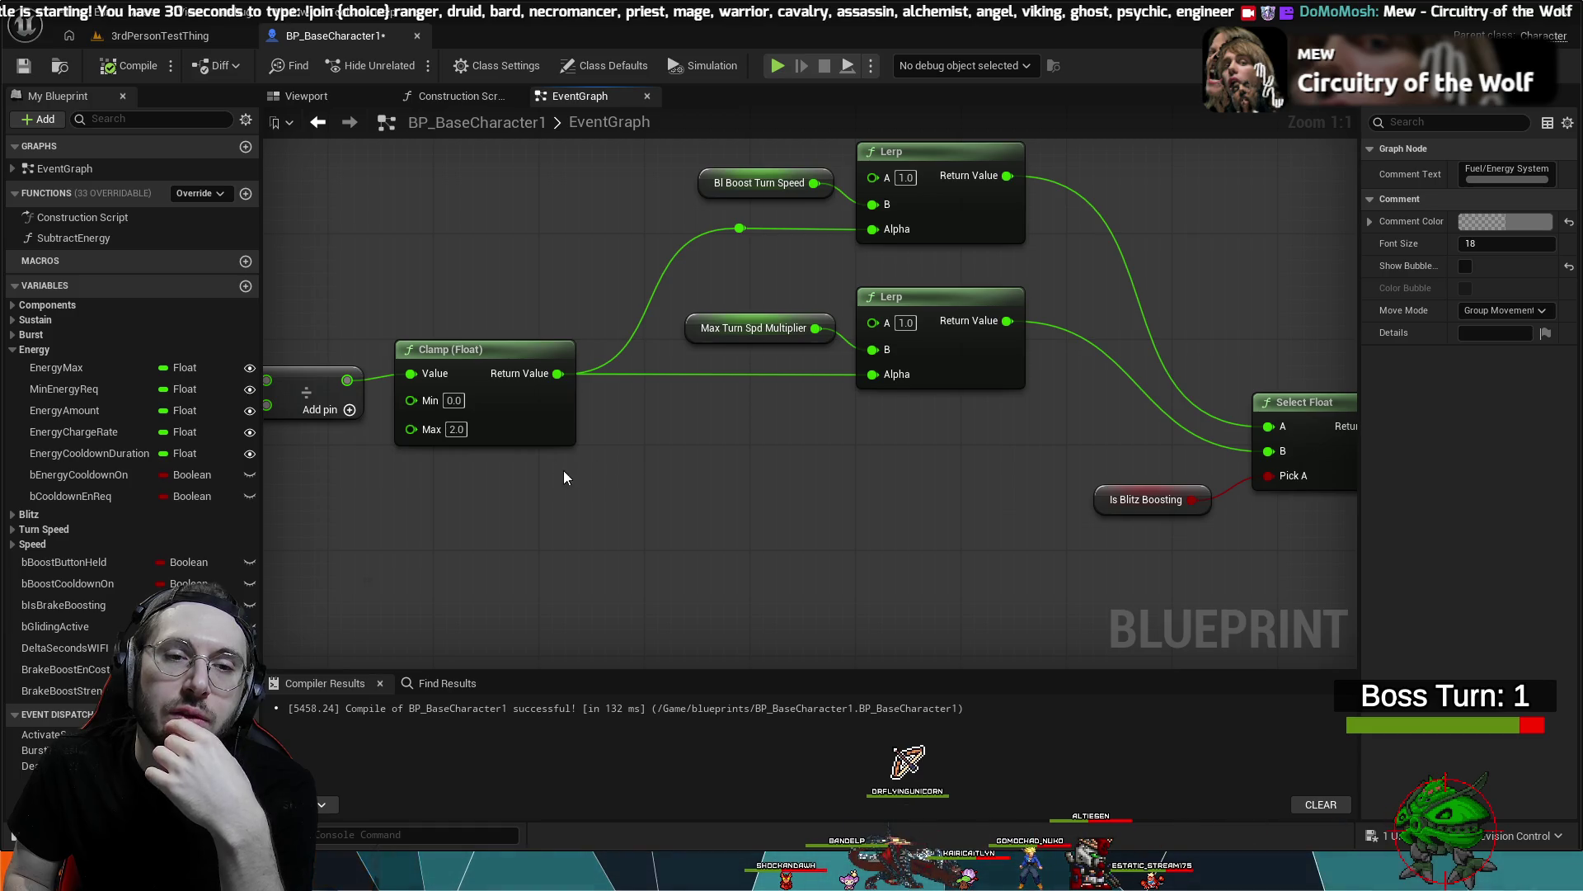
{"action": "left_click", "coordinate": [455, 400]}
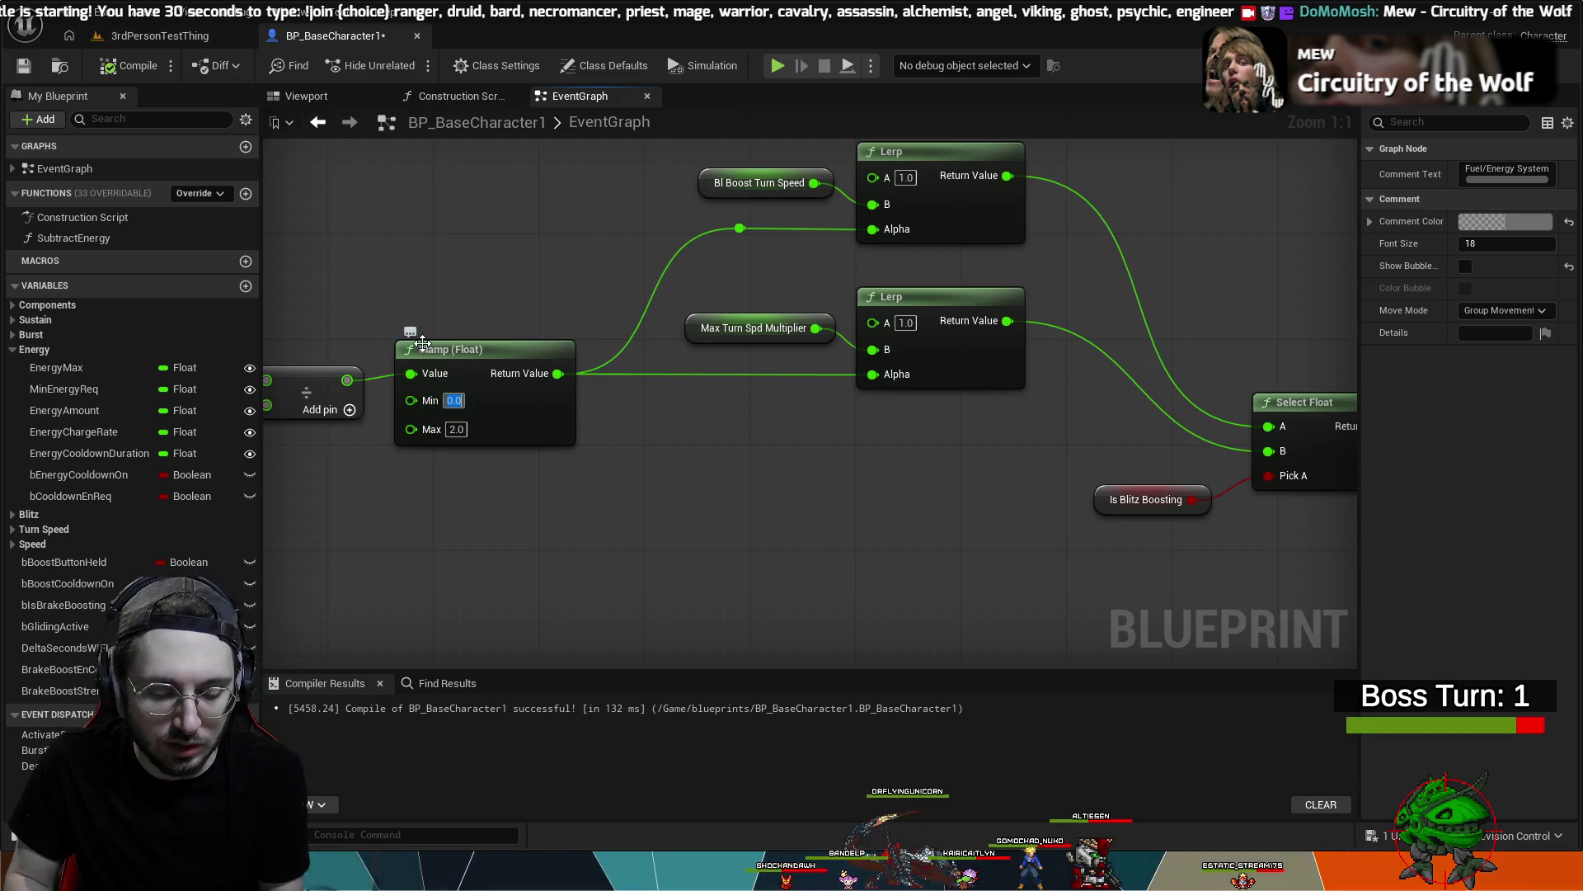
{"action": "type", "text": "70"}
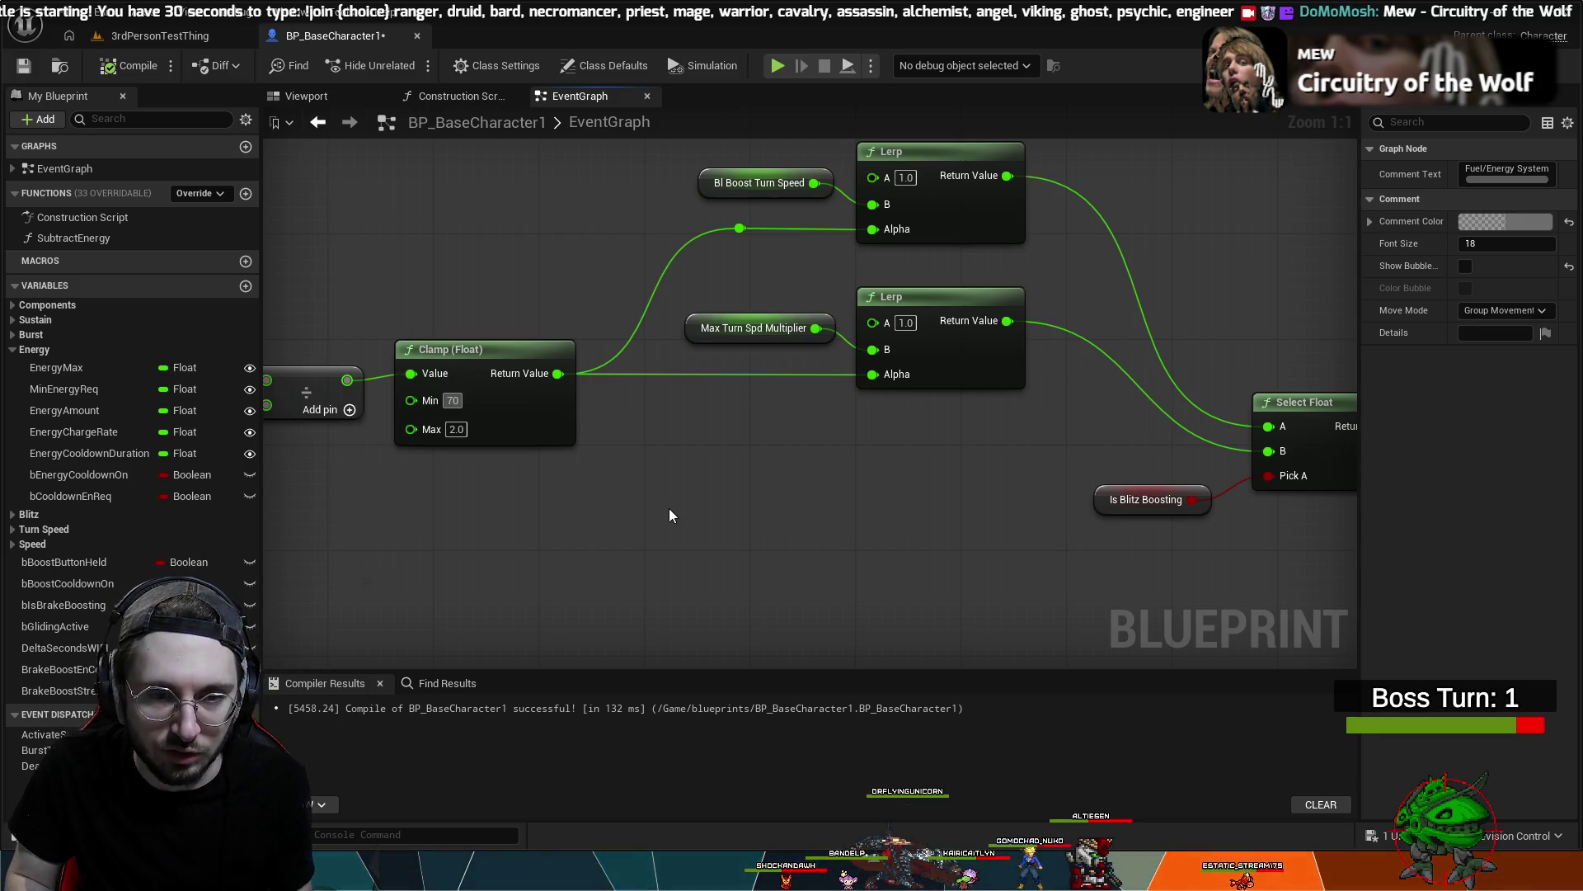
{"action": "left_click", "coordinate": [670, 515]}
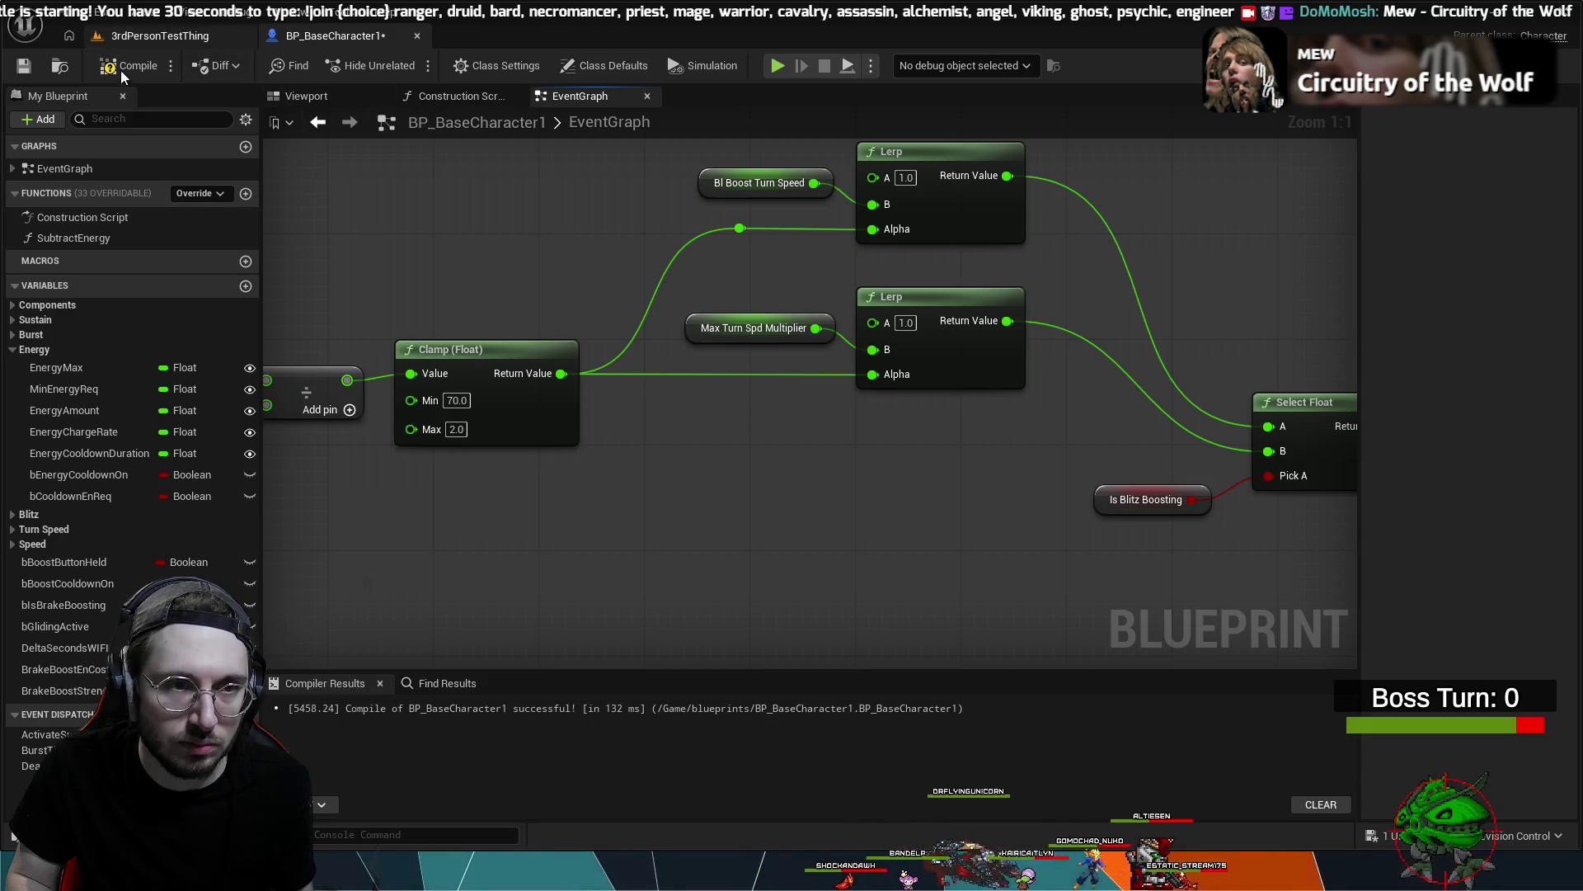
{"action": "left_click", "coordinate": [165, 36]}
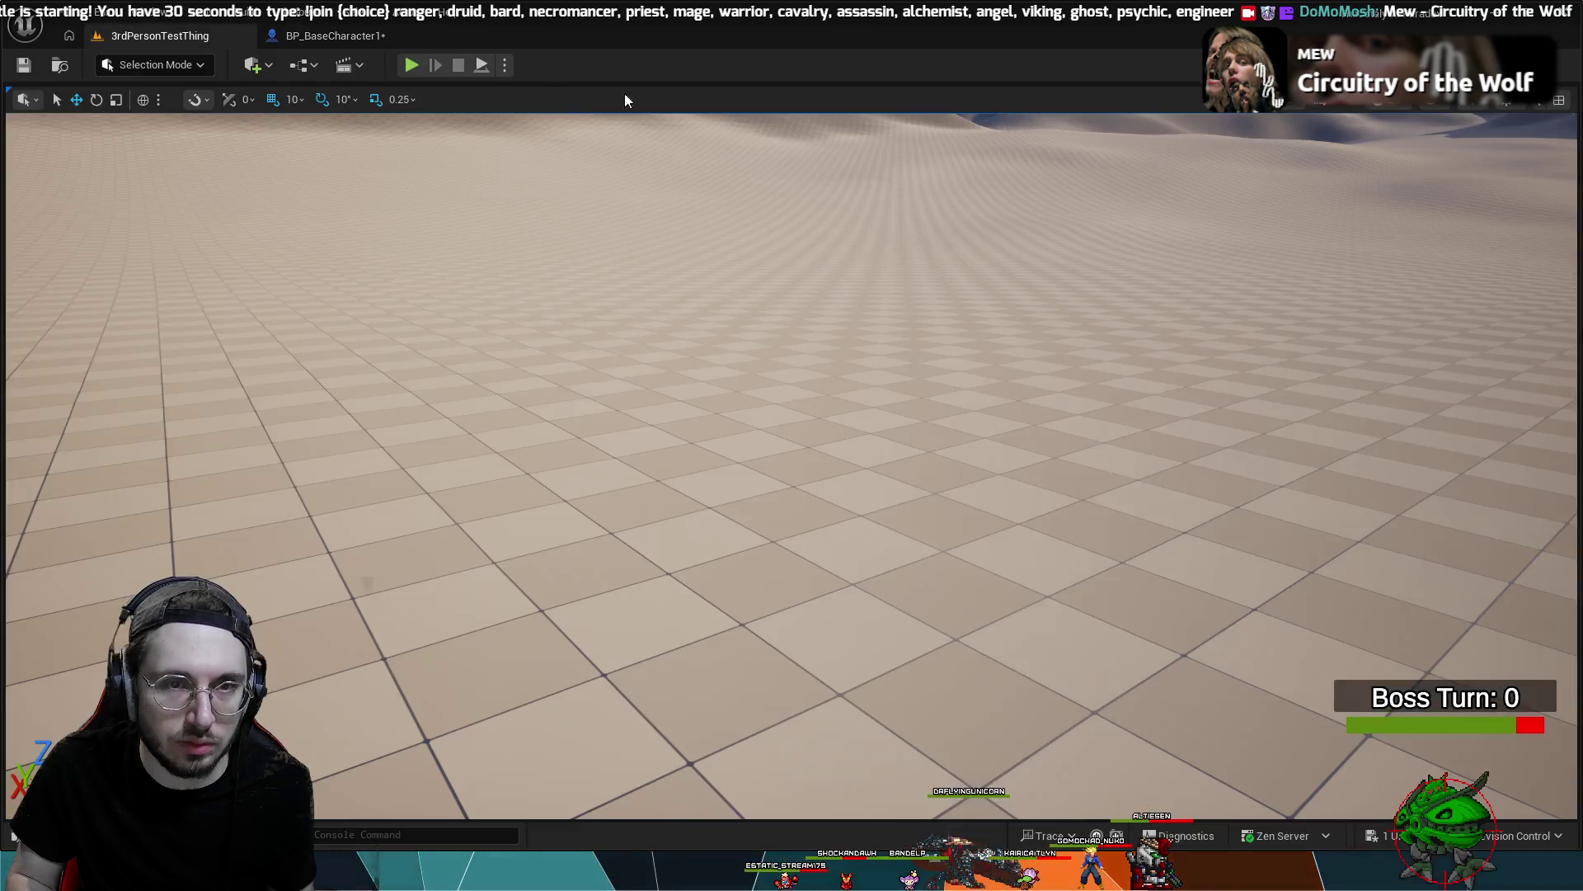
- Play the level, drive and boost the mech to test turn speed, then stop the session
{"action": "left_click", "coordinate": [421, 65]}
{"action": "key", "text": "w"}
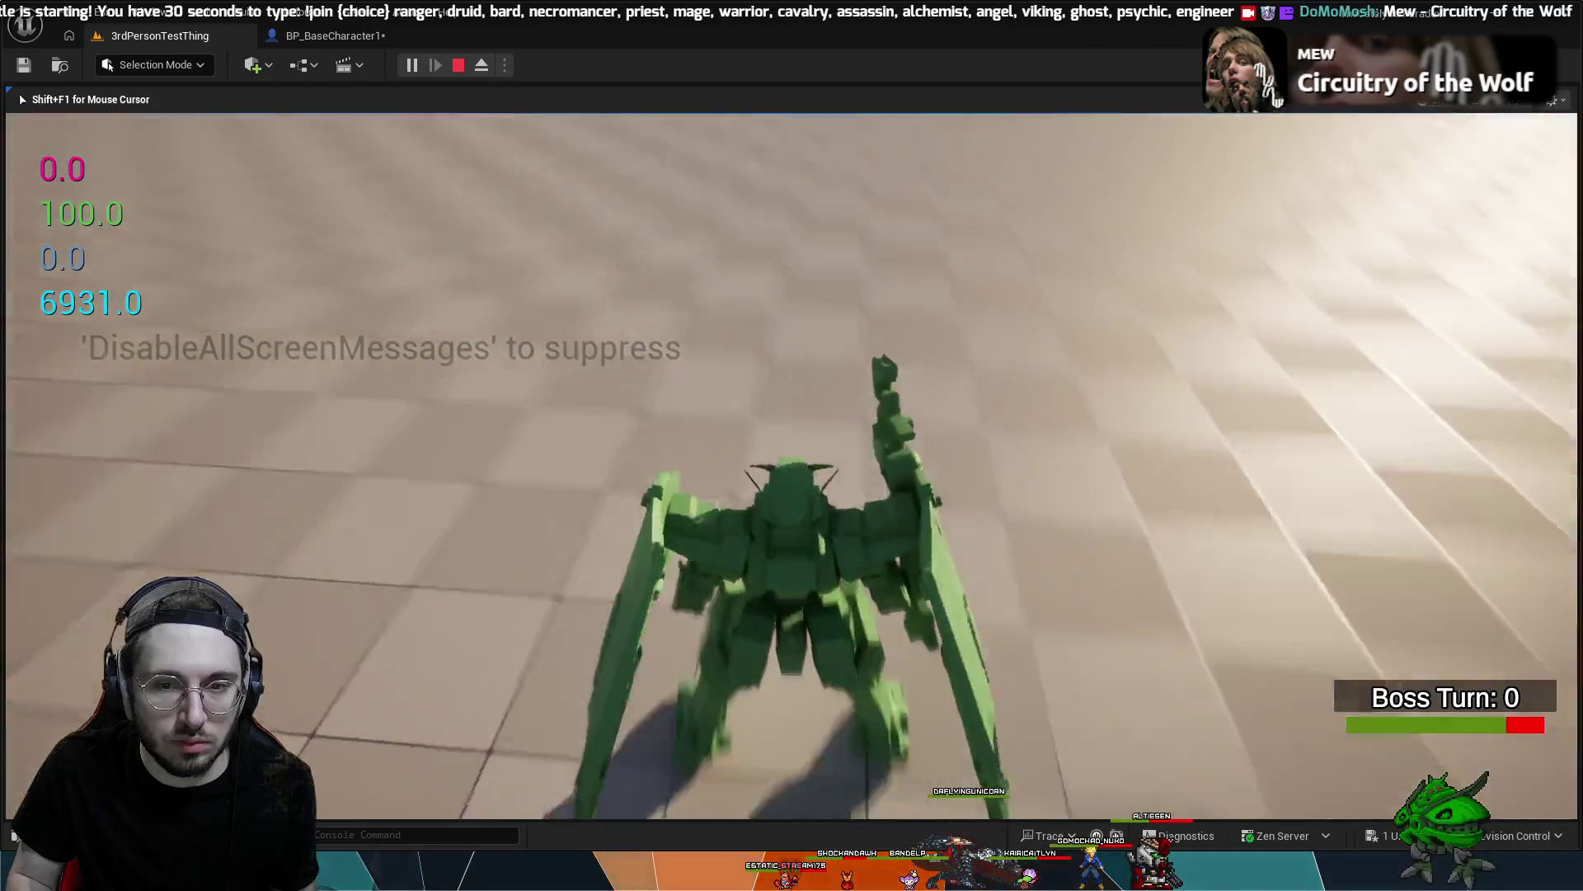
{"action": "key", "text": "w"}
{"action": "key", "text": "w"}
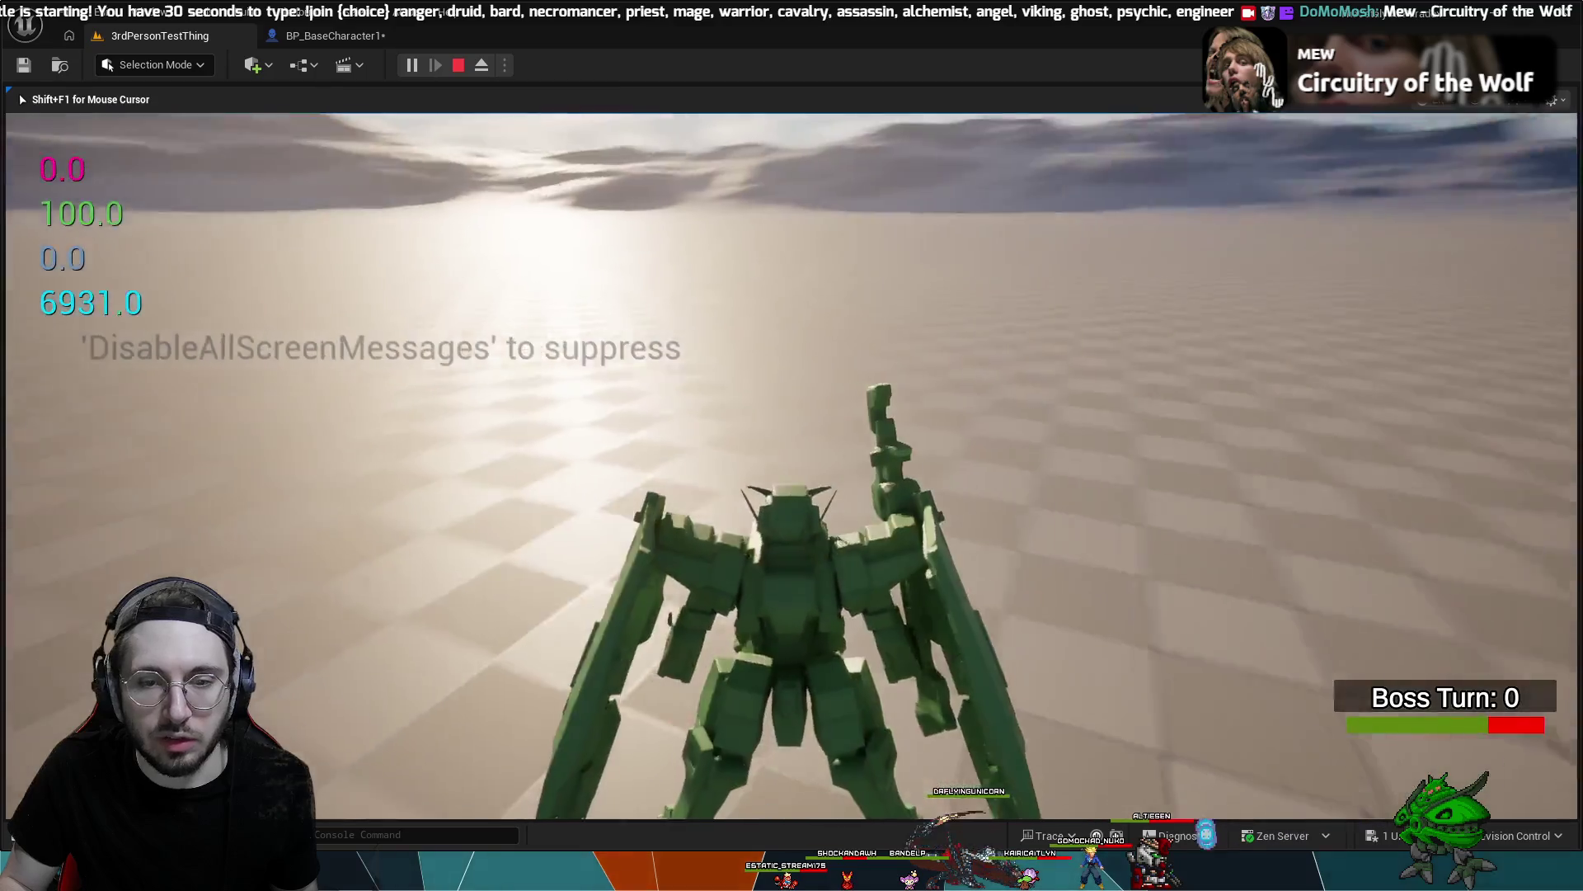
{"action": "key", "text": "w"}
{"action": "key", "text": "w"}
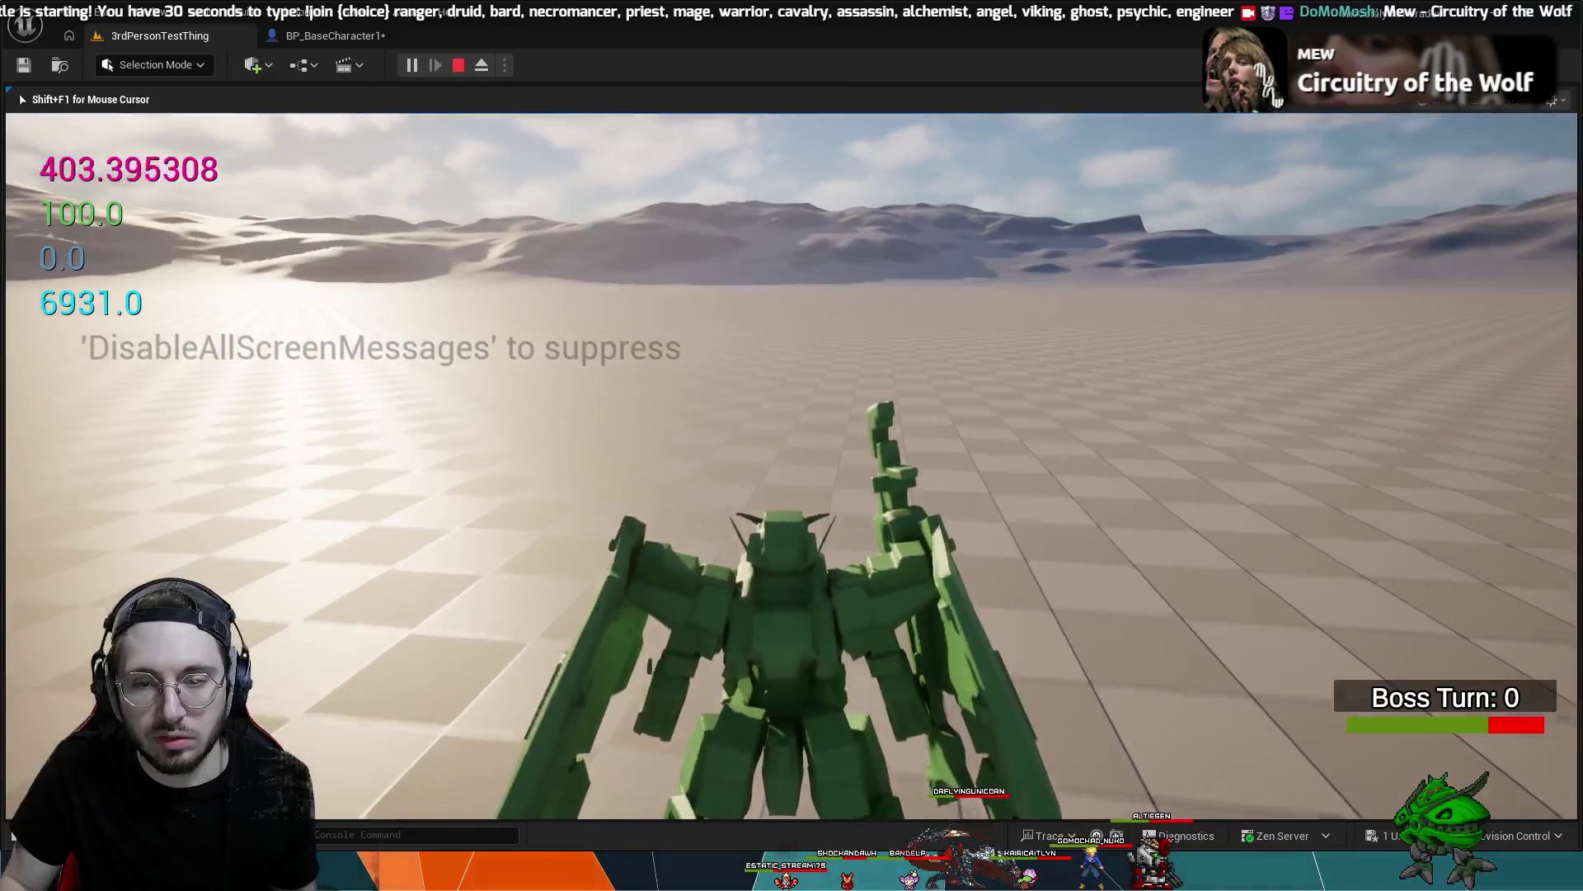
{"action": "key", "text": "w"}
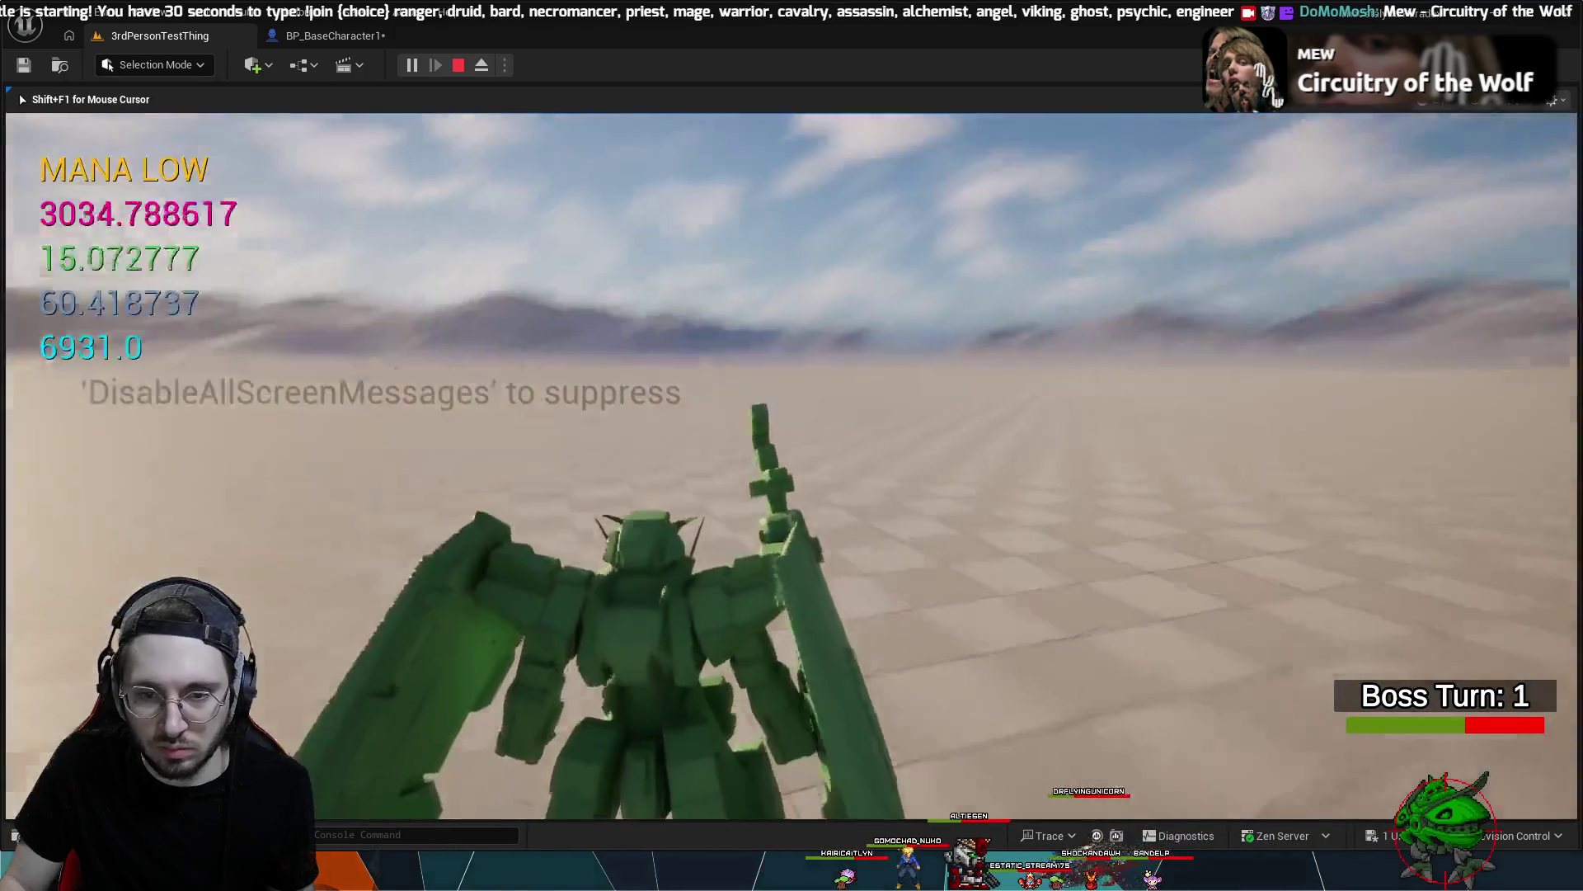
{"action": "key", "text": "Escape"}
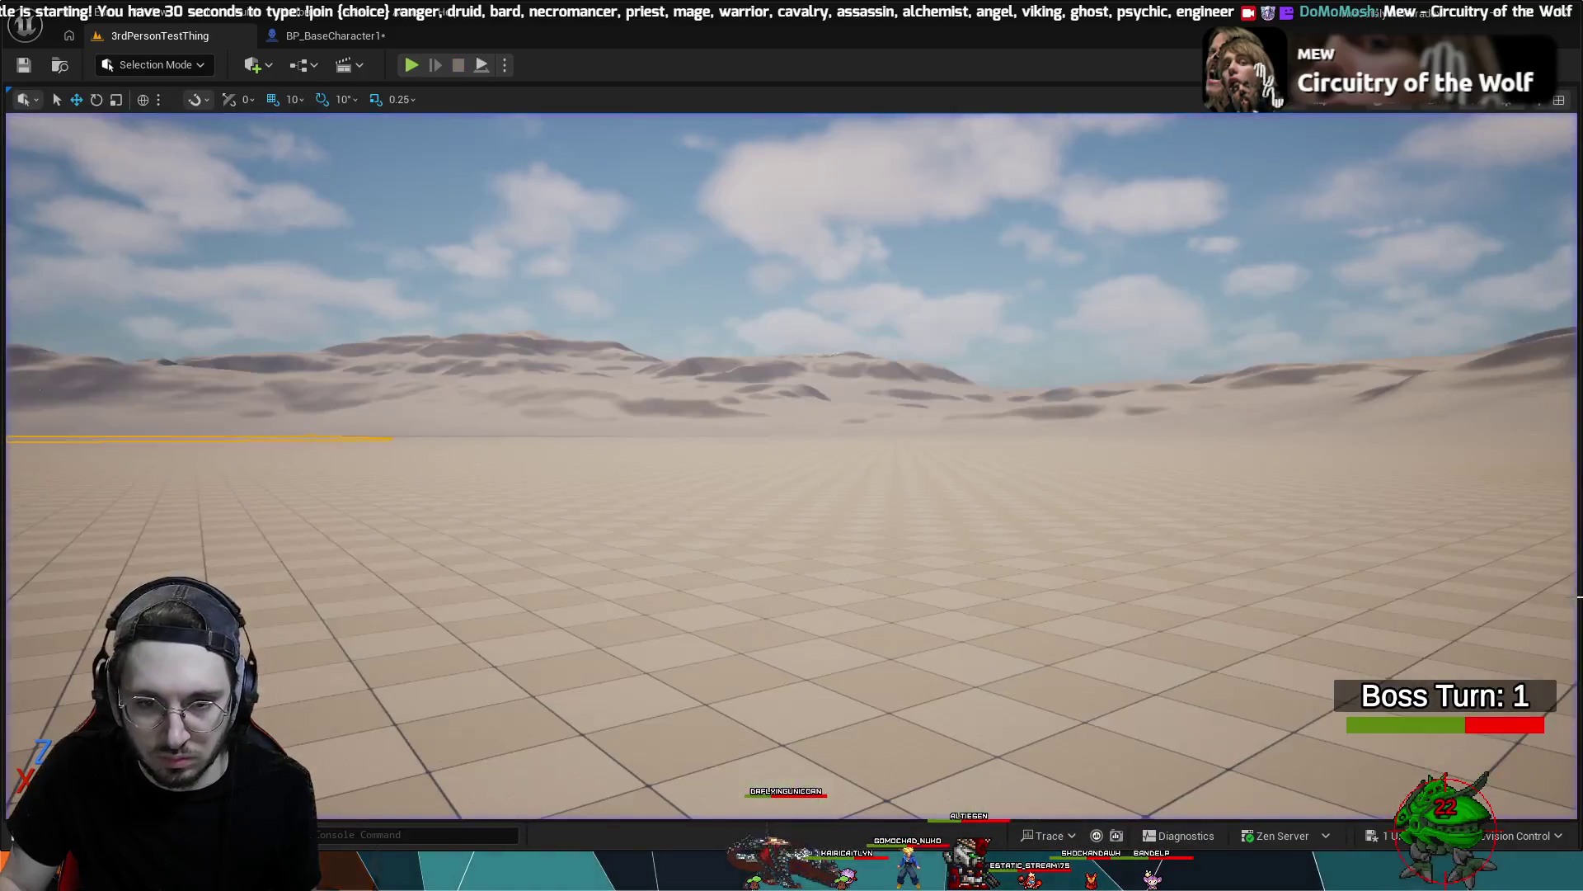
{"action": "left_click", "coordinate": [311, 35]}
- Revert the Clamp (Float) Min back to 0.0
{"action": "left_click_drag", "start_coordinate": [712, 448], "coordinate": [894, 581]}
{"action": "scroll", "coordinate": [894, 580], "scroll_direction": "down", "scroll_amount": 2}
{"action": "key", "text": "ctrl+z"}
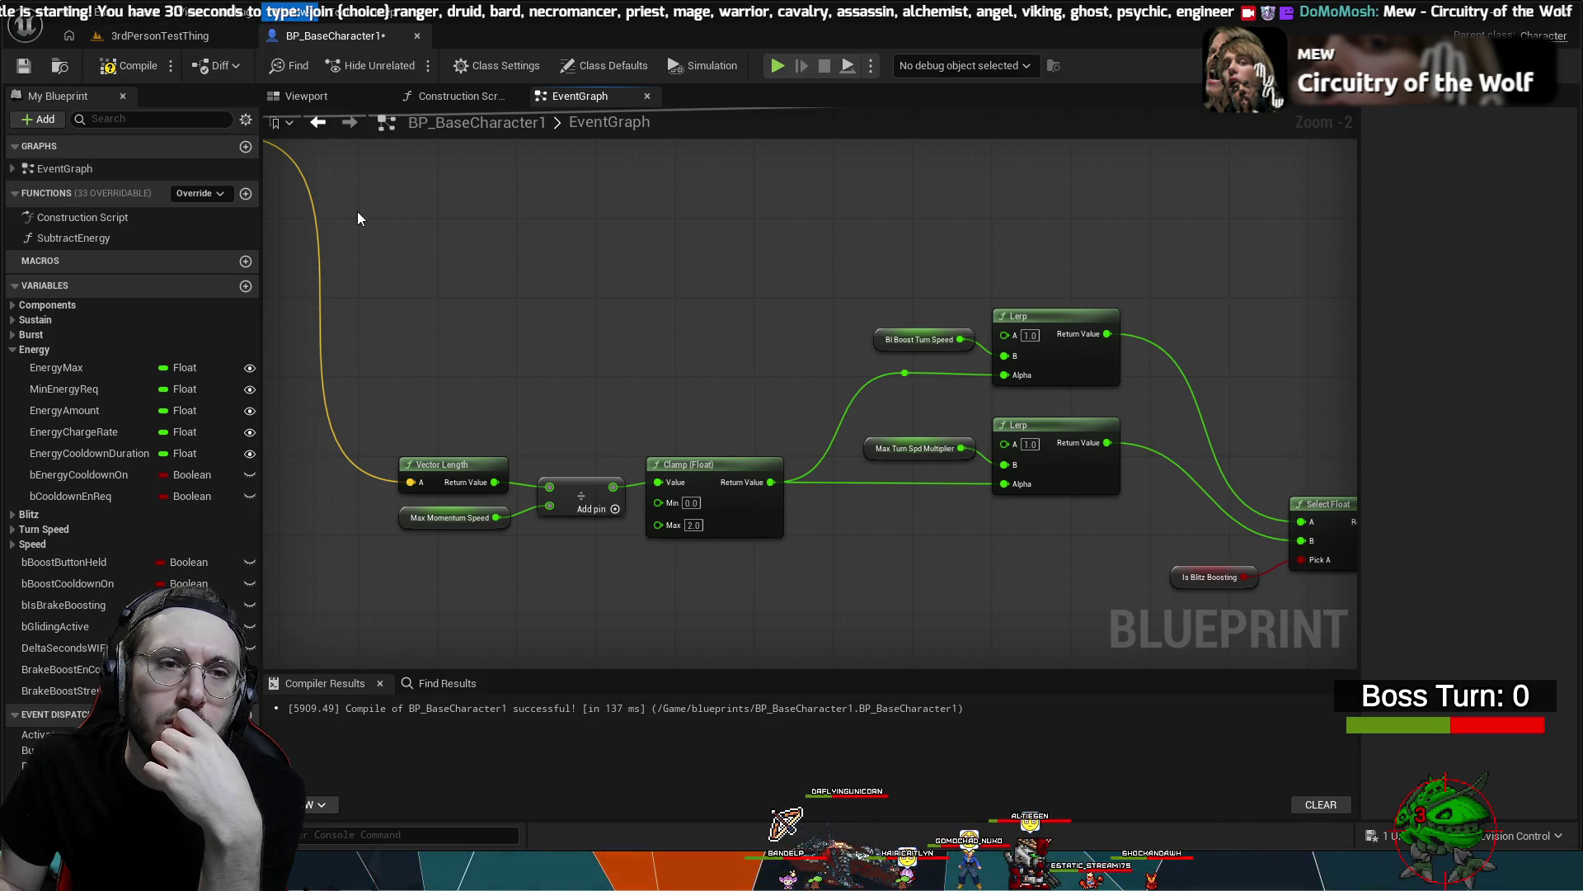
- Show Class Defaults in a widened Details panel and search its properties for 'delay' and 'camera'
{"action": "left_click", "coordinate": [306, 96]}
{"action": "left_click", "coordinate": [81, 147]}
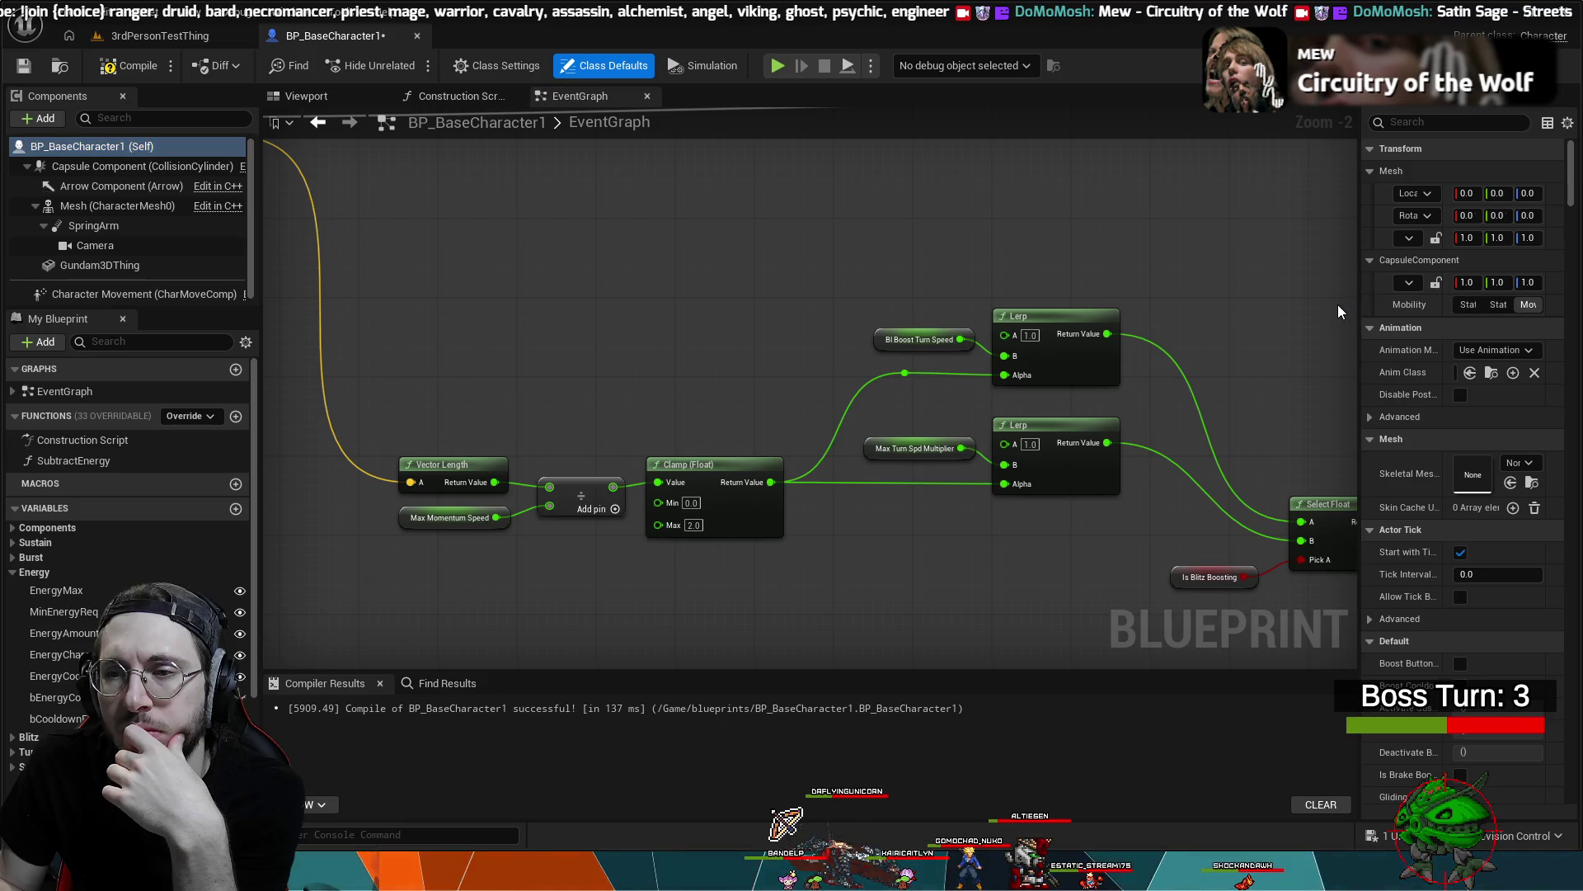
{"action": "left_click_drag", "start_coordinate": [1359, 305], "coordinate": [1021, 329]}
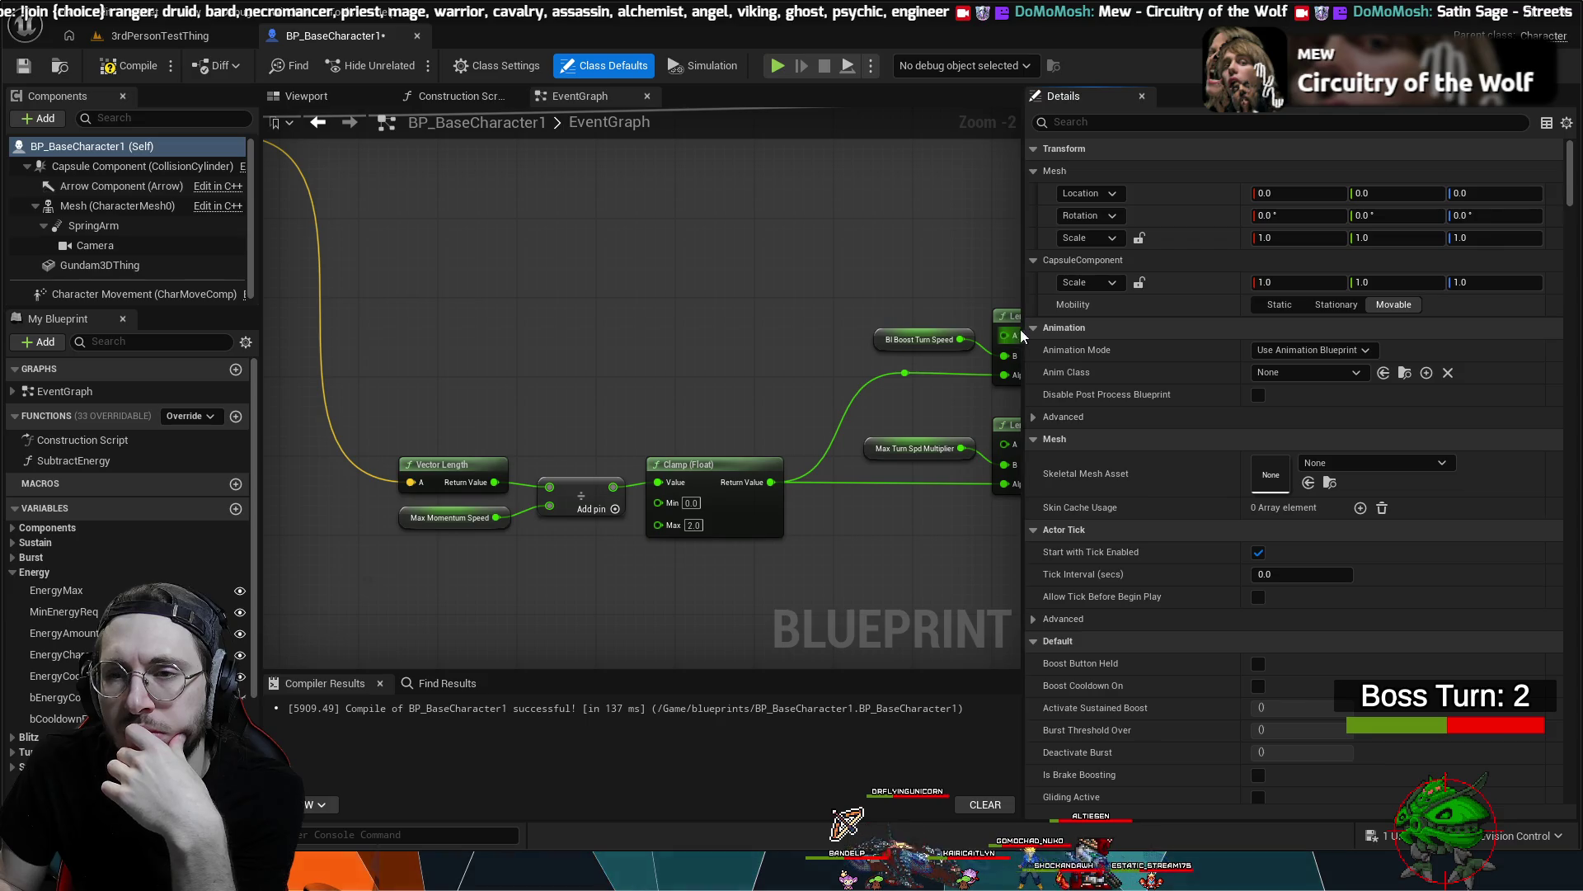
{"action": "left_click", "coordinate": [1124, 123]}
{"action": "type", "text": "delay"}
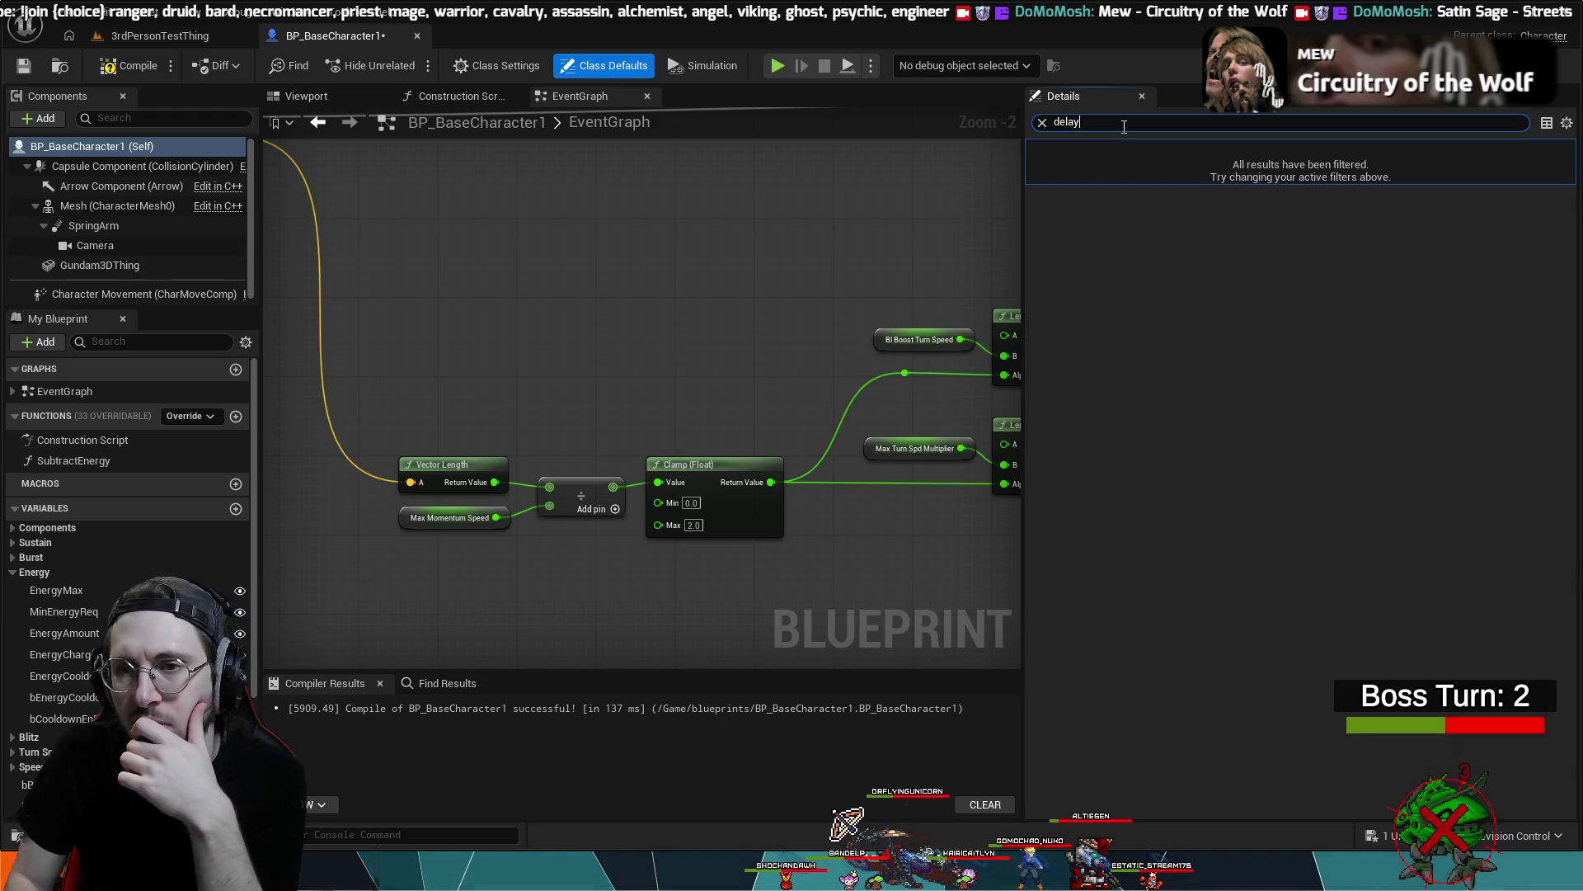
{"action": "key", "text": "BackSpace"}
{"action": "key", "text": "BackSpace"}
{"action": "key", "text": "BackSpace"}
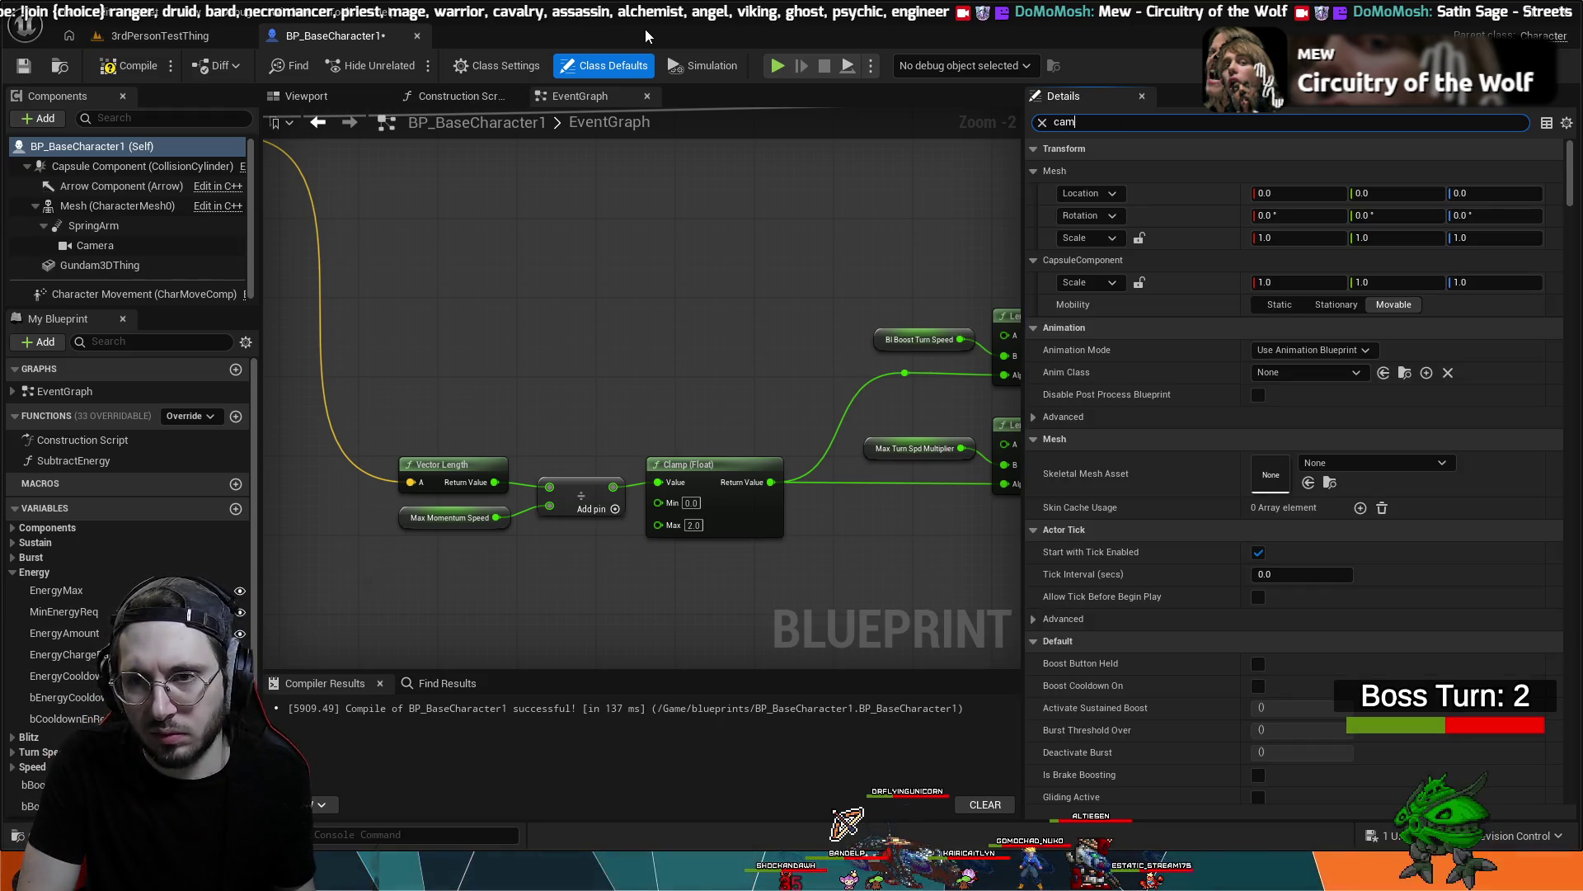
{"action": "type", "text": "camera"}
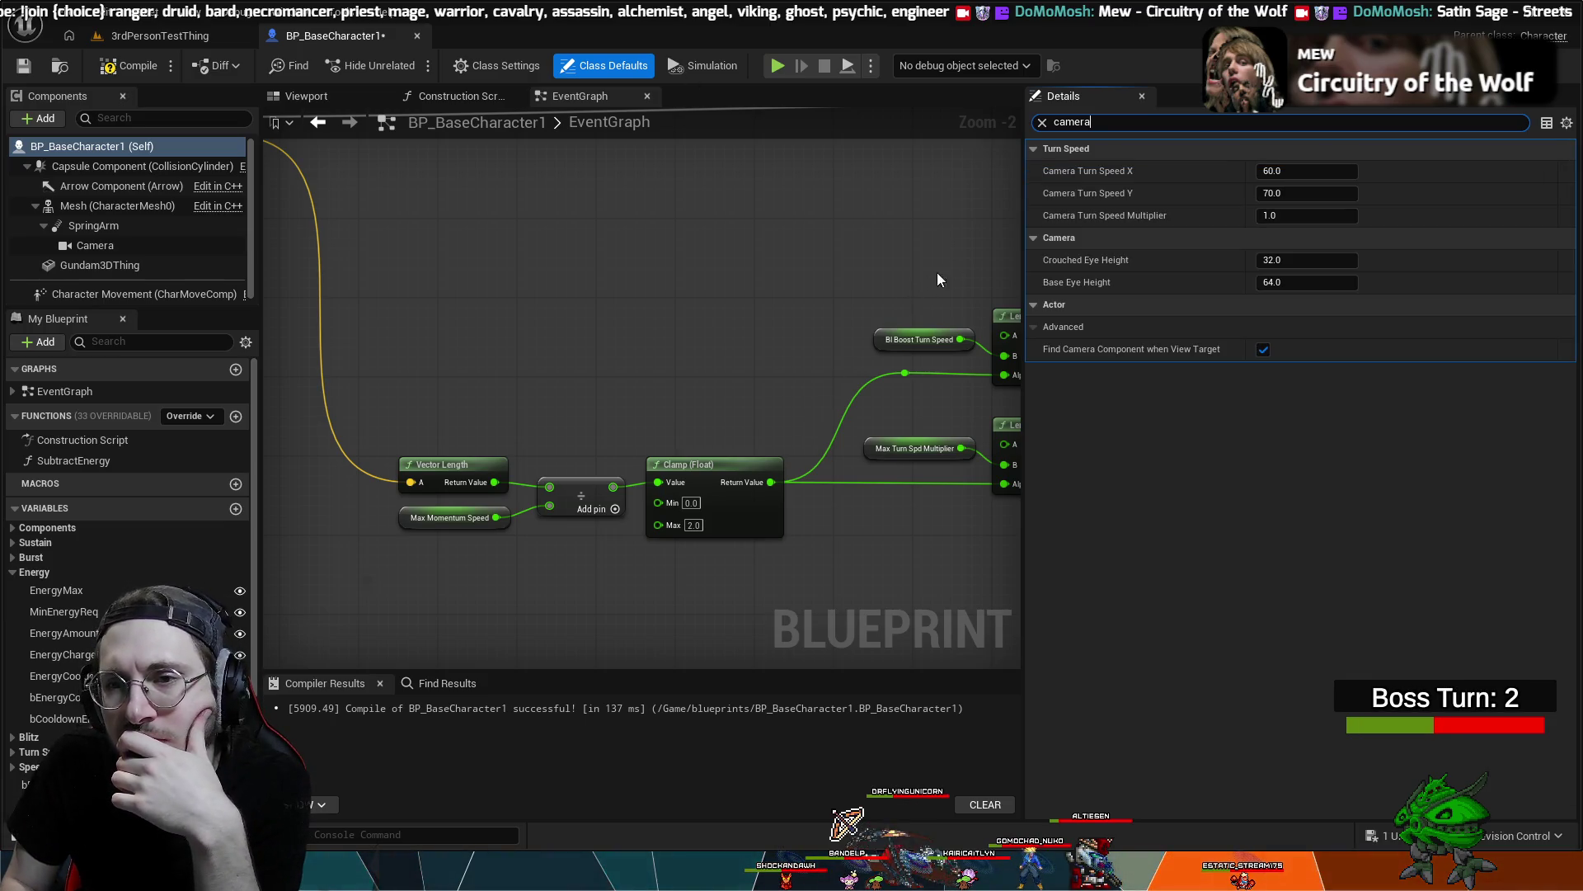
{"action": "left_click", "coordinate": [1122, 122]}
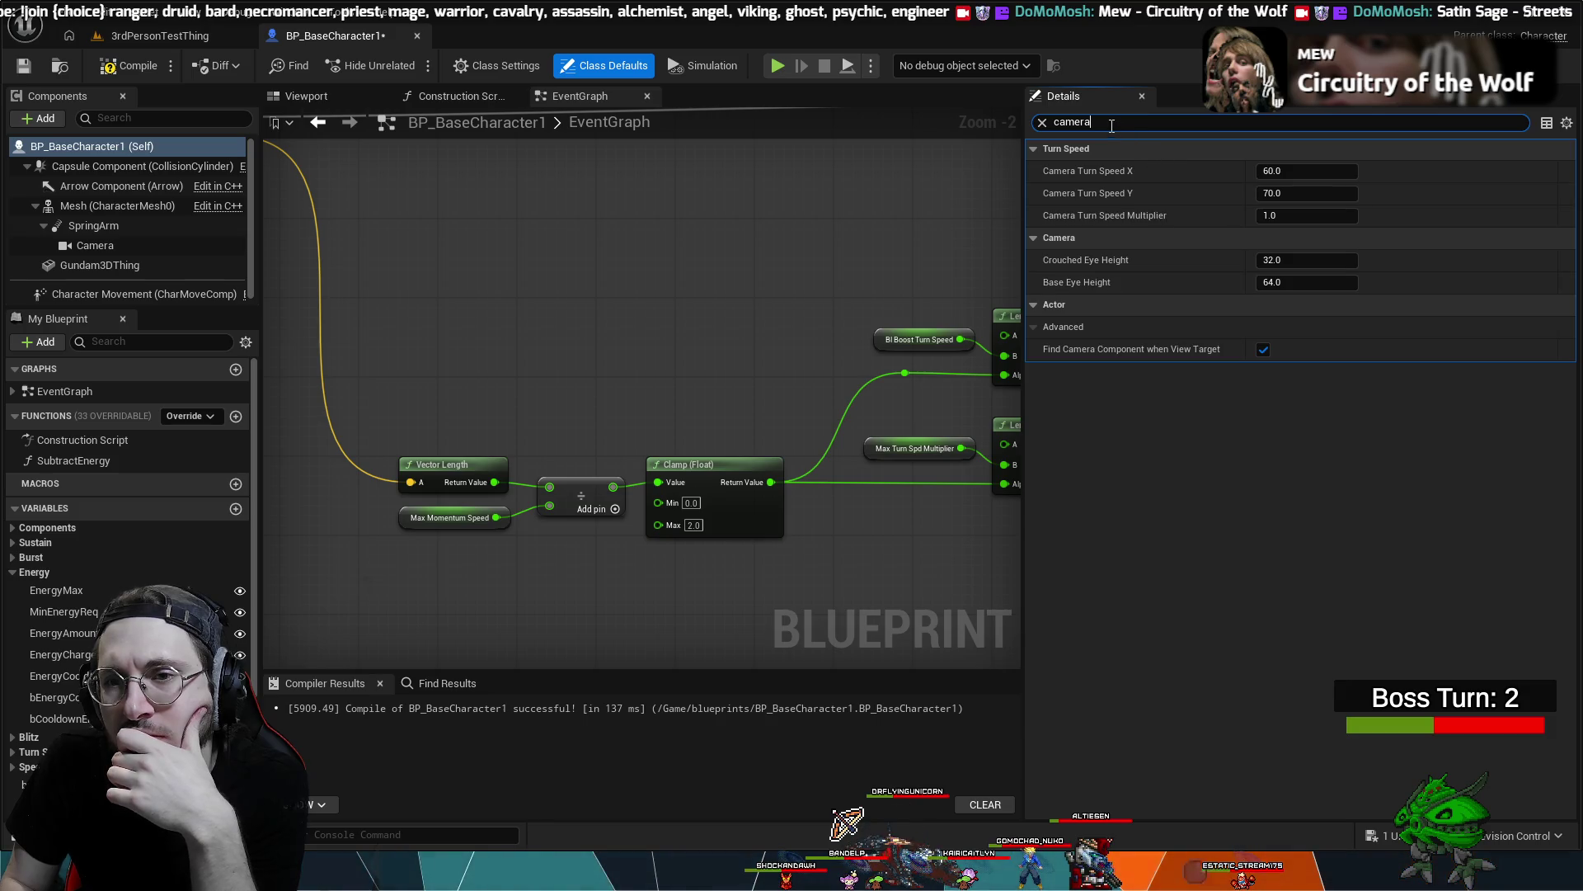
{"action": "key", "text": "BackSpace"}
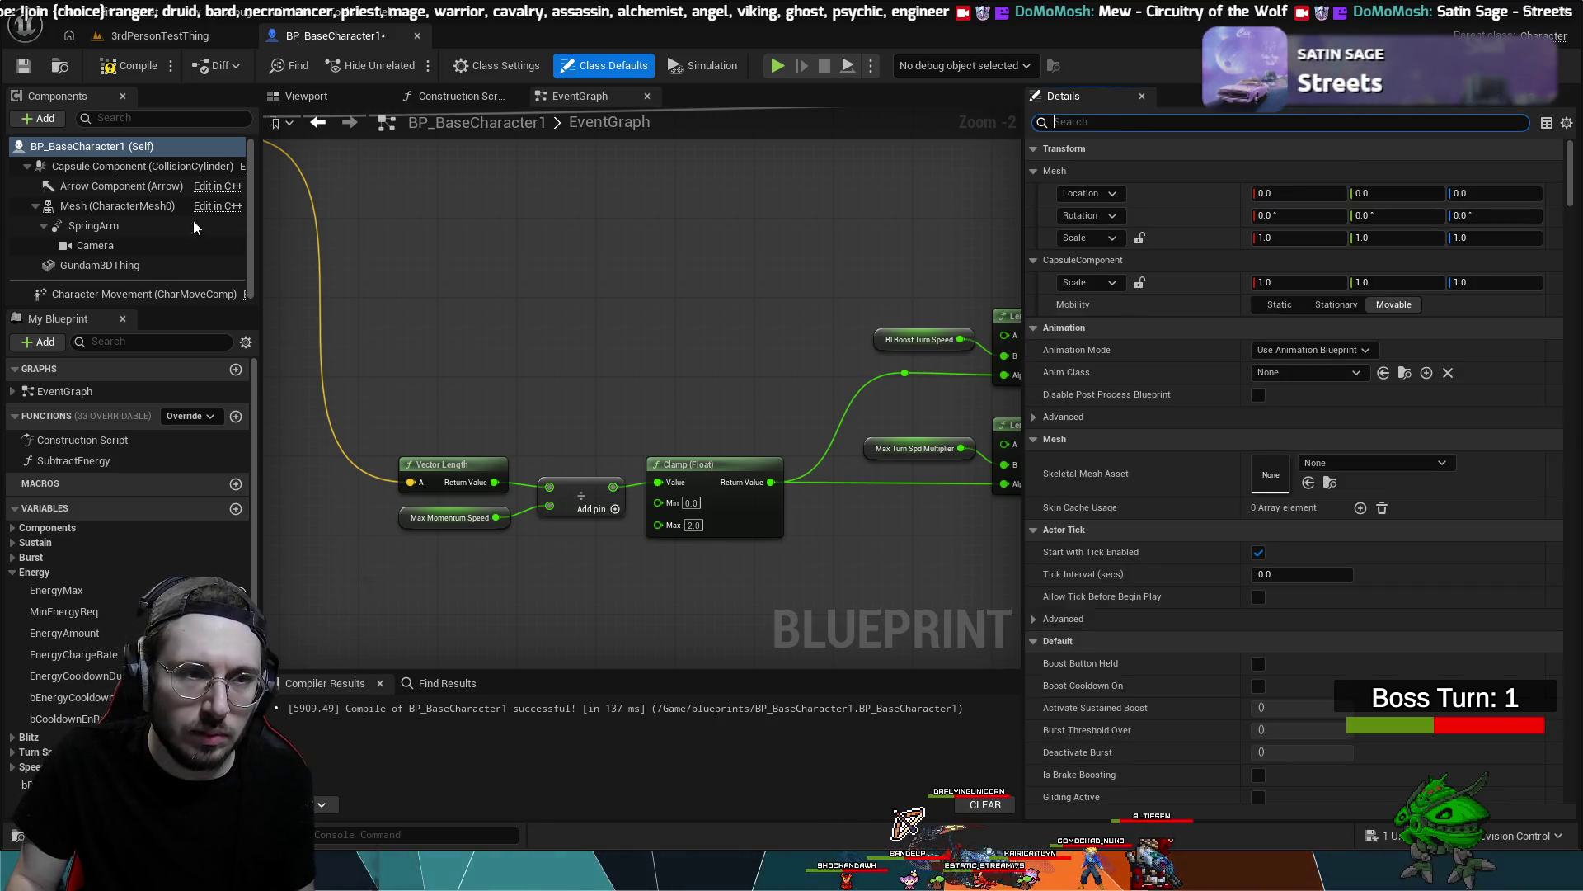
{"action": "left_click", "coordinate": [101, 165]}
- Search the Capsule Component's properties for 'camera', then clear it and scroll the full list
{"action": "left_click", "coordinate": [1166, 121]}
{"action": "type", "text": "camea"}
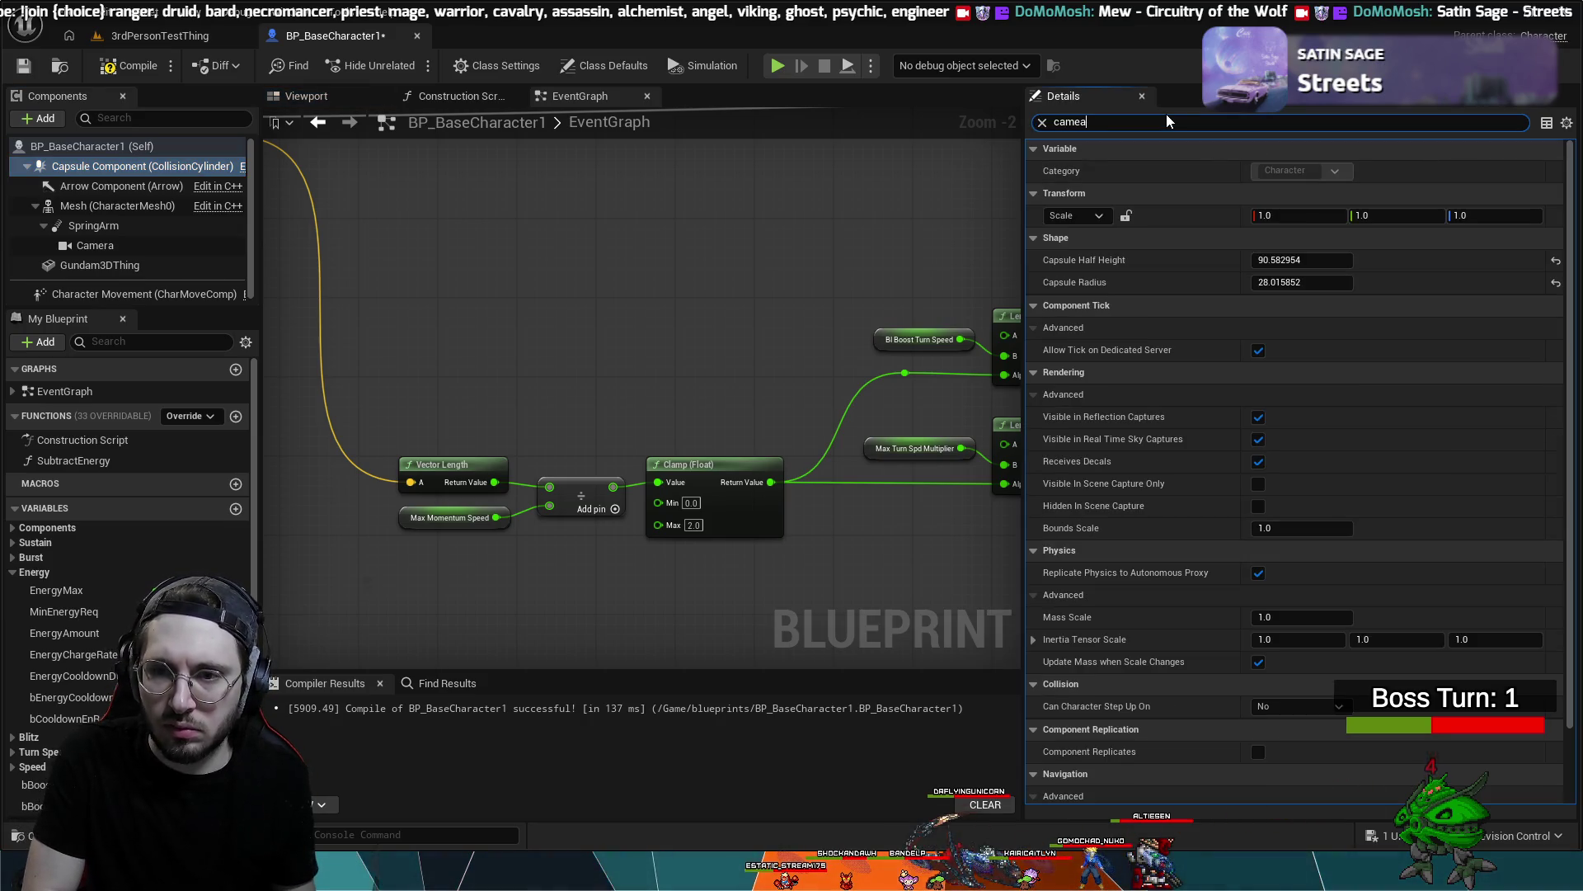
{"action": "key", "text": "BackSpace"}
{"action": "type", "text": "ra"}
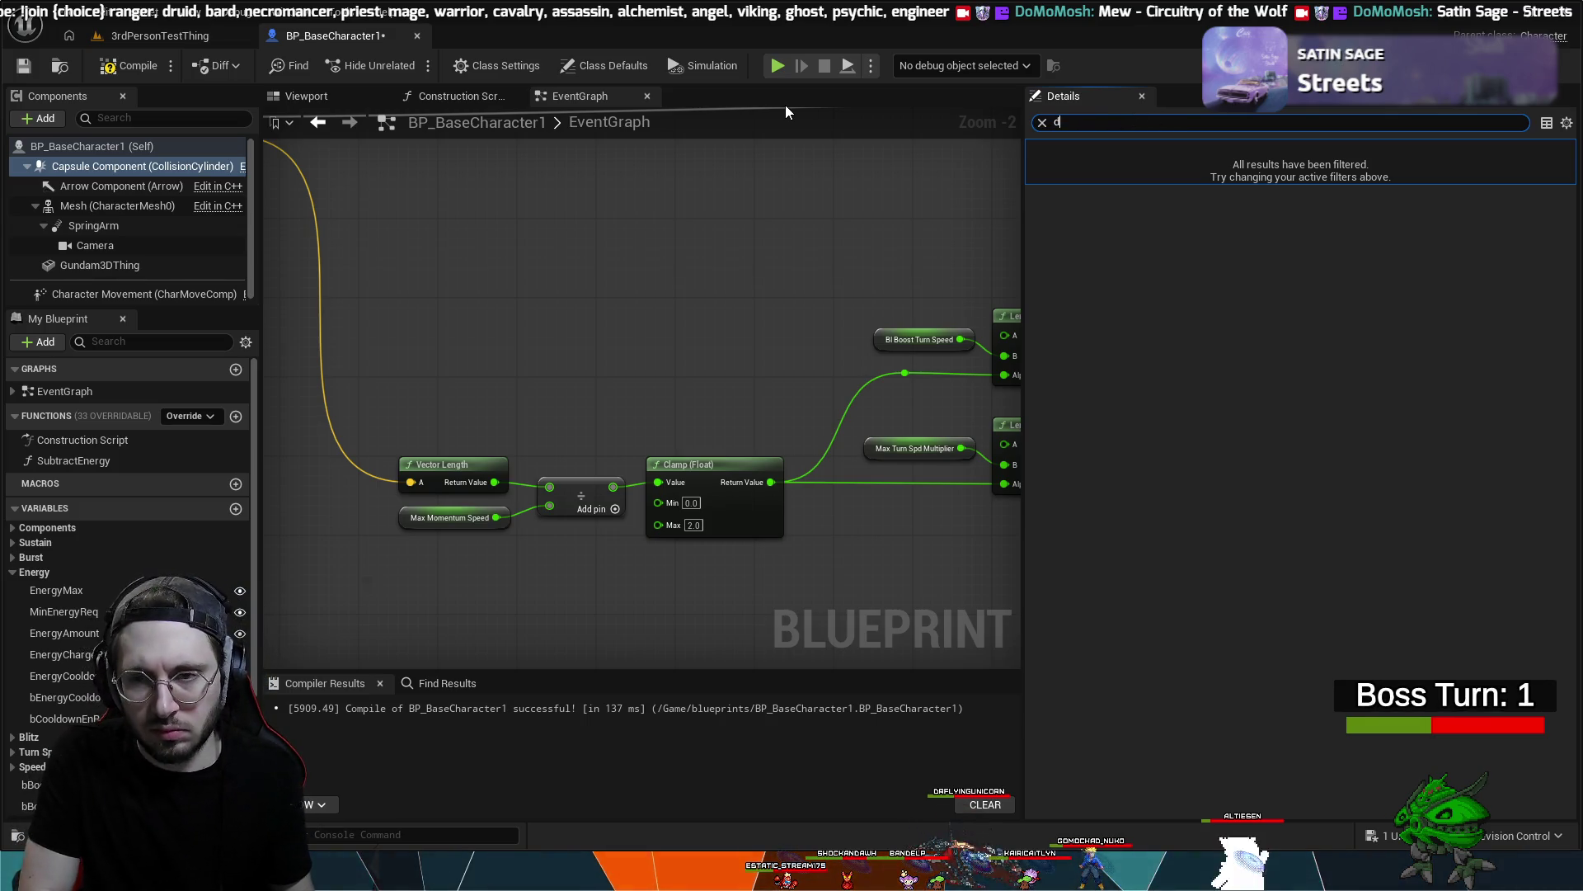
{"action": "key", "text": "BackSpace"}
{"action": "key", "text": "BackSpace"}
{"action": "key", "text": "BackSpace"}
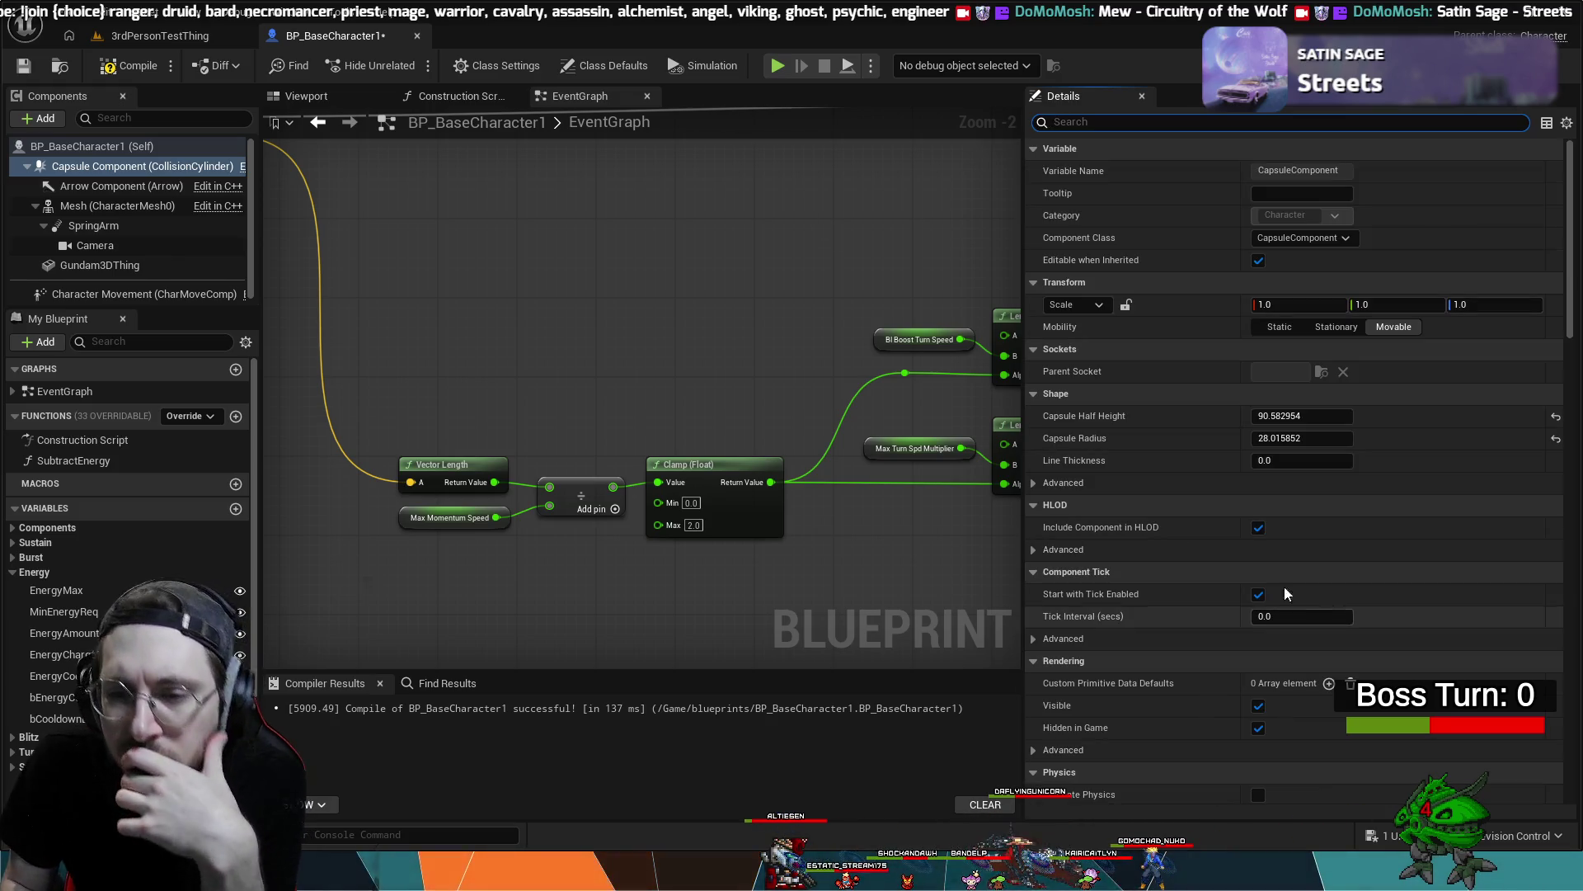
{"action": "scroll", "coordinate": [1218, 576], "scroll_direction": "down", "scroll_amount": 5}
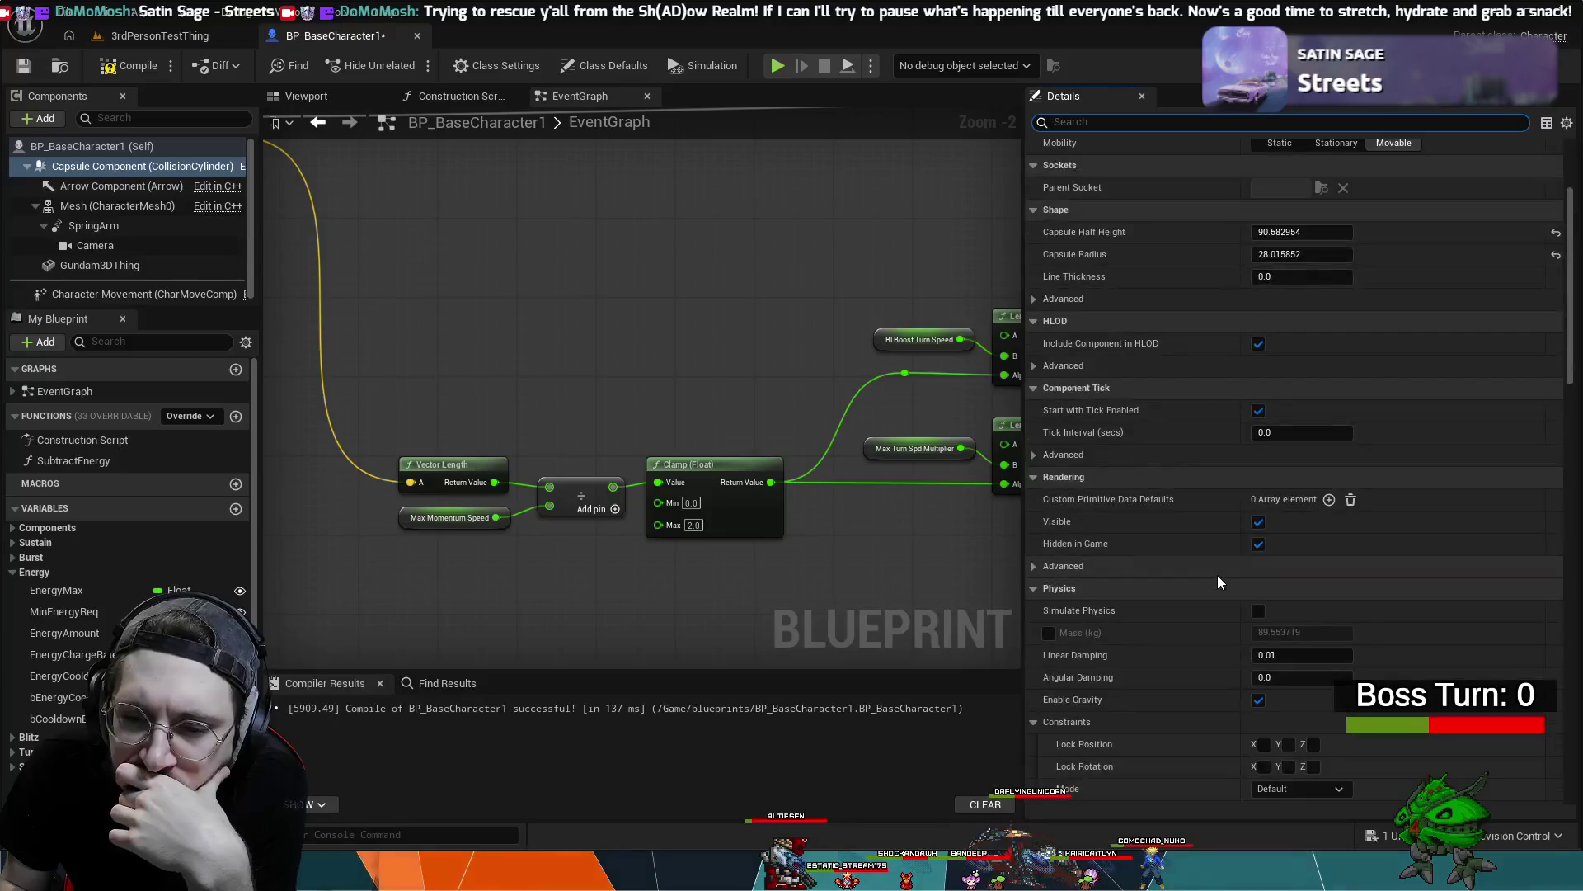
{"action": "scroll", "coordinate": [1209, 582], "scroll_direction": "down", "scroll_amount": 4}
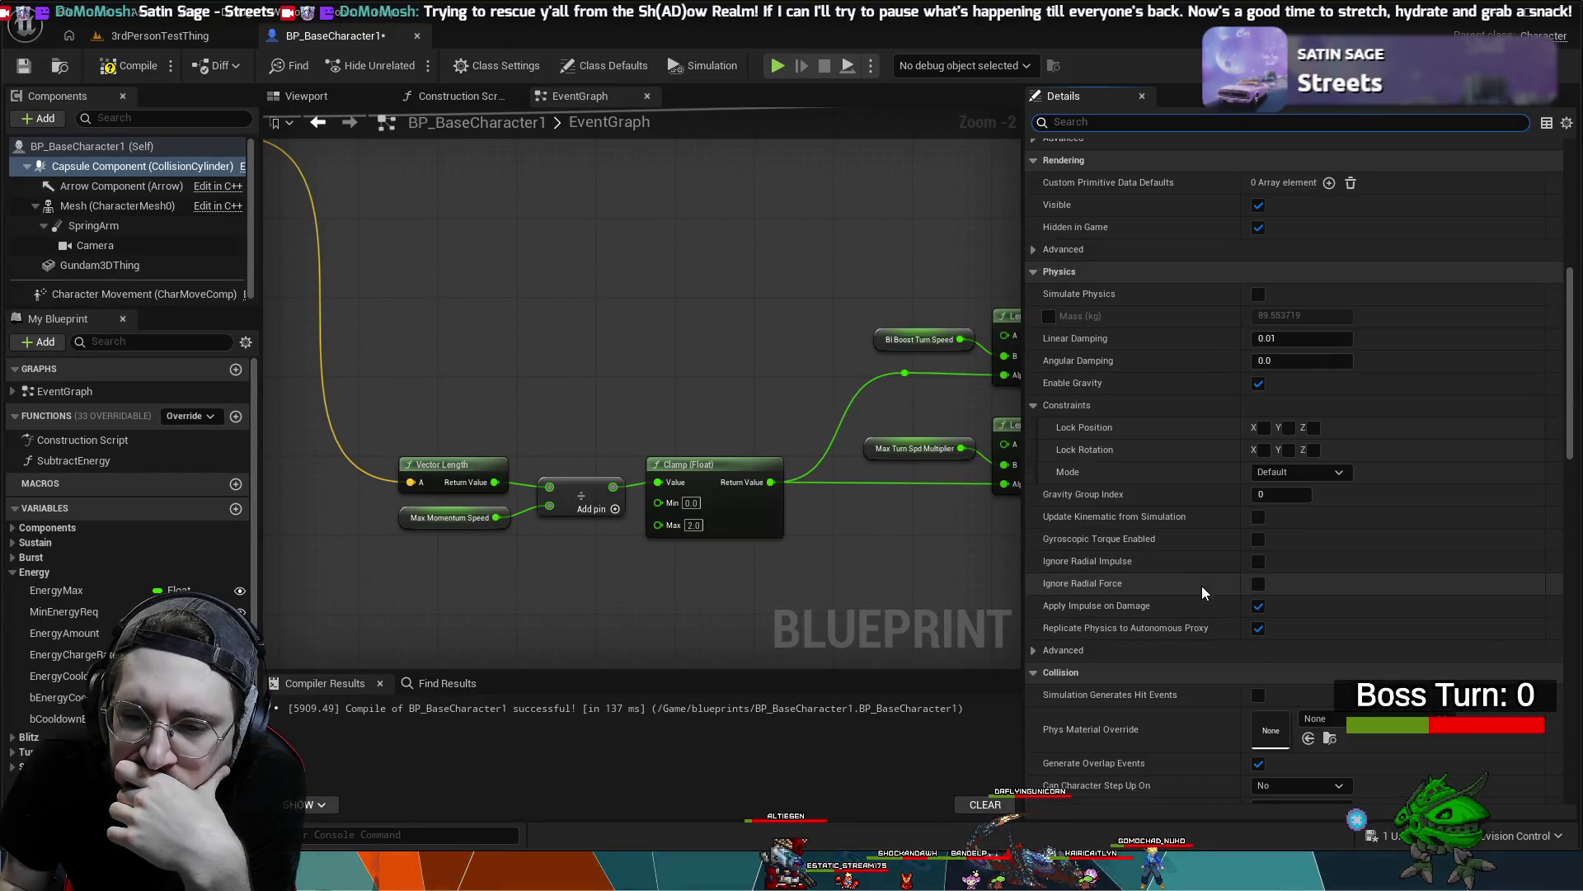
{"action": "scroll", "coordinate": [1186, 594], "scroll_direction": "down", "scroll_amount": 7}
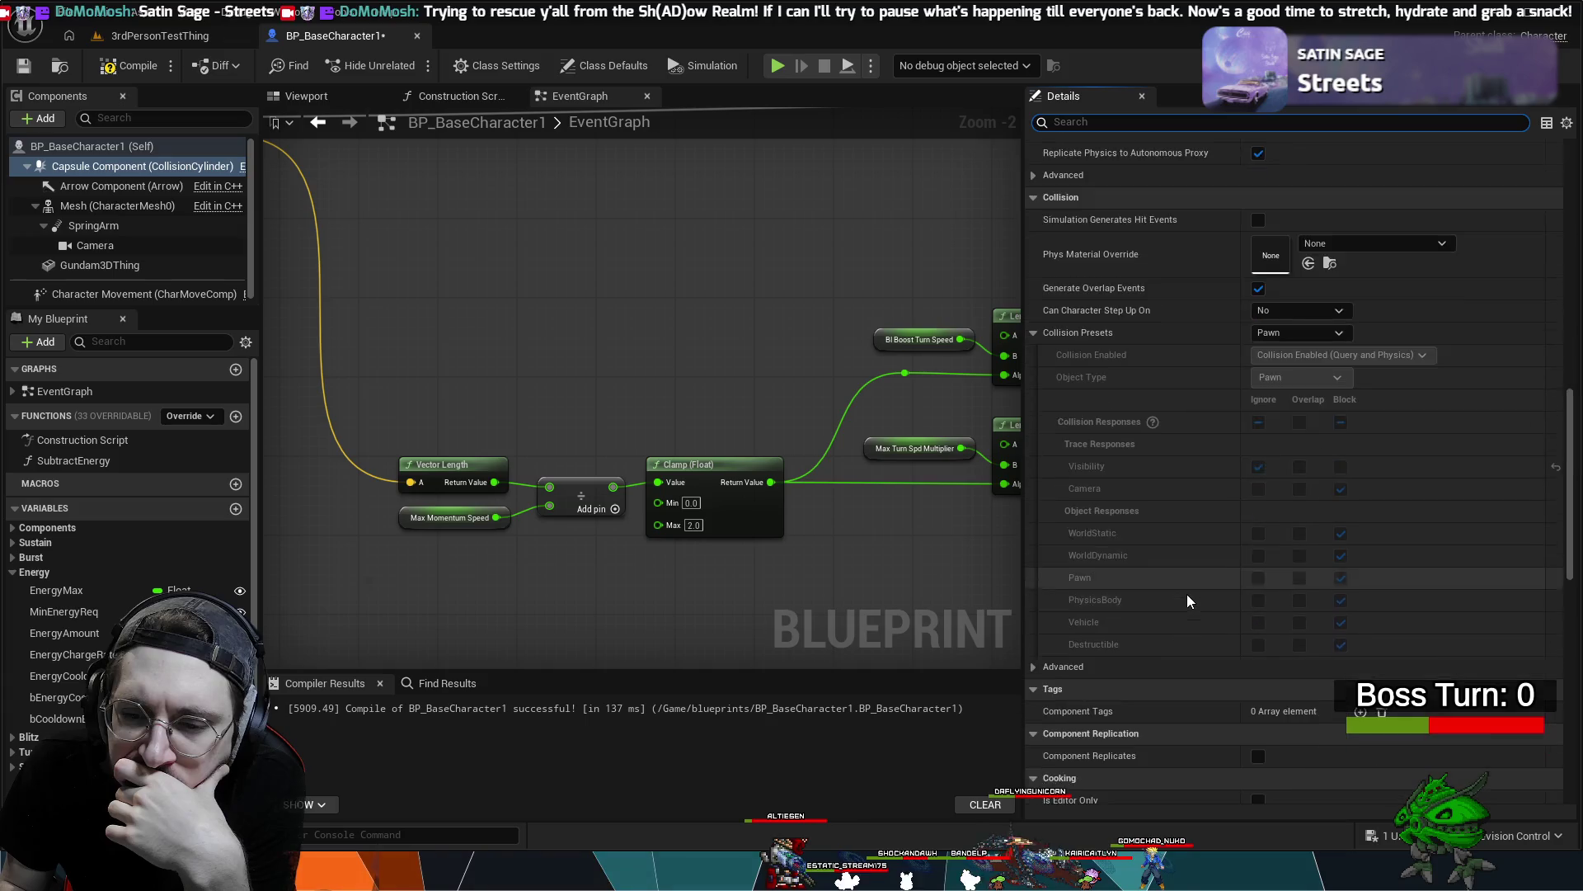
{"action": "key", "text": "alt+p"}
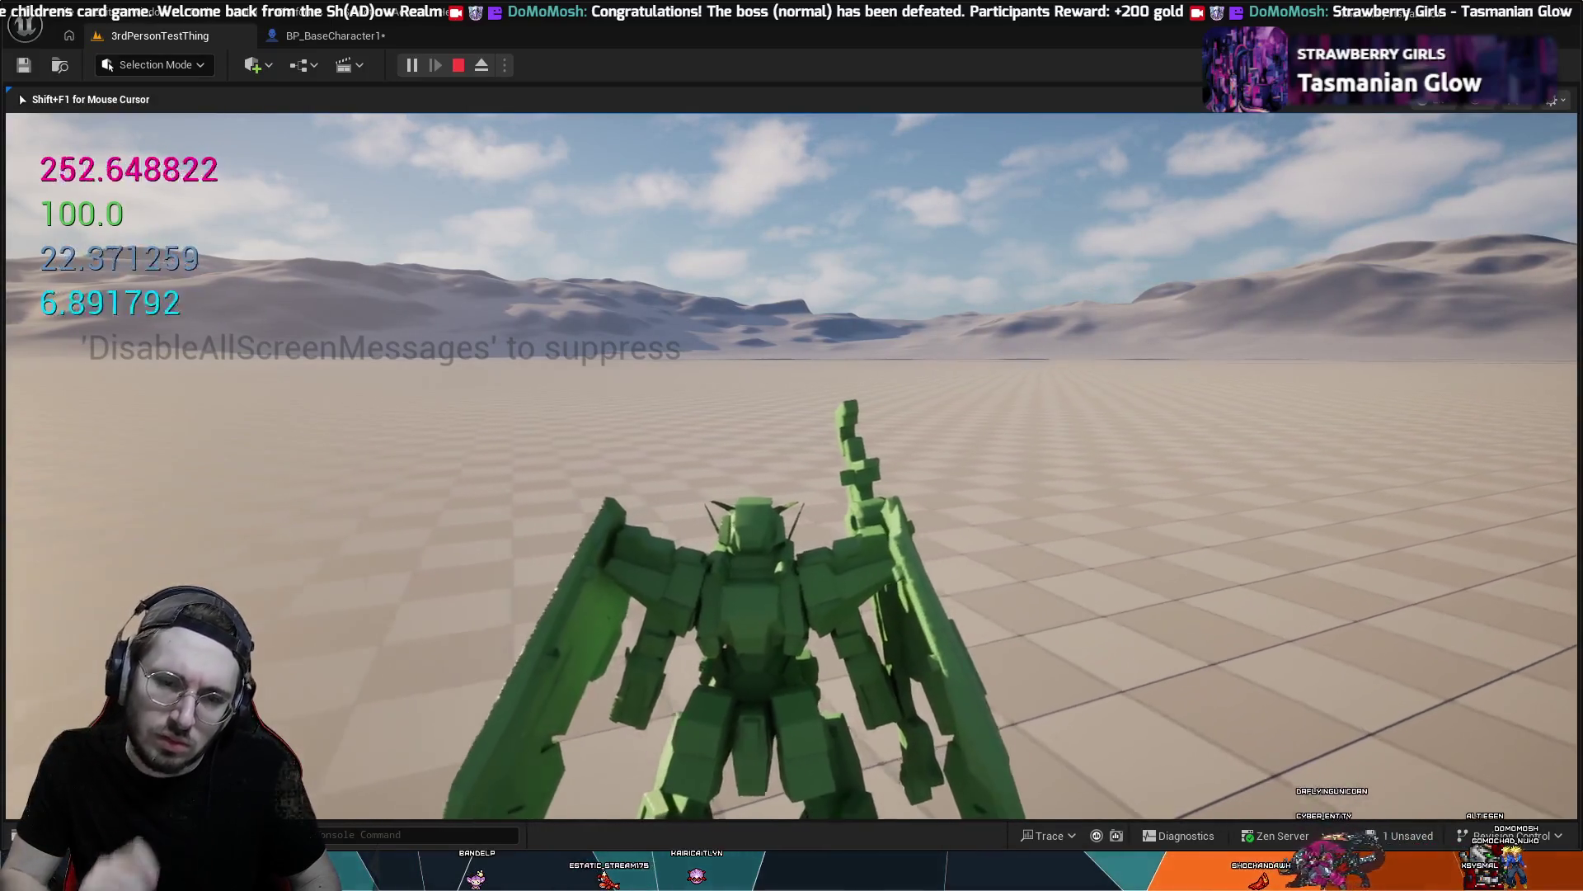
- Stop the second test play and go back to the BP_BaseCharacter1 blueprint
{"action": "key", "text": "Escape"}
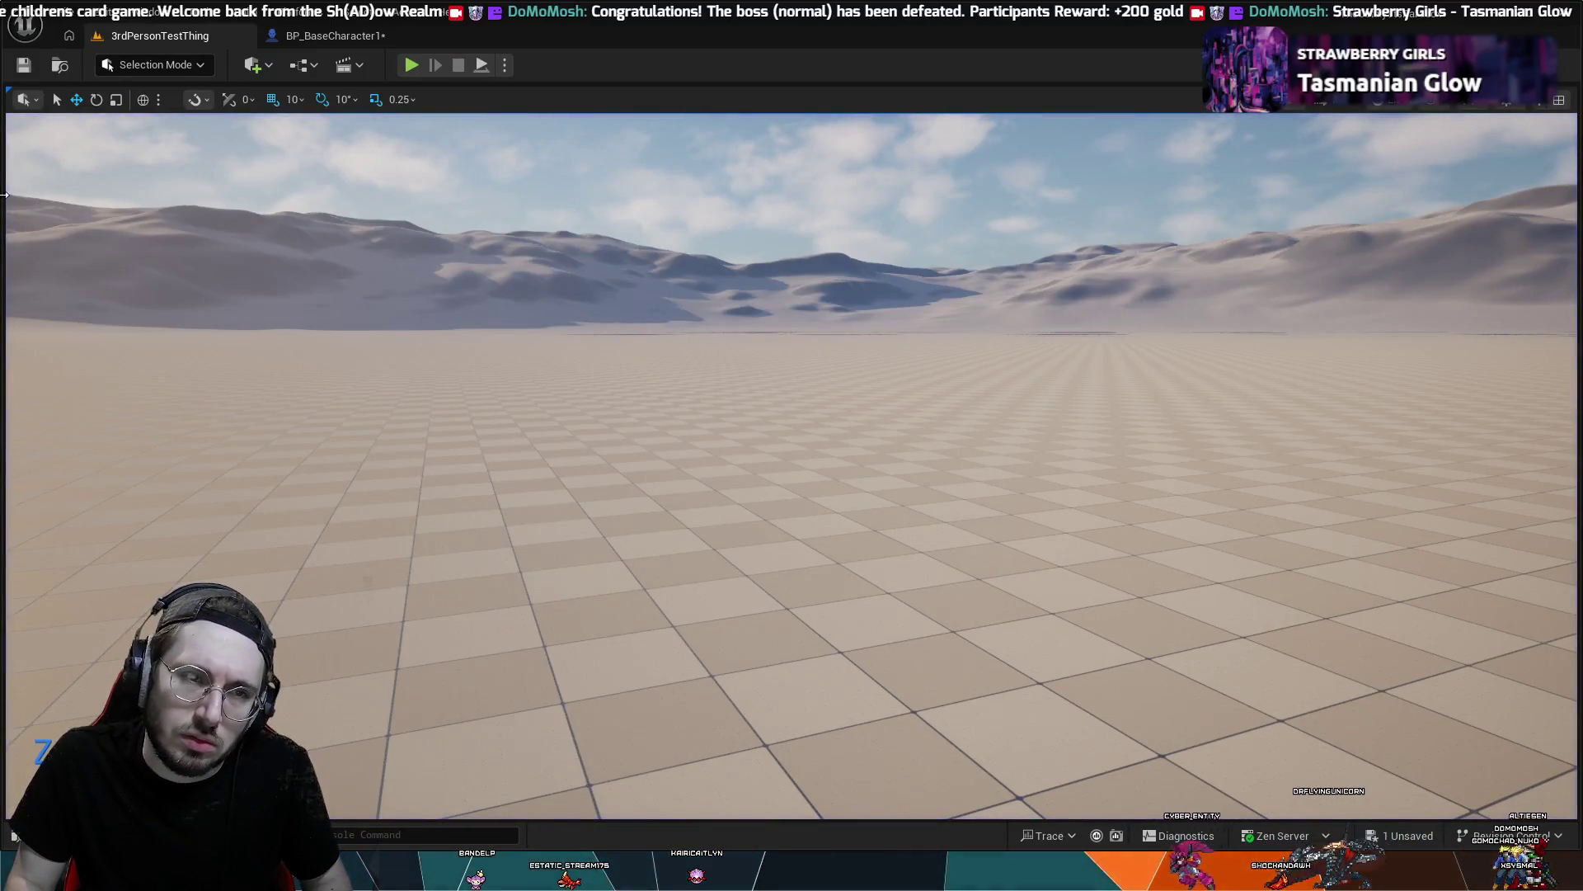
{"action": "left_click", "coordinate": [330, 36]}
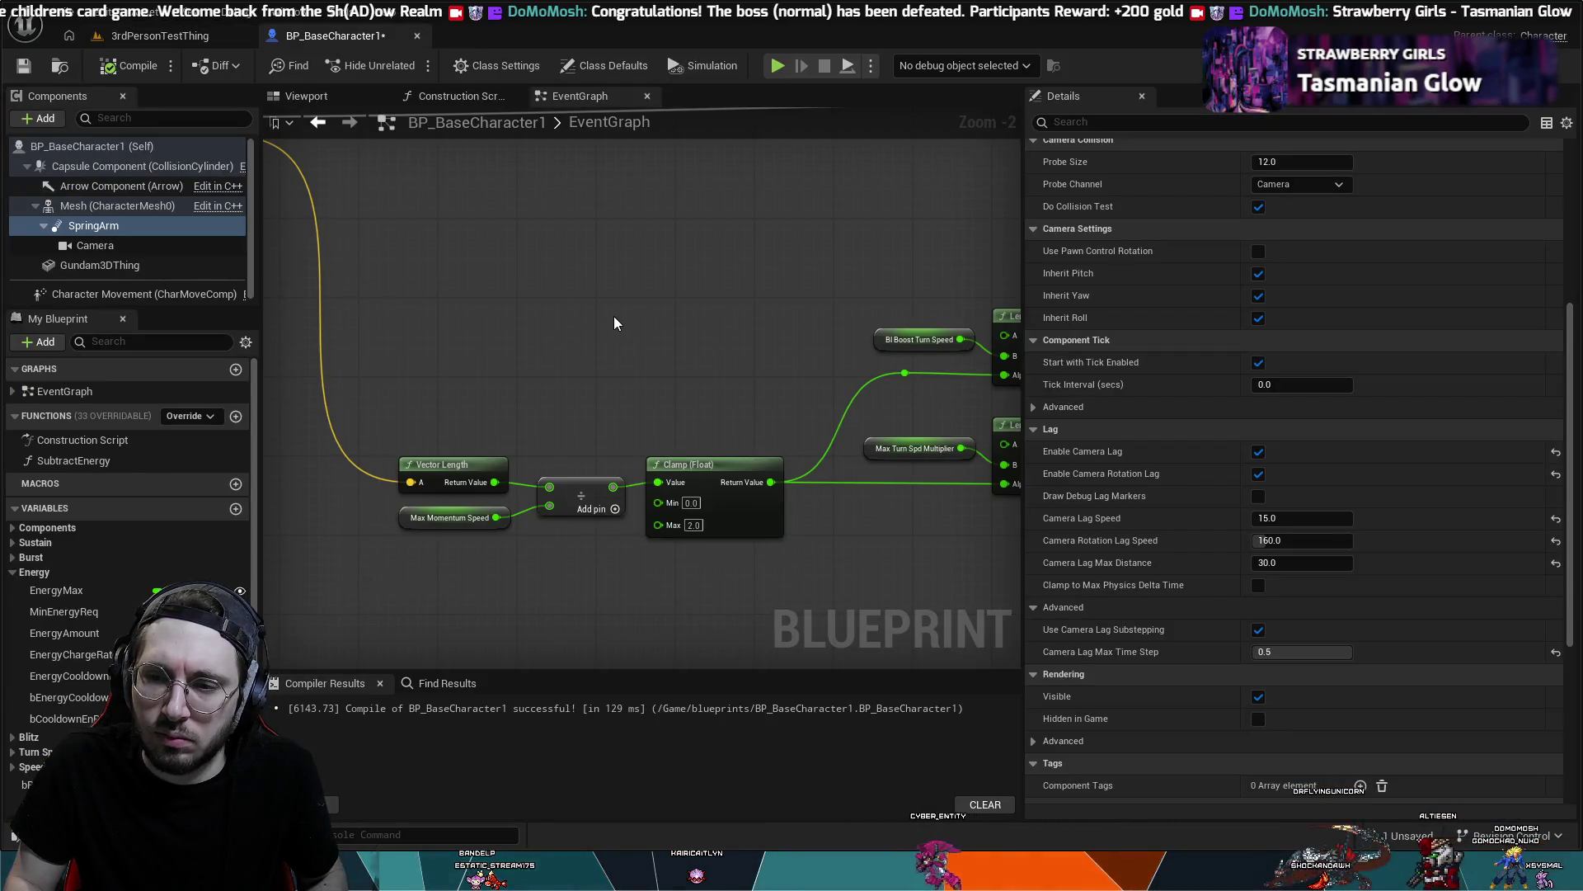
- Undo the SpringArm lag changes, restoring speed 232 and max distance 50, and close Details
{"action": "scroll", "coordinate": [614, 321], "scroll_direction": "down", "scroll_amount": 1}
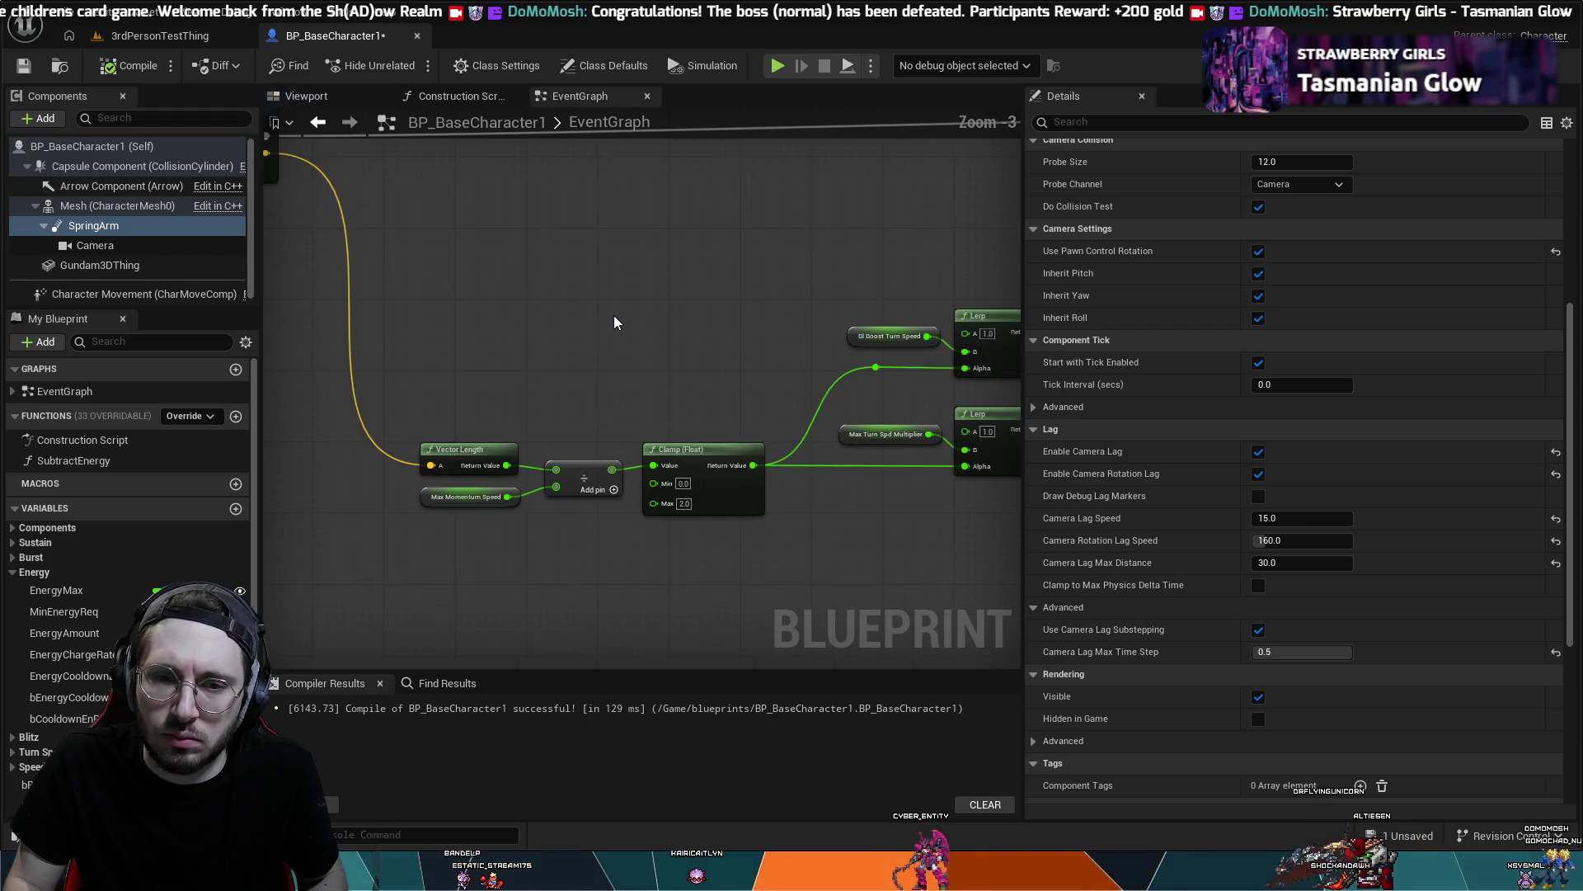
{"action": "scroll", "coordinate": [614, 322], "scroll_direction": "down", "scroll_amount": 1}
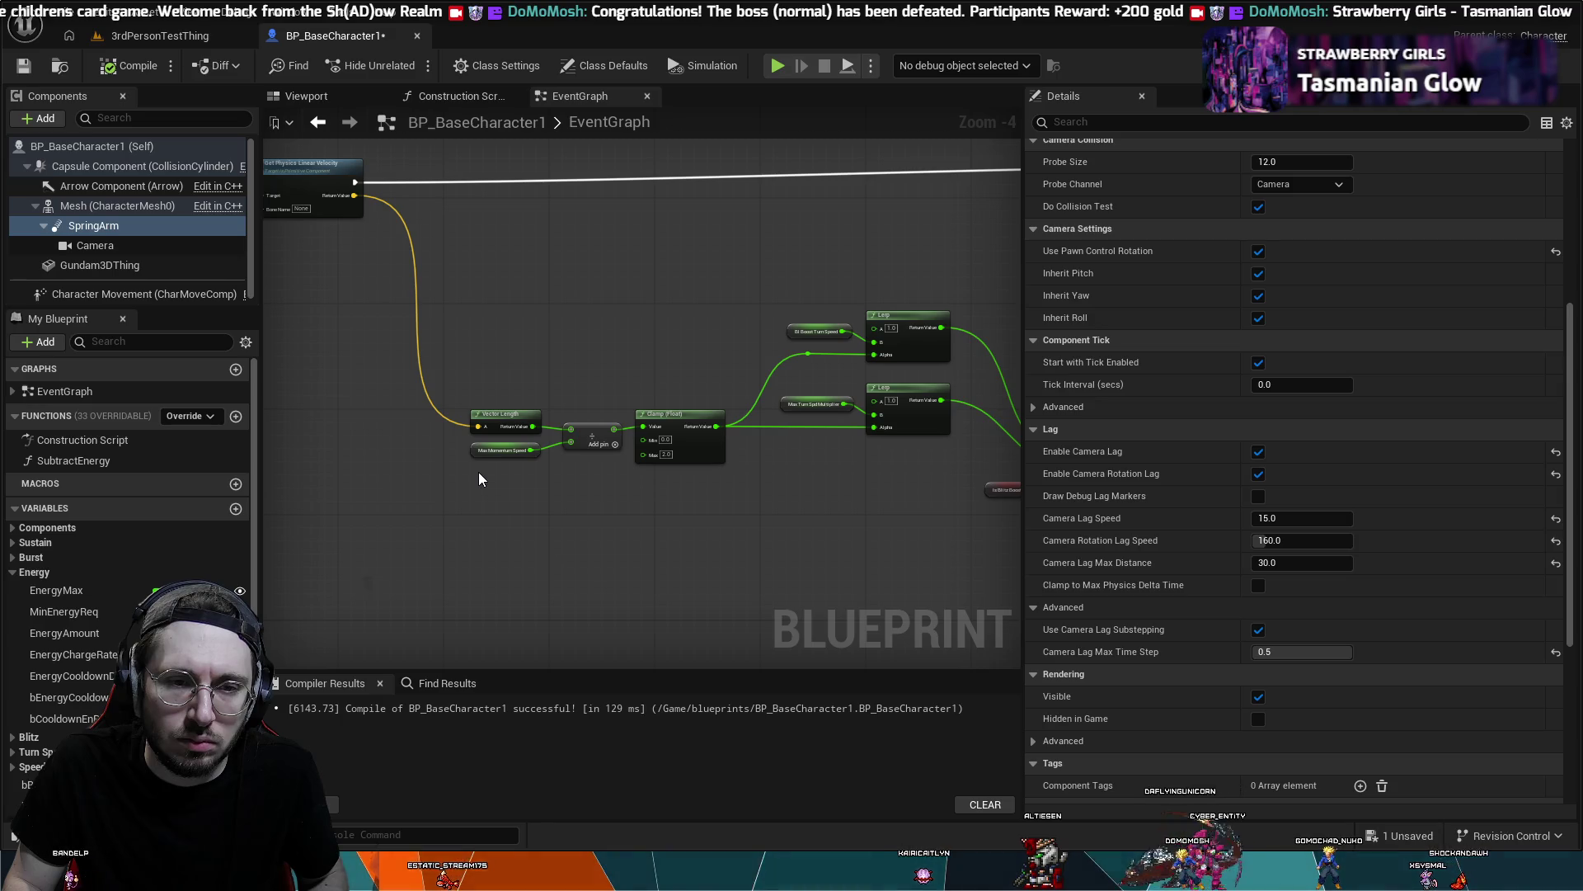
{"action": "key", "text": "ctrl+z"}
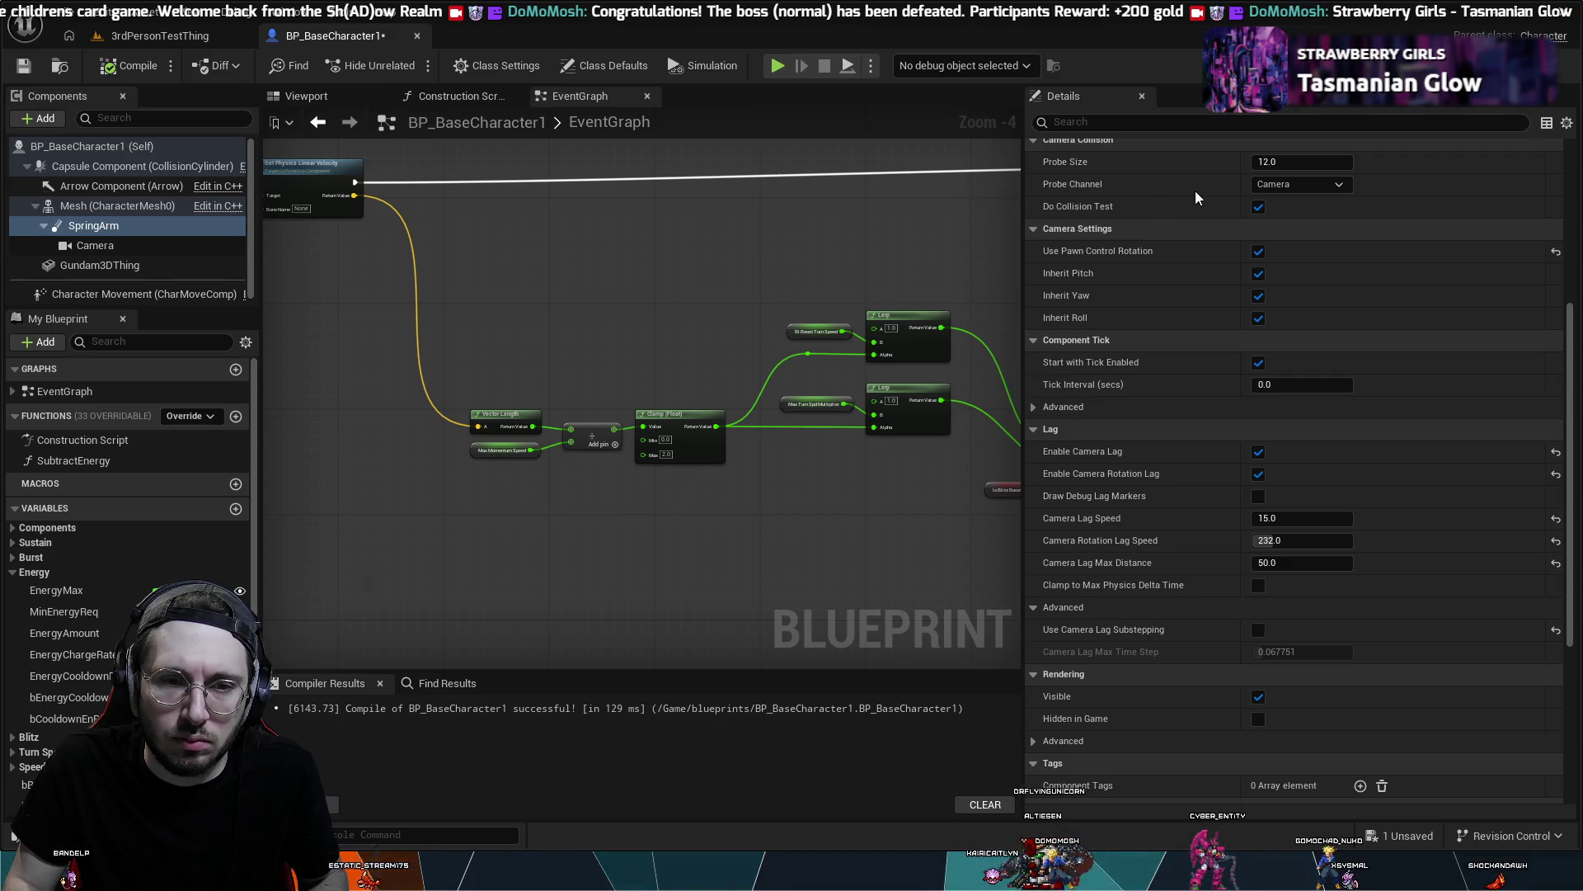
{"action": "left_click", "coordinate": [1139, 94]}
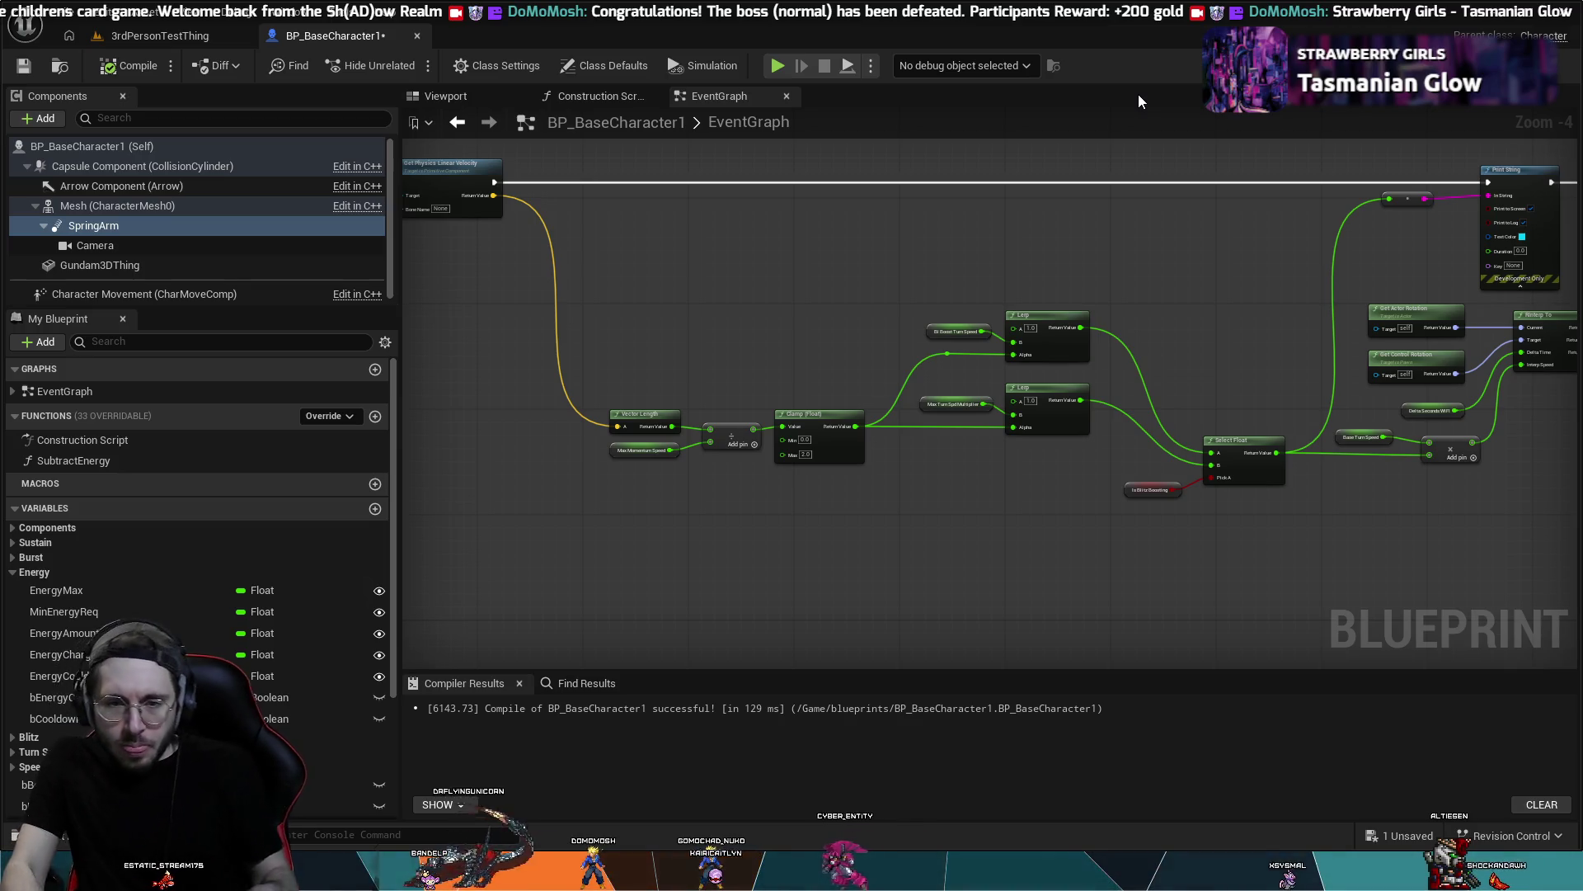
{"action": "left_click_drag", "start_coordinate": [994, 403], "coordinate": [1056, 447]}
- Paste a copy of the RInterp To node into empty space above the Select Float node
{"action": "scroll", "coordinate": [1092, 523], "scroll_direction": "up", "scroll_amount": 2}
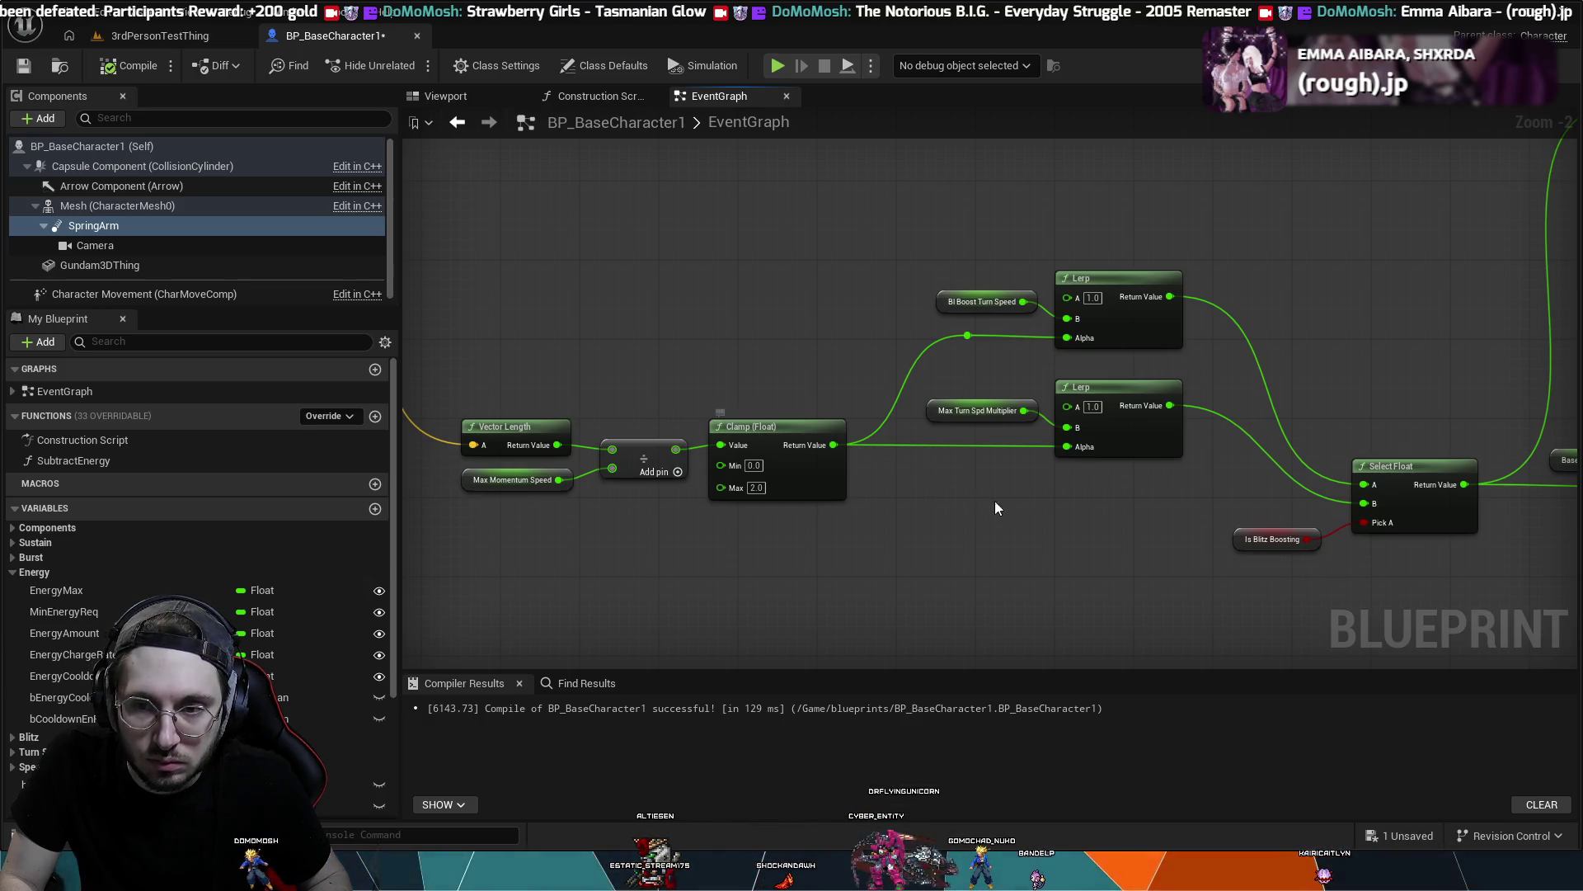
{"action": "left_click_drag", "start_coordinate": [1064, 526], "coordinate": [725, 515]}
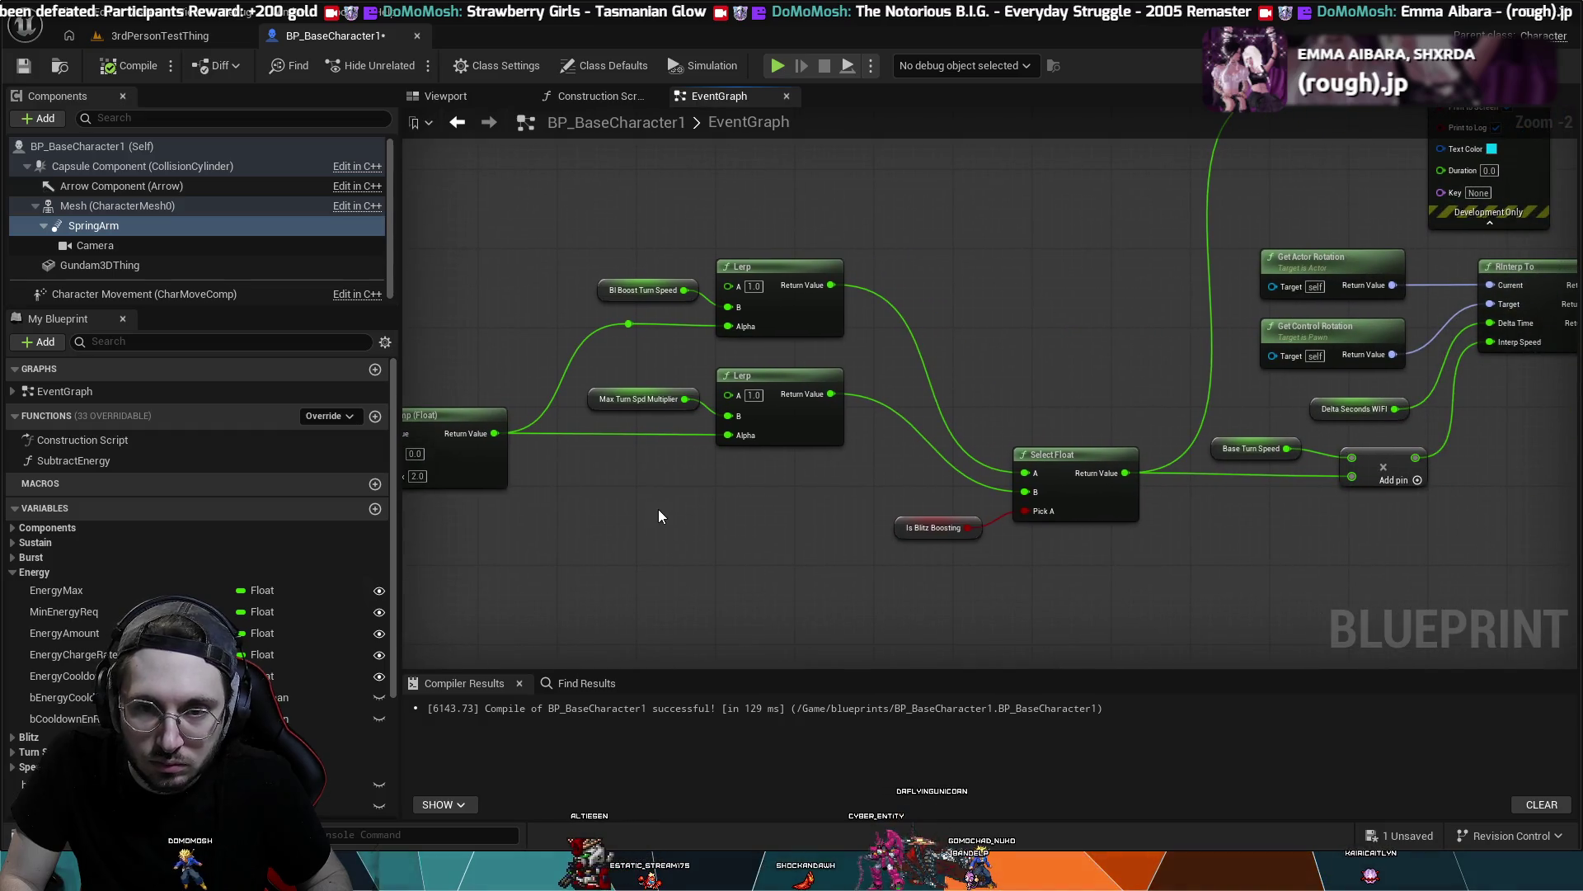
{"action": "left_click_drag", "start_coordinate": [909, 232], "coordinate": [825, 320]}
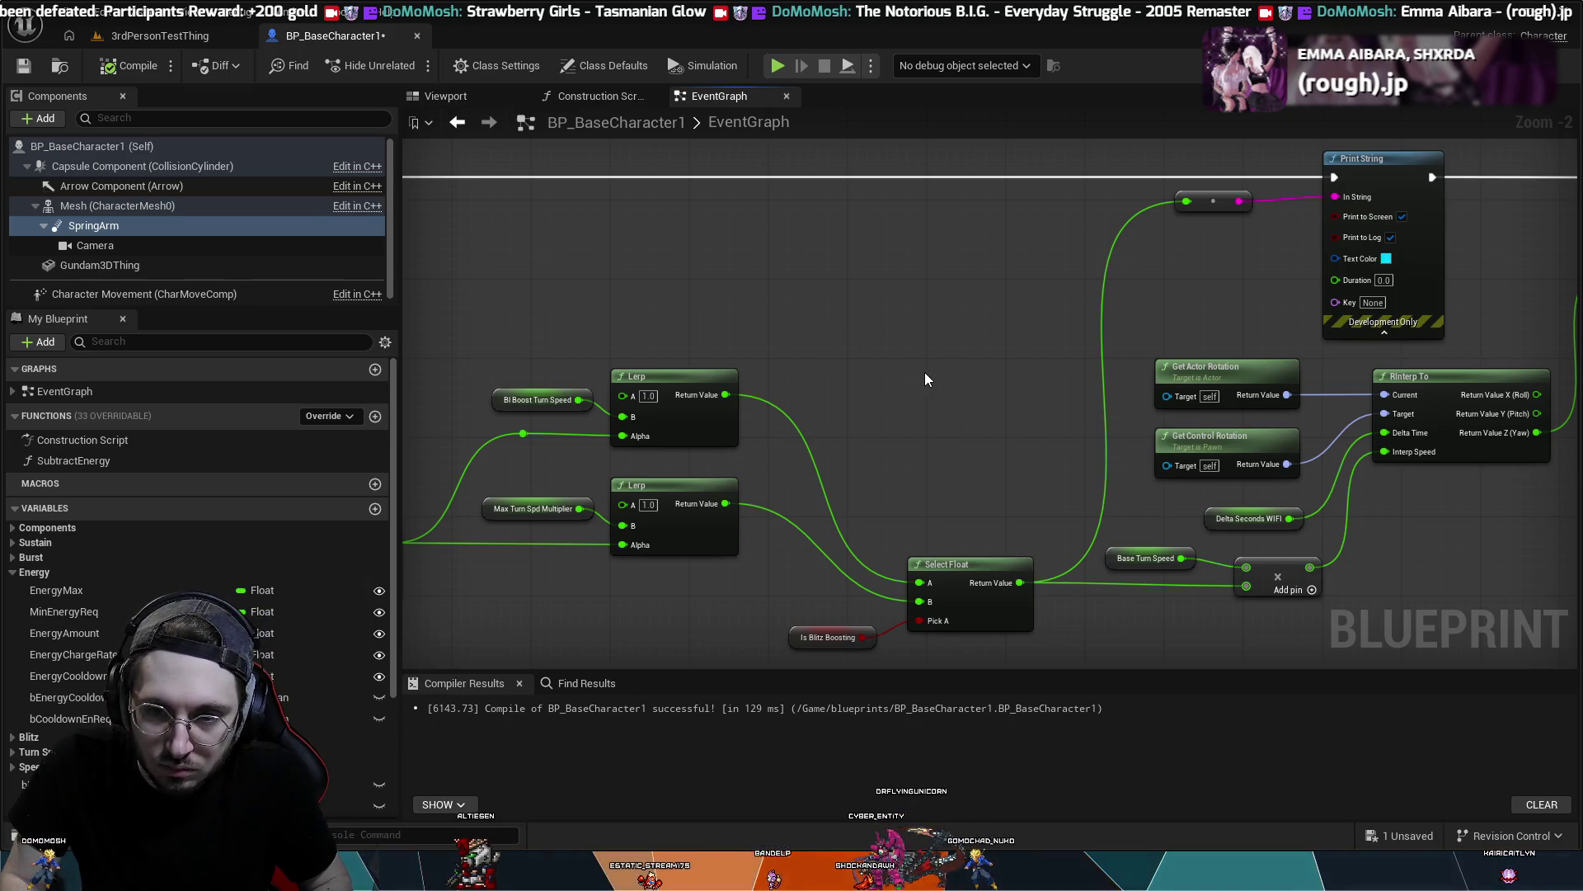
{"action": "key", "text": "ctrl+v"}
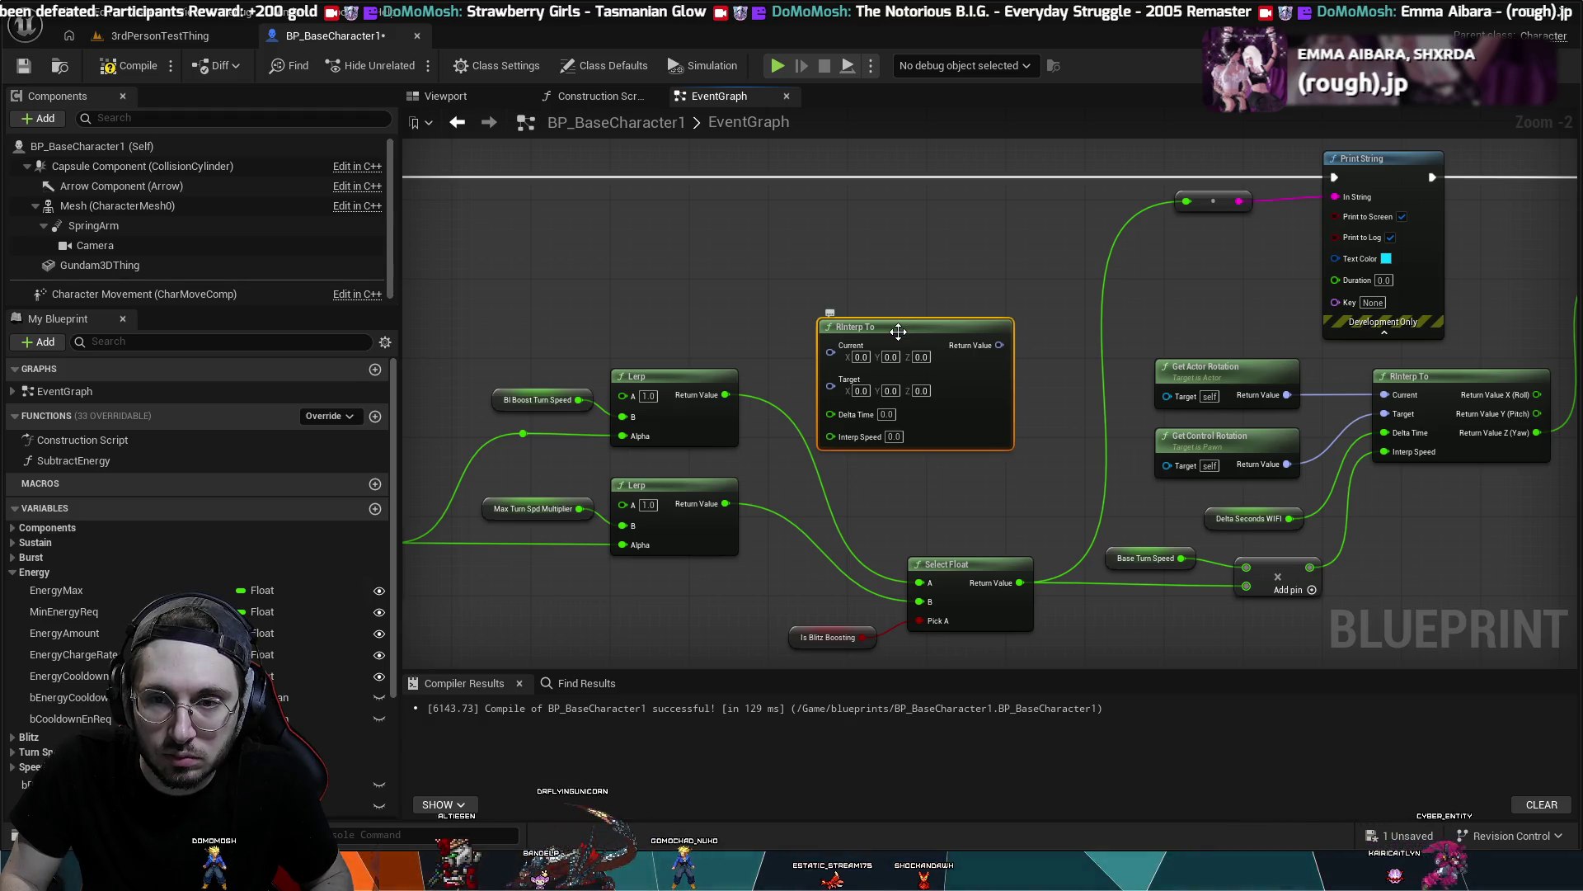
- Delete the stray RInterp To node and paste an FInterp To node above the Lerp nodes
{"action": "key", "text": "Delete"}
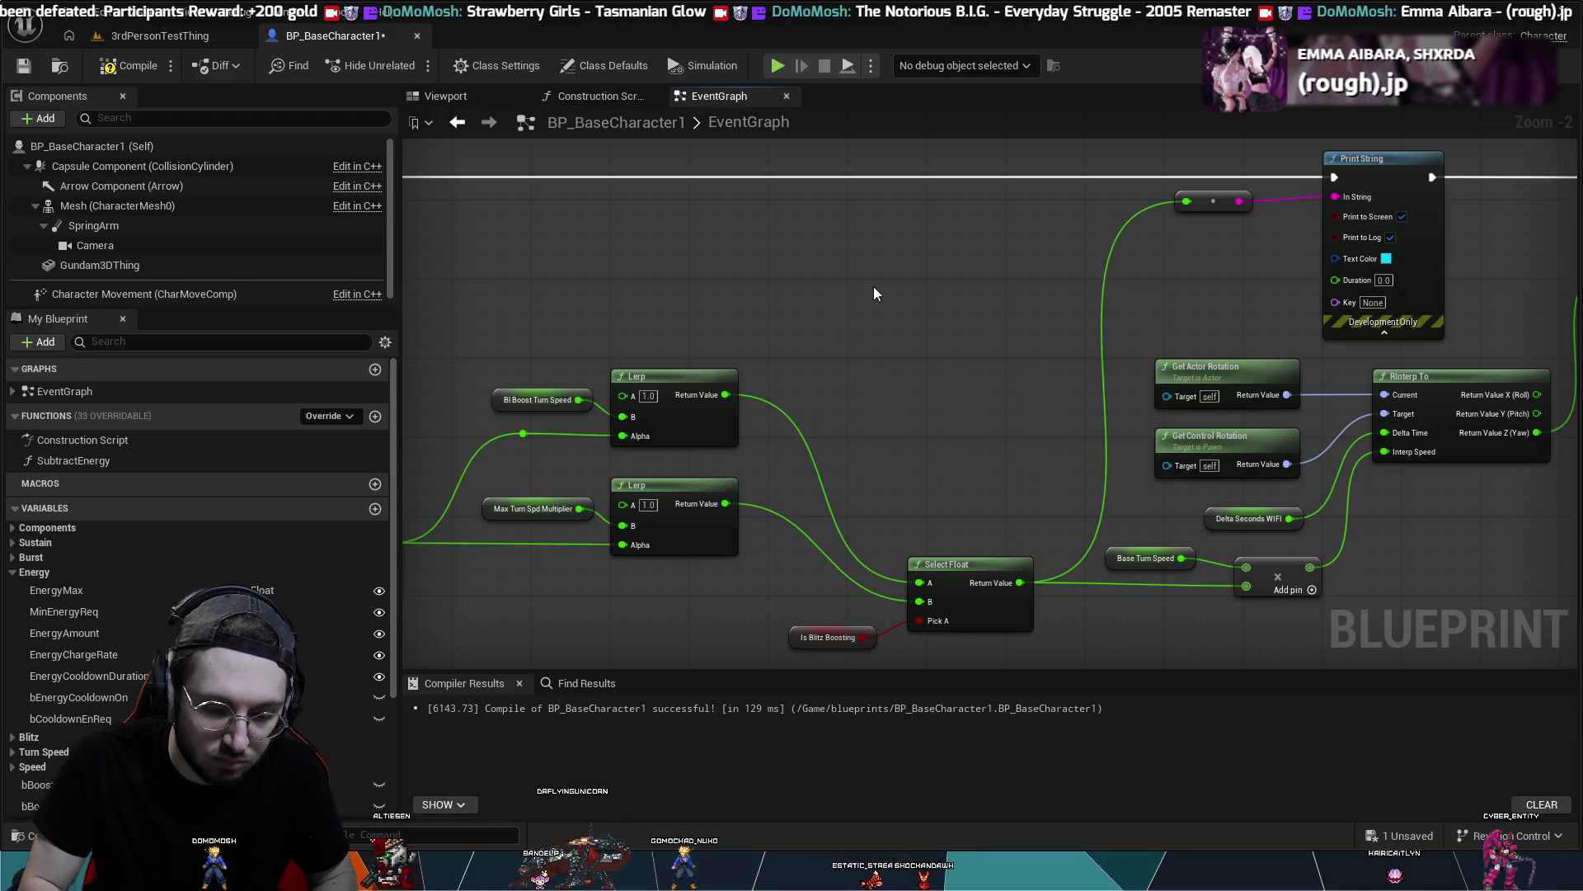
{"action": "left_click_drag", "start_coordinate": [873, 285], "coordinate": [805, 334]}
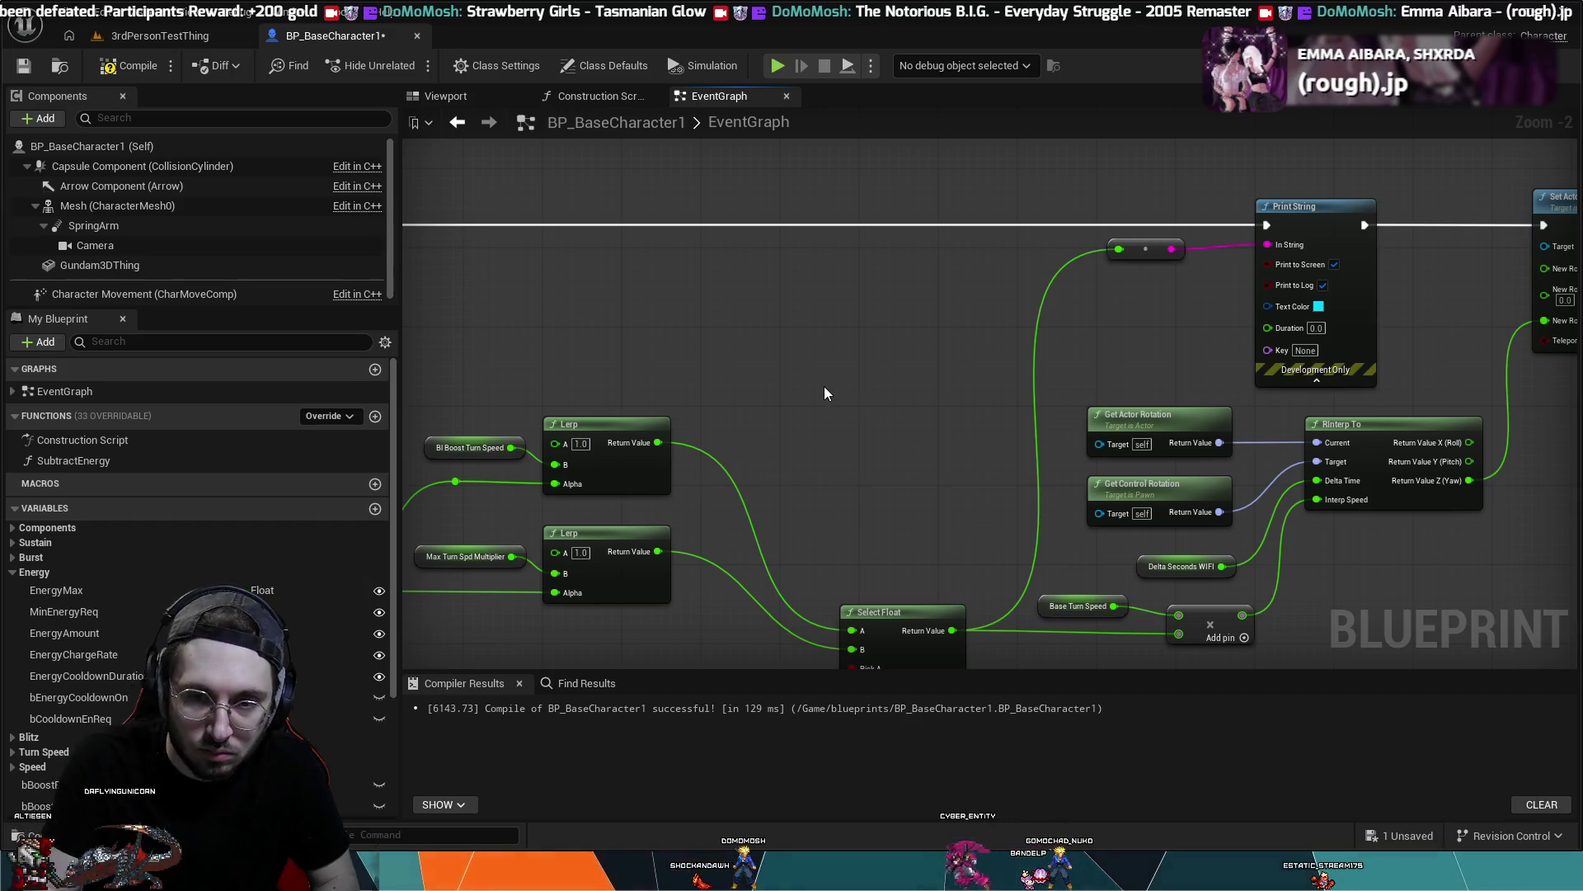
{"action": "key", "text": "ctrl+v"}
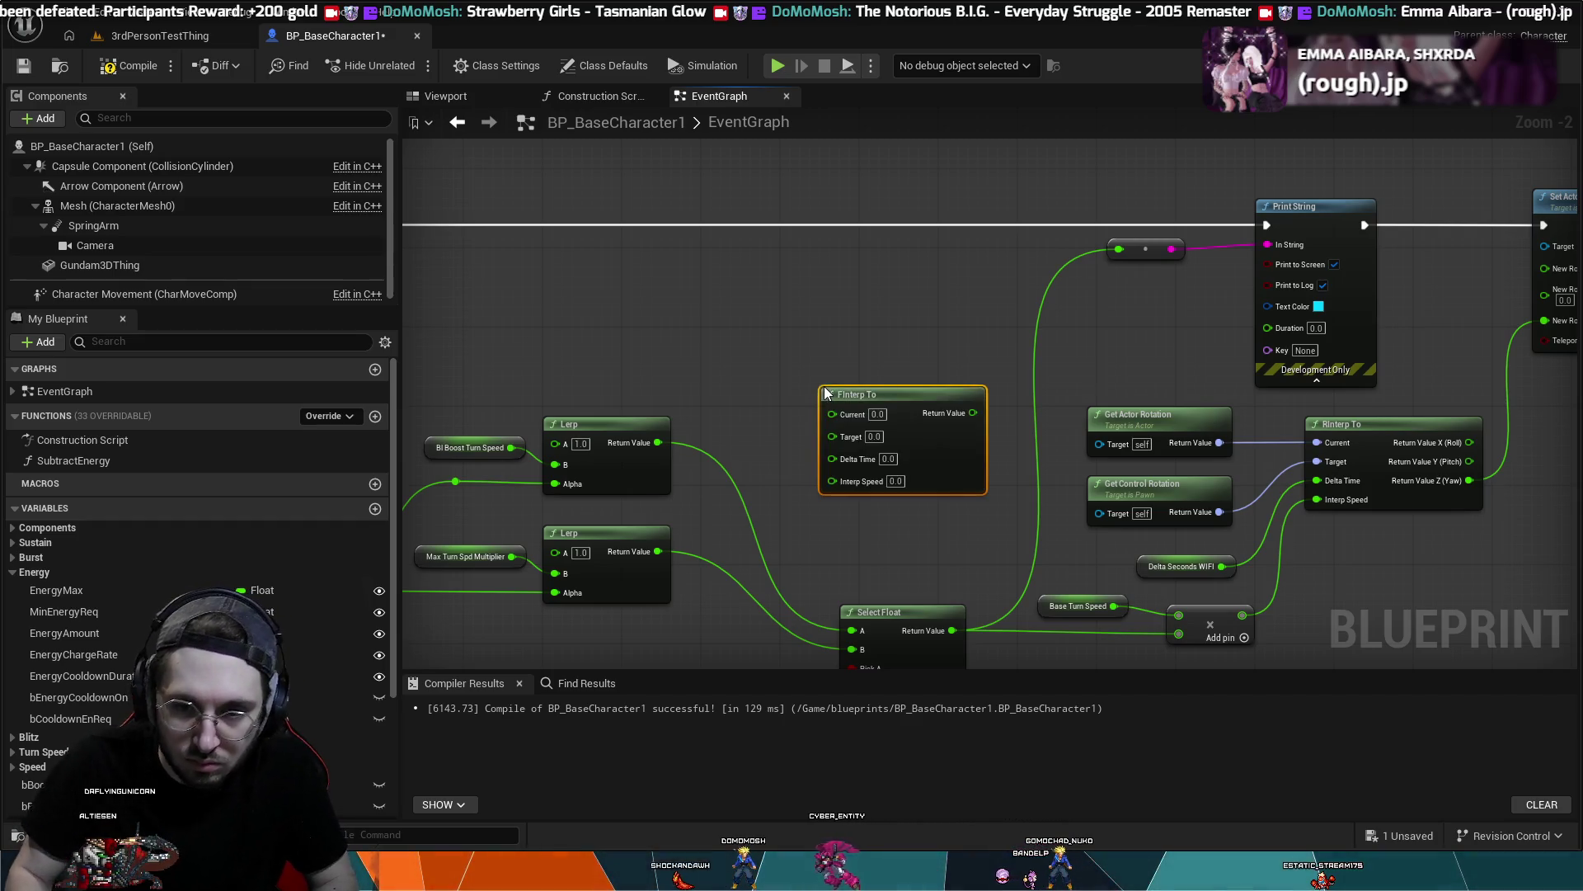
- Drag the FInterp To node up-left above the Lerp nodes, then zoom out to review the layout
{"action": "left_click_drag", "start_coordinate": [846, 396], "coordinate": [804, 318]}
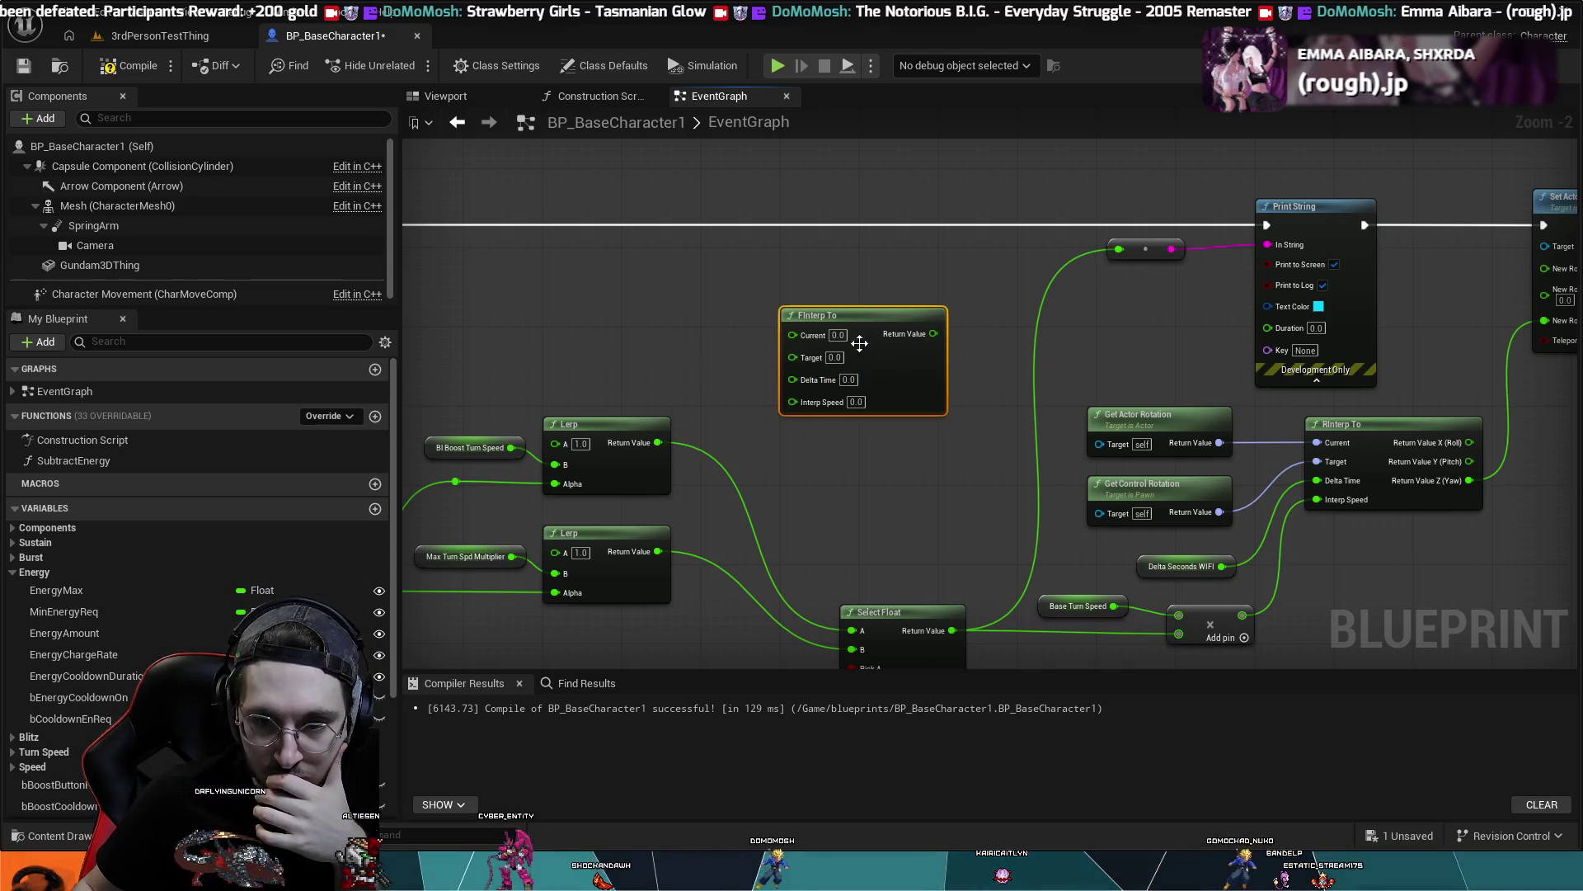
{"action": "left_click_drag", "start_coordinate": [861, 329], "coordinate": [861, 198]}
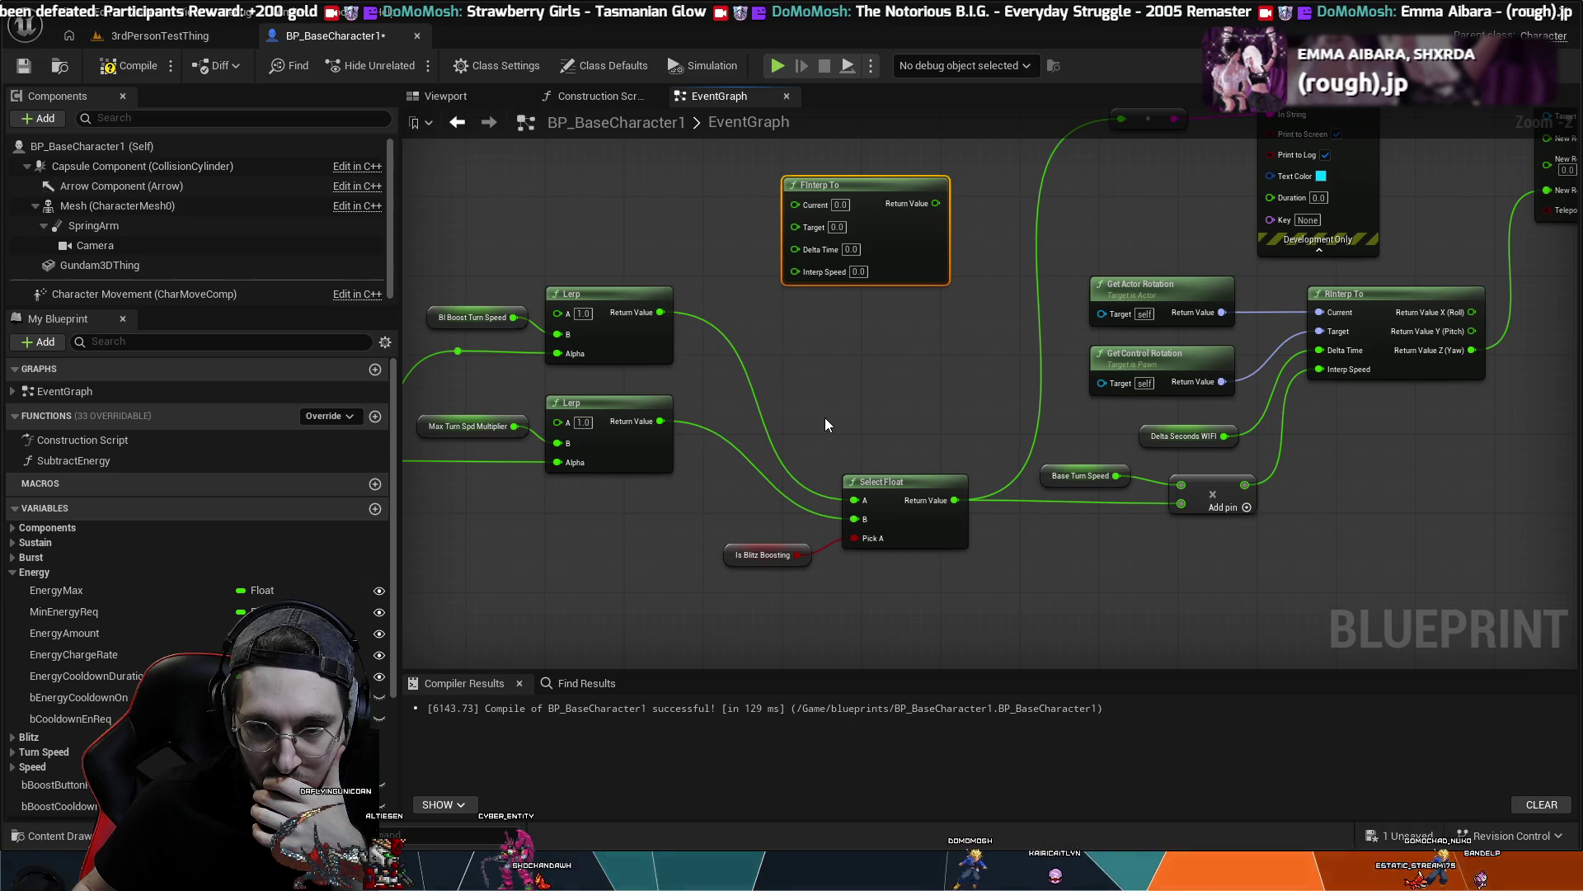
{"action": "left_click_drag", "start_coordinate": [826, 418], "coordinate": [813, 415]}
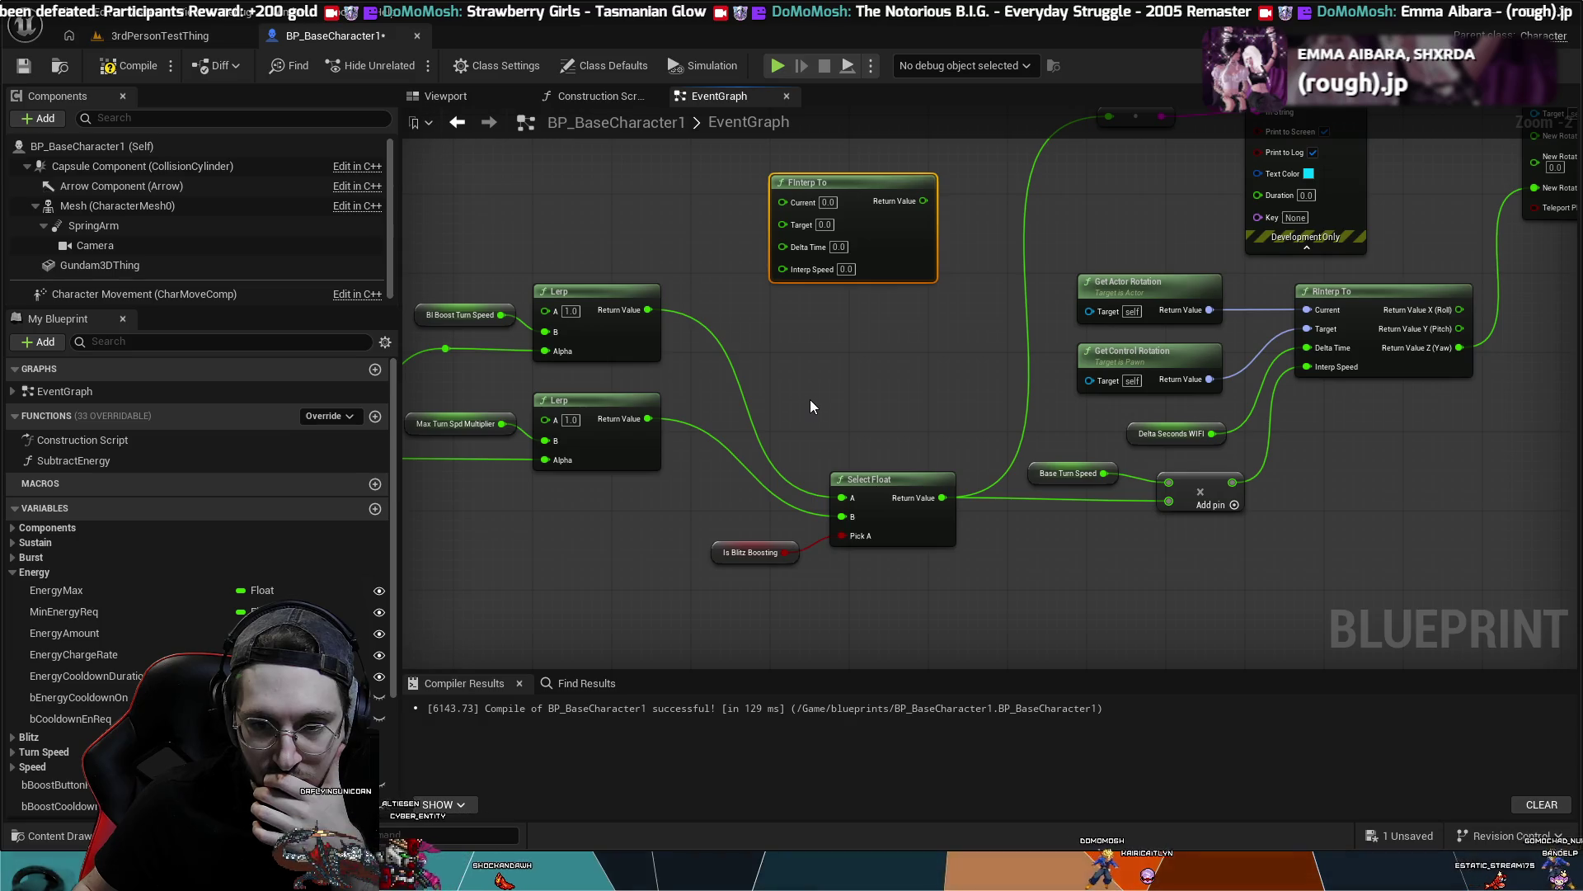
{"action": "left_click_drag", "start_coordinate": [811, 406], "coordinate": [841, 453]}
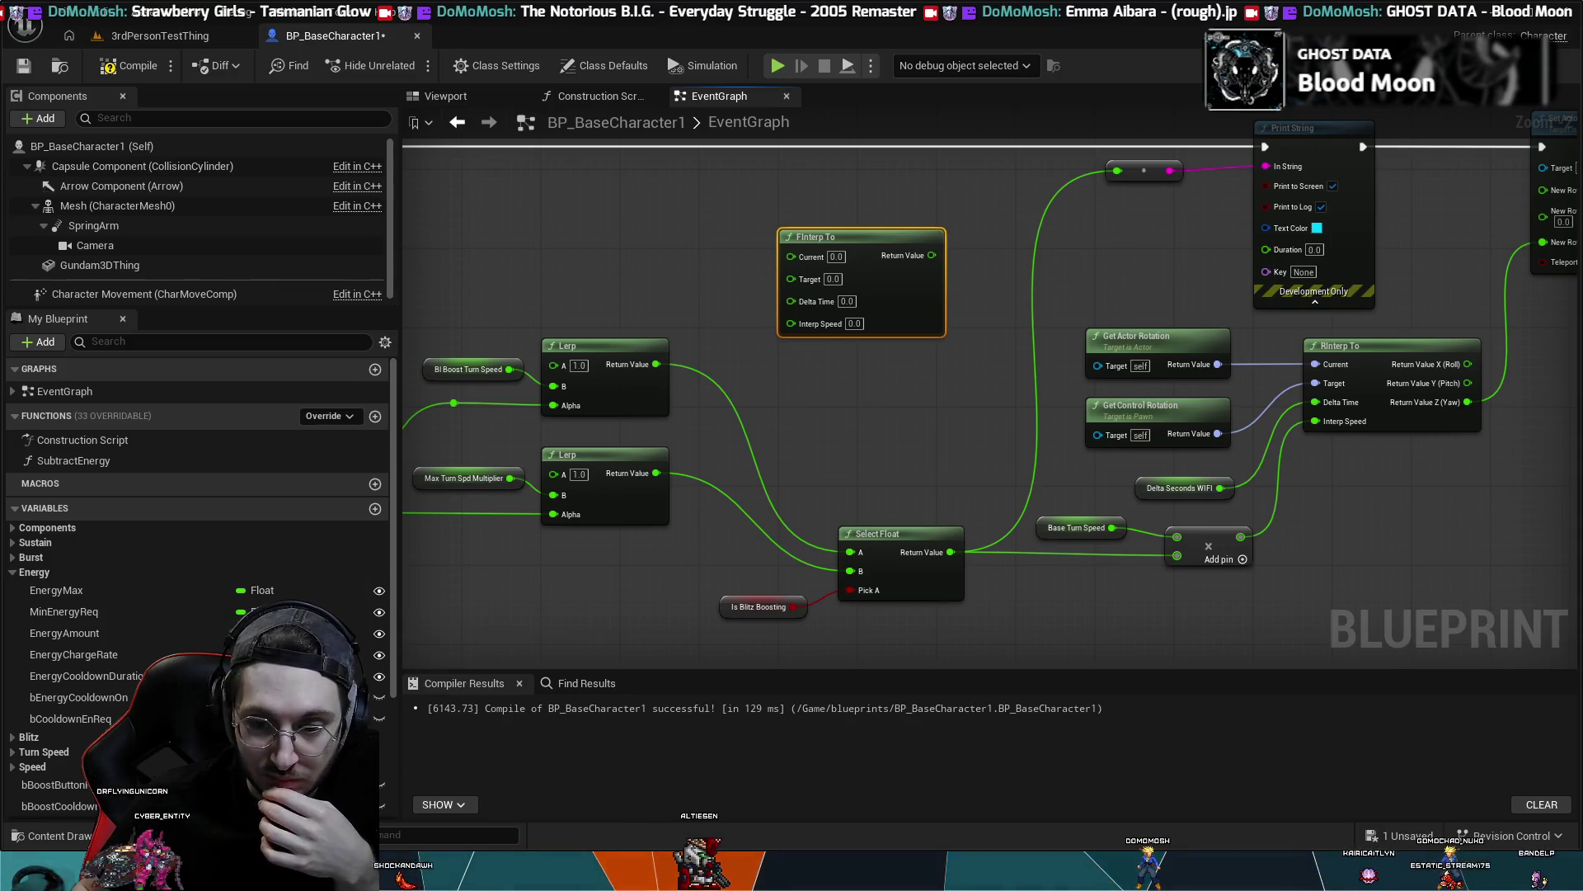
{"action": "left_click_drag", "start_coordinate": [848, 468], "coordinate": [933, 452]}
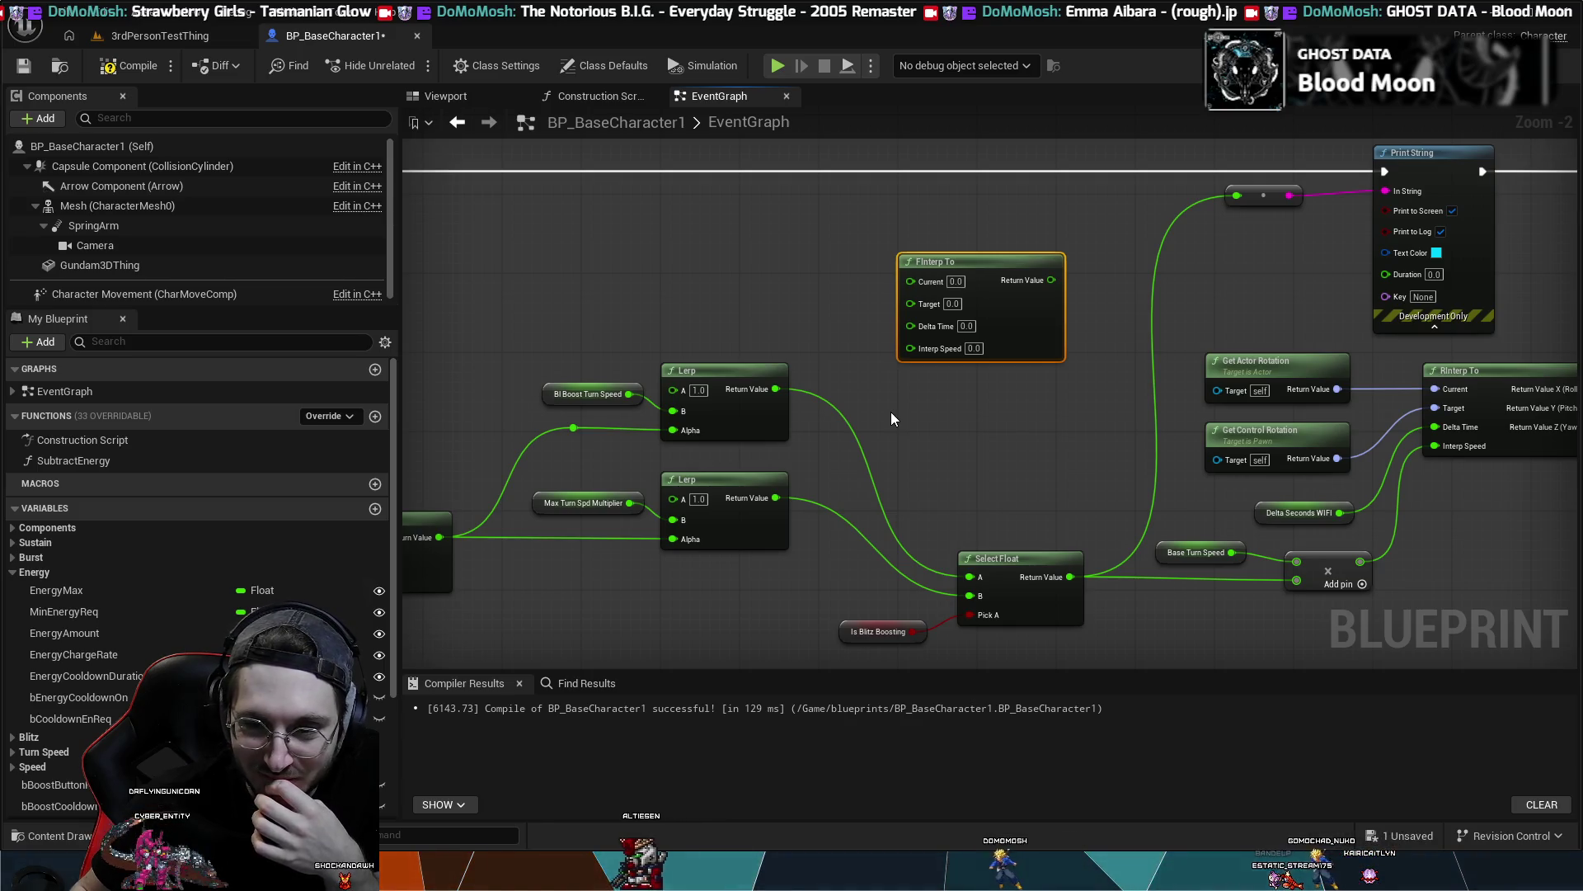
{"action": "left_click_drag", "start_coordinate": [915, 437], "coordinate": [739, 348]}
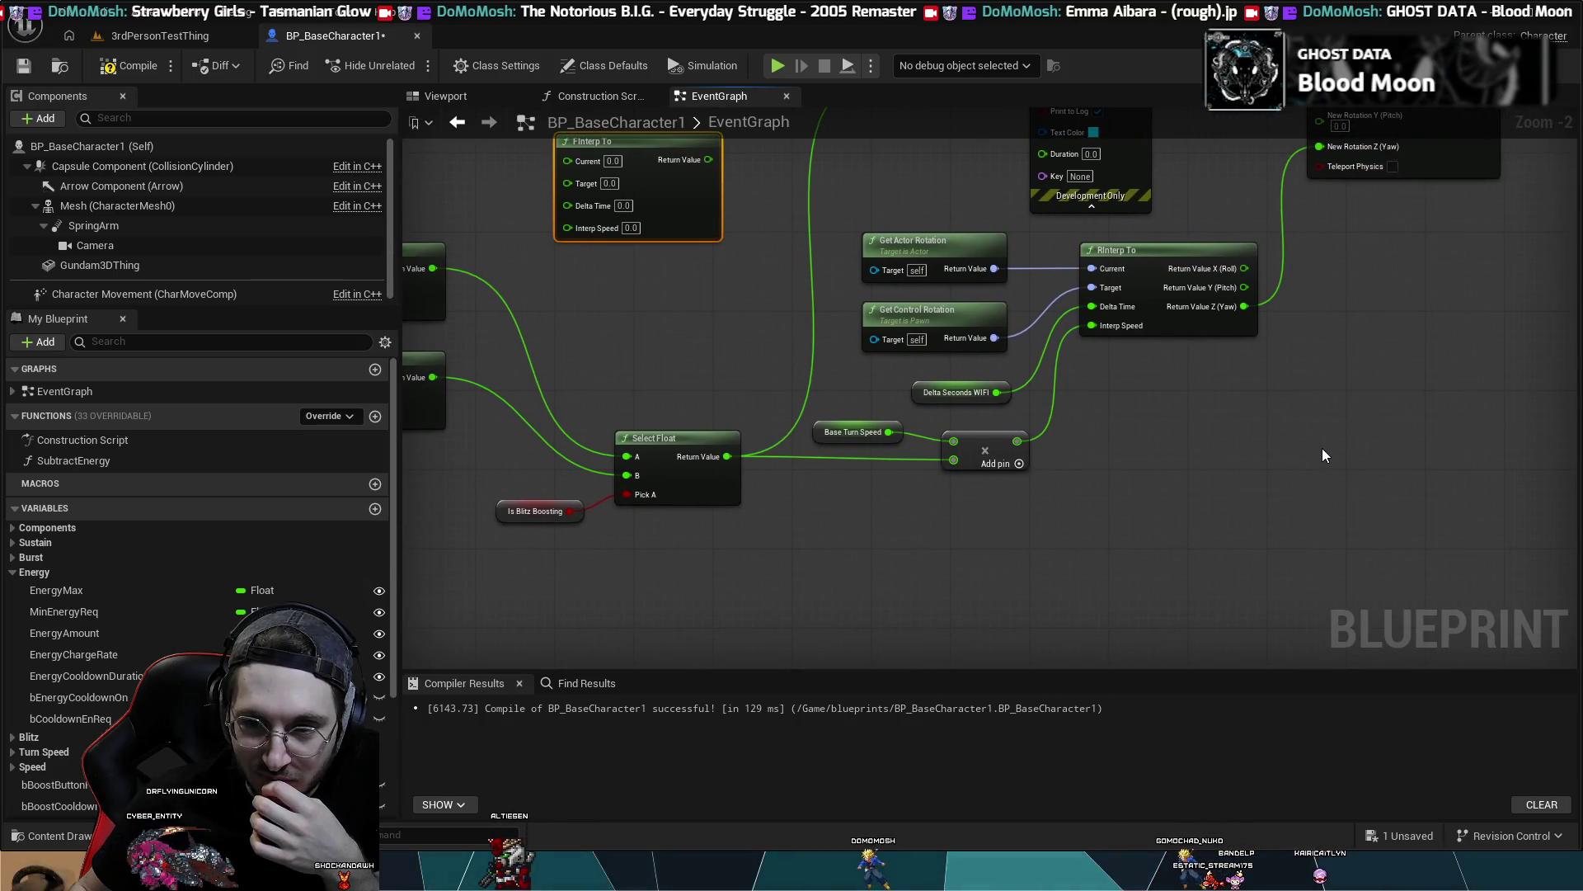
{"action": "scroll", "coordinate": [1237, 495], "scroll_direction": "down", "scroll_amount": 2}
{"action": "scroll", "coordinate": [1207, 519], "scroll_direction": "up", "scroll_amount": 1}
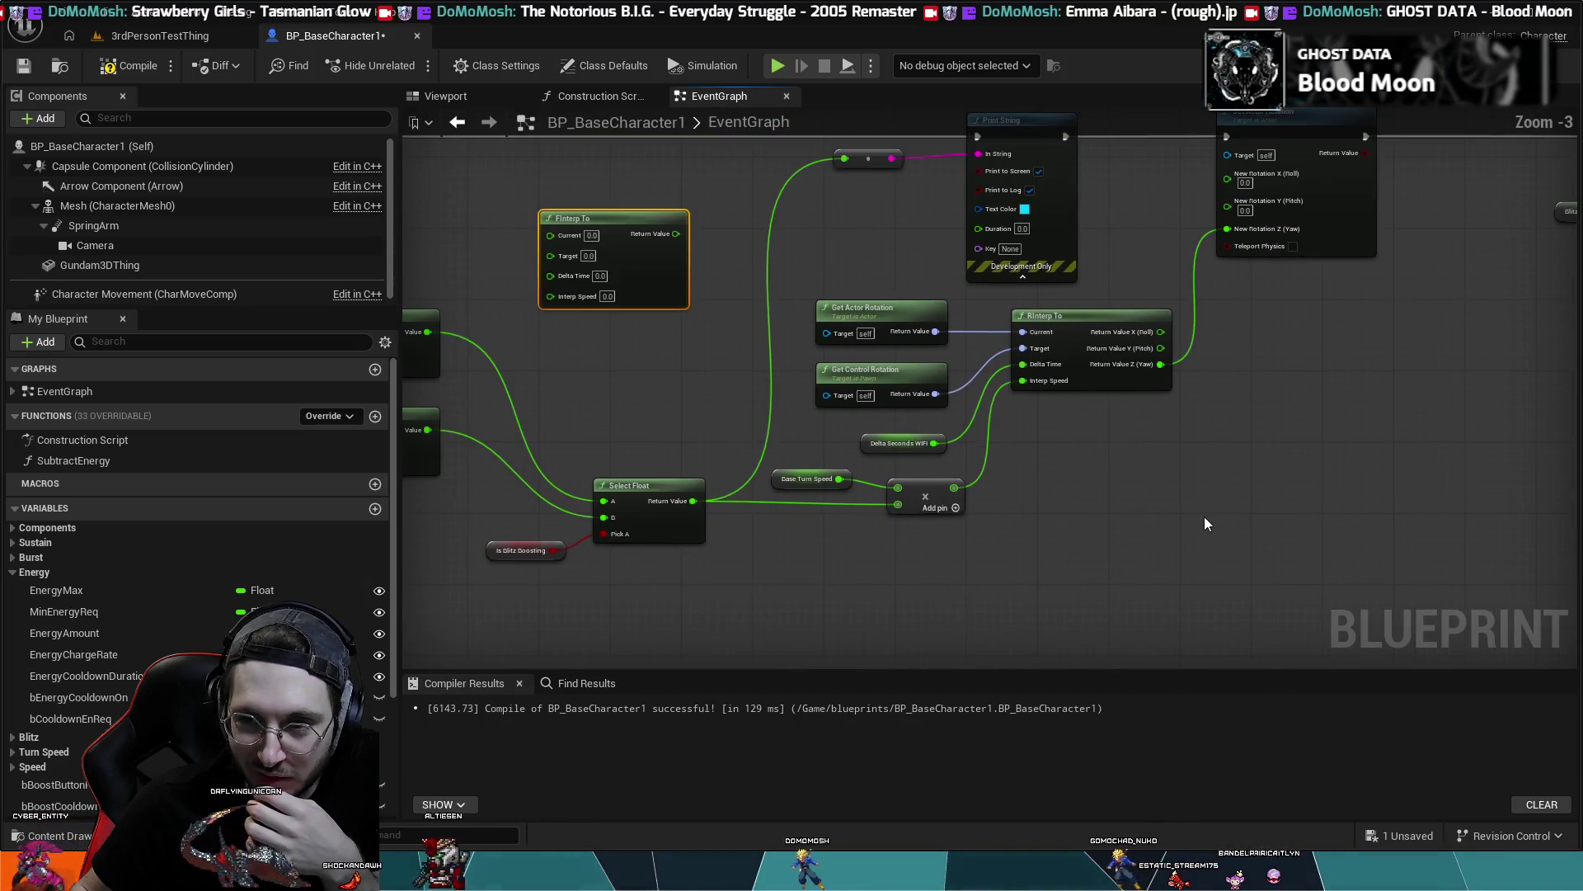
{"action": "scroll", "coordinate": [1204, 517], "scroll_direction": "down", "scroll_amount": 1}
{"action": "left_click_drag", "start_coordinate": [1202, 522], "coordinate": [1115, 516]}
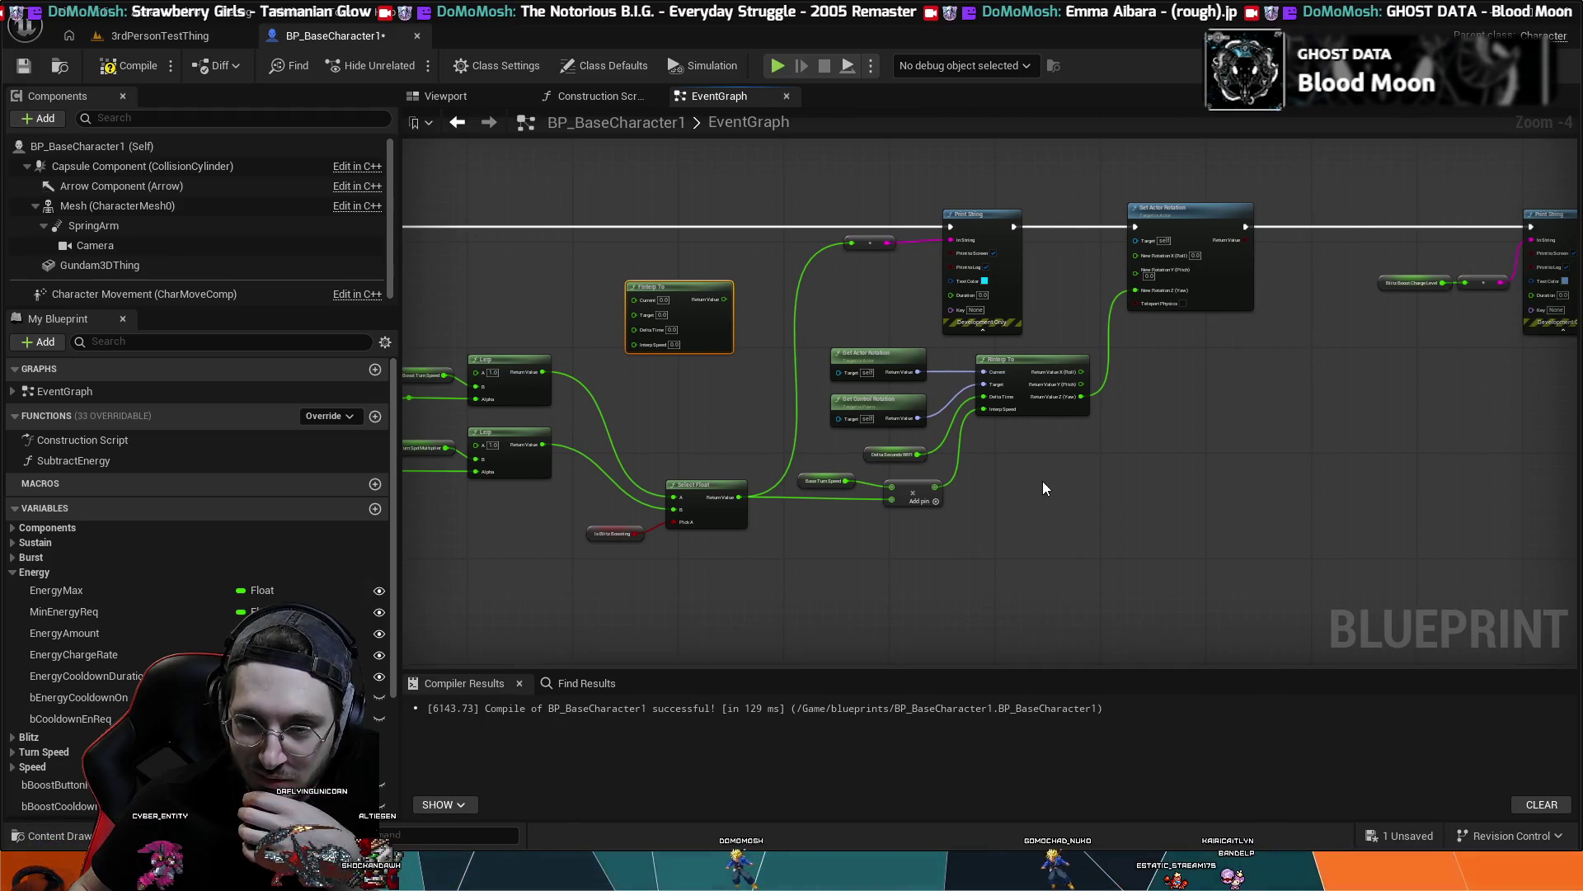
- Move the RInterp To rotation nodes and Set Actor Rotation further right as a group
{"action": "mouse_move", "coordinate": [835, 534]}
{"action": "left_mouse_down"}
{"action": "mouse_move", "coordinate": [889, 373]}
{"action": "mouse_move", "coordinate": [1018, 366]}
{"action": "left_mouse_up"}
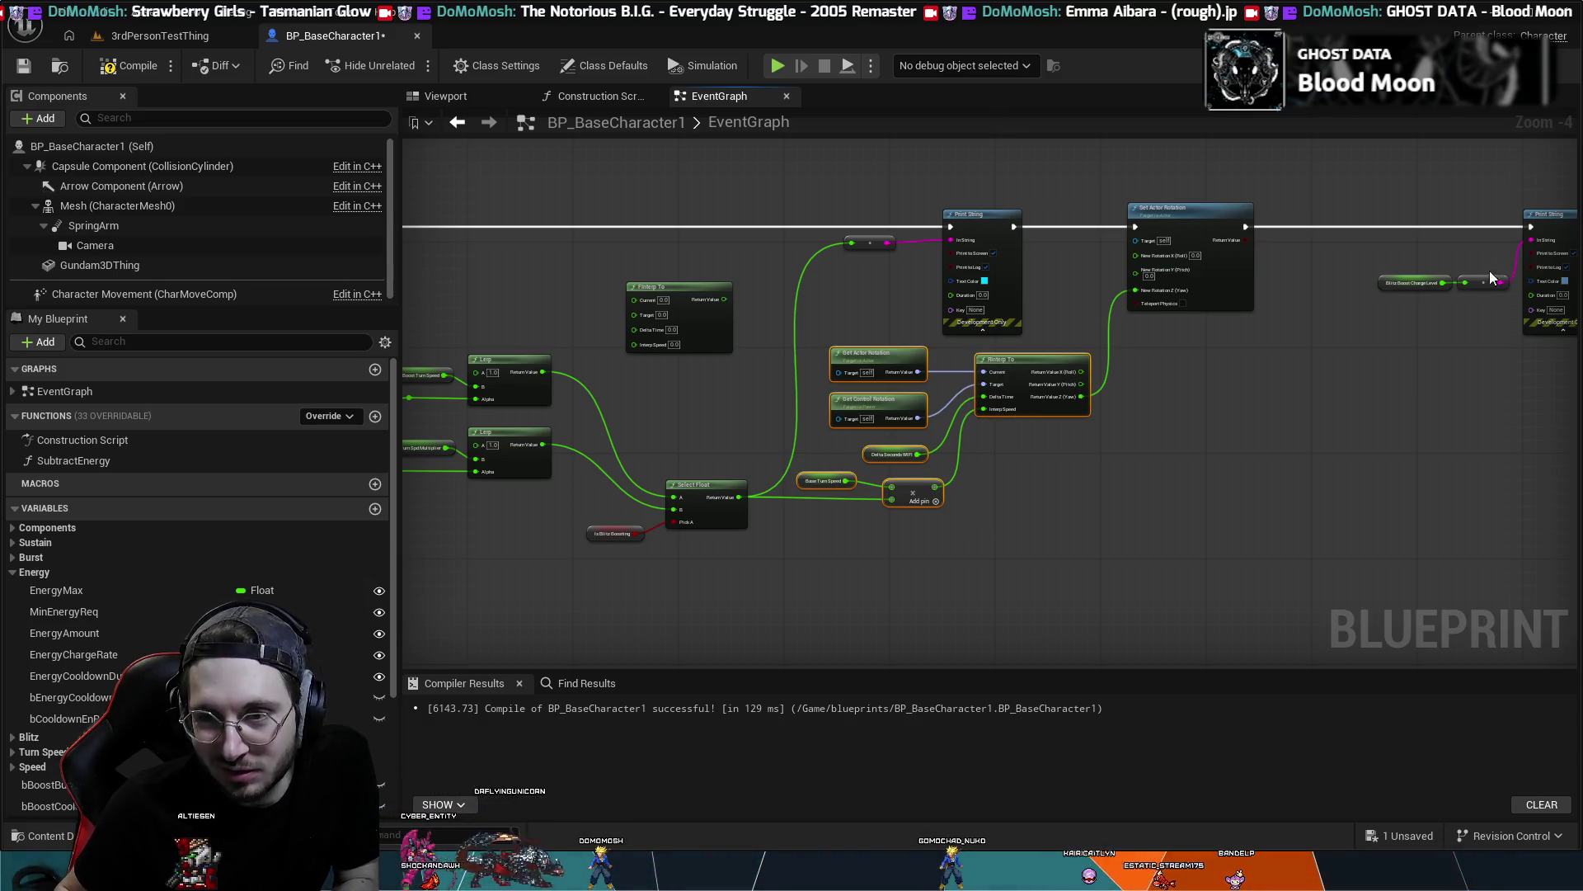
{"action": "left_click", "coordinate": [1181, 212], "text": "ctrl"}
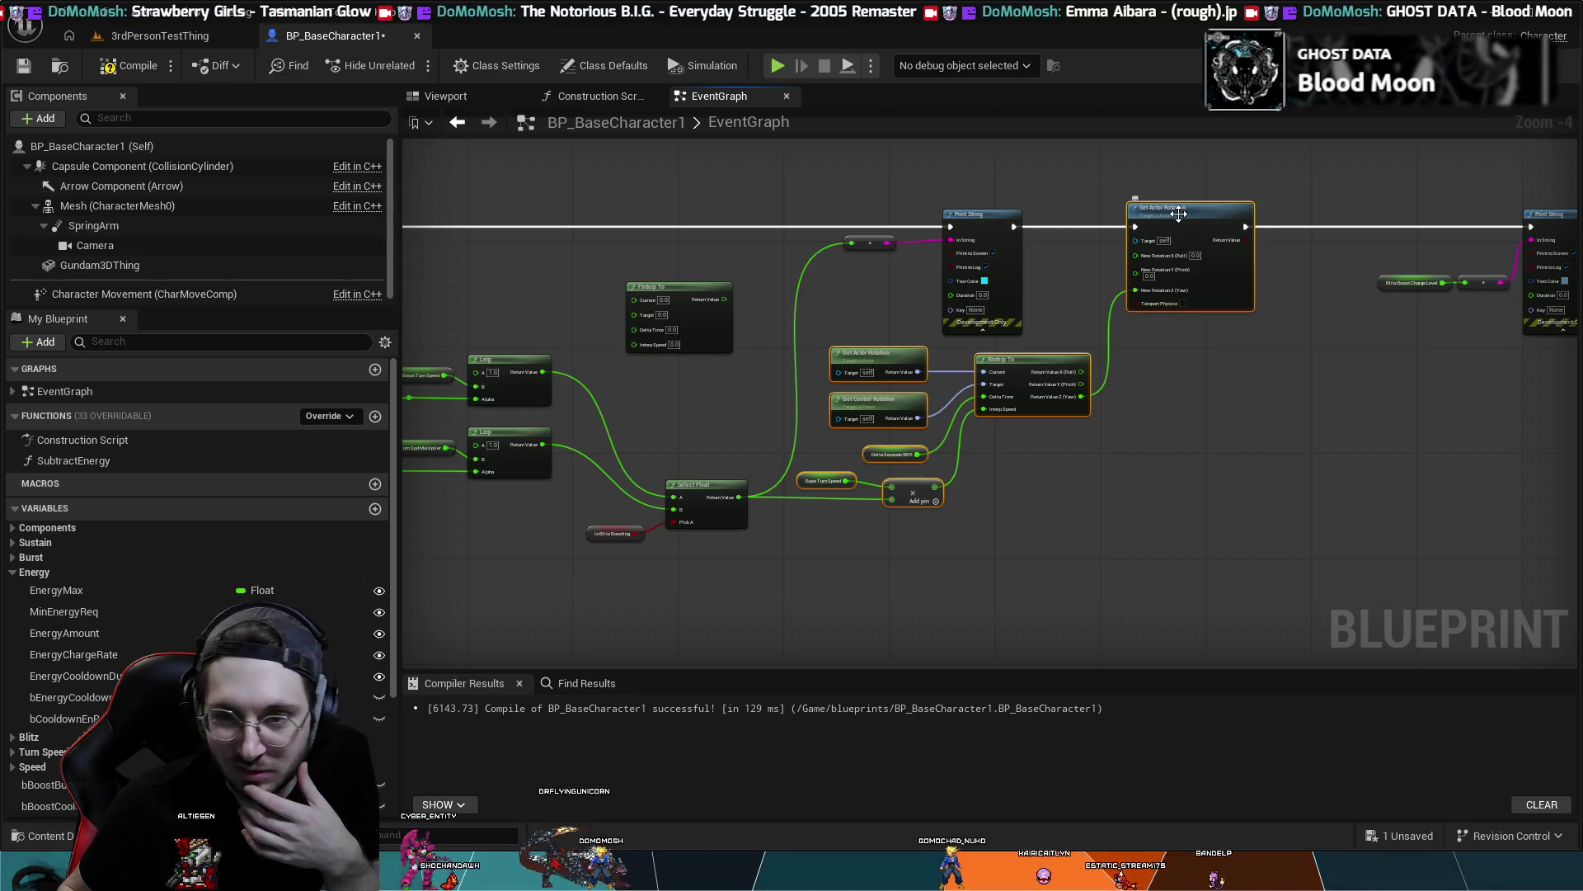
{"action": "left_click_drag", "start_coordinate": [1005, 364], "coordinate": [1183, 372]}
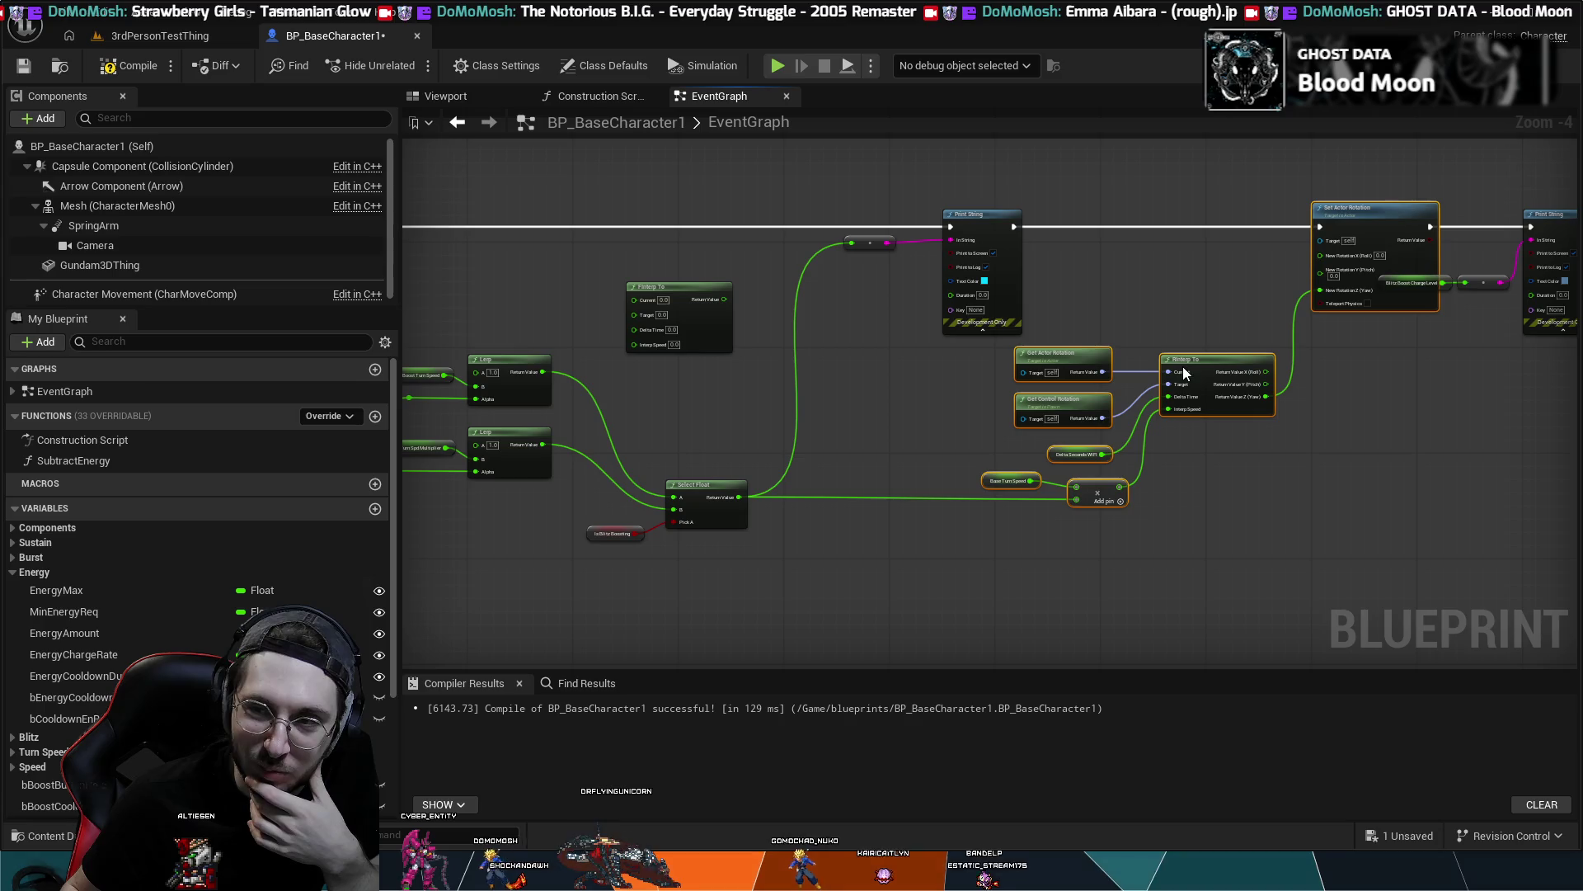
{"action": "left_click", "coordinate": [1241, 496]}
- Pan and zoom the graph to recentre the view on the Lerp nodes and FInterp To
{"action": "scroll", "coordinate": [1241, 497], "scroll_direction": "up", "scroll_amount": 2}
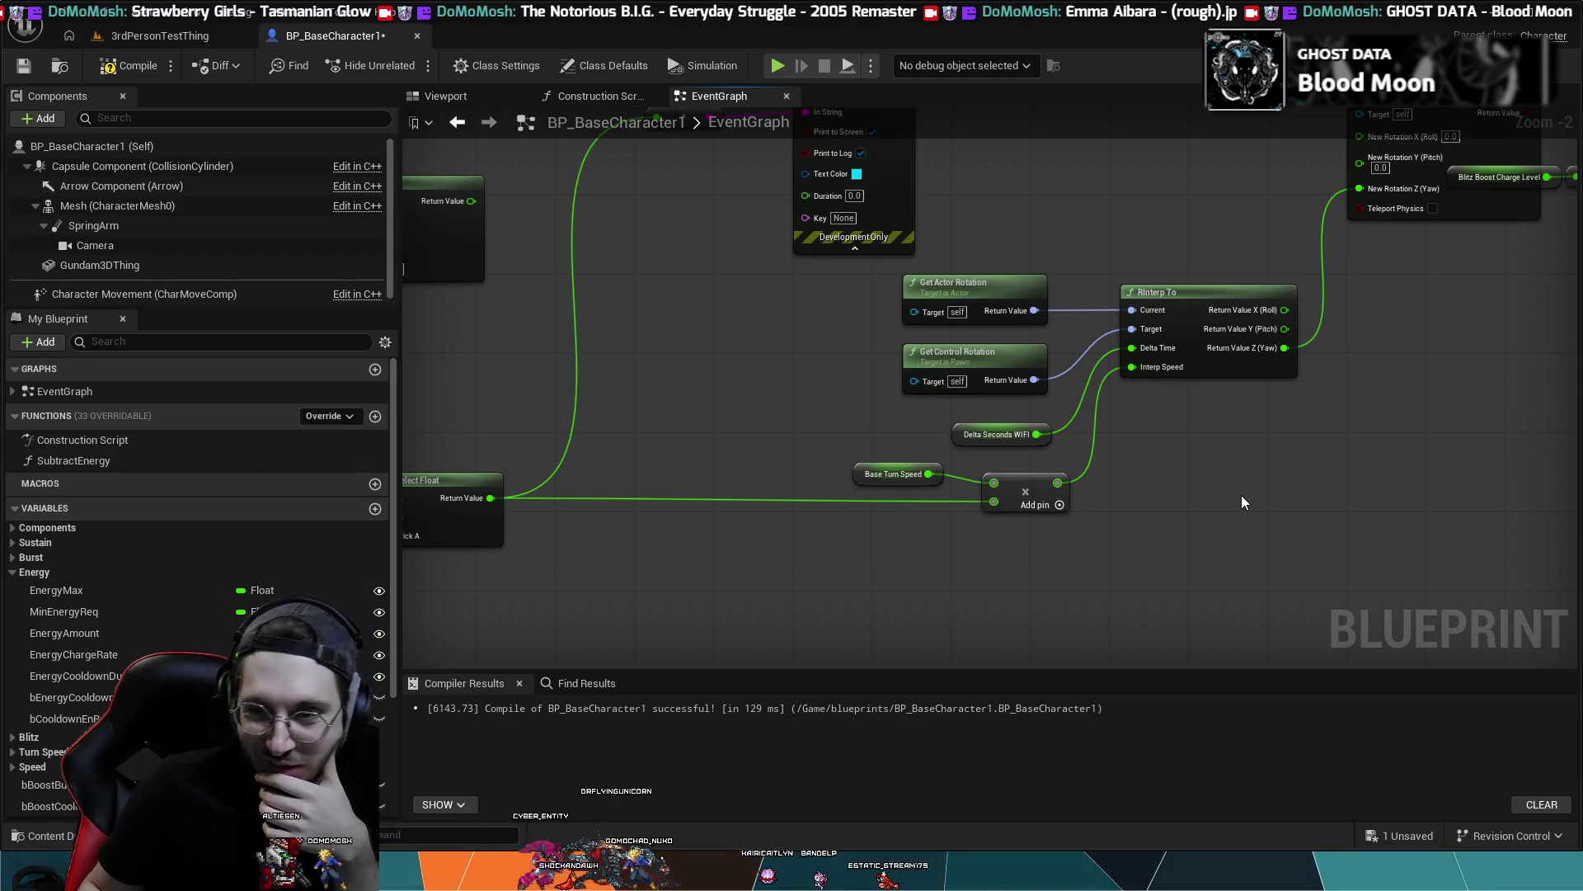
{"action": "scroll", "coordinate": [1201, 427], "scroll_direction": "down", "scroll_amount": 1}
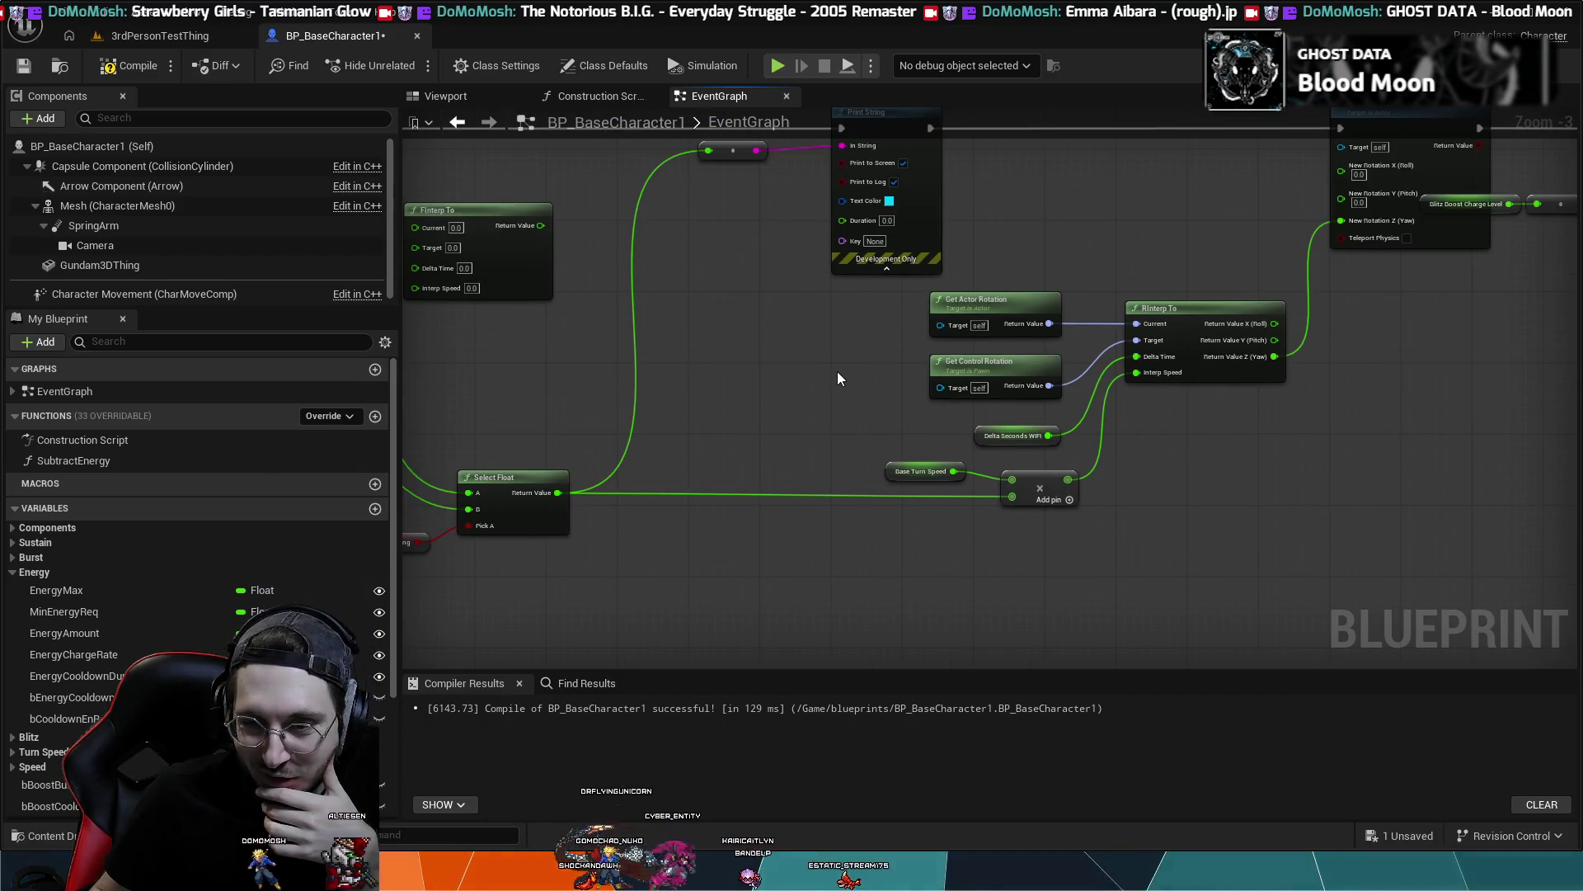
{"action": "left_click_drag", "start_coordinate": [760, 378], "coordinate": [860, 294]}
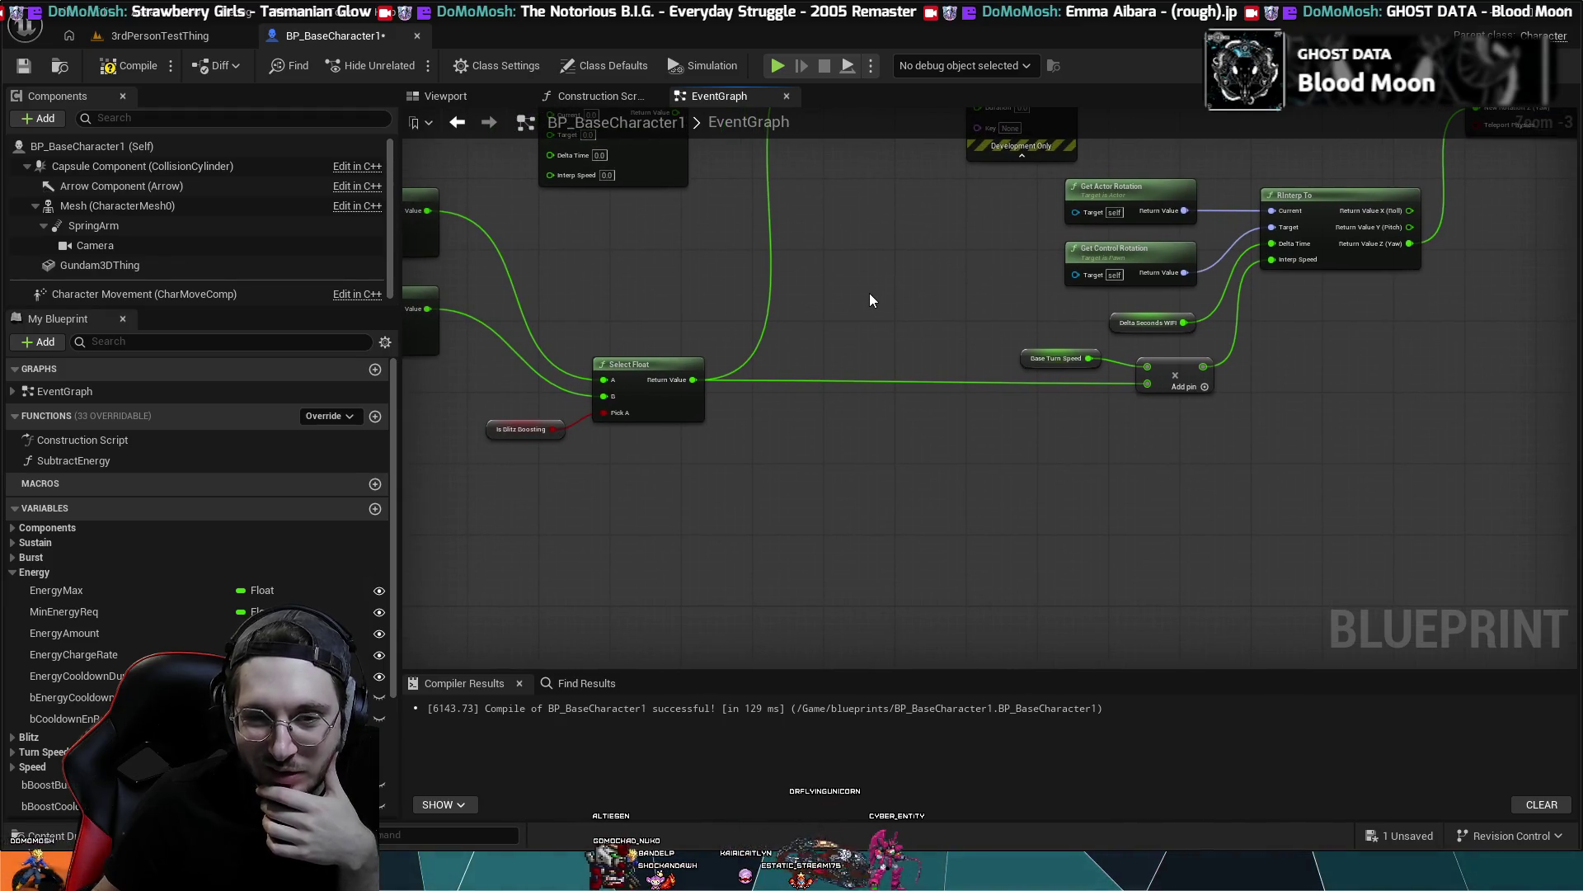
{"action": "scroll", "coordinate": [869, 293], "scroll_direction": "down", "scroll_amount": 1}
{"action": "mouse_move", "coordinate": [871, 300]}
{"action": "left_mouse_down"}
{"action": "mouse_move", "coordinate": [988, 290]}
{"action": "mouse_move", "coordinate": [1009, 362]}
{"action": "left_mouse_up"}
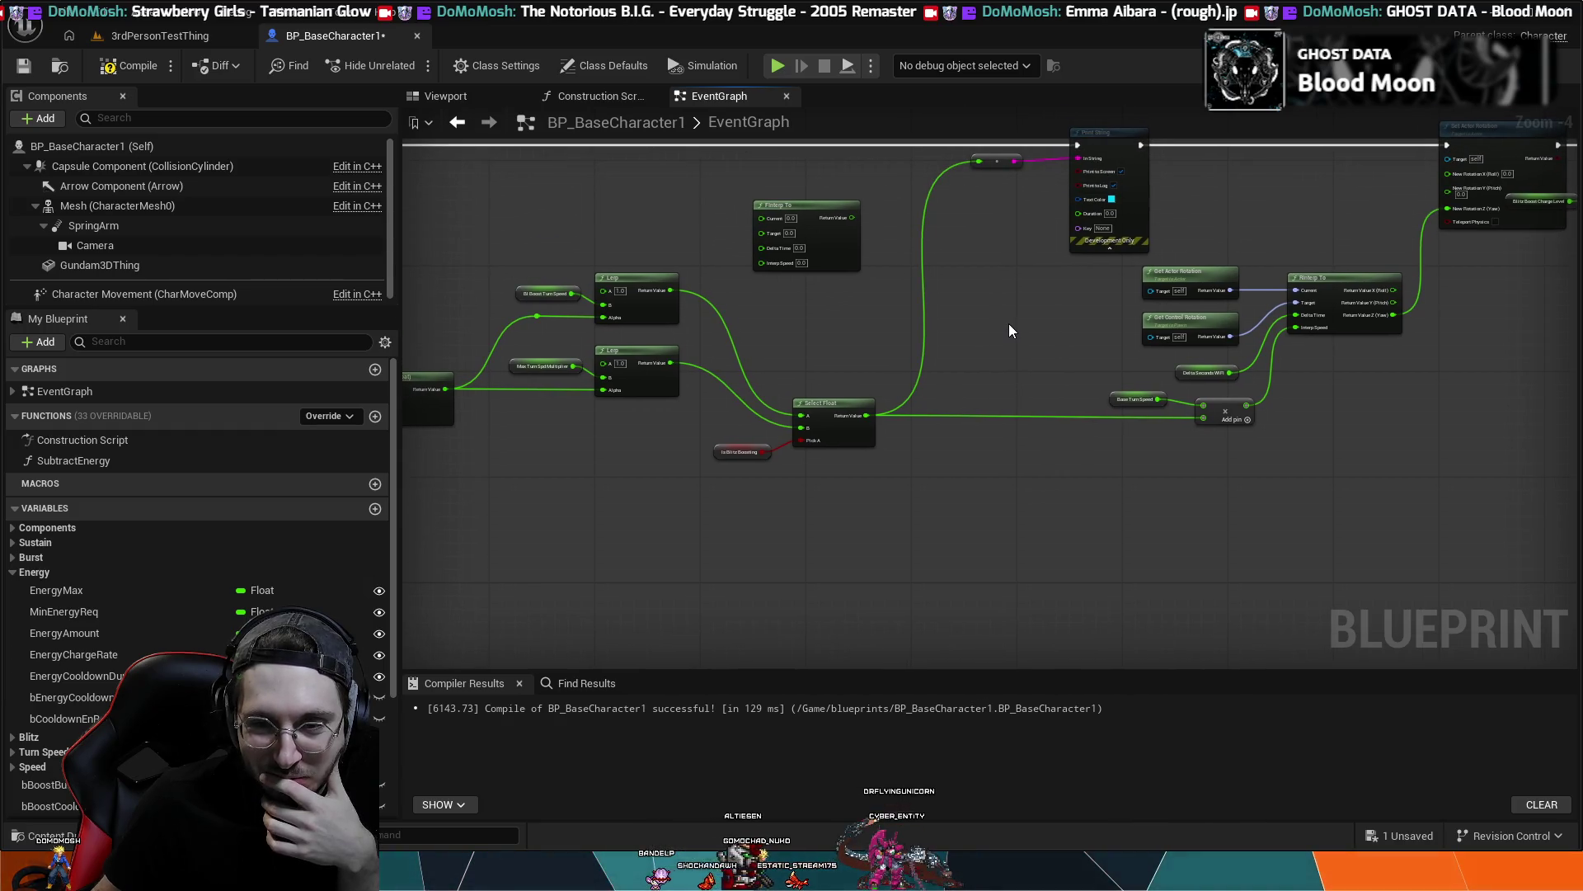
{"action": "scroll", "coordinate": [1046, 330], "scroll_direction": "up", "scroll_amount": 3}
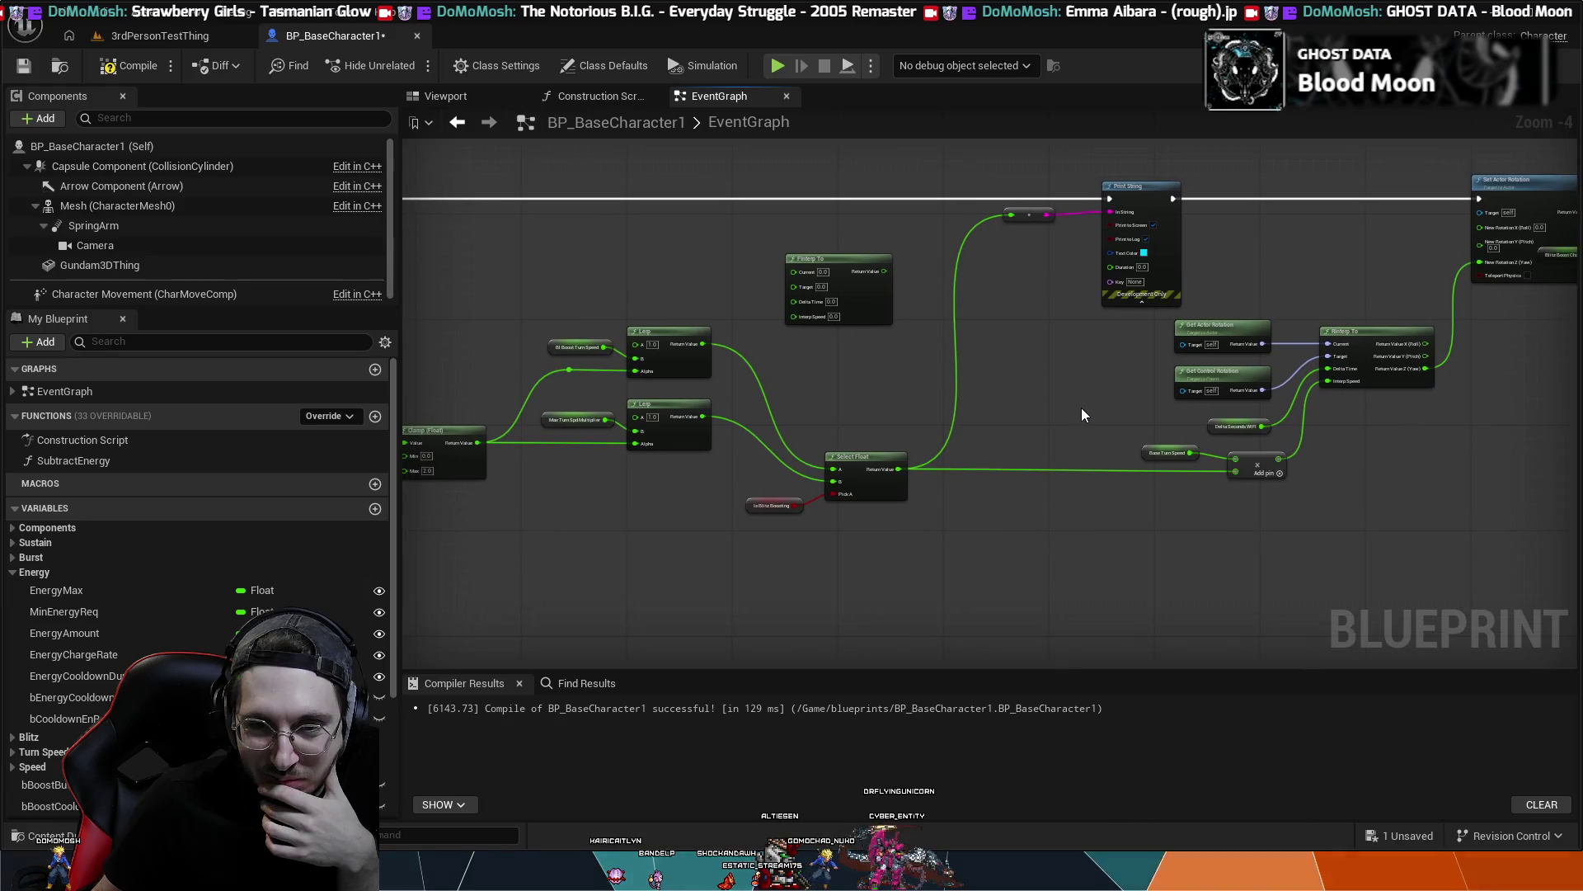
{"action": "mouse_move", "coordinate": [1033, 391]}
{"action": "left_mouse_down"}
{"action": "mouse_move", "coordinate": [834, 354]}
{"action": "mouse_move", "coordinate": [1023, 372]}
{"action": "left_mouse_up"}
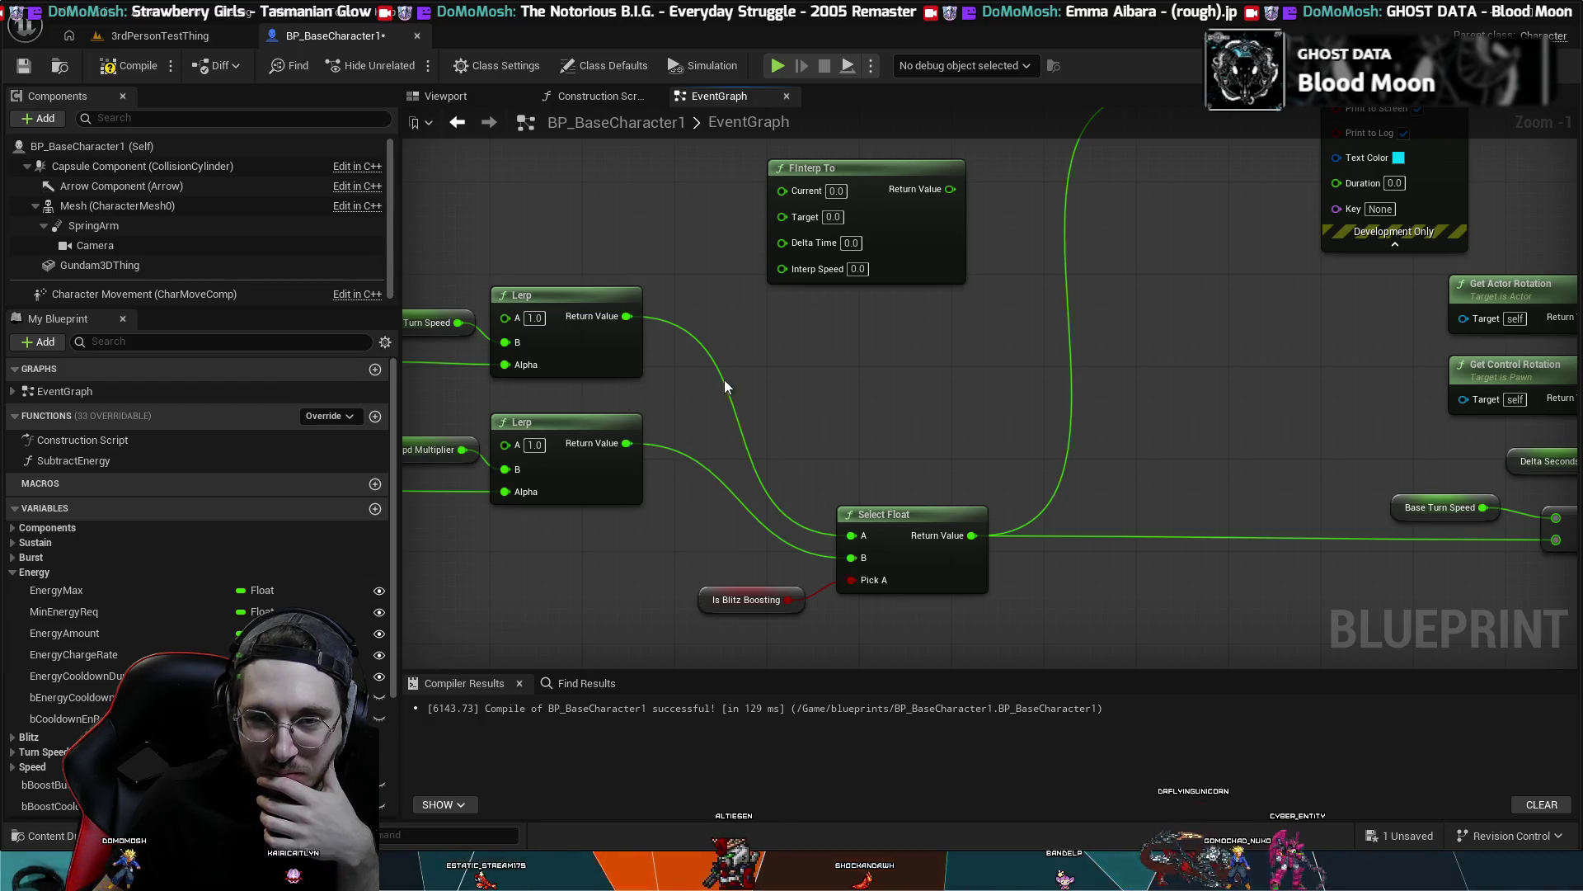
{"action": "left_click_drag", "start_coordinate": [720, 379], "coordinate": [891, 406]}
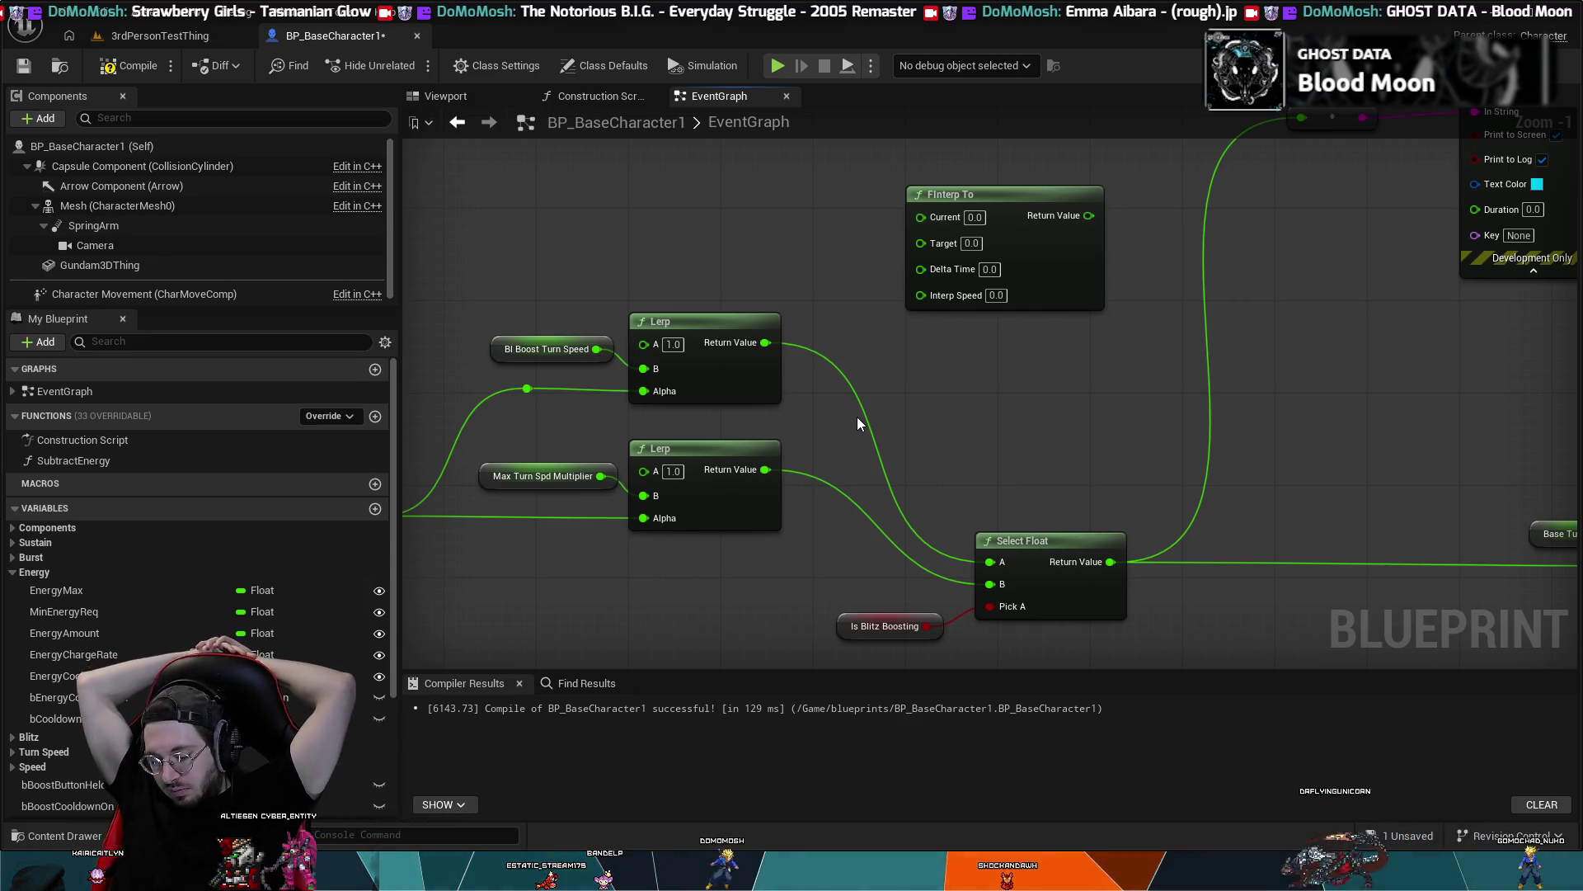
{"action": "scroll", "coordinate": [859, 417], "scroll_direction": "down", "scroll_amount": 2}
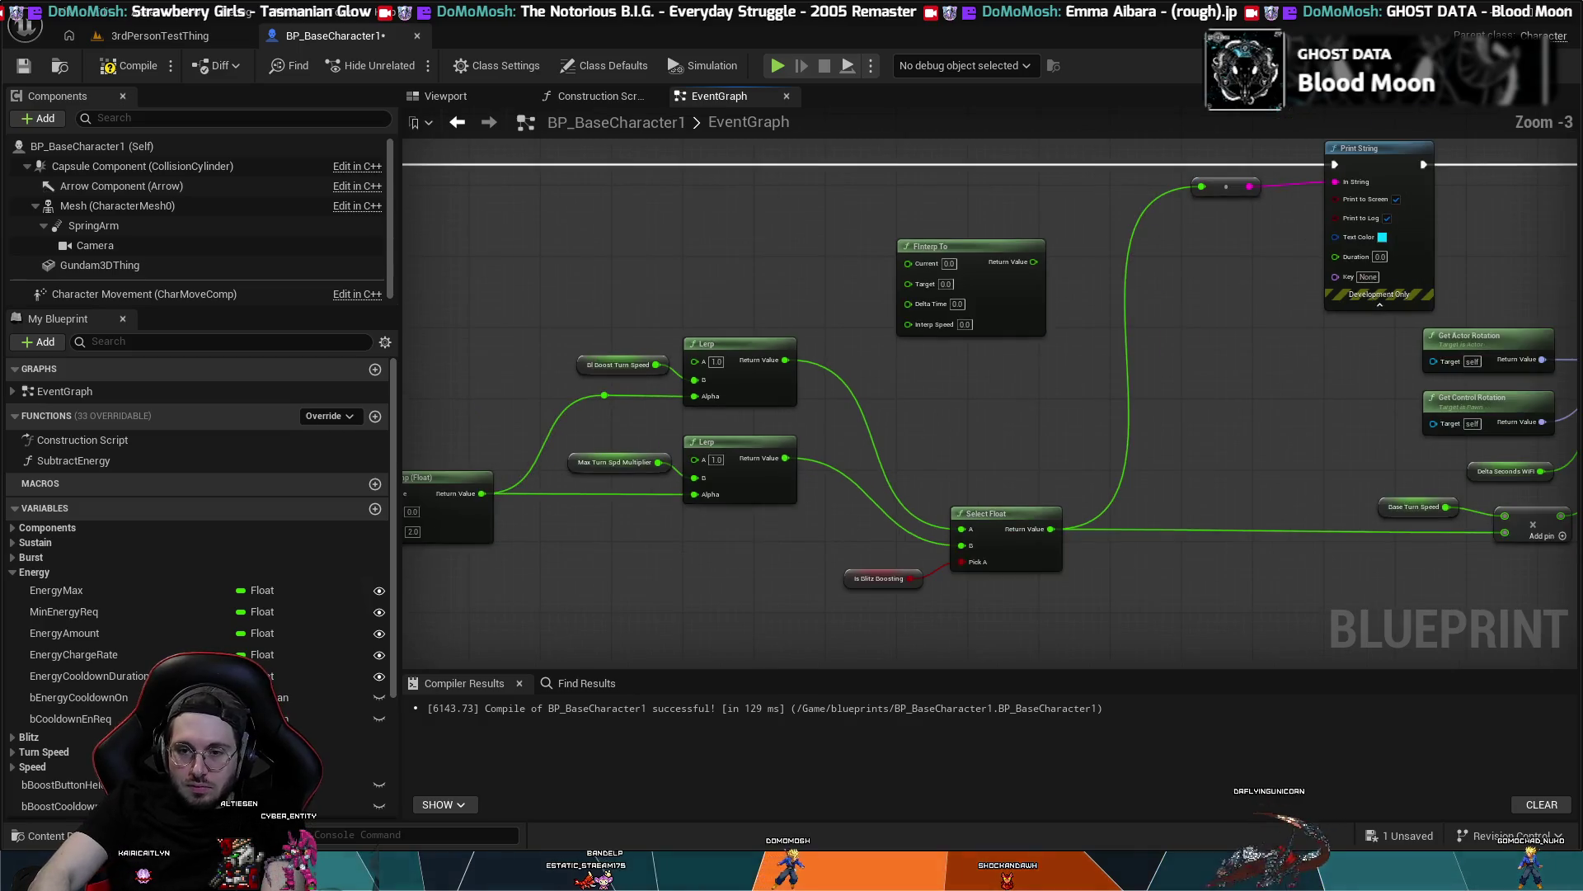
{"action": "scroll", "coordinate": [908, 429], "scroll_direction": "down", "scroll_amount": 2}
{"action": "left_click_drag", "start_coordinate": [981, 488], "coordinate": [1054, 514]}
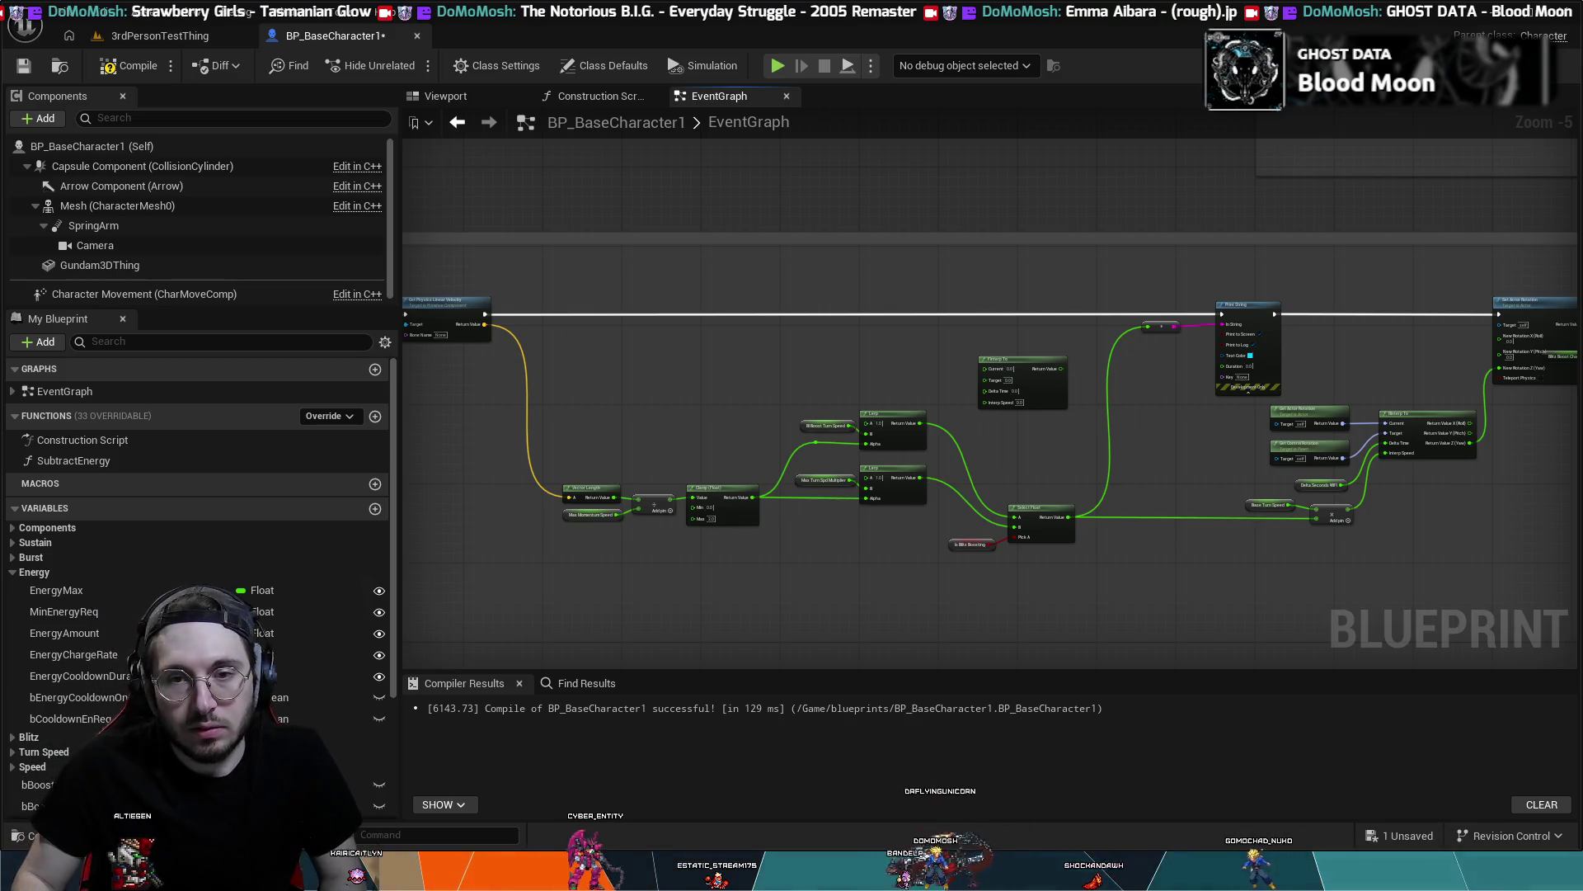
{"action": "scroll", "coordinate": [1055, 546], "scroll_direction": "down", "scroll_amount": 1}
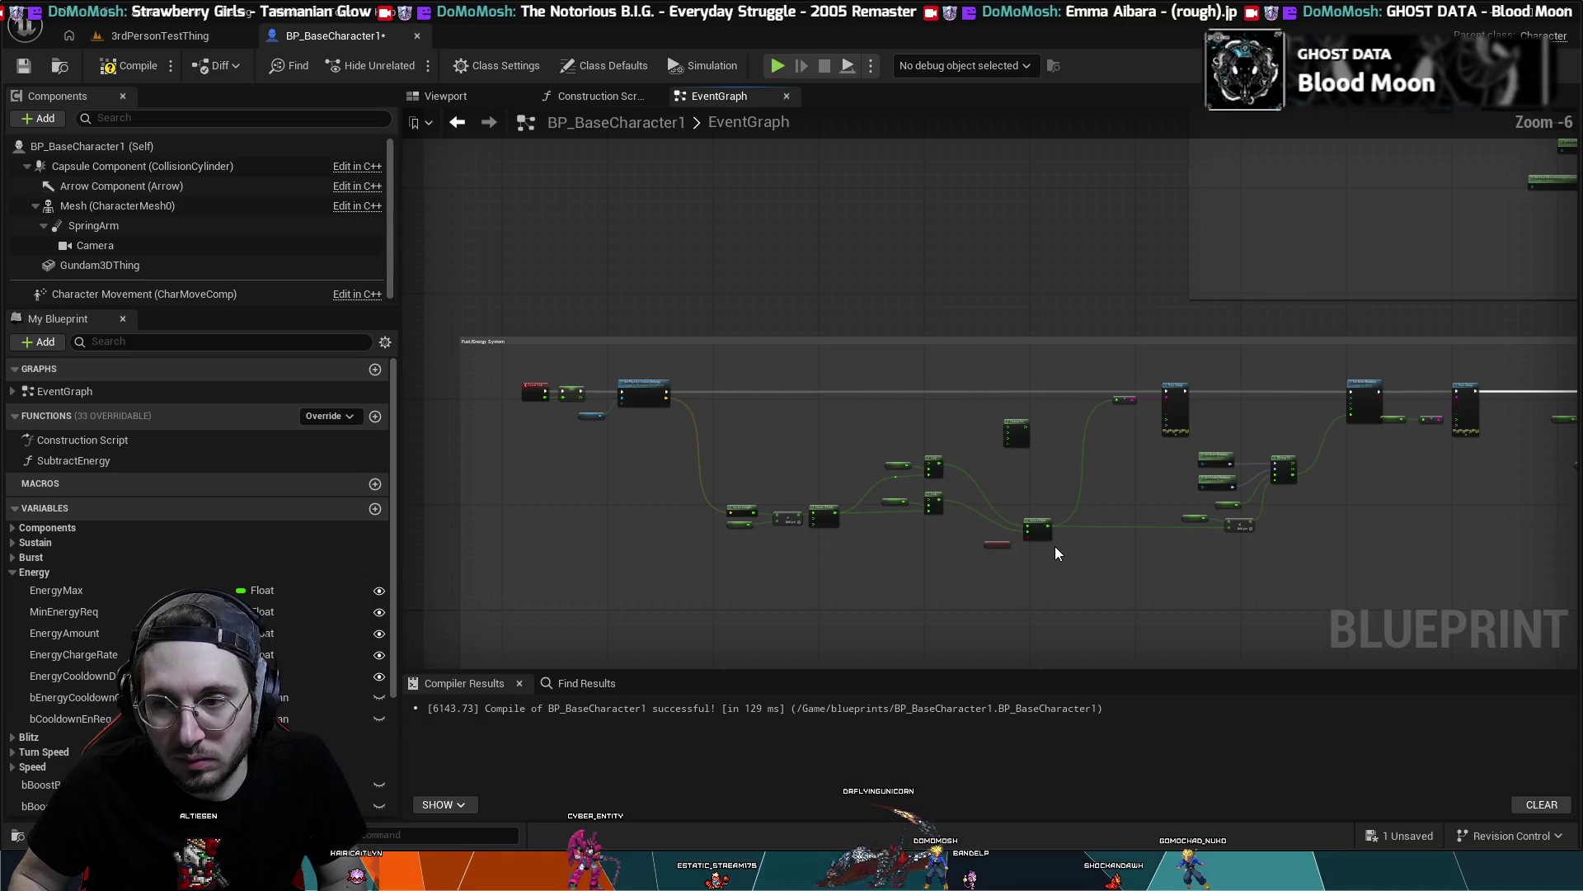
{"action": "scroll", "coordinate": [1062, 548], "scroll_direction": "up", "scroll_amount": 1}
{"action": "mouse_move", "coordinate": [1092, 551]}
{"action": "left_mouse_down"}
{"action": "mouse_move", "coordinate": [1196, 541]}
{"action": "mouse_move", "coordinate": [1103, 513]}
{"action": "left_mouse_up"}
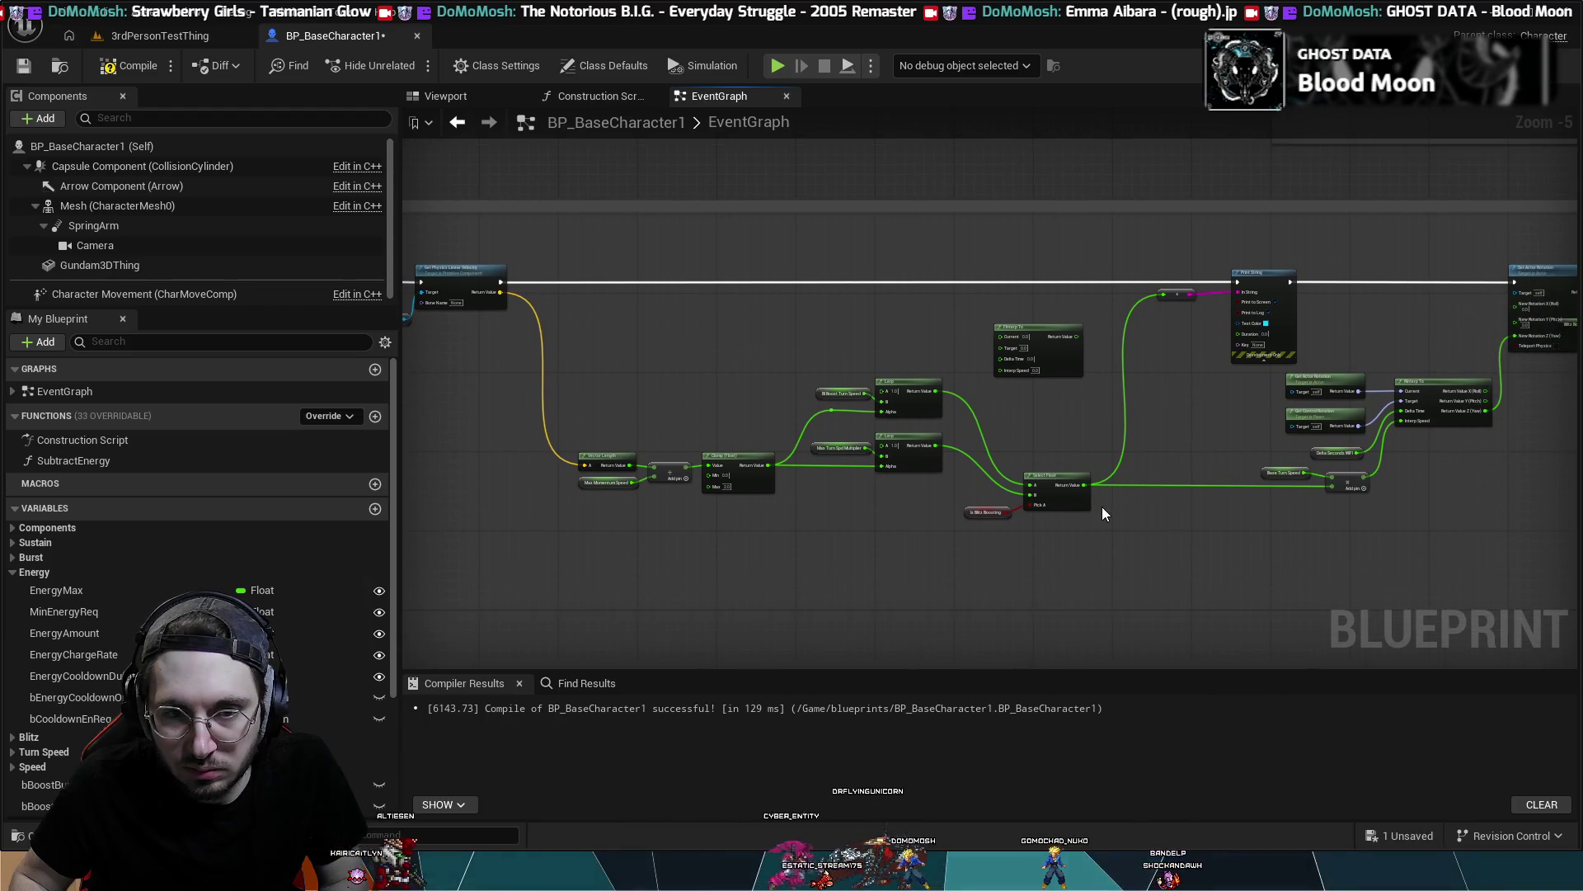
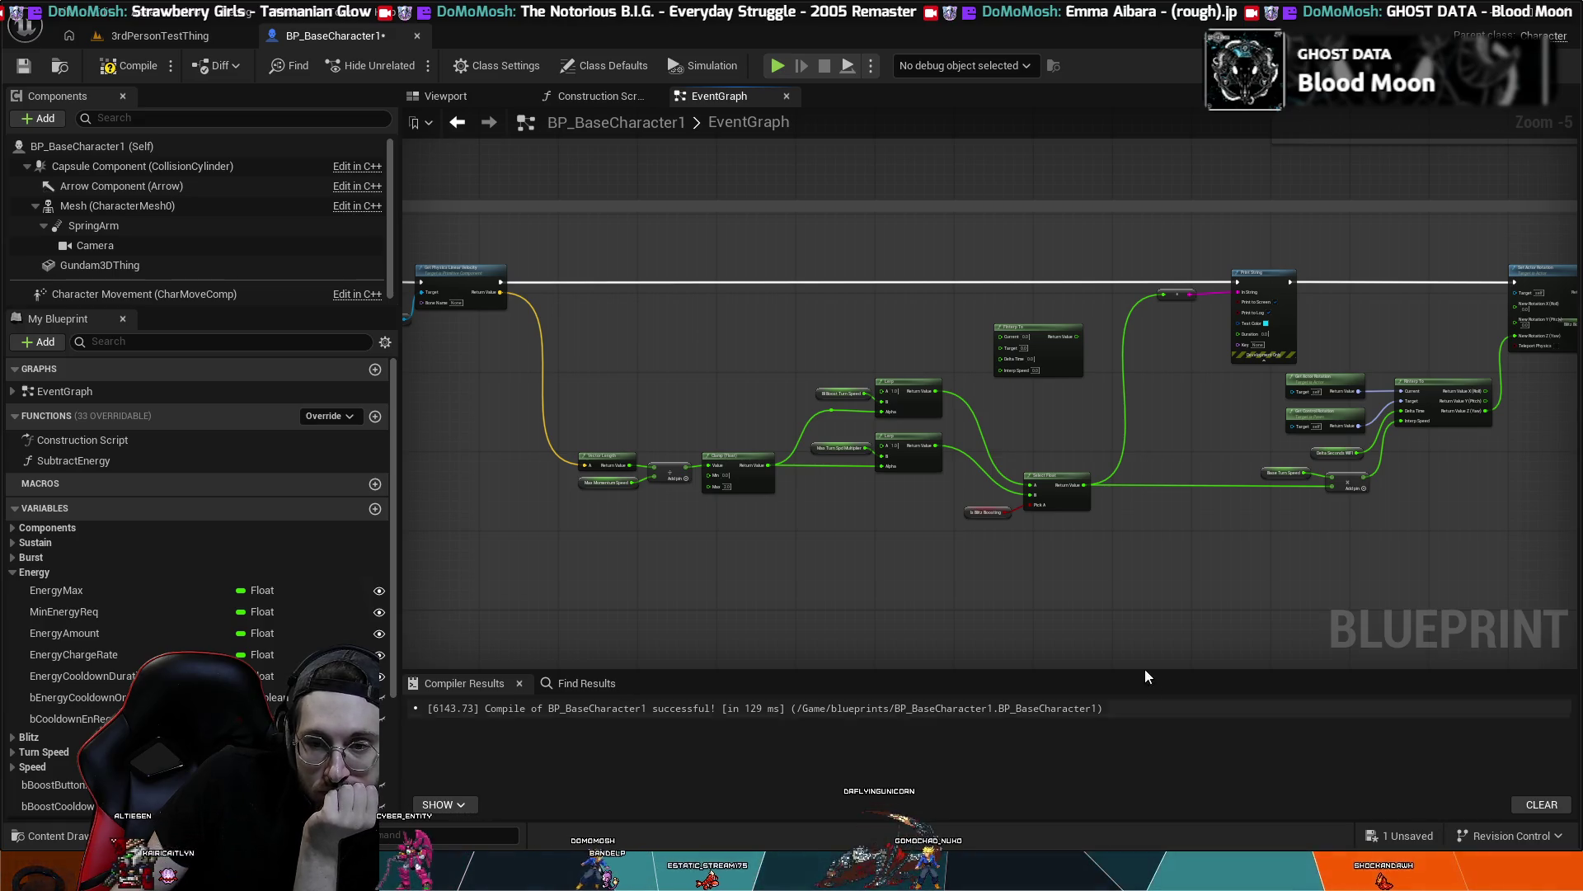
- Break Select Float's output links to the debug string and Add node, then pull a new wire
{"action": "scroll", "coordinate": [993, 548], "scroll_direction": "up", "scroll_amount": 3}
{"action": "mouse_move", "coordinate": [748, 607]}
{"action": "left_mouse_down"}
{"action": "mouse_move", "coordinate": [531, 592]}
{"action": "mouse_move", "coordinate": [678, 547]}
{"action": "mouse_move", "coordinate": [674, 576]}
{"action": "left_mouse_up"}
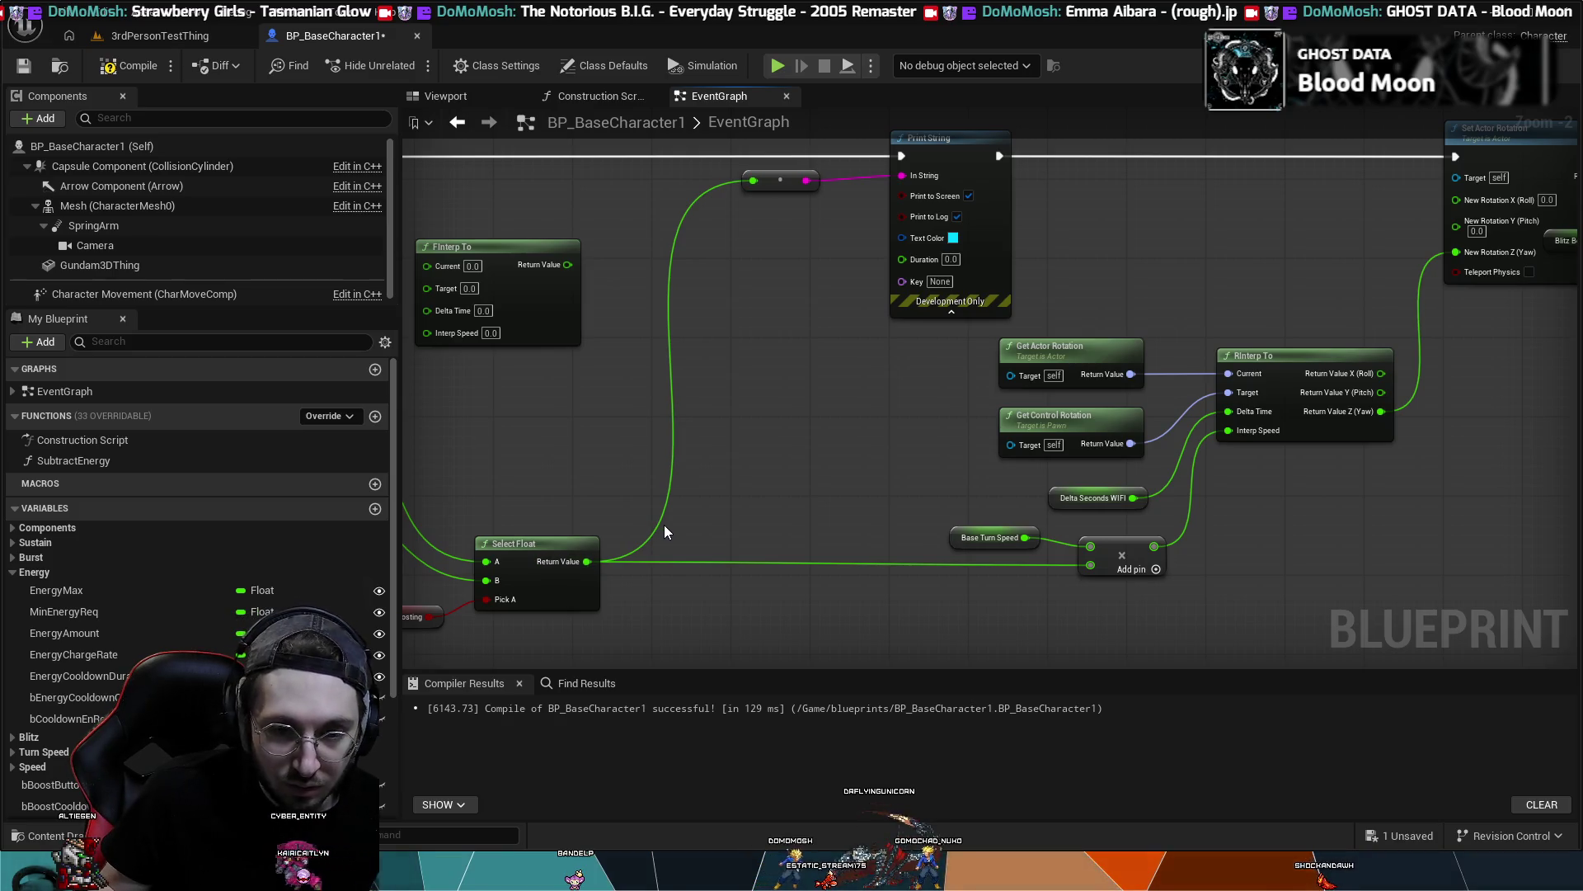
{"action": "left_click", "coordinate": [660, 526], "text": "alt"}
{"action": "left_click", "coordinate": [673, 562], "text": "alt"}
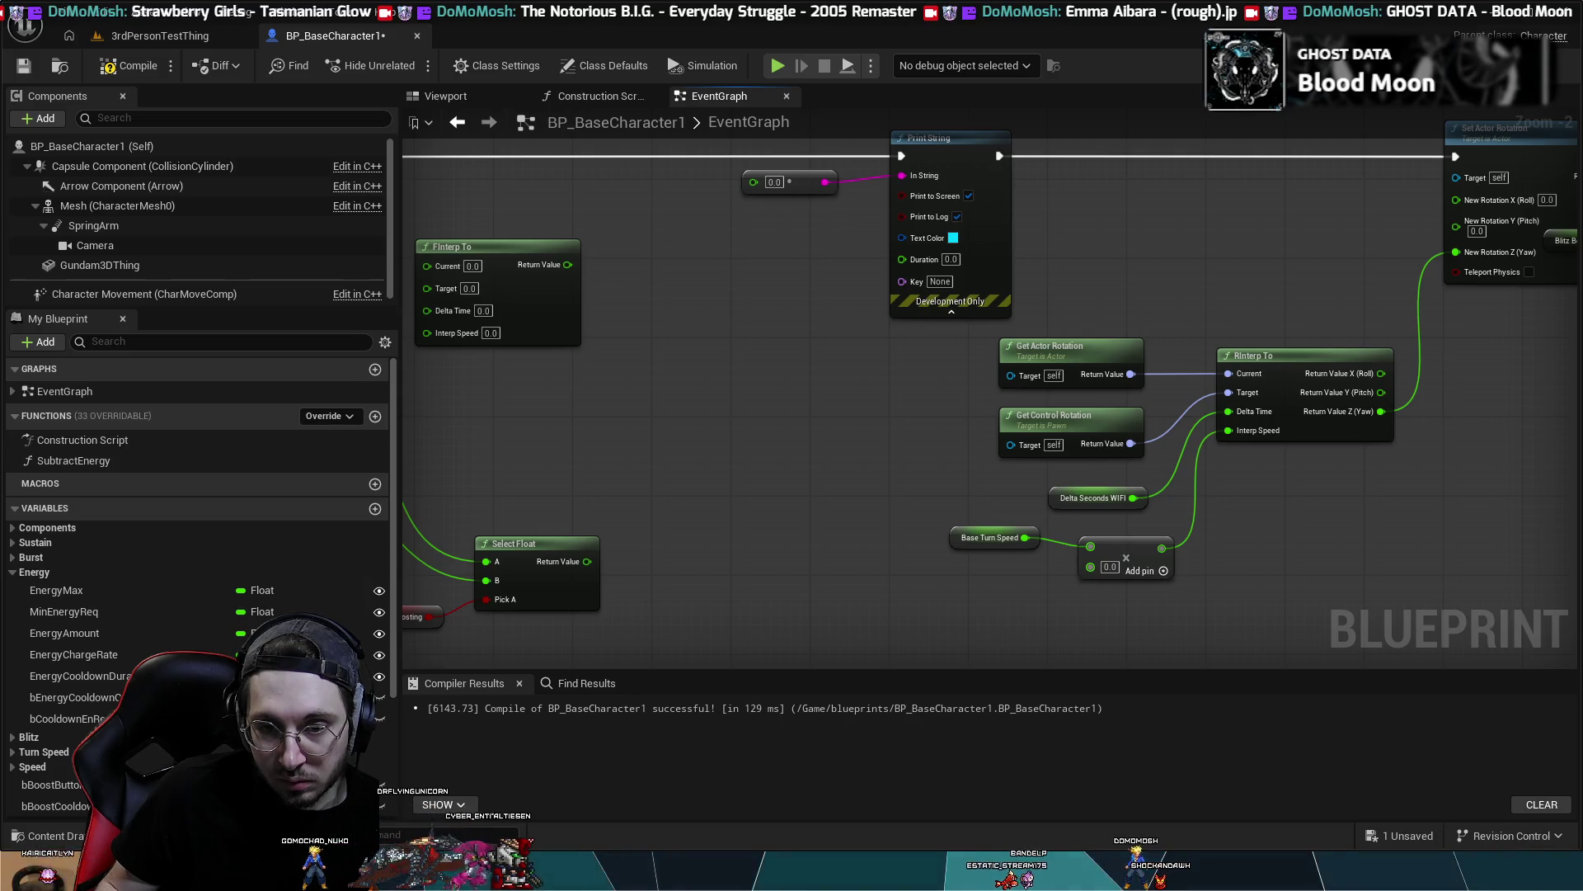
{"action": "mouse_move", "coordinate": [586, 562]}
{"action": "left_mouse_down"}
{"action": "mouse_move", "coordinate": [616, 564]}
{"action": "mouse_move", "coordinate": [597, 559]}
{"action": "left_mouse_up"}
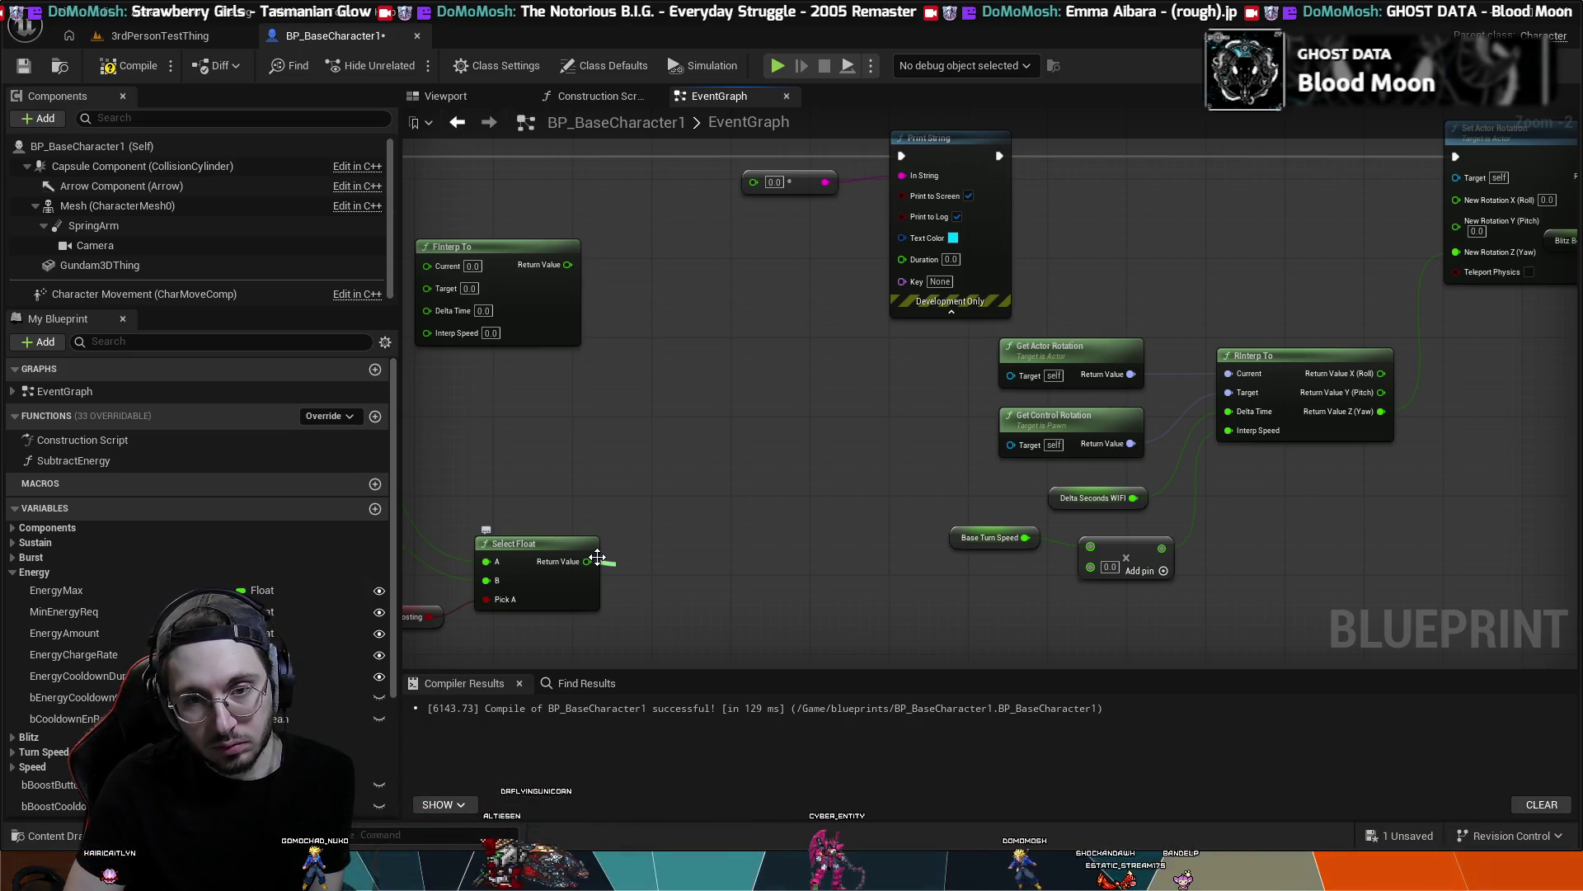
- Add an FInterp To node from Select Float, delete the leftover duplicate, and place it alongside
{"action": "key", "text": "Return"}
{"action": "left_click", "coordinate": [529, 248]}
{"action": "key", "text": "Delete"}
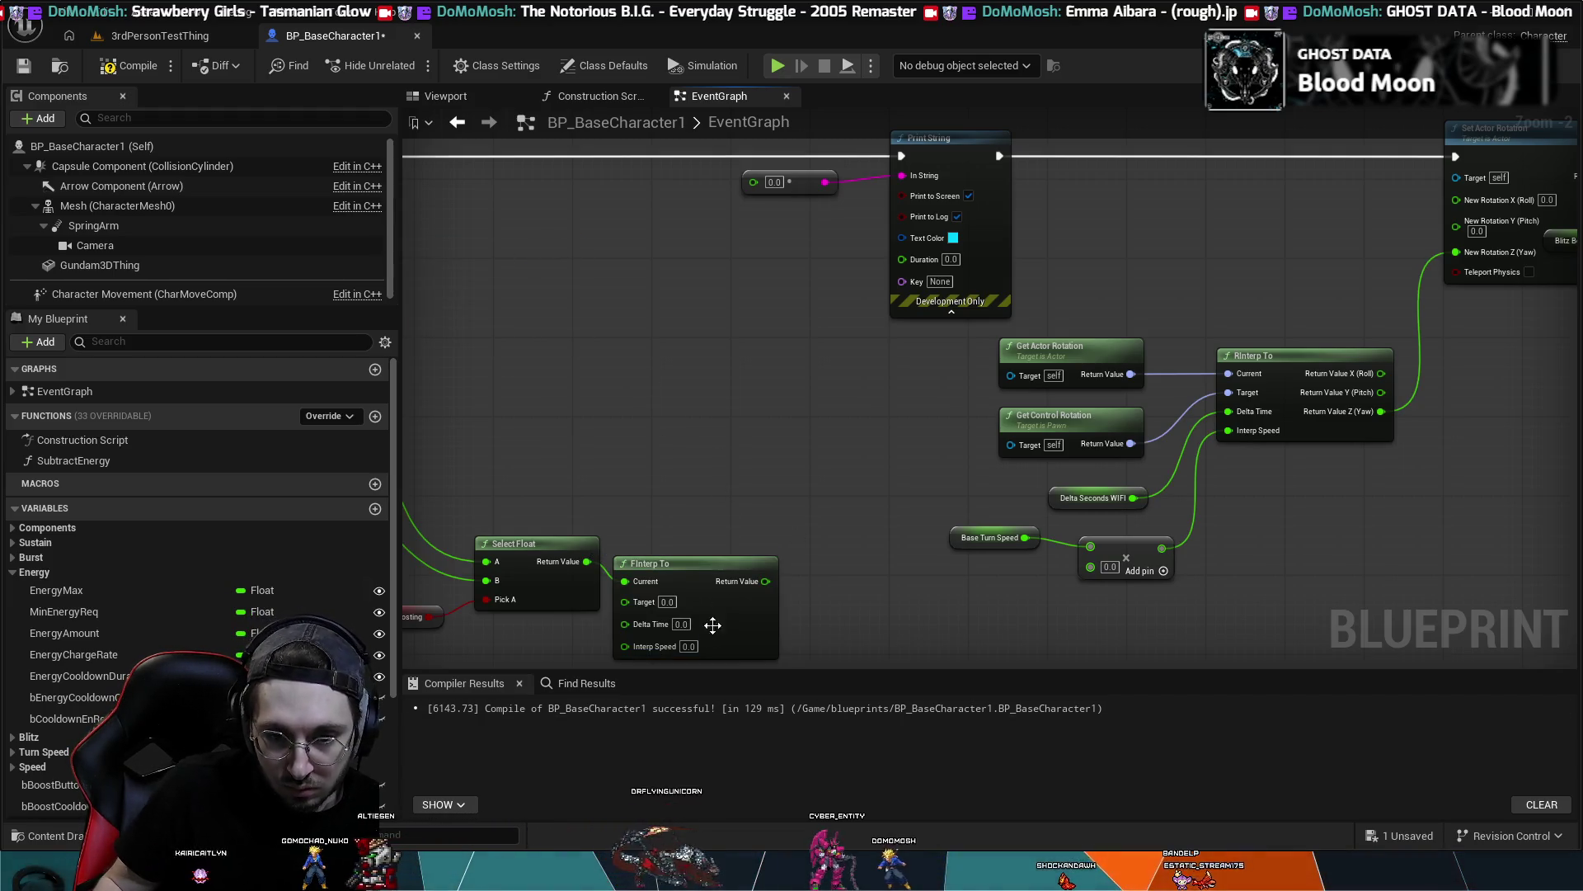
{"action": "mouse_move", "coordinate": [687, 564]}
{"action": "left_mouse_down"}
{"action": "mouse_move", "coordinate": [705, 534]}
{"action": "mouse_move", "coordinate": [858, 440]}
{"action": "left_mouse_up"}
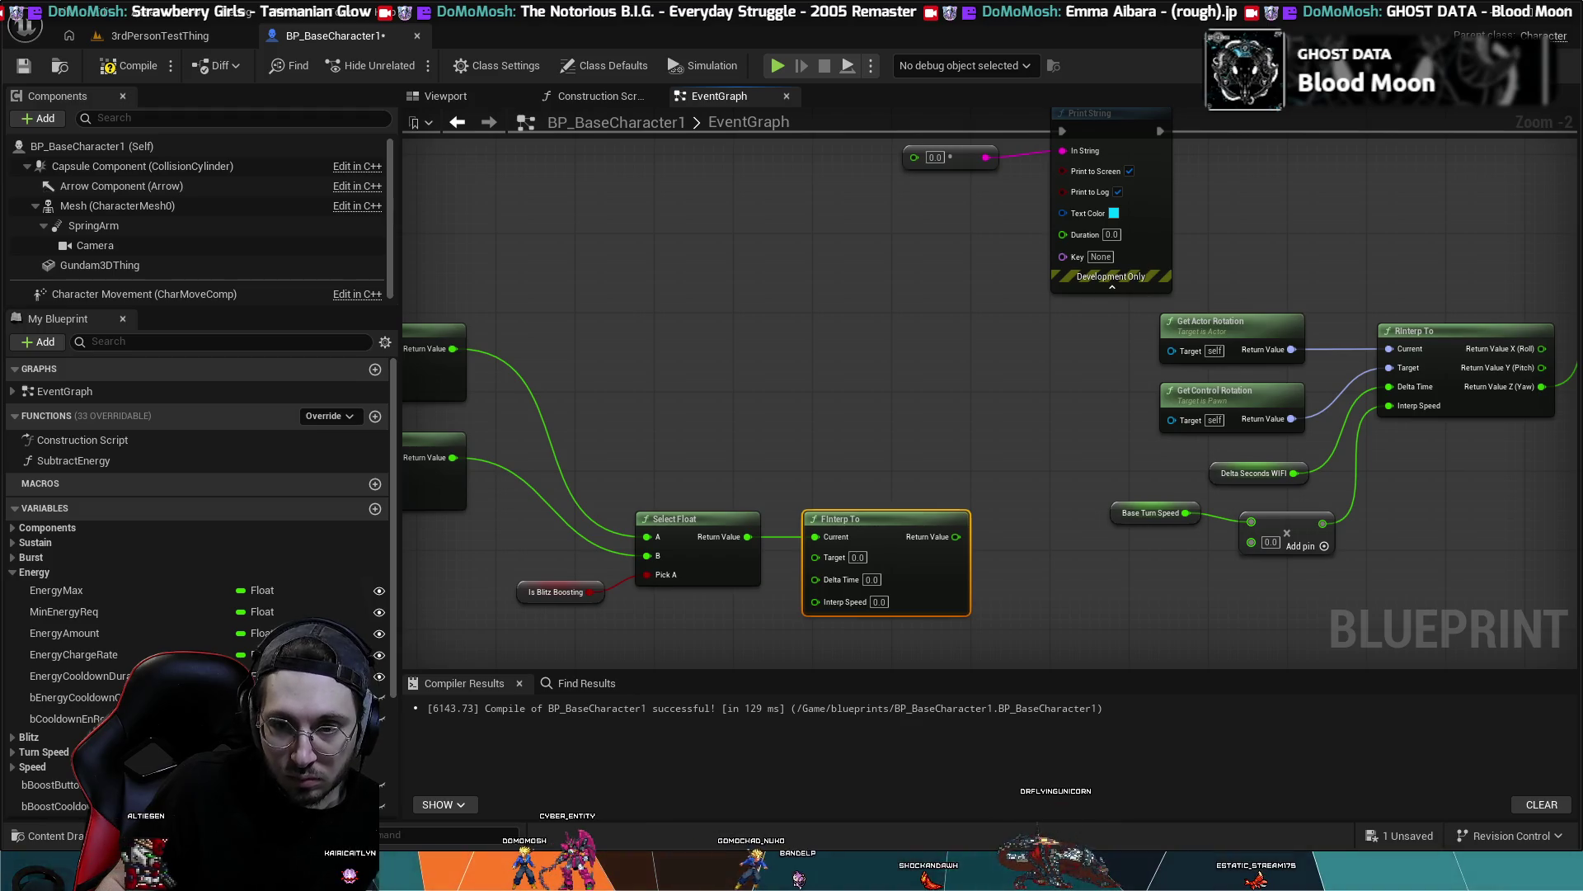
- Rewire Select Float's Return Value into FInterp To's Current input and tidy the node's position
{"action": "left_click", "coordinate": [779, 535]}
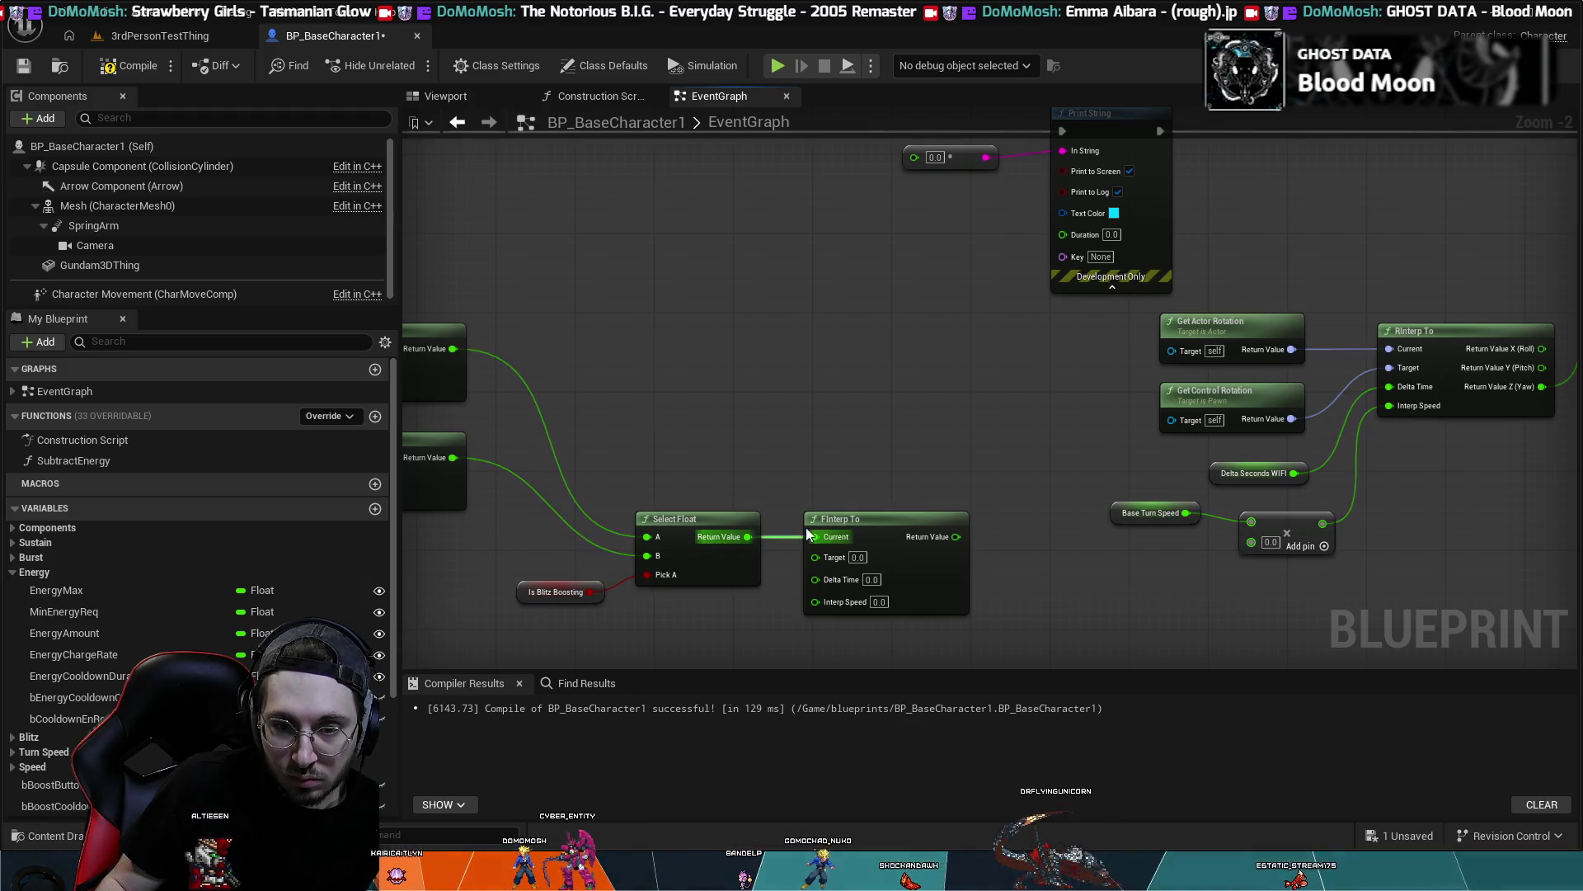
{"action": "left_click", "coordinate": [786, 536], "text": "alt"}
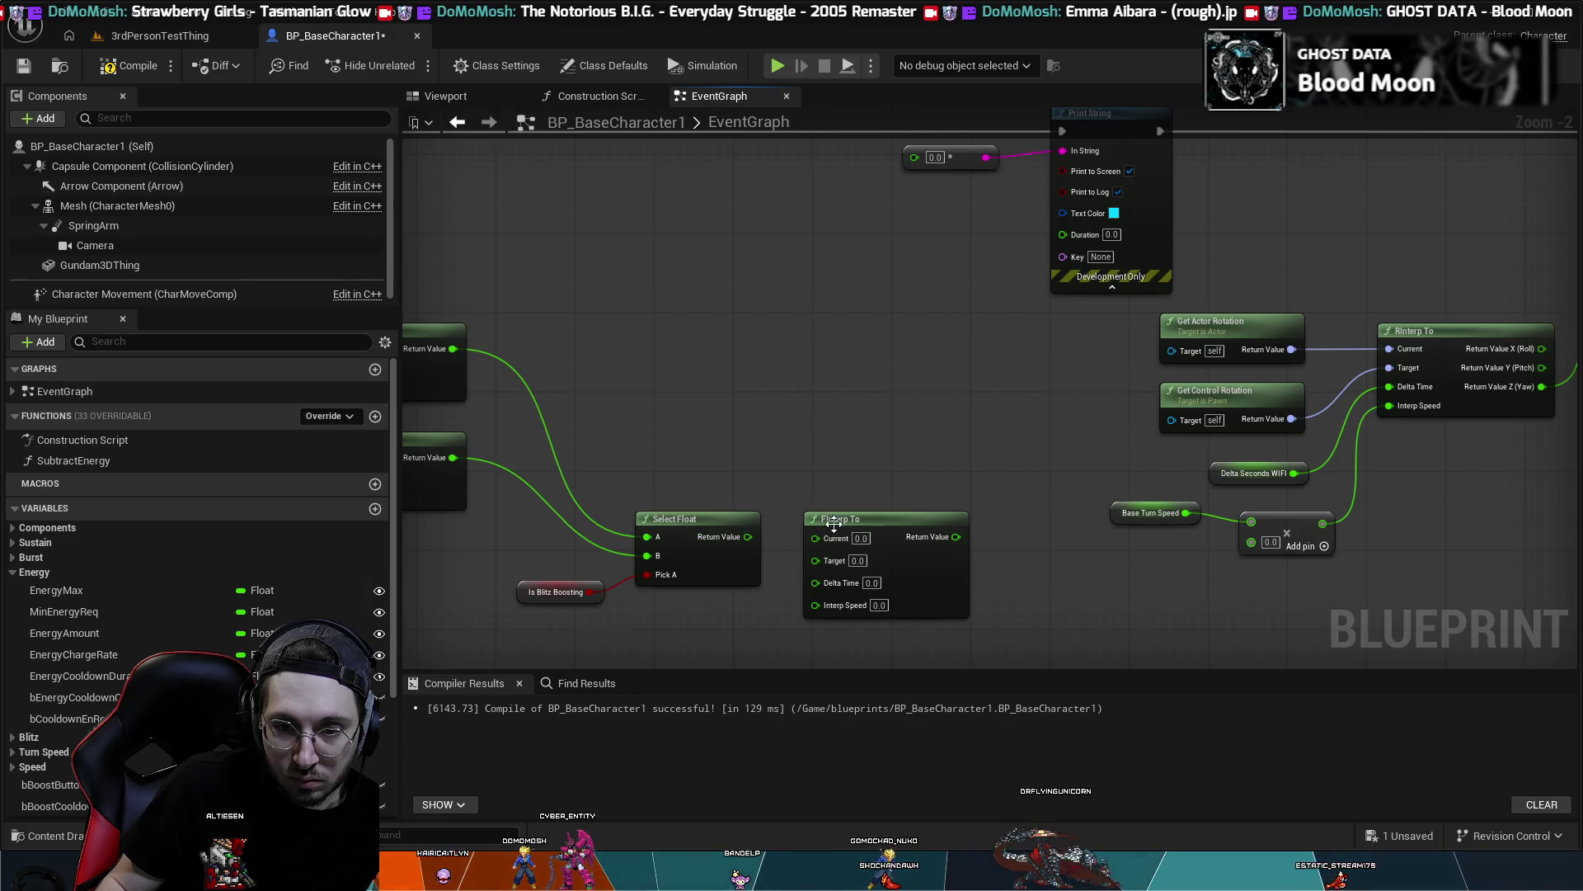
{"action": "mouse_move", "coordinate": [867, 526]}
{"action": "left_mouse_down"}
{"action": "mouse_move", "coordinate": [884, 354]}
{"action": "mouse_move", "coordinate": [877, 367]}
{"action": "left_mouse_up"}
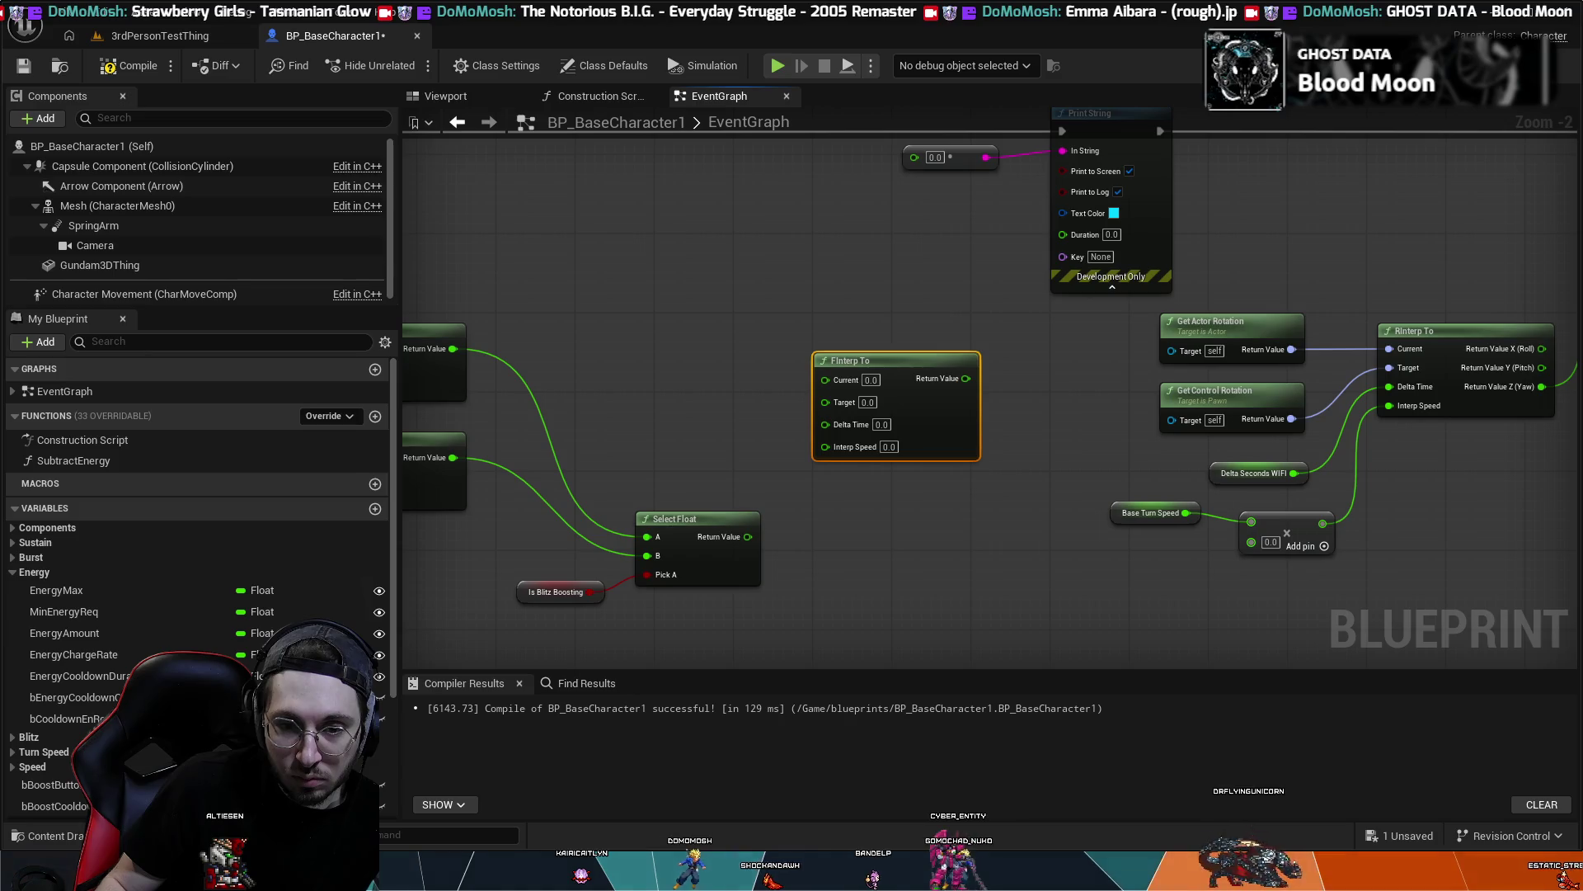
{"action": "left_click_drag", "start_coordinate": [754, 536], "coordinate": [828, 377]}
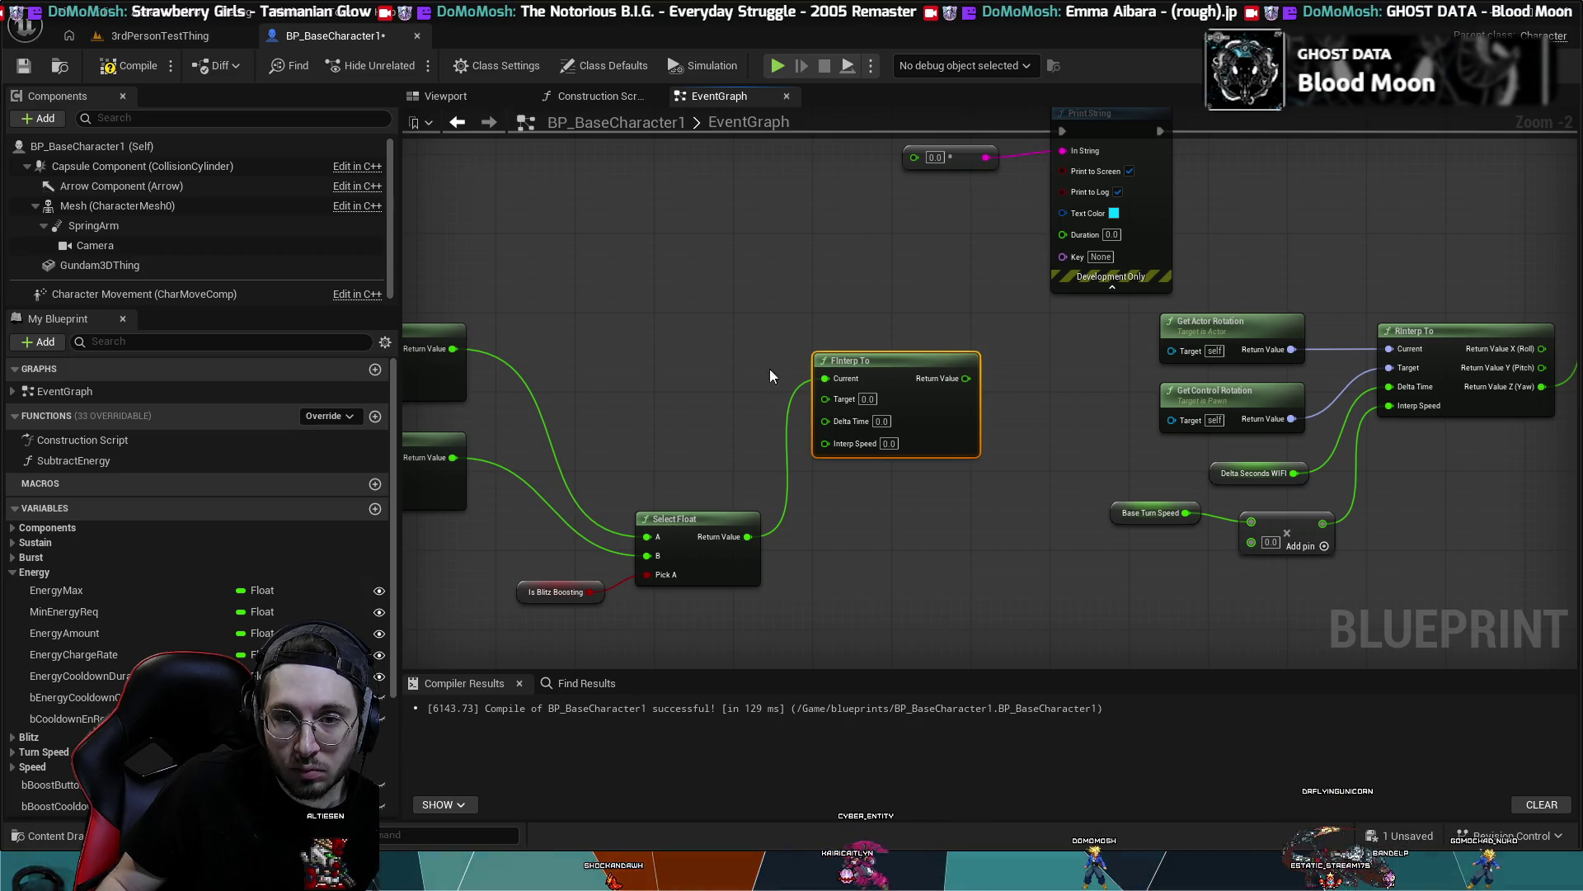
{"action": "left_click_drag", "start_coordinate": [894, 361], "coordinate": [898, 397]}
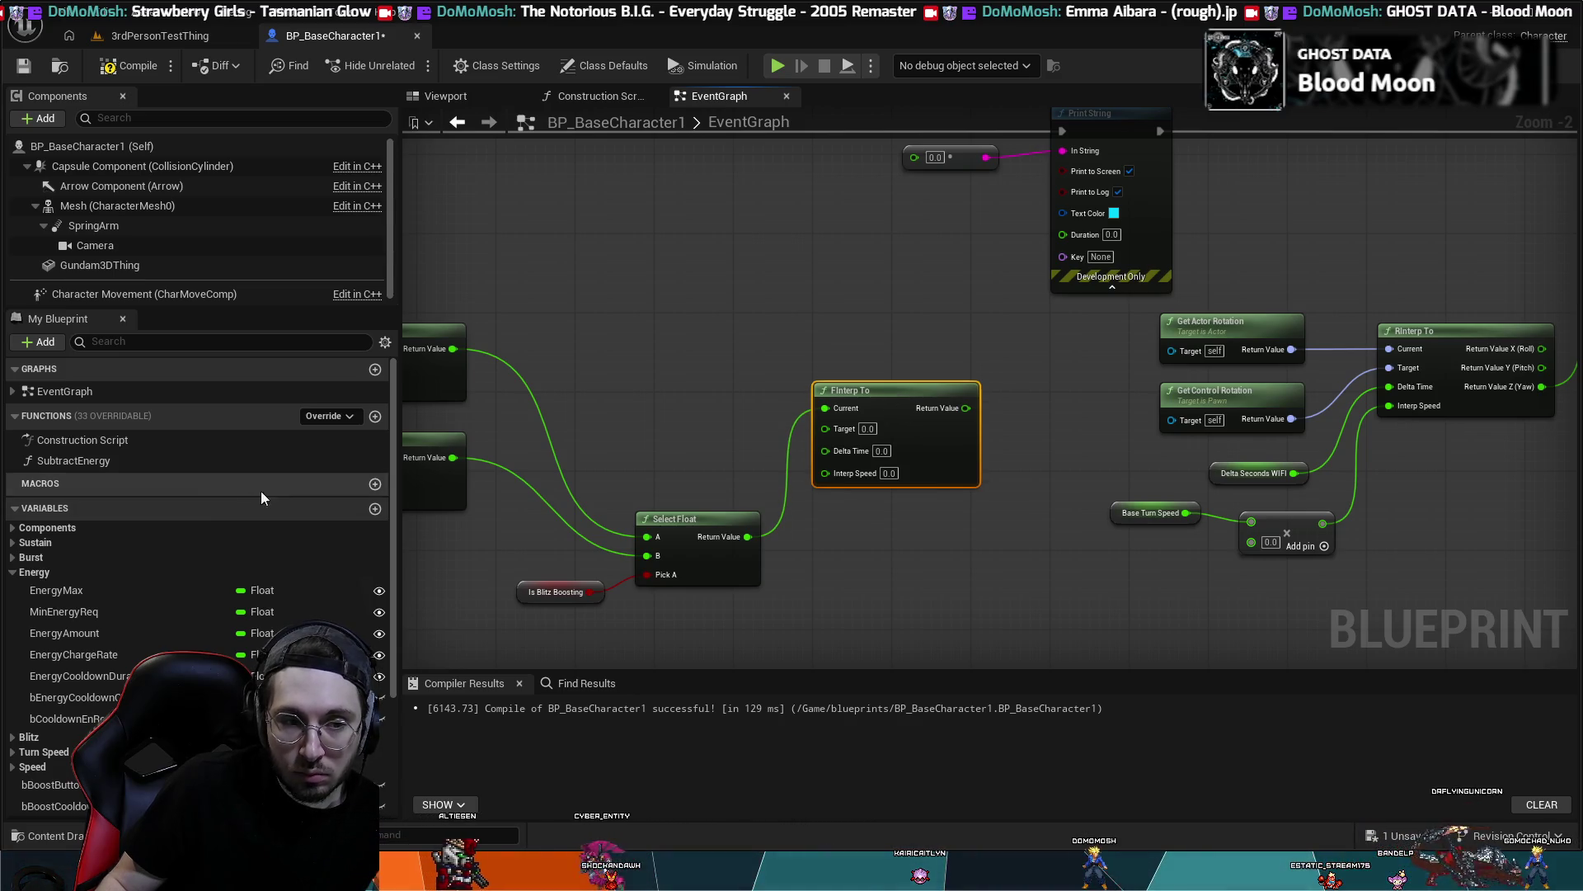
{"action": "scroll", "coordinate": [198, 495], "scroll_direction": "down", "scroll_amount": 4}
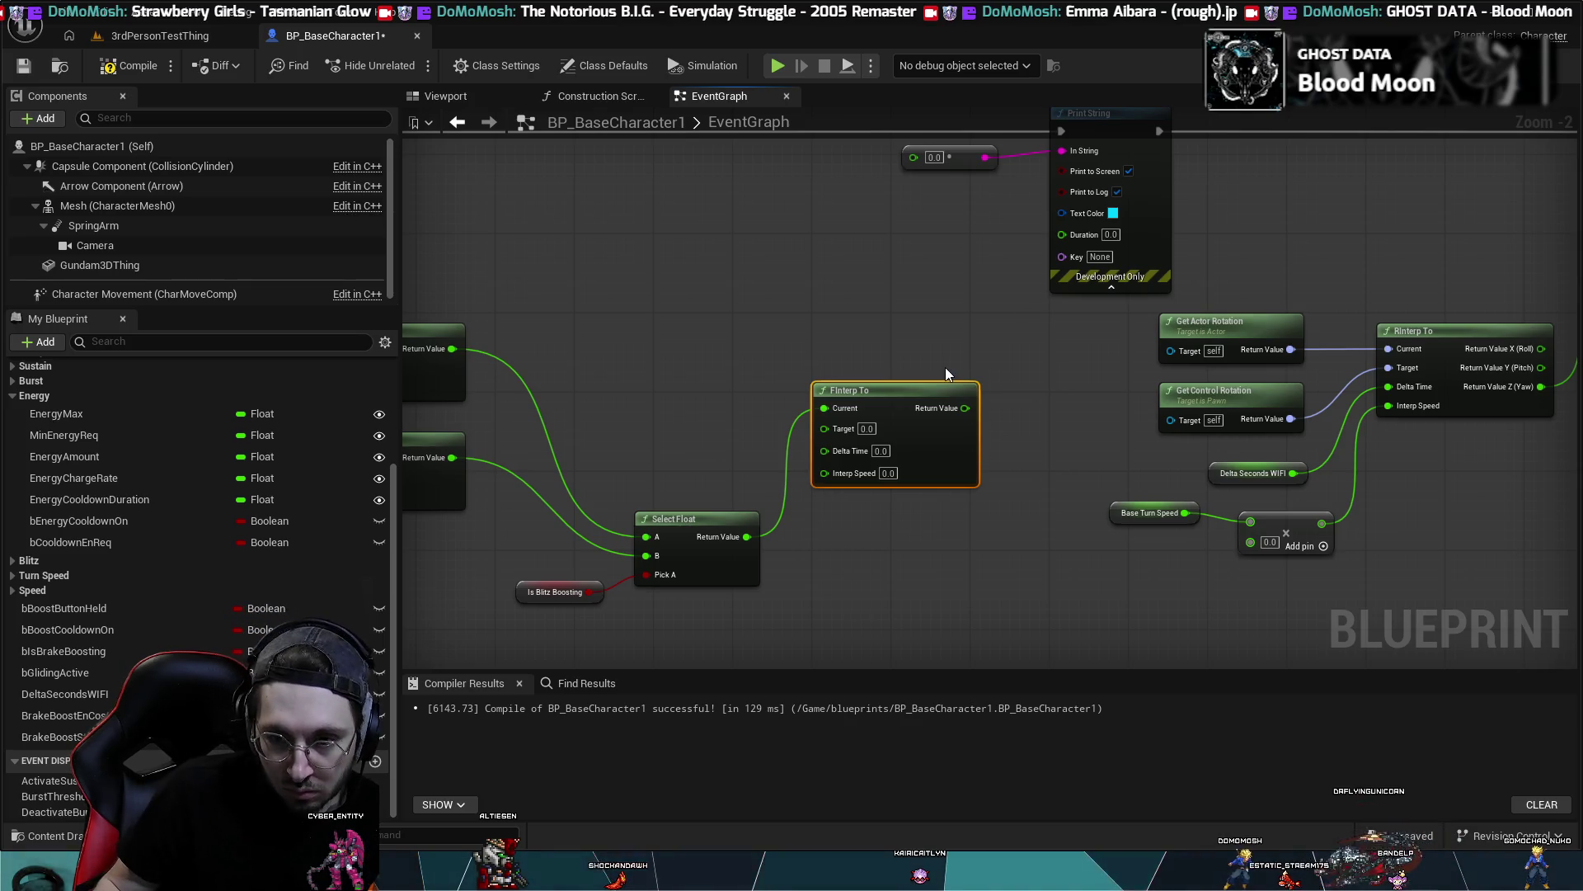
- Paste a Delta Seconds WIFI getter and place it beneath Select Float
{"action": "key", "text": "ctrl+v"}
{"action": "mouse_move", "coordinate": [937, 592]}
{"action": "left_mouse_down"}
{"action": "mouse_move", "coordinate": [816, 483]}
{"action": "mouse_move", "coordinate": [824, 471]}
{"action": "left_mouse_up"}
{"action": "left_click_drag", "start_coordinate": [867, 394], "coordinate": [877, 395]}
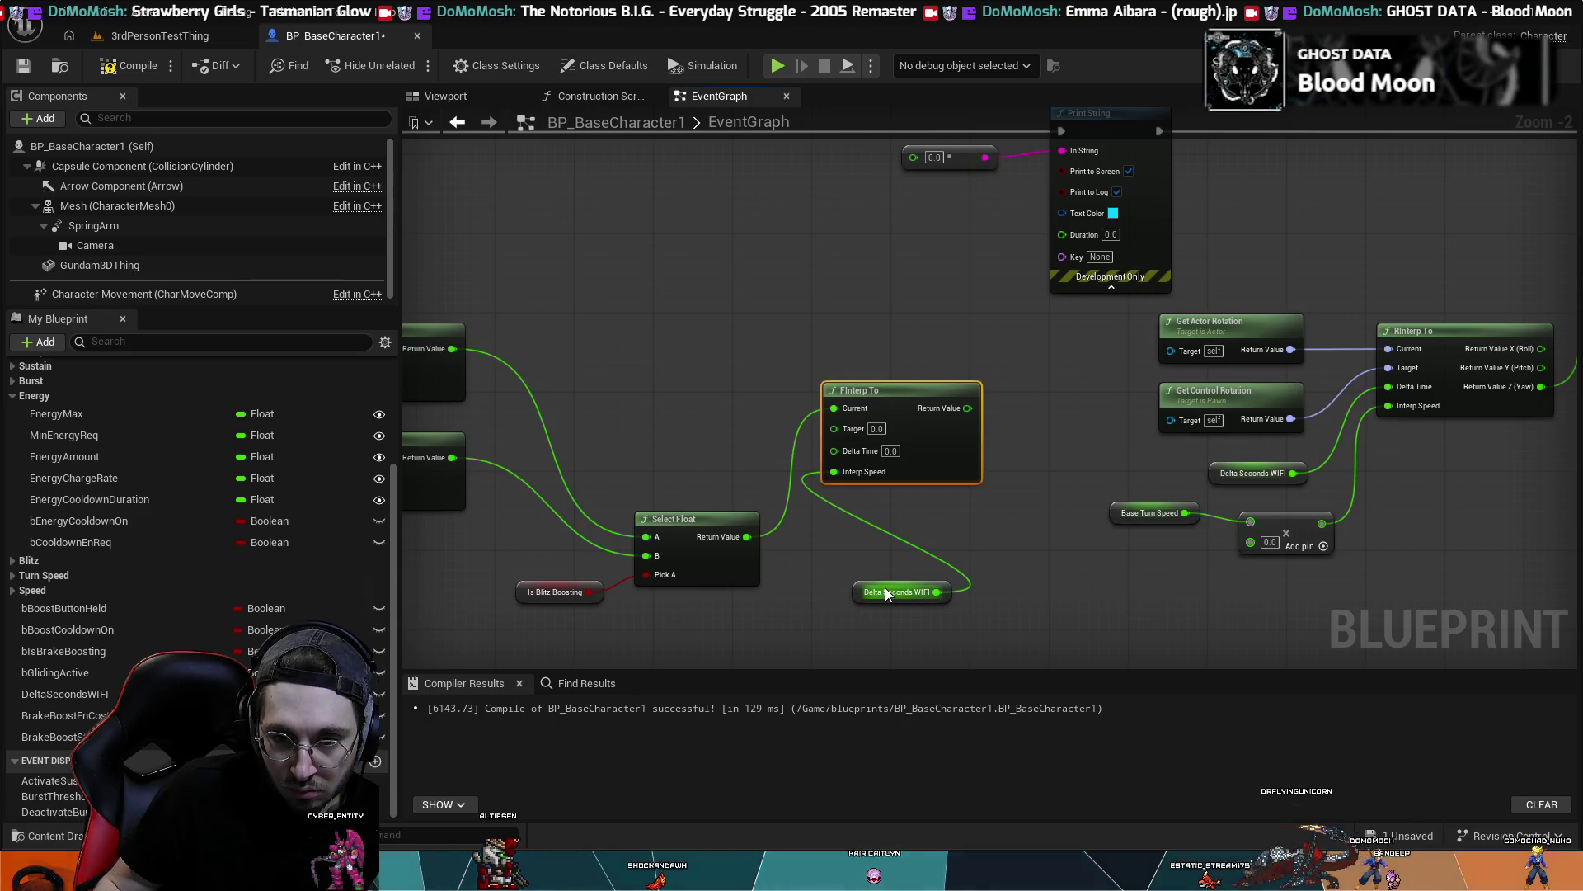
{"action": "mouse_move", "coordinate": [884, 587]}
{"action": "left_mouse_down"}
{"action": "mouse_move", "coordinate": [747, 660]}
{"action": "mouse_move", "coordinate": [749, 681]}
{"action": "mouse_move", "coordinate": [680, 495]}
{"action": "mouse_move", "coordinate": [693, 371]}
{"action": "left_mouse_up"}
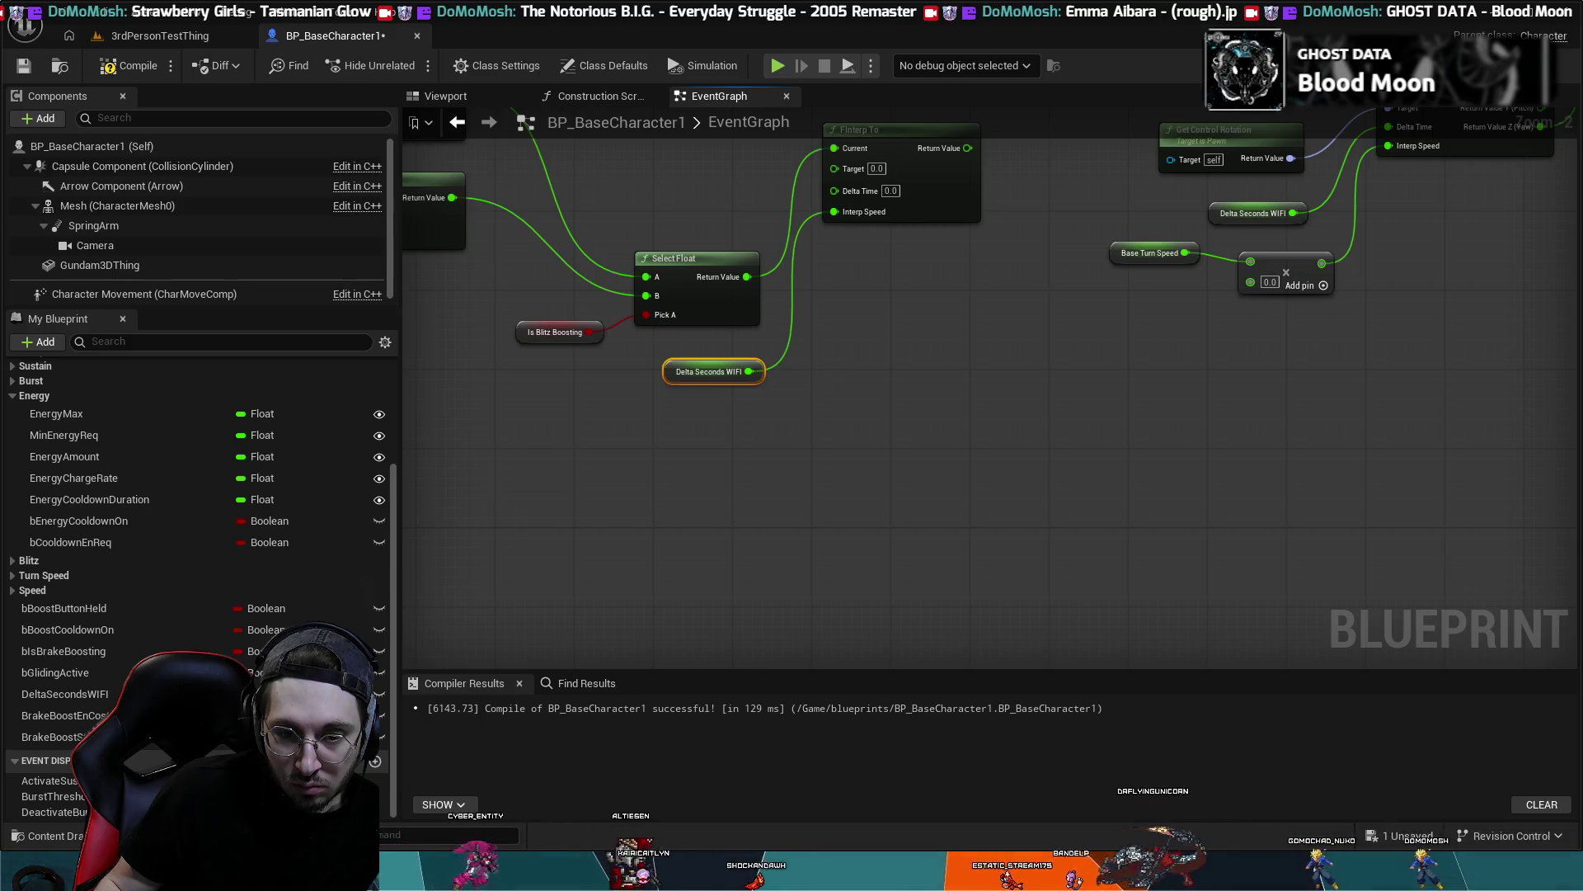
- Connect Delta Seconds WIFI to FInterp To's Delta Time and set Interp Speed to 6
{"action": "left_click", "coordinate": [790, 318]}
{"action": "left_click", "coordinate": [749, 371], "text": "alt"}
{"action": "left_click_drag", "start_coordinate": [761, 370], "coordinate": [835, 193]}
{"action": "type", "text": "6"}
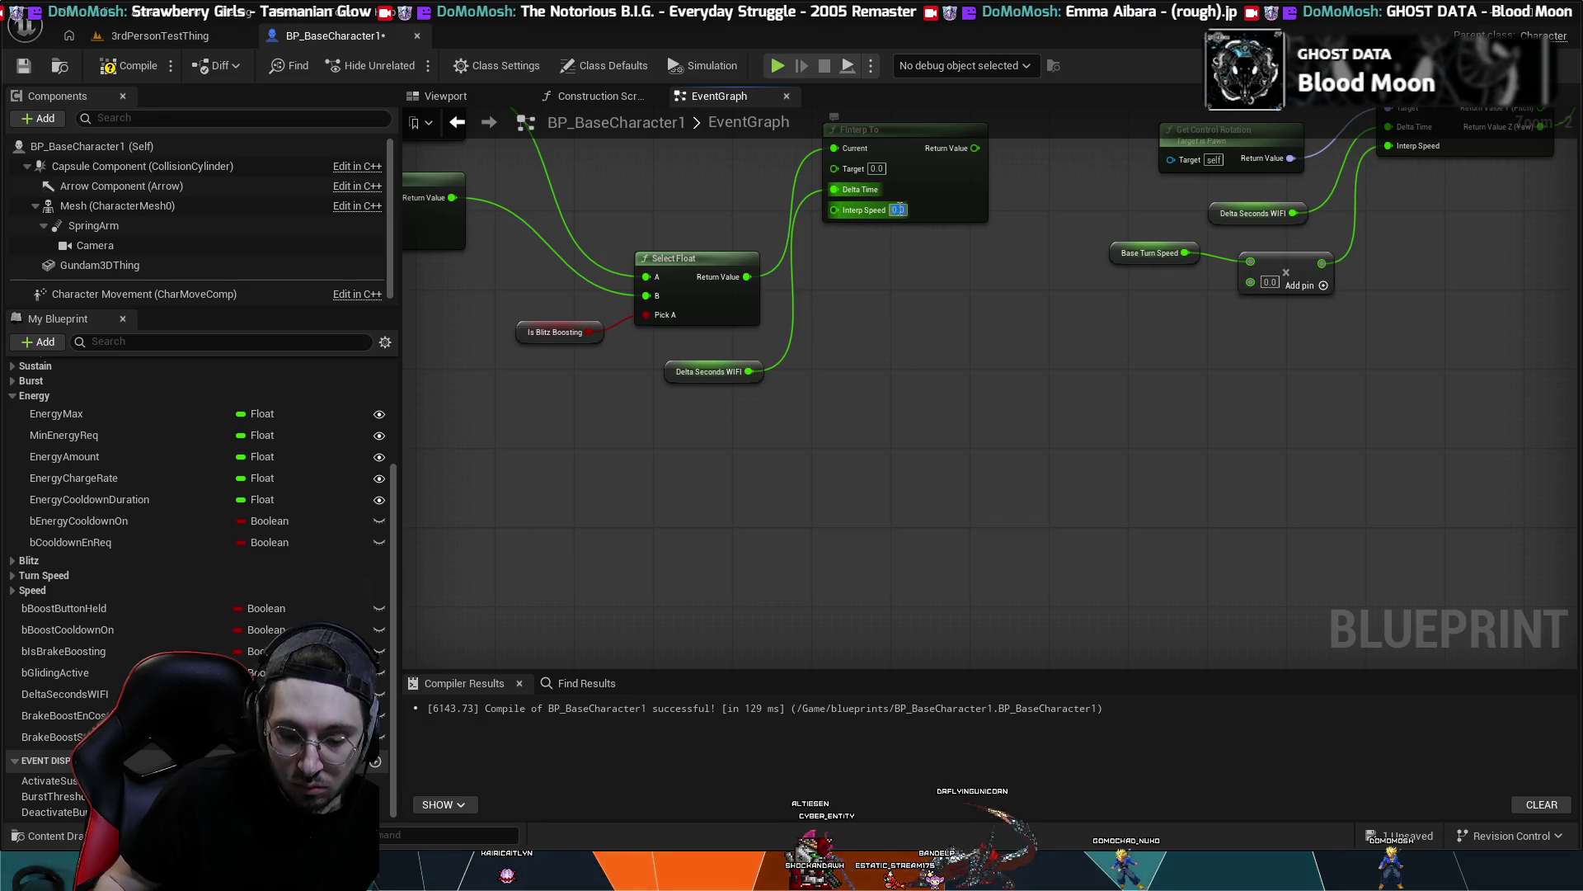
{"action": "key", "text": "Return"}
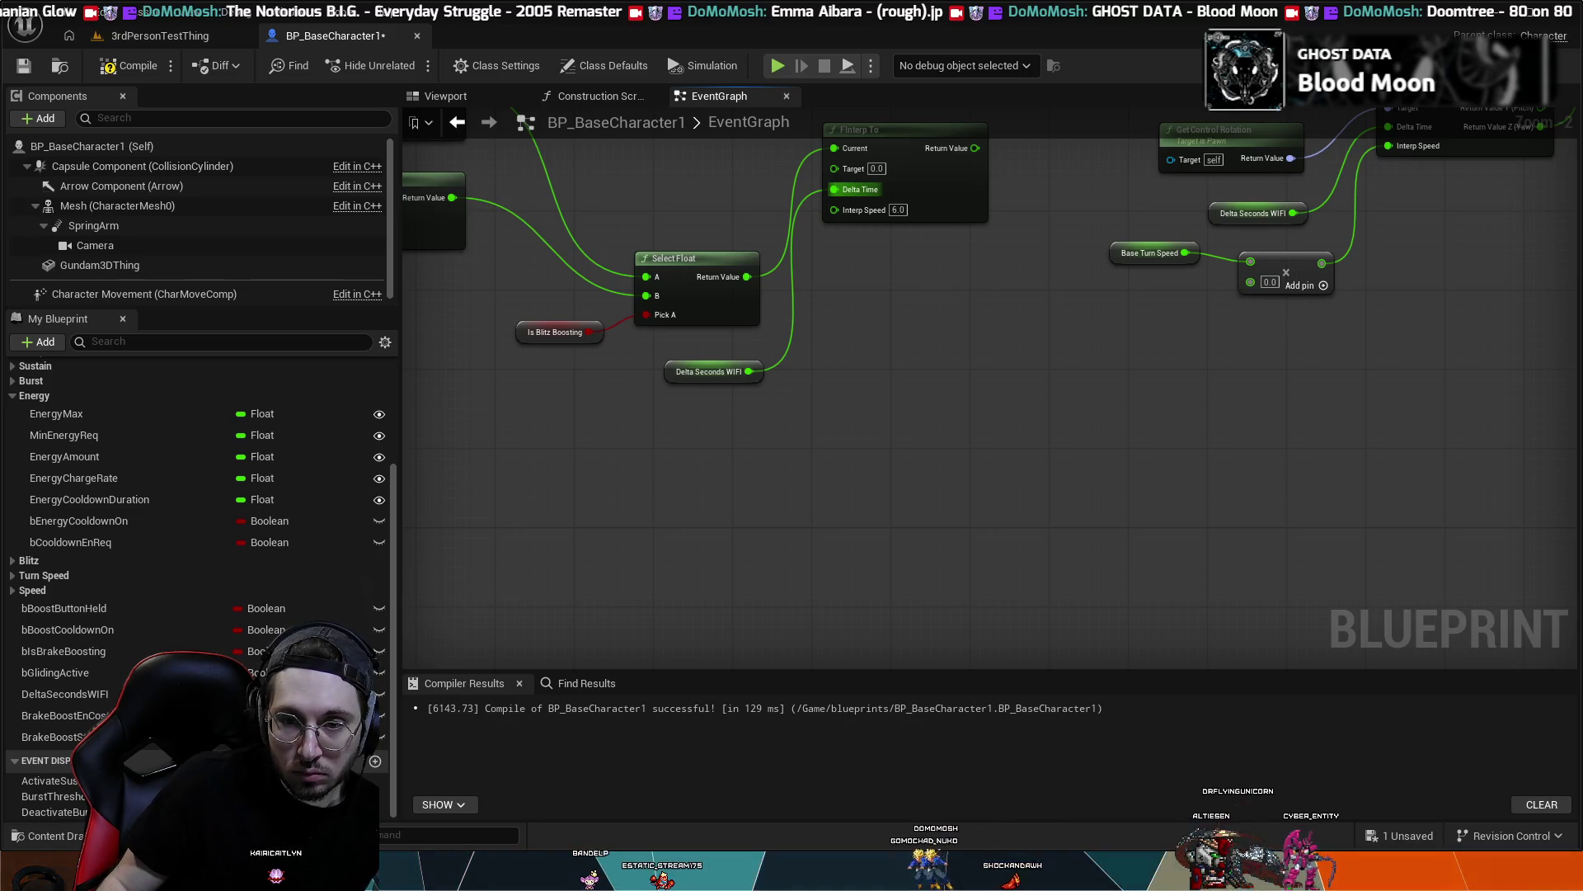
- Wire Select Float's Return Value into FInterp To's Target as well
{"action": "left_click_drag", "start_coordinate": [817, 408], "coordinate": [854, 507]}
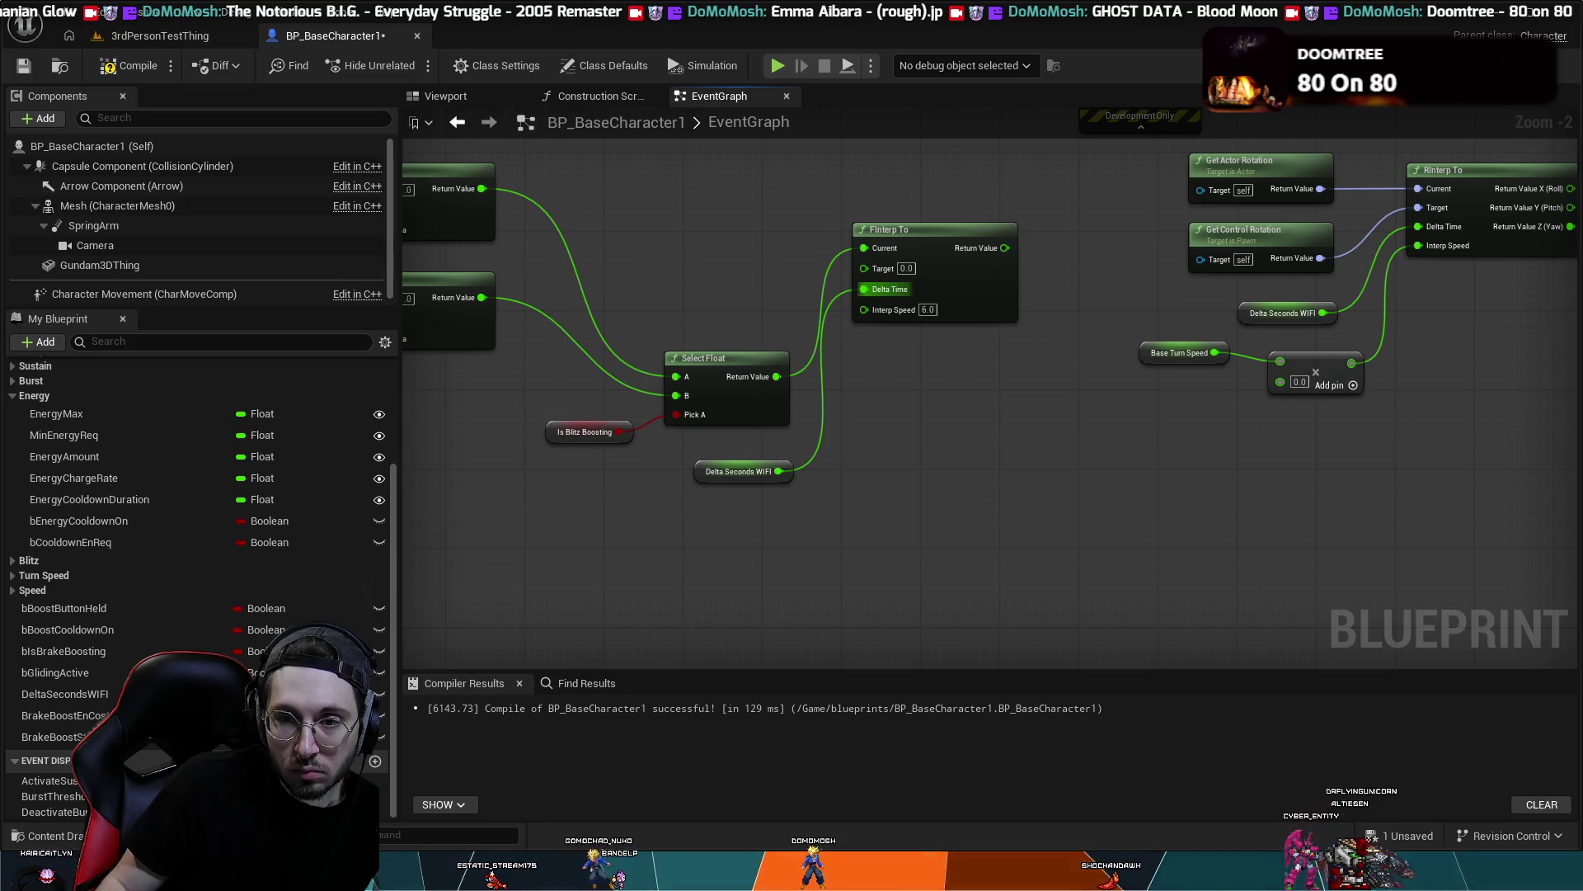
{"action": "left_click_drag", "start_coordinate": [775, 382], "coordinate": [811, 336]}
{"action": "left_click_drag", "start_coordinate": [865, 261], "coordinate": [865, 269]}
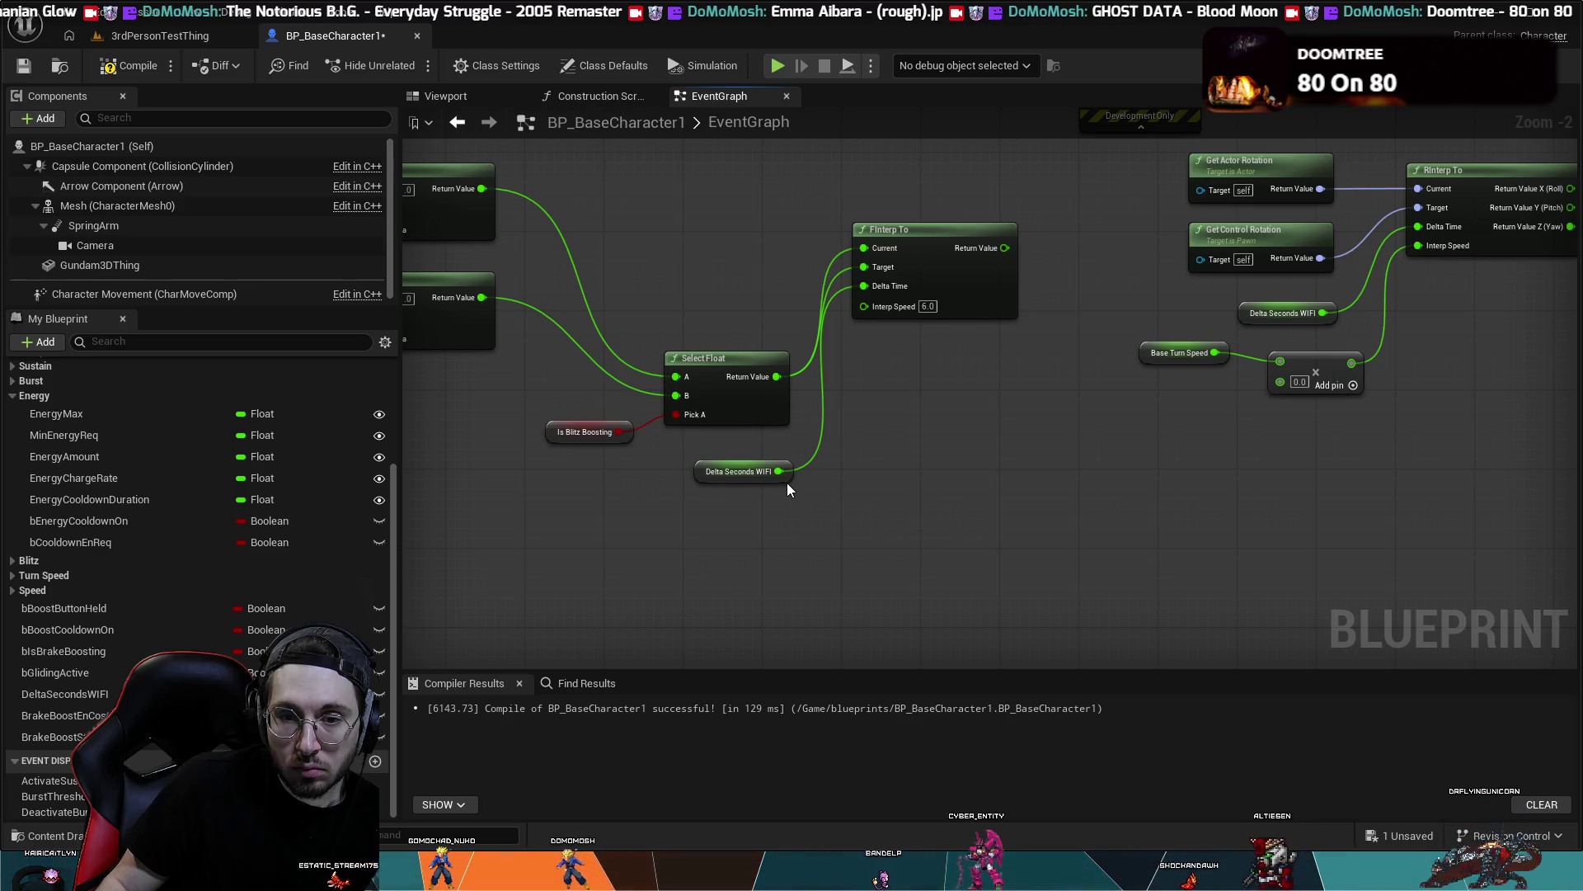
- Feed FInterp To's result into the debug string Append node and the Add node's second pin
{"action": "left_click_drag", "start_coordinate": [992, 339], "coordinate": [889, 574]}
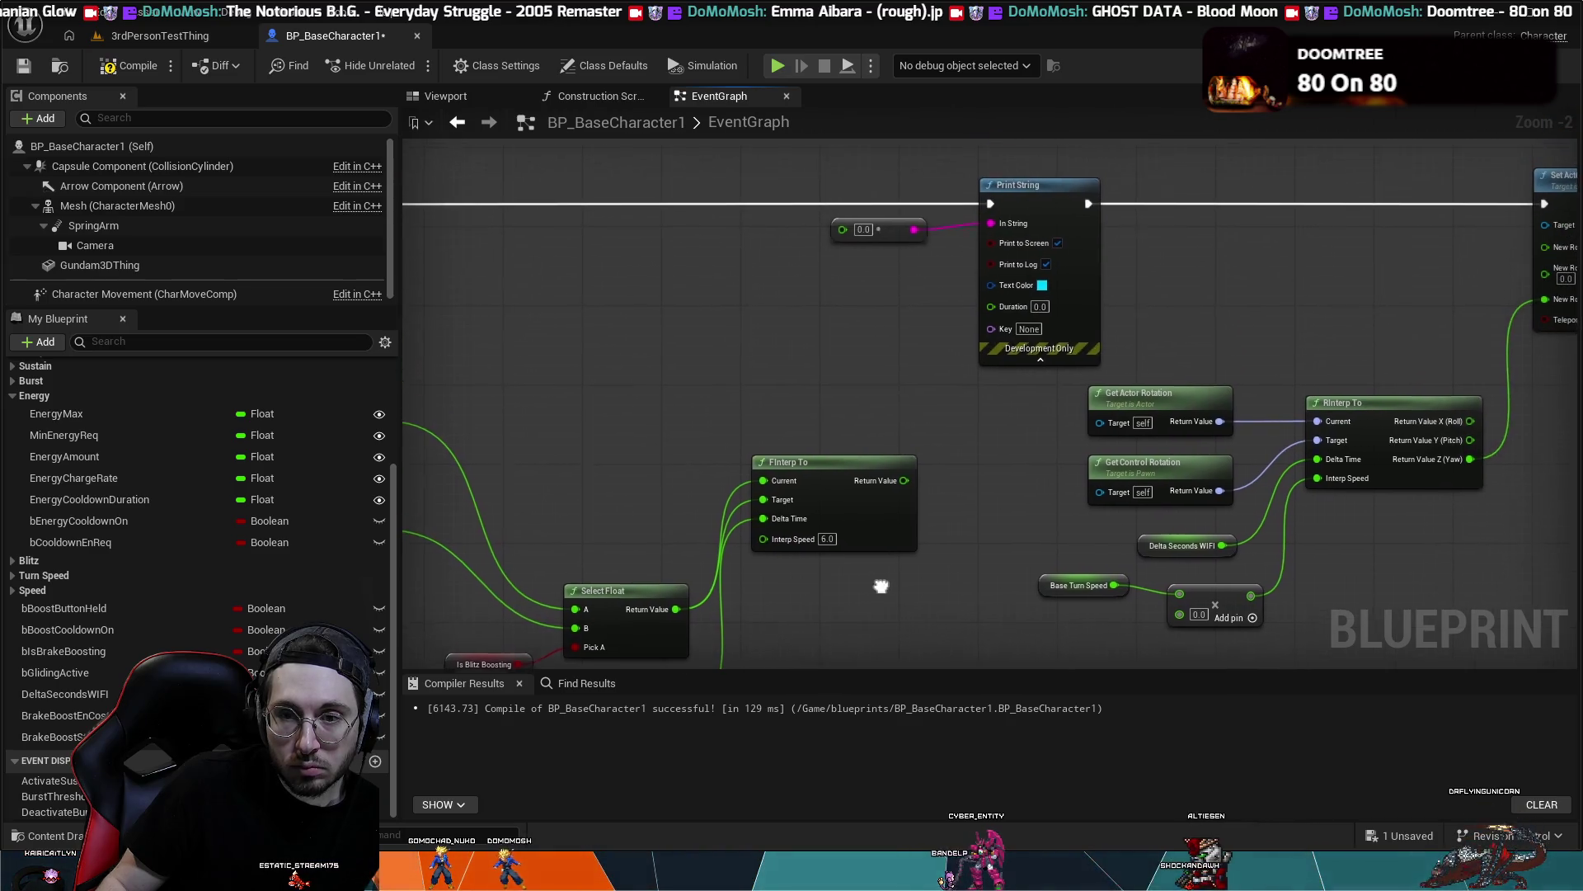
{"action": "left_click_drag", "start_coordinate": [903, 484], "coordinate": [836, 233]}
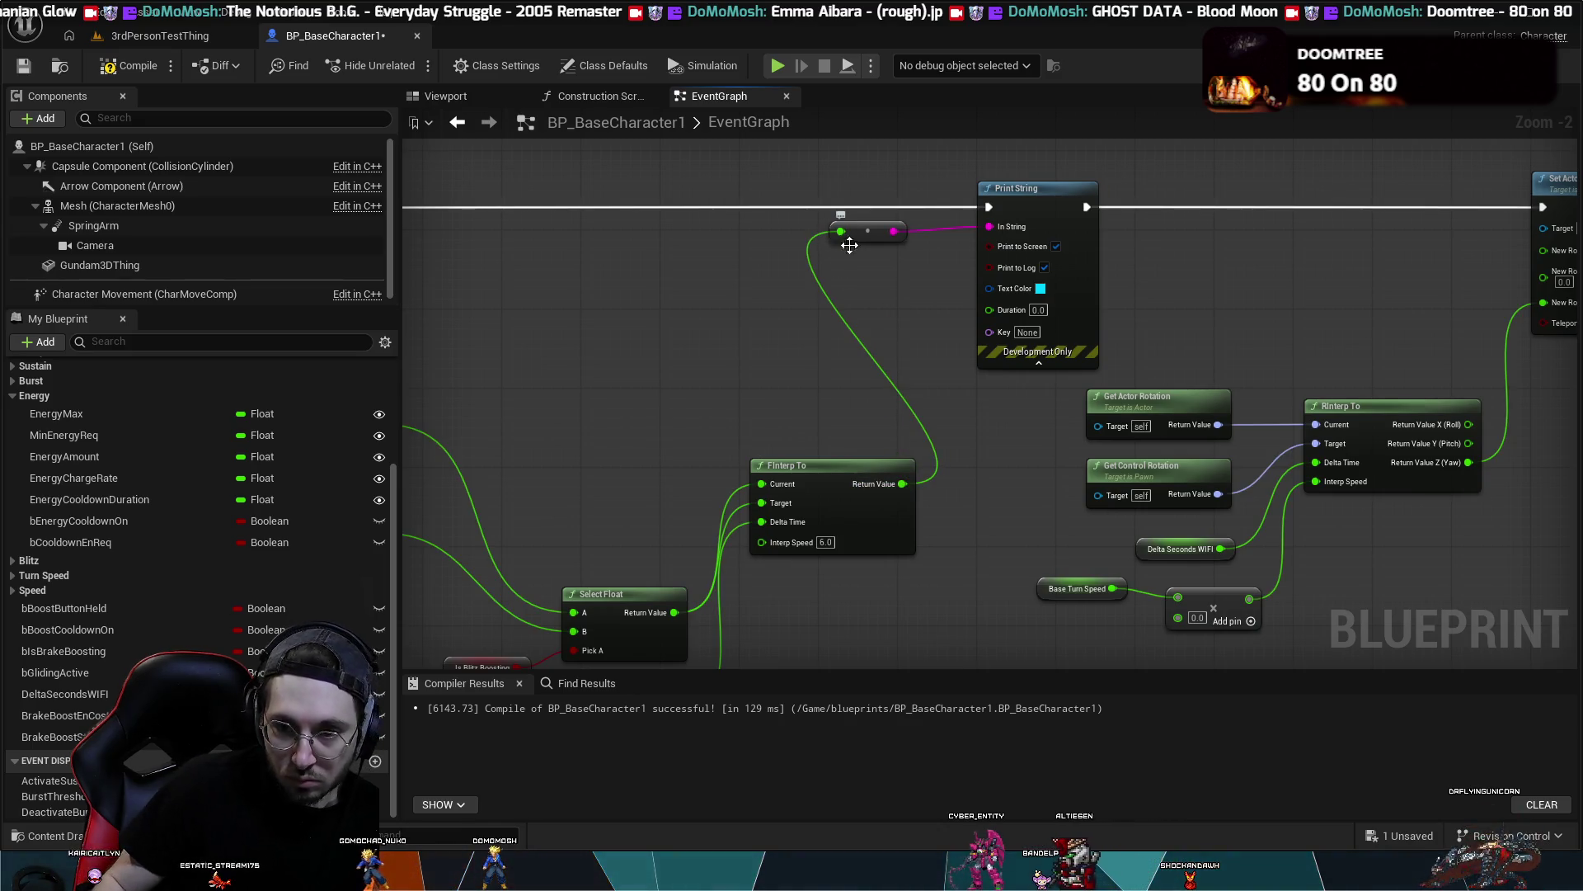
{"action": "mouse_move", "coordinate": [904, 484]}
{"action": "left_mouse_down"}
{"action": "mouse_move", "coordinate": [1023, 591]}
{"action": "mouse_move", "coordinate": [1178, 617]}
{"action": "left_mouse_up"}
{"action": "mouse_move", "coordinate": [868, 585]}
{"action": "left_mouse_down"}
{"action": "mouse_move", "coordinate": [864, 362]}
{"action": "mouse_move", "coordinate": [830, 477]}
{"action": "left_mouse_up"}
{"action": "mouse_move", "coordinate": [797, 346]}
{"action": "left_mouse_down"}
{"action": "mouse_move", "coordinate": [845, 435]}
{"action": "mouse_move", "coordinate": [804, 316]}
{"action": "mouse_move", "coordinate": [867, 429]}
{"action": "mouse_move", "coordinate": [832, 467]}
{"action": "left_mouse_up"}
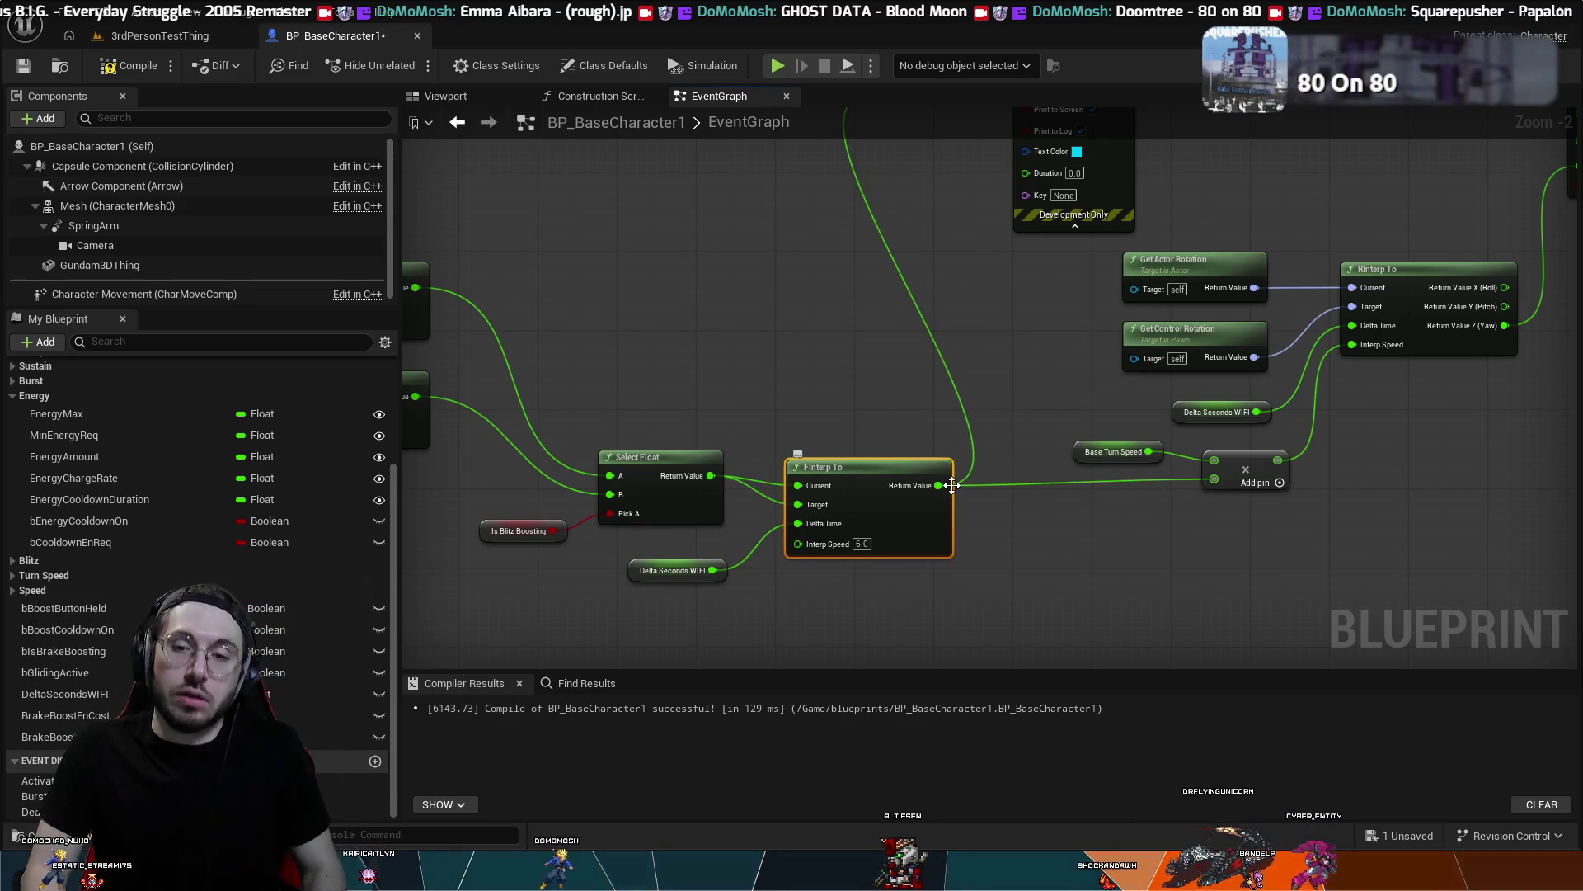
{"action": "left_click_drag", "start_coordinate": [864, 477], "coordinate": [860, 468]}
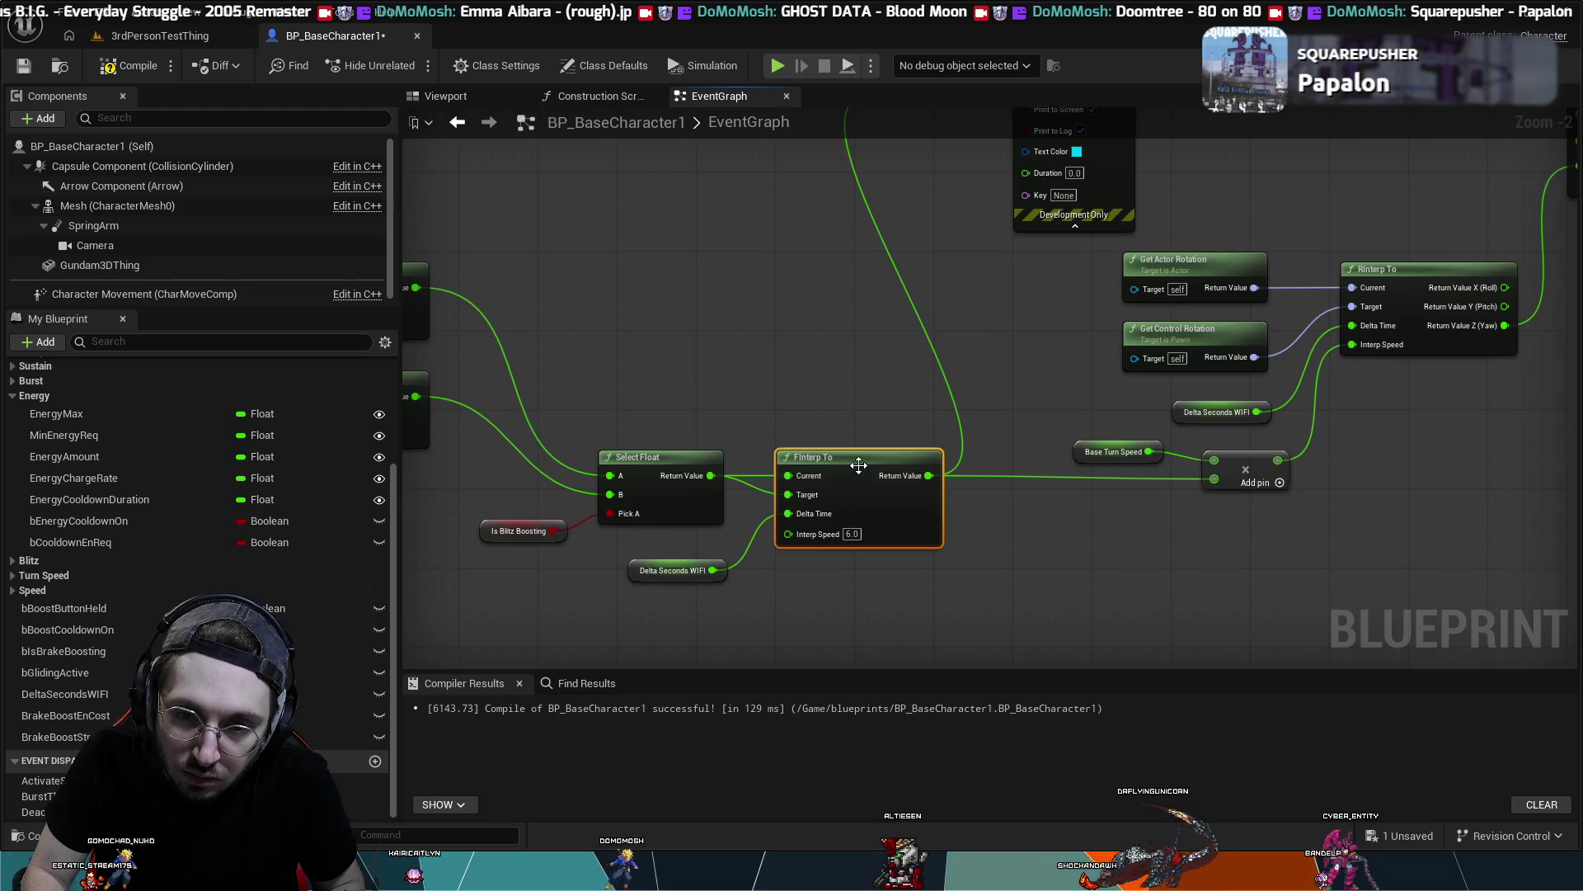
{"action": "left_click", "coordinate": [722, 330]}
{"action": "scroll", "coordinate": [724, 326], "scroll_direction": "down", "scroll_amount": 3}
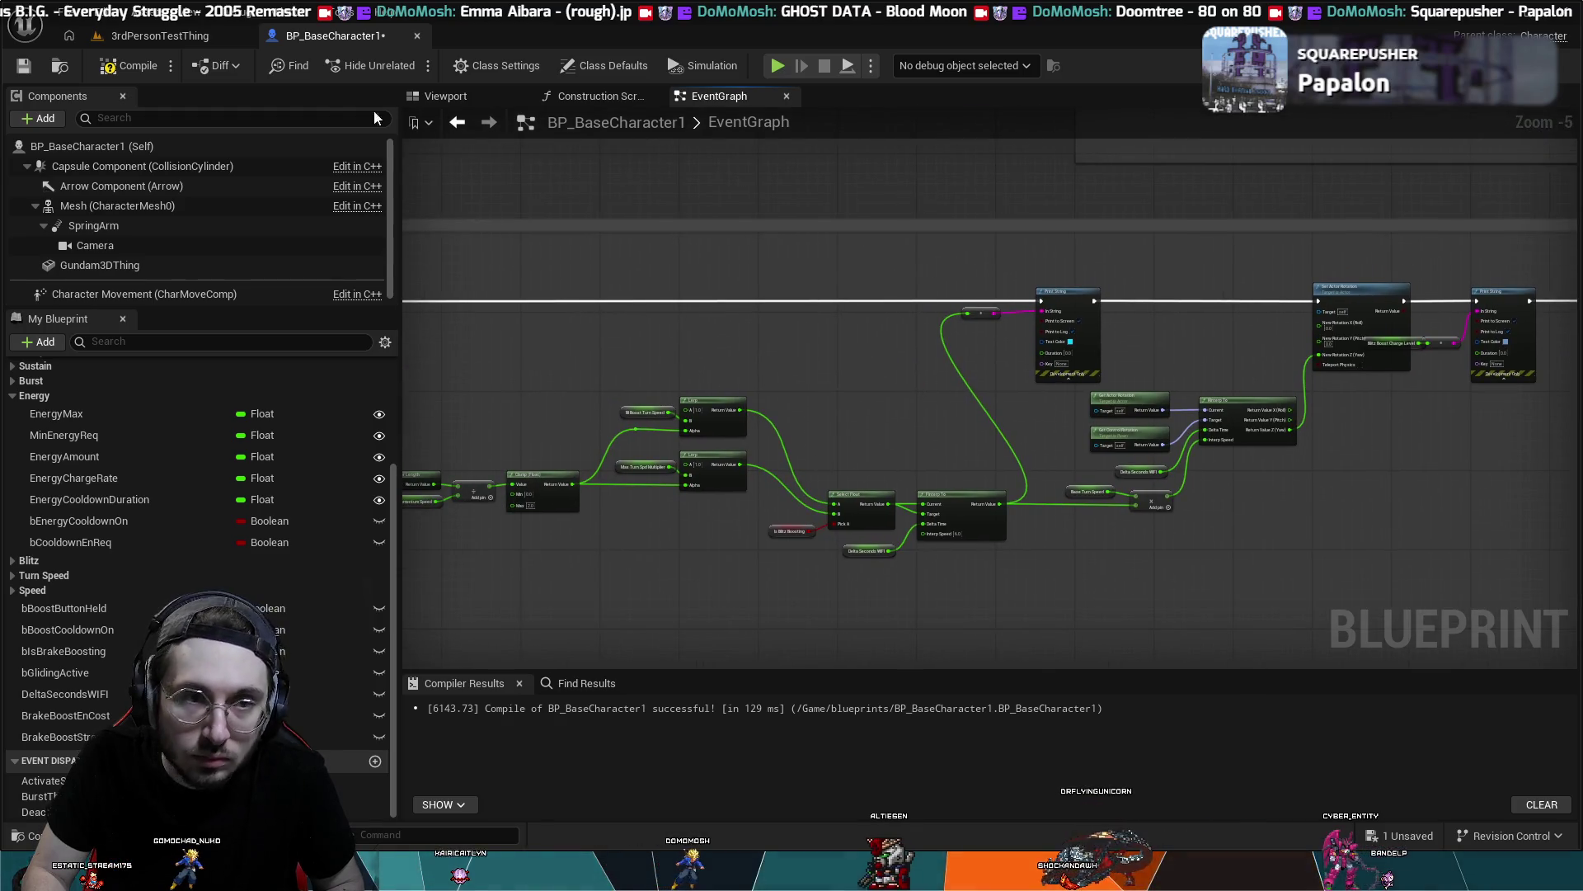
- Run a Play-In-Editor test of 3rdPersonTestThing, stop it, and return to BP_BaseCharacter1
{"action": "left_click", "coordinate": [165, 38]}
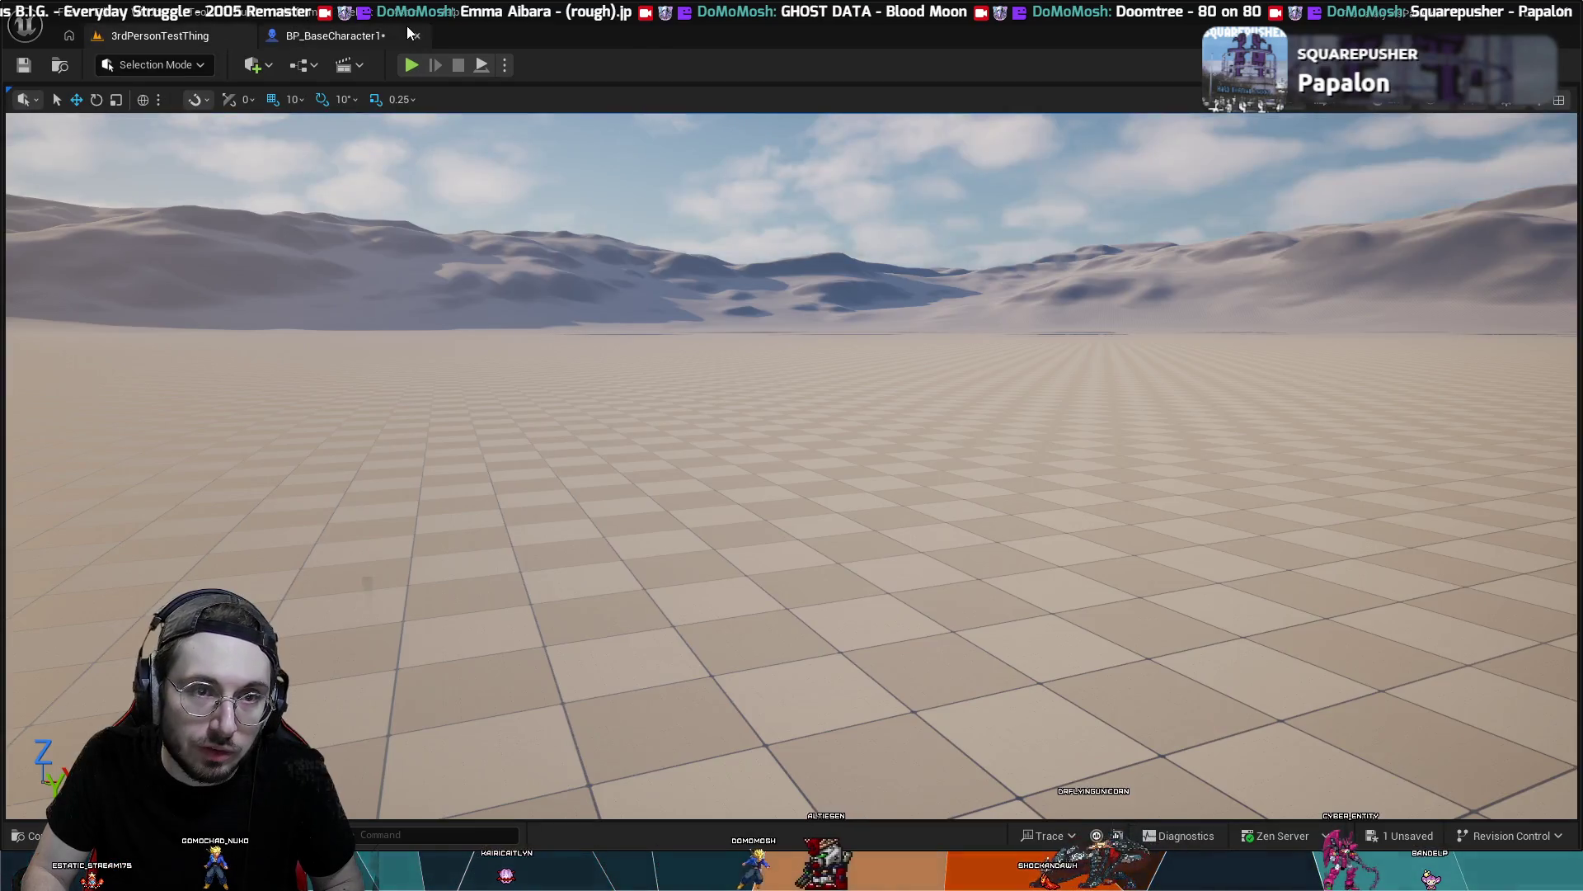
{"action": "left_click", "coordinate": [414, 62]}
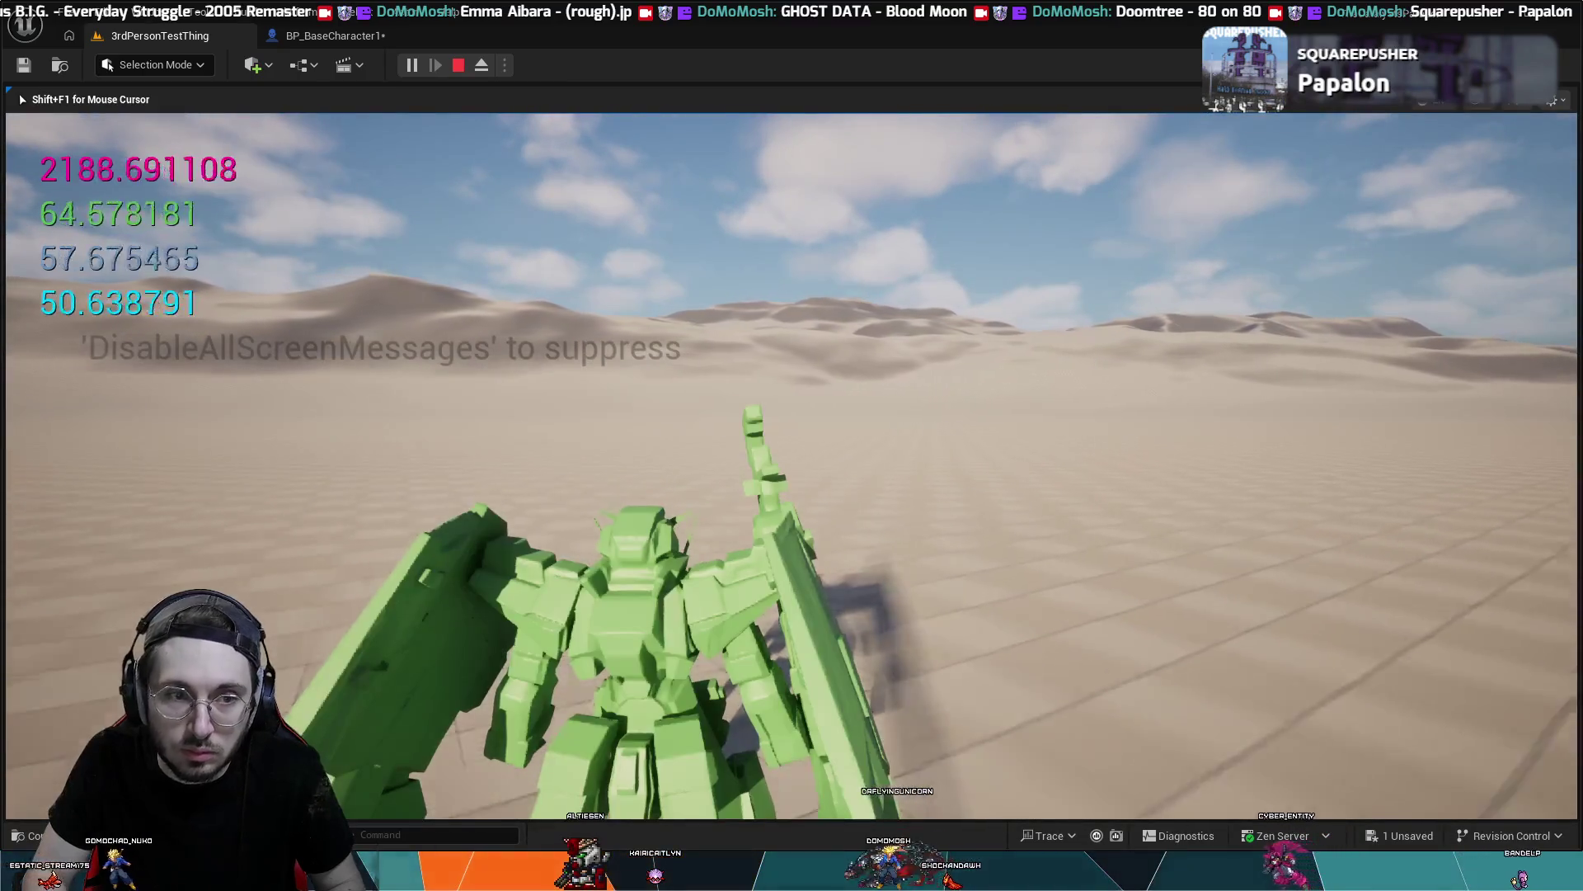
{"action": "key", "text": "Escape"}
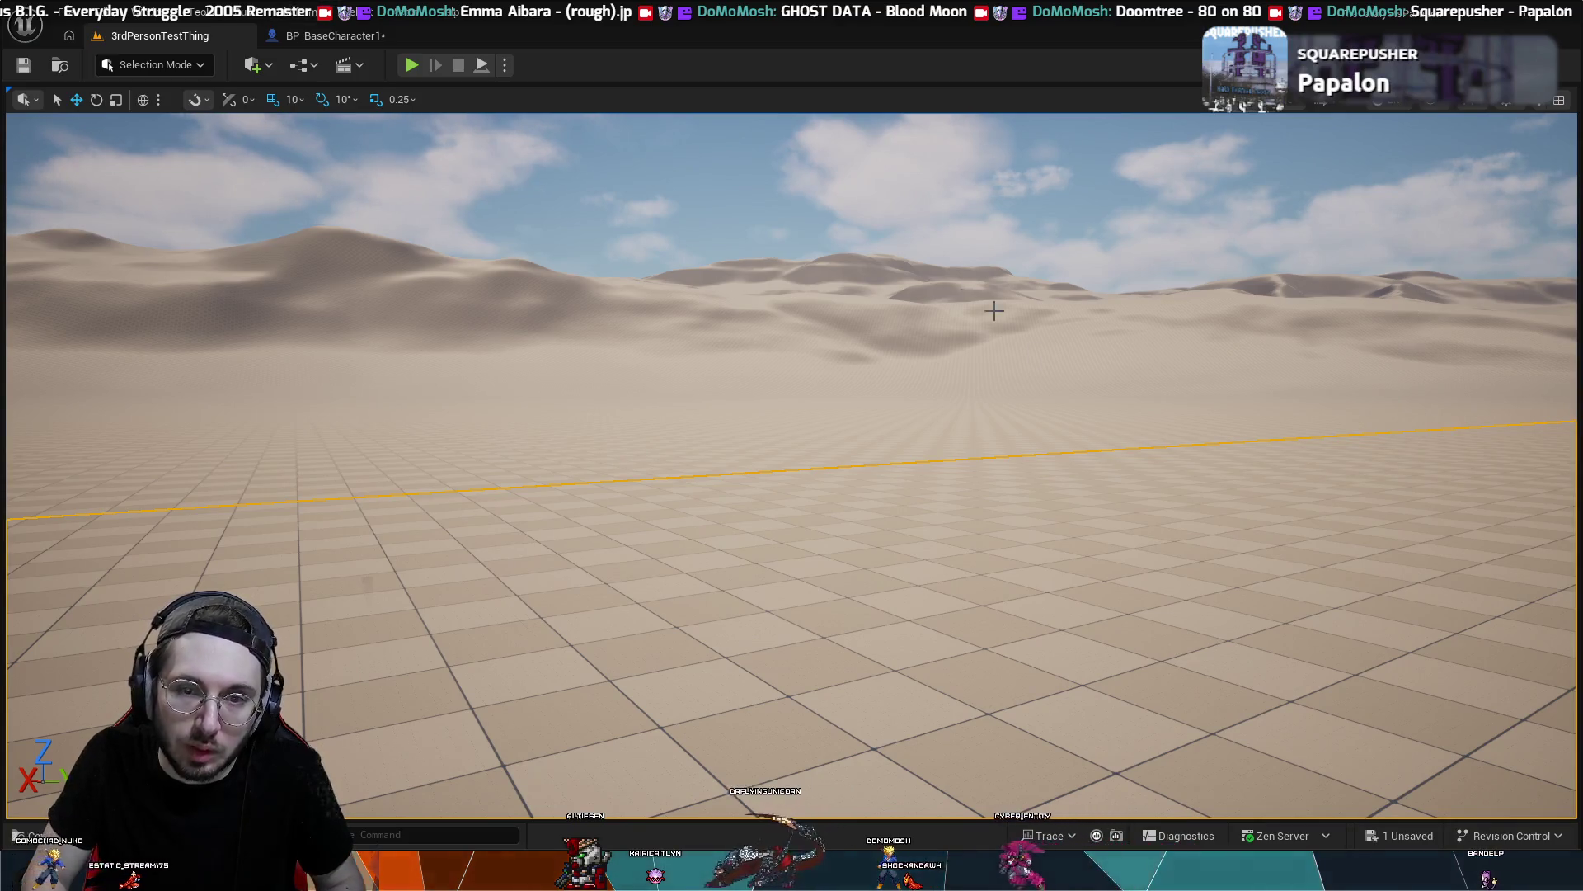
{"action": "left_click", "coordinate": [338, 36]}
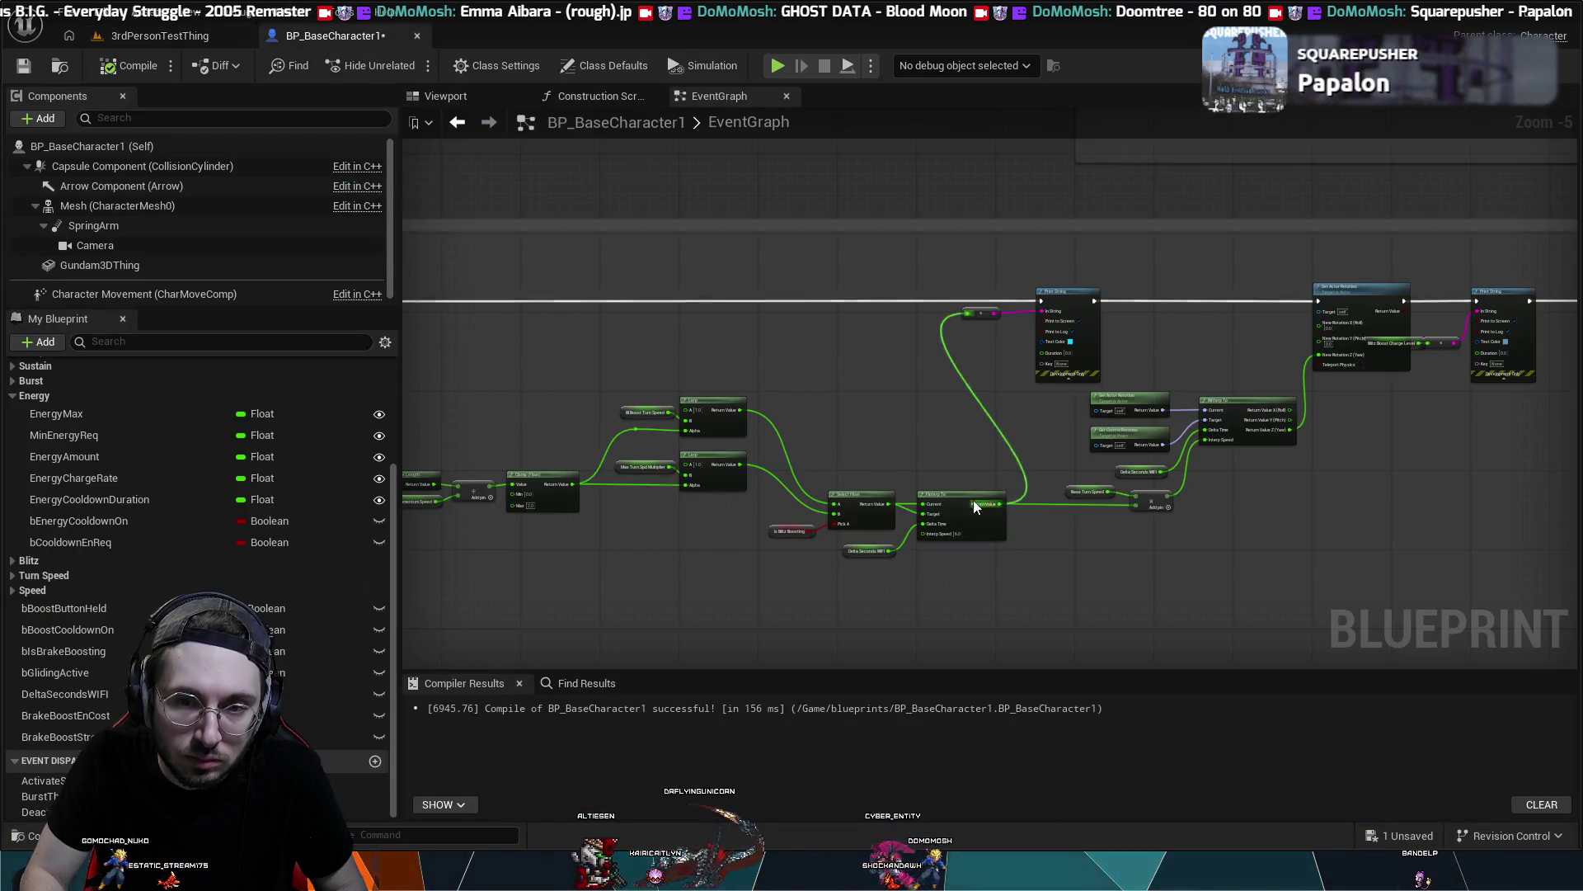
- Change FInterp To's Interp Speed from 6 to 1 and recompile BP_BaseCharacter1
{"action": "scroll", "coordinate": [971, 498], "scroll_direction": "up", "scroll_amount": 3}
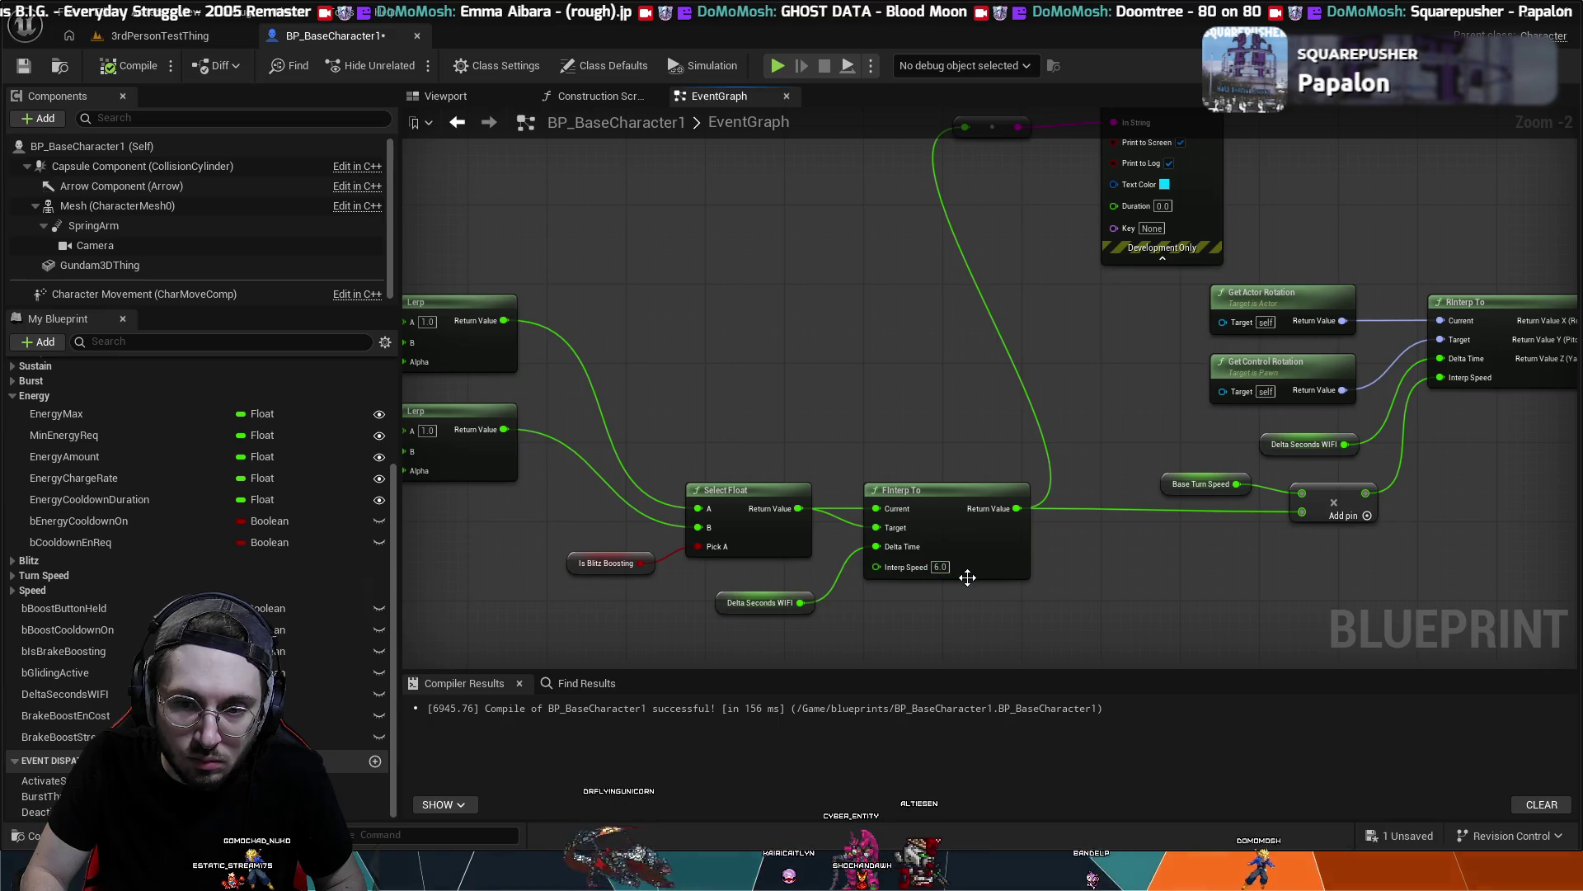
{"action": "left_click", "coordinate": [940, 567]}
{"action": "type", "text": "1"}
{"action": "key", "text": "Return"}
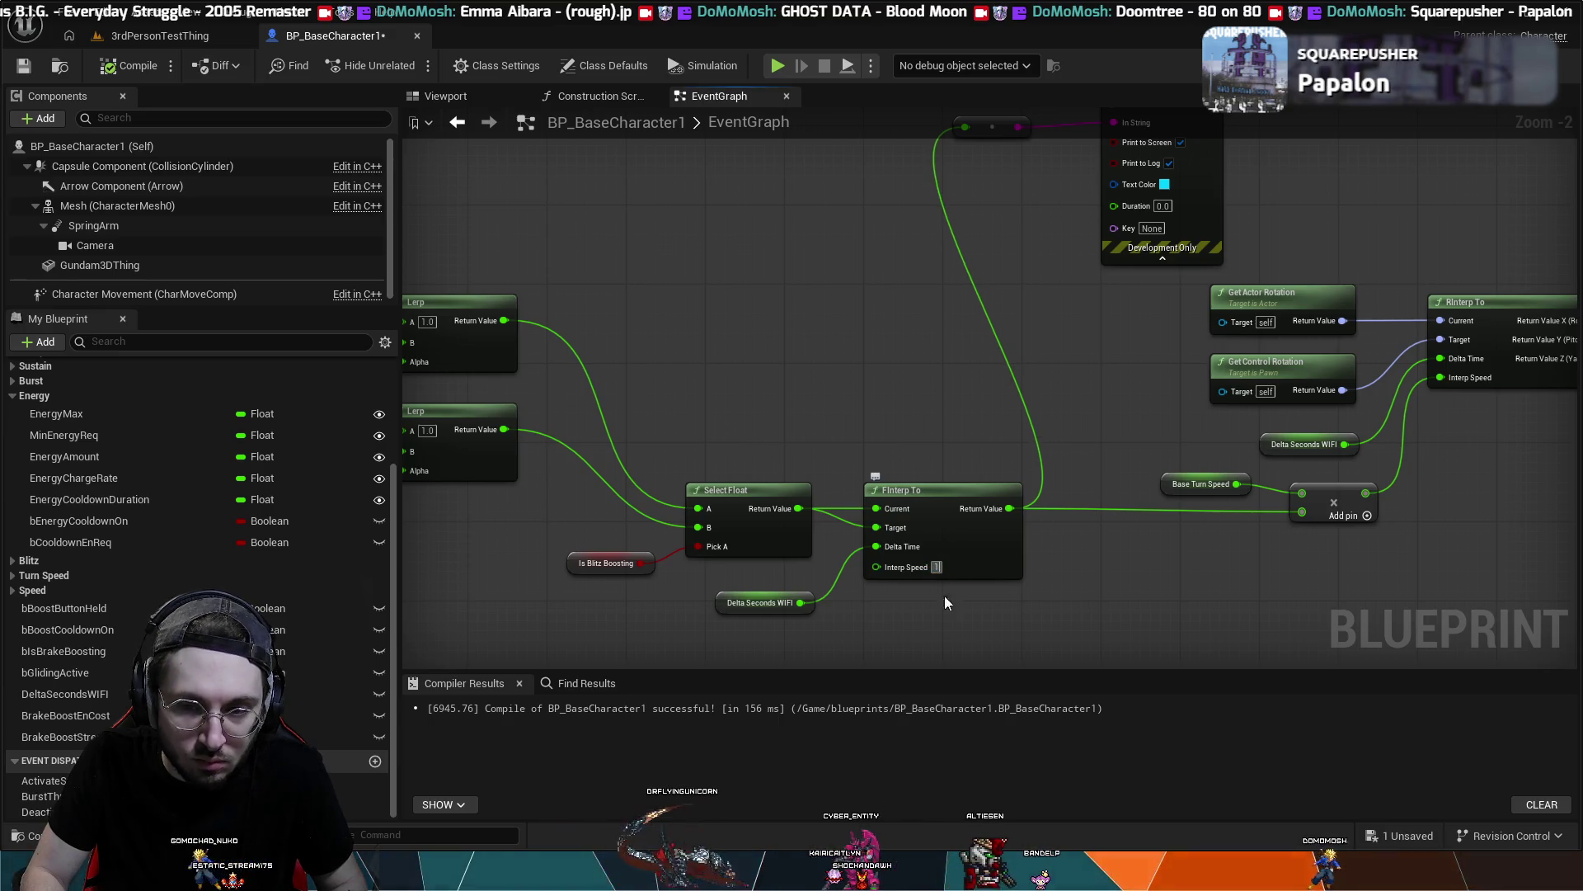
{"action": "left_click", "coordinate": [130, 66]}
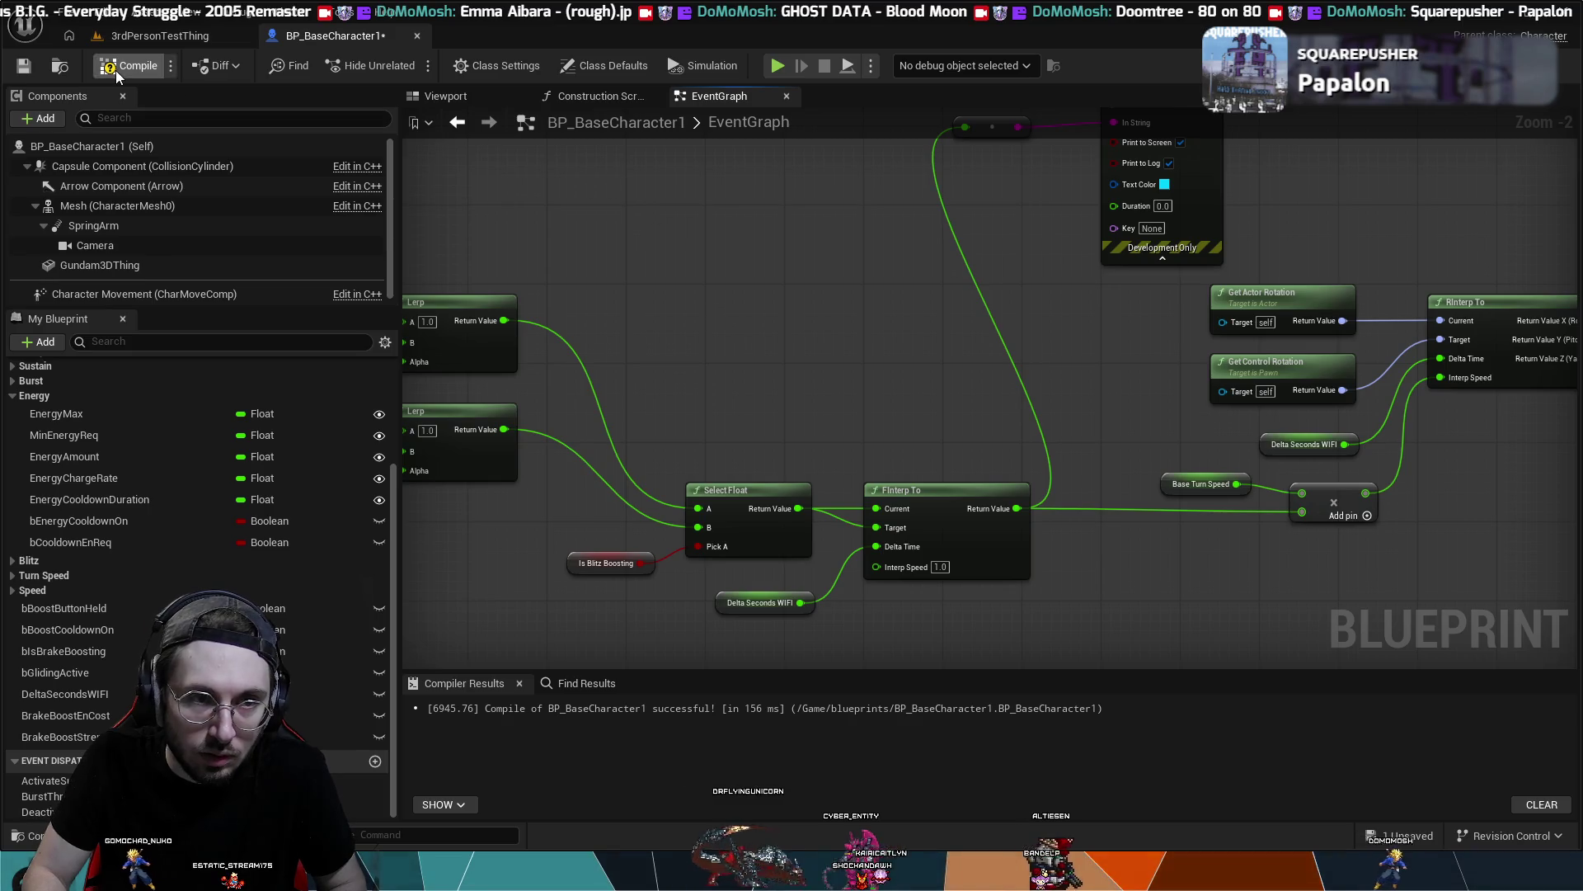
{"action": "left_click", "coordinate": [159, 35]}
- Play-test the level, boosting the mech with Space and W while turning, then stop
{"action": "left_click", "coordinate": [412, 65]}
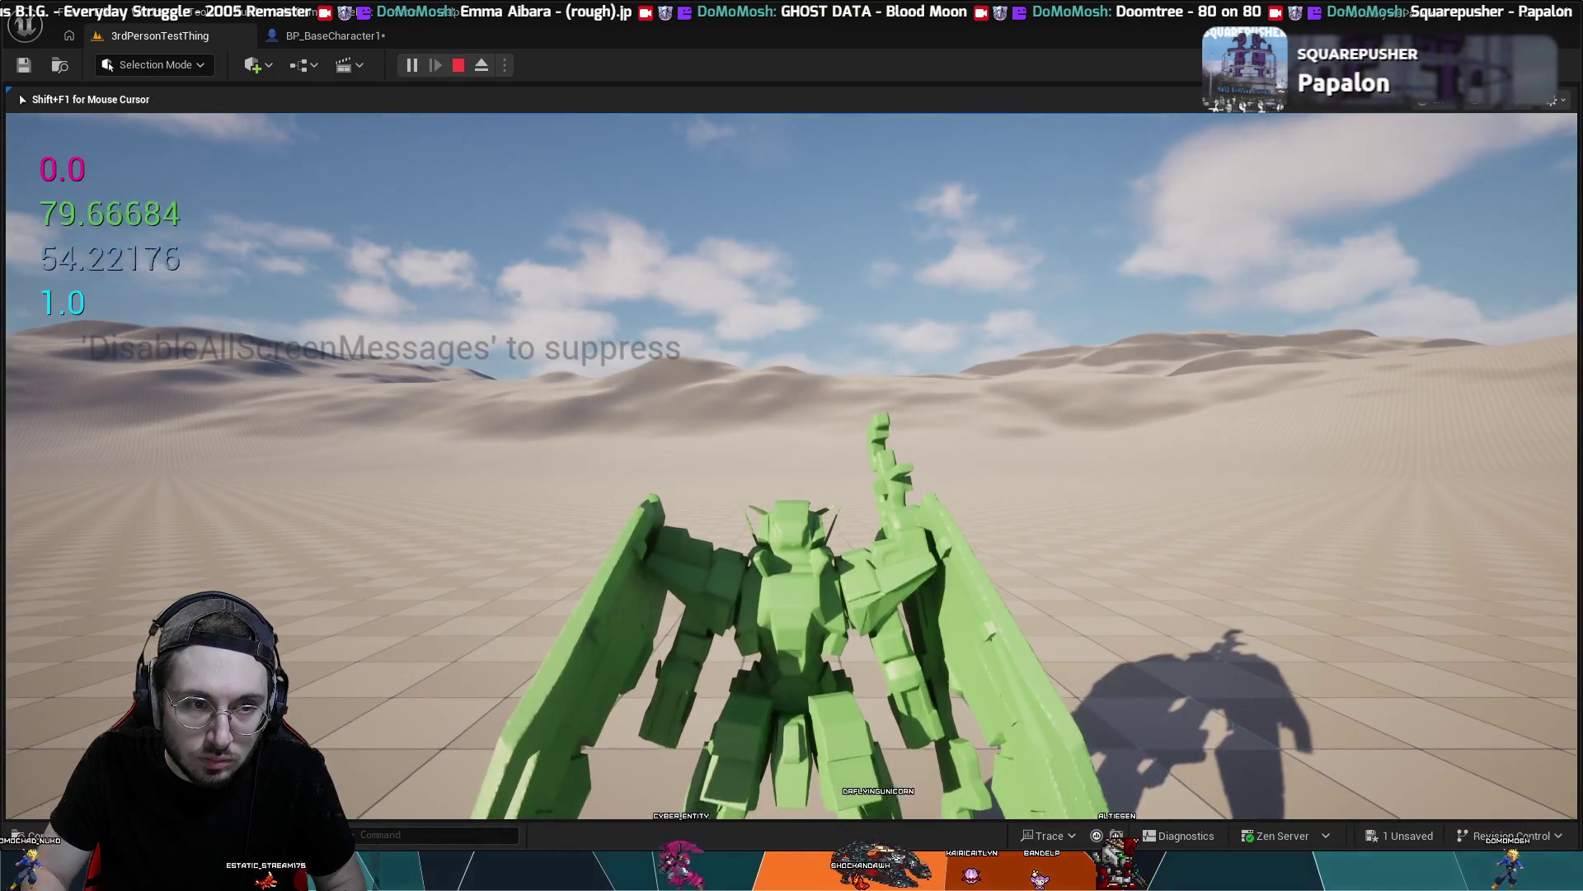
{"action": "key", "text": "space"}
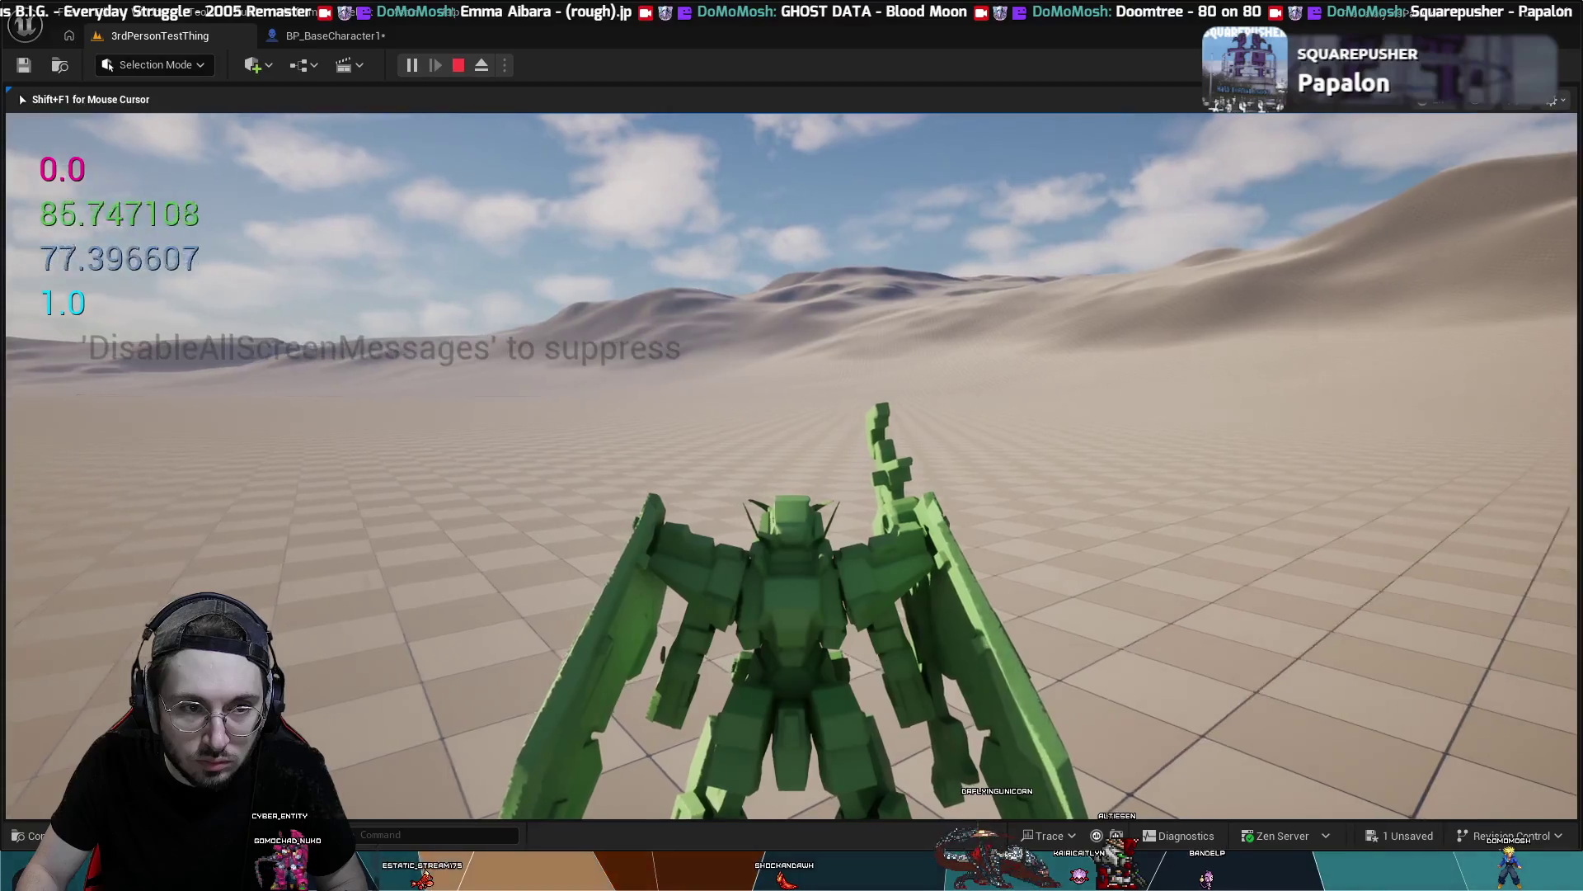
{"action": "key", "text": "w"}
{"action": "key", "text": "space"}
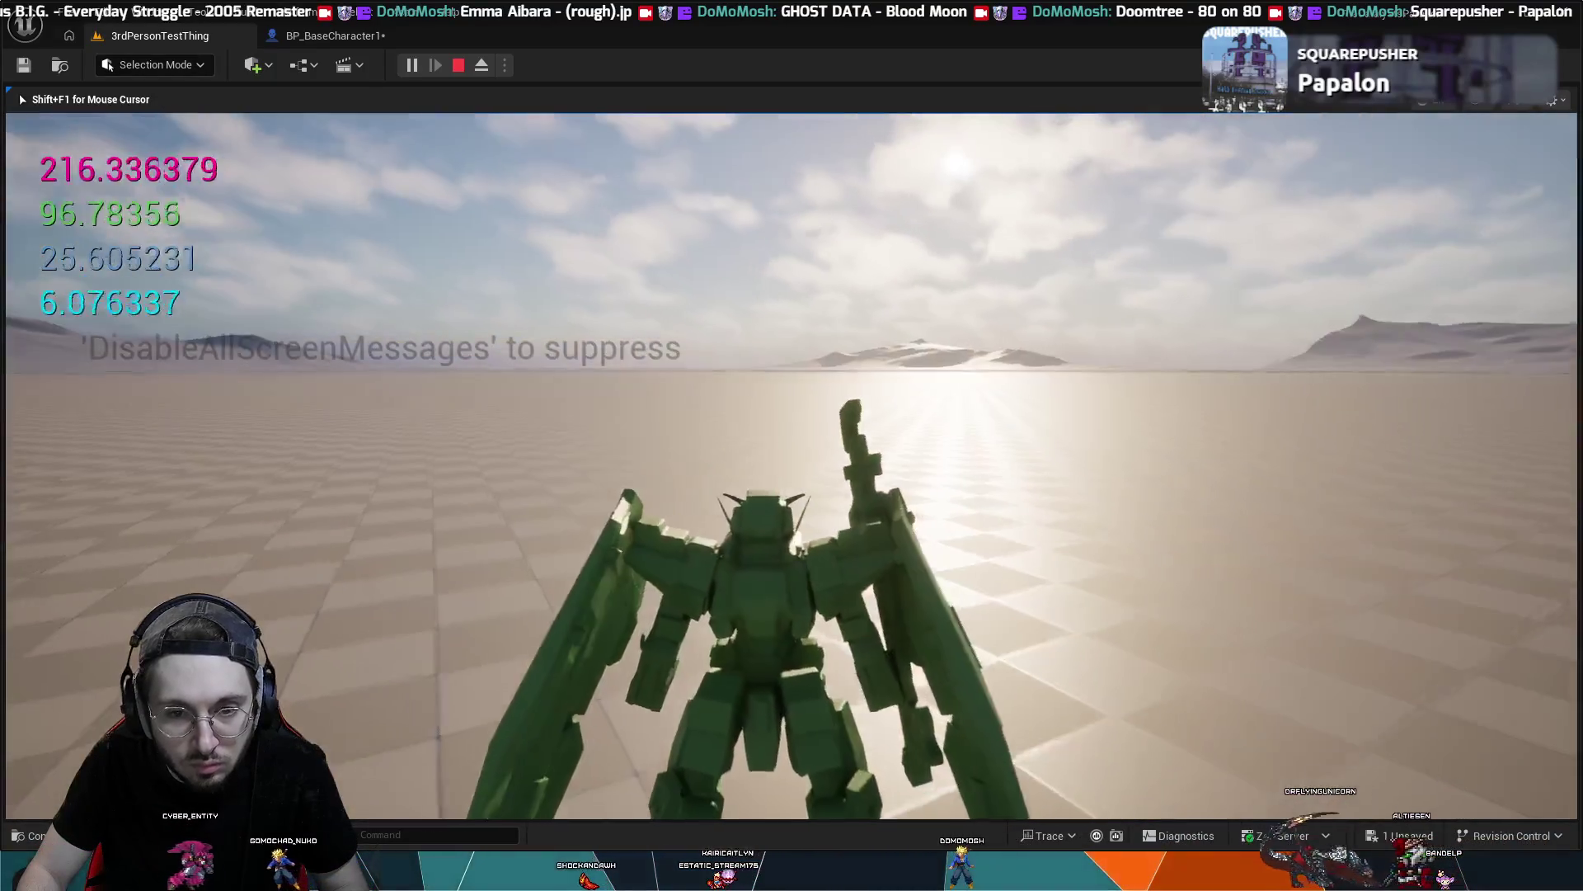
{"action": "key", "text": "Escape"}
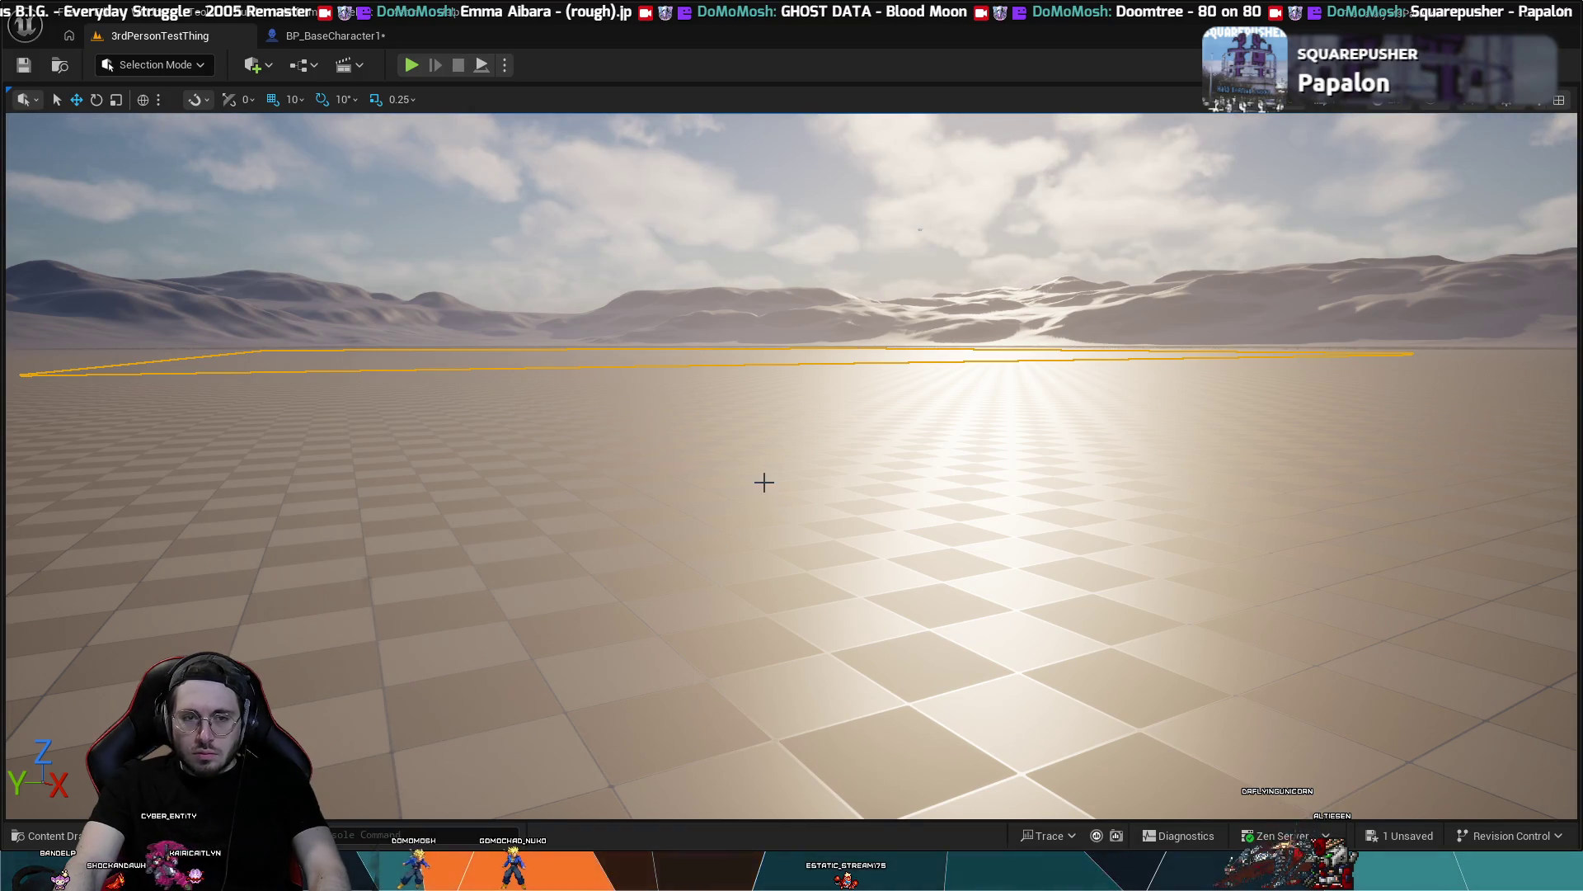
{"action": "key", "text": "Escape"}
- Return to BP_BaseCharacter1's event graph and frame the Select Float, FInterp To and RInterp To nodes
{"action": "left_click", "coordinate": [310, 35]}
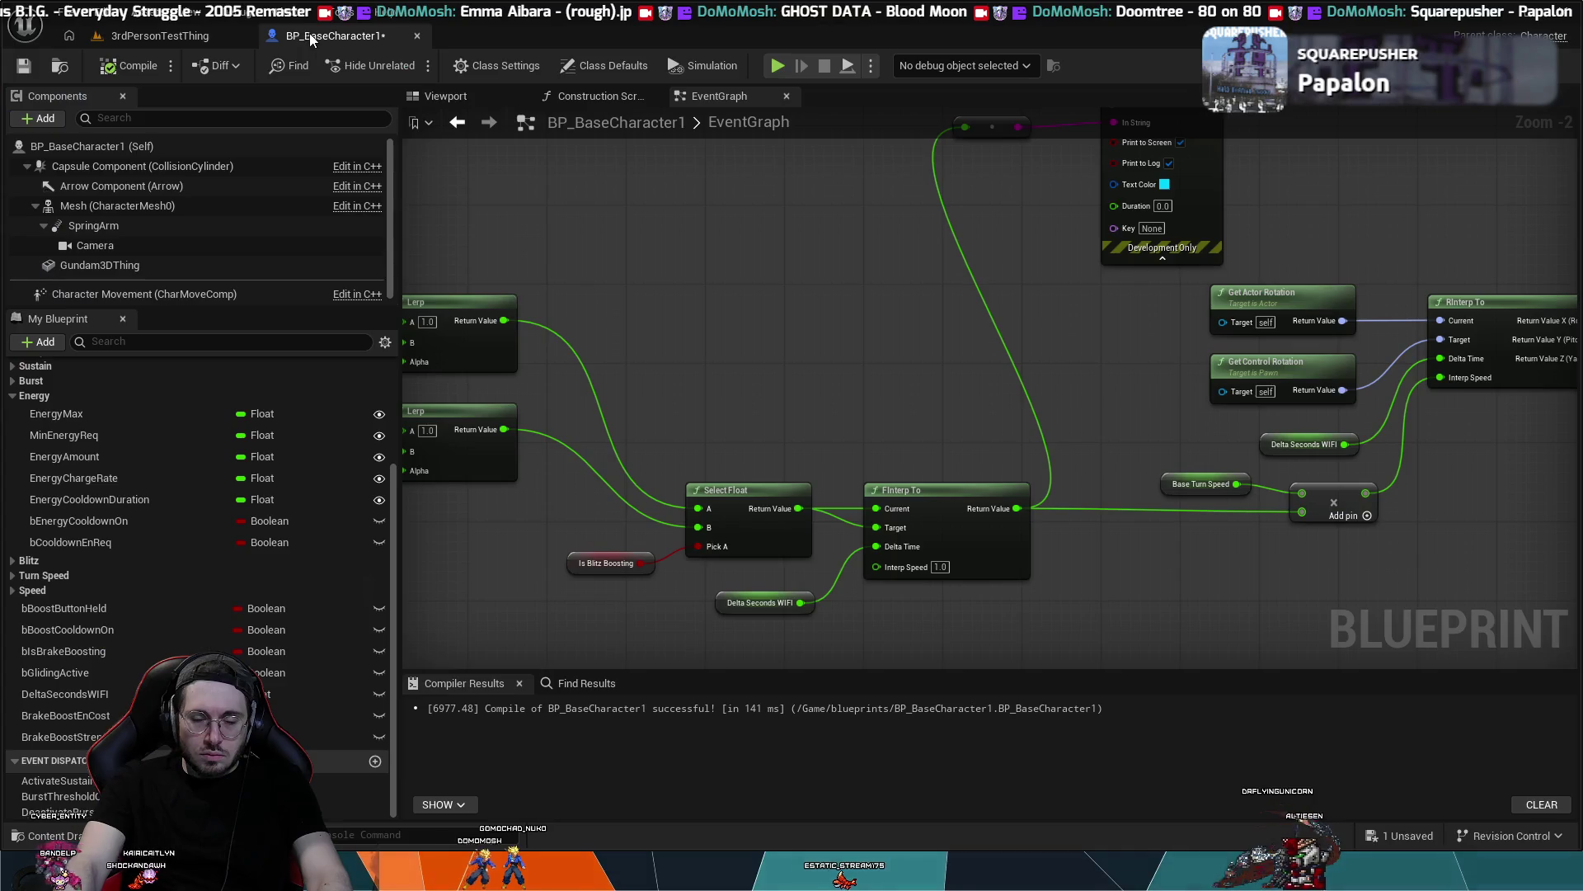
{"action": "mouse_move", "coordinate": [750, 388]}
{"action": "left_mouse_down"}
{"action": "mouse_move", "coordinate": [647, 382]}
{"action": "mouse_move", "coordinate": [629, 449]}
{"action": "mouse_move", "coordinate": [490, 478]}
{"action": "mouse_move", "coordinate": [618, 417]}
{"action": "mouse_move", "coordinate": [823, 414]}
{"action": "left_mouse_up"}
{"action": "scroll", "coordinate": [490, 478], "scroll_direction": "down", "scroll_amount": 1}
{"action": "scroll", "coordinate": [618, 421], "scroll_direction": "down", "scroll_amount": 1}
{"action": "scroll", "coordinate": [733, 421], "scroll_direction": "up", "scroll_amount": 1}
{"action": "scroll", "coordinate": [807, 424], "scroll_direction": "down", "scroll_amount": 1}
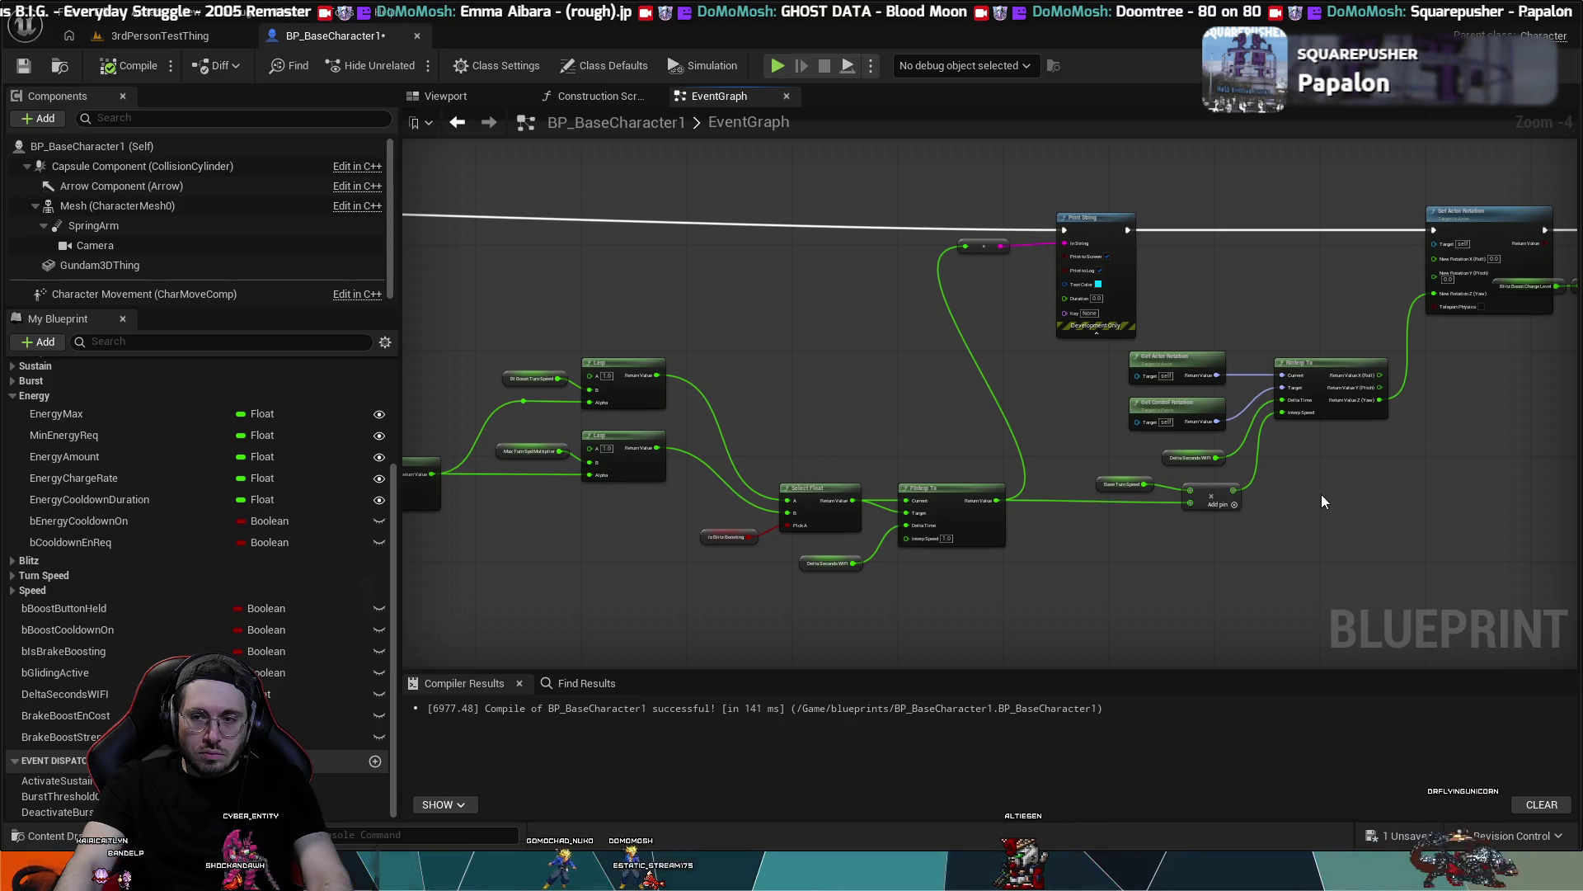
{"action": "scroll", "coordinate": [1321, 493], "scroll_direction": "down", "scroll_amount": 1}
{"action": "mouse_move", "coordinate": [1239, 495]}
{"action": "left_mouse_down"}
{"action": "mouse_move", "coordinate": [1311, 528]}
{"action": "mouse_move", "coordinate": [1258, 533]}
{"action": "mouse_move", "coordinate": [1311, 478]}
{"action": "mouse_move", "coordinate": [1303, 455]}
{"action": "left_mouse_up"}
{"action": "scroll", "coordinate": [1314, 530], "scroll_direction": "up", "scroll_amount": 2}
{"action": "scroll", "coordinate": [1263, 537], "scroll_direction": "down", "scroll_amount": 1}
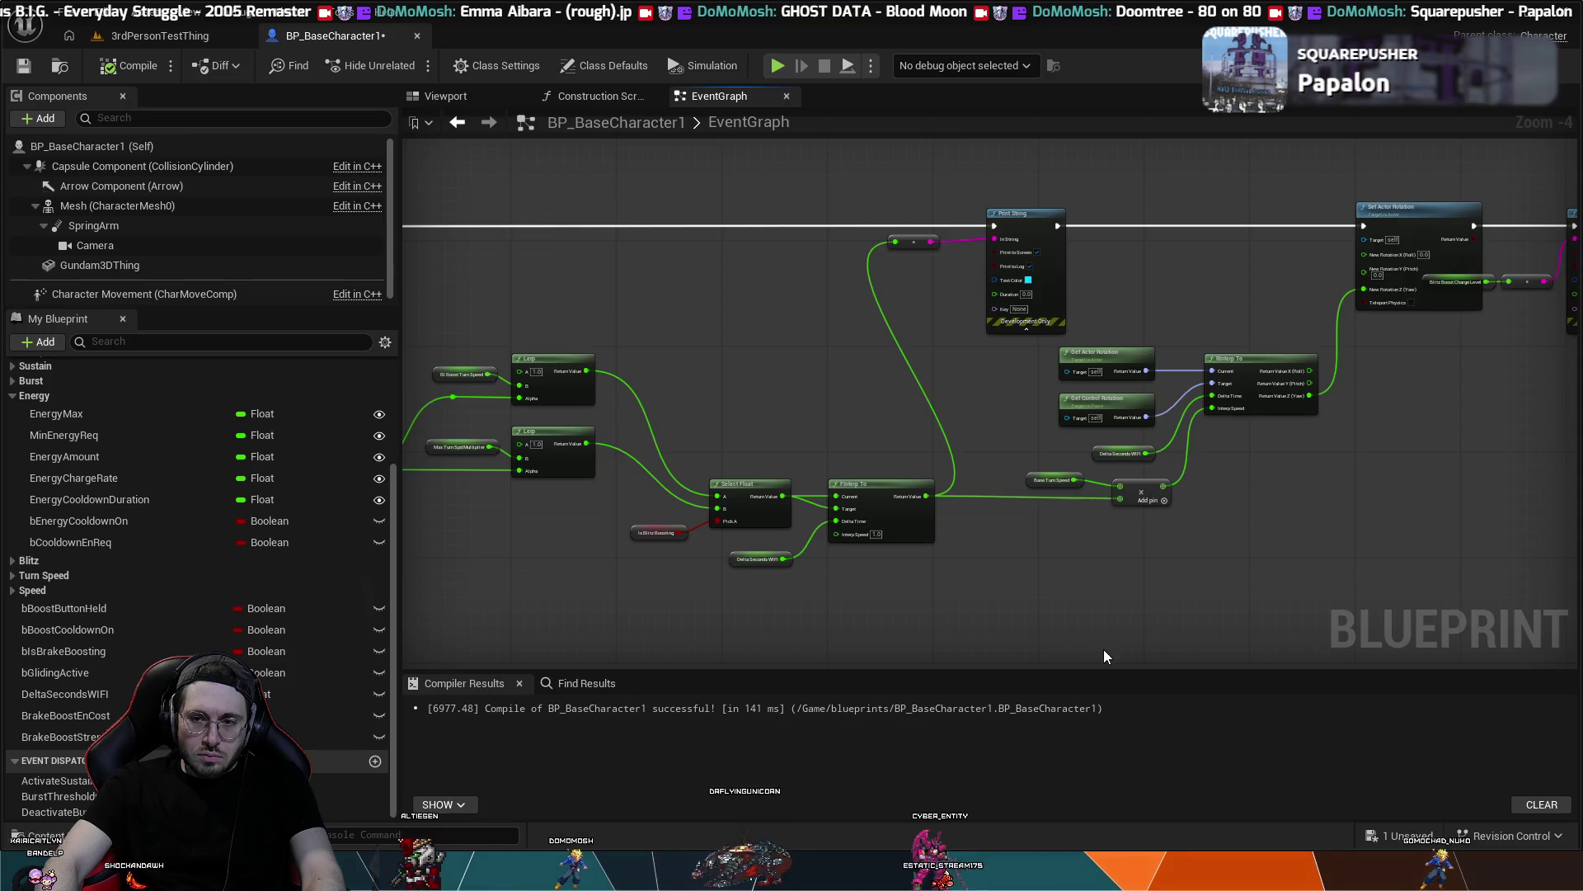
{"action": "scroll", "coordinate": [1361, 432], "scroll_direction": "up", "scroll_amount": 2}
{"action": "left_click_drag", "start_coordinate": [930, 584], "coordinate": [933, 575]}
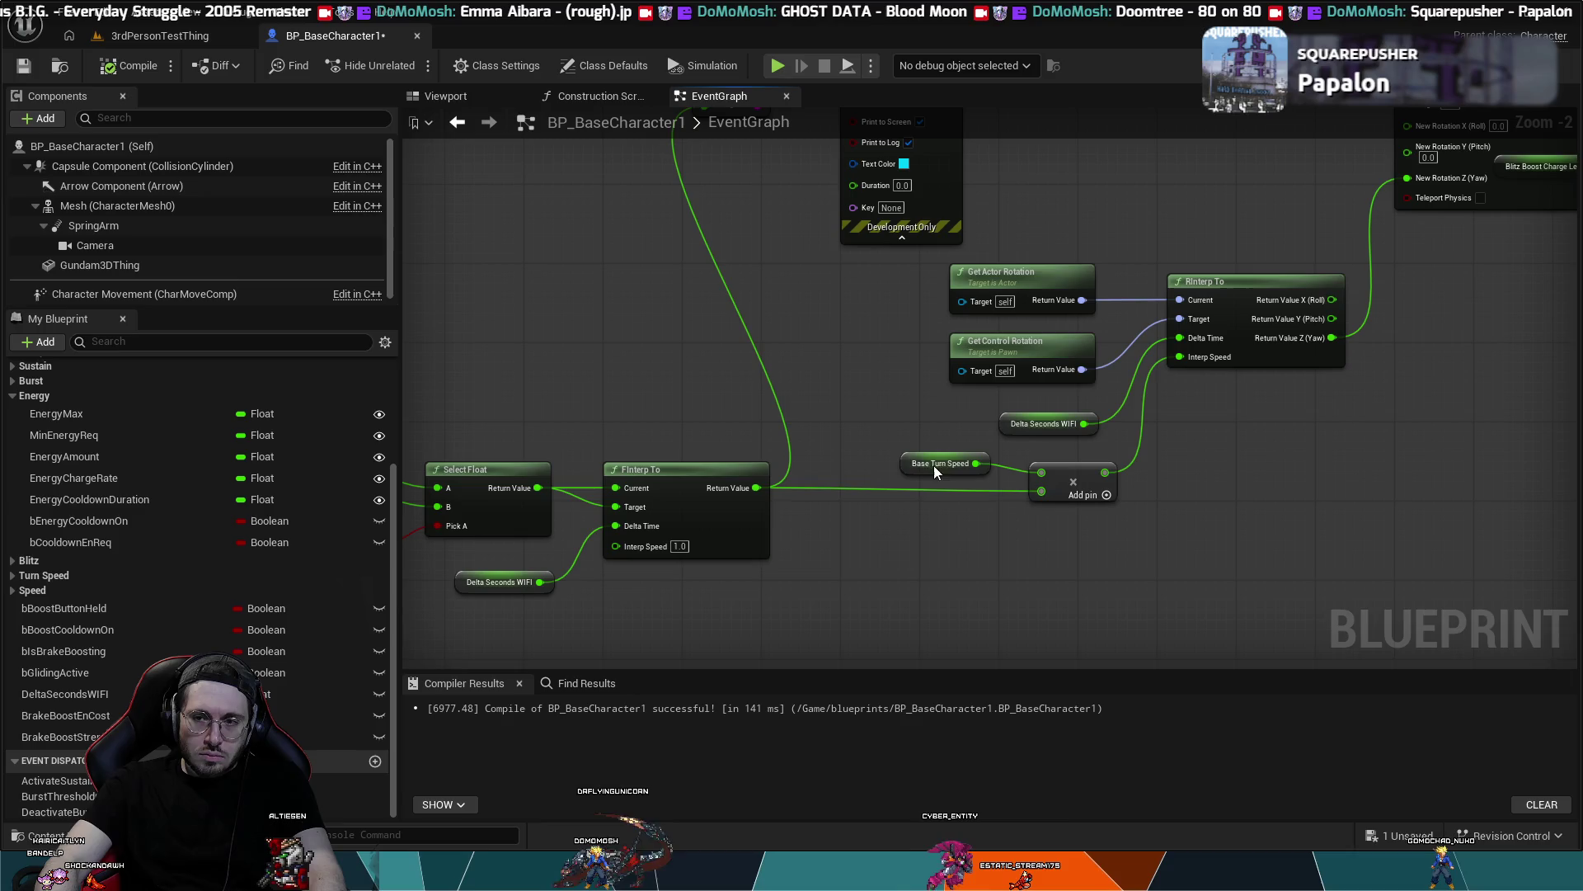
{"action": "left_click_drag", "start_coordinate": [1196, 178], "coordinate": [1029, 339]}
{"action": "mouse_move", "coordinate": [970, 420]}
{"action": "left_mouse_down"}
{"action": "mouse_move", "coordinate": [859, 343]}
{"action": "mouse_move", "coordinate": [1039, 293]}
{"action": "mouse_move", "coordinate": [973, 334]}
{"action": "left_mouse_up"}
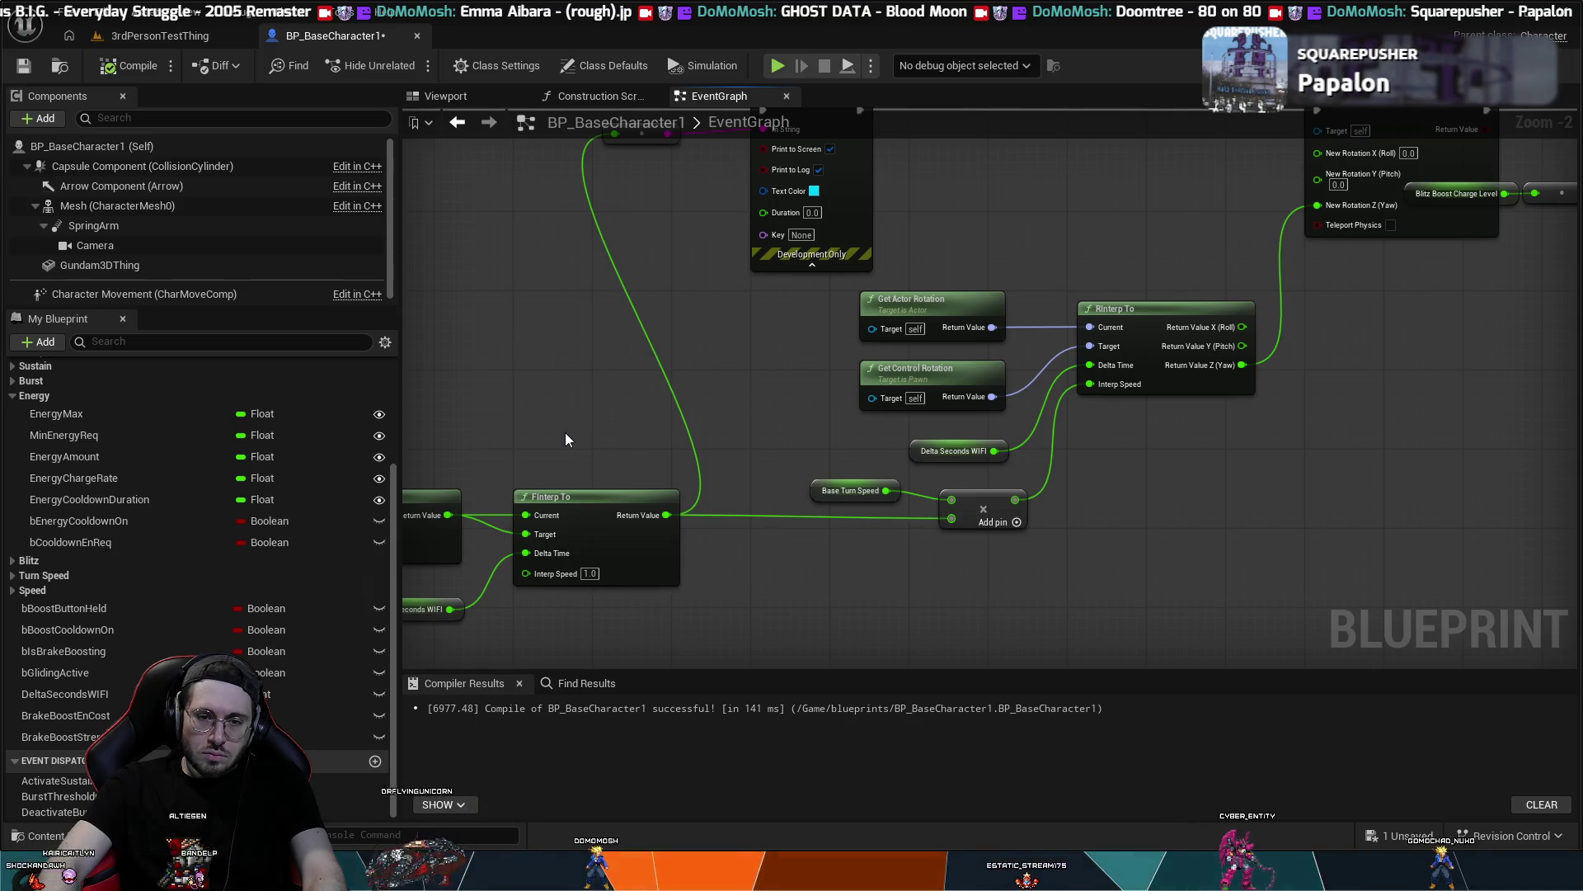
{"action": "left_click_drag", "start_coordinate": [551, 433], "coordinate": [765, 427]}
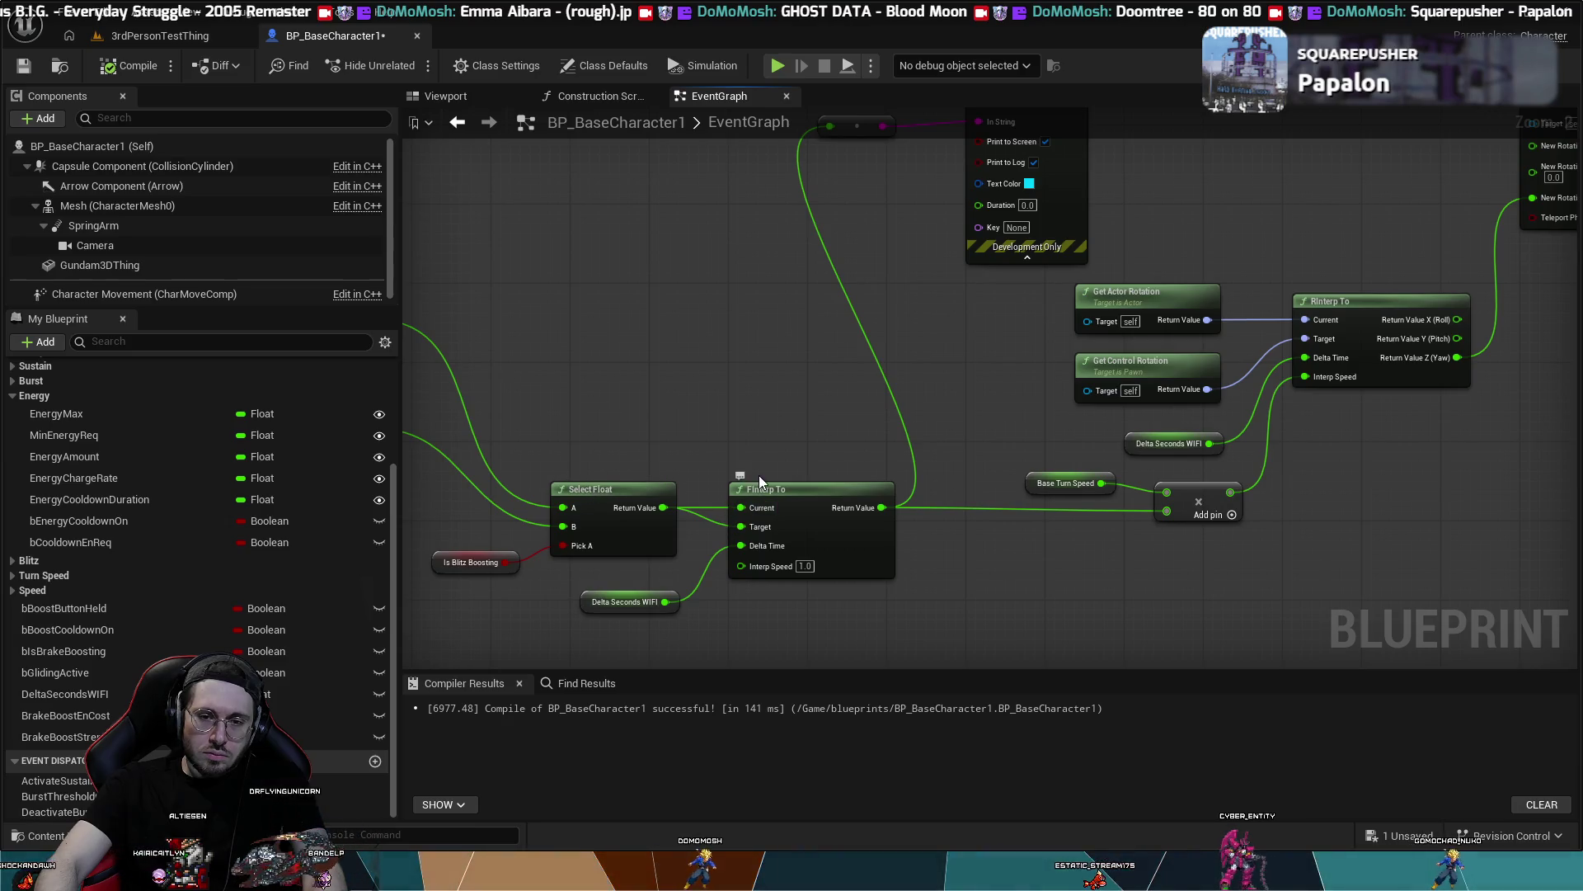
{"action": "left_click_drag", "start_coordinate": [758, 435], "coordinate": [694, 460]}
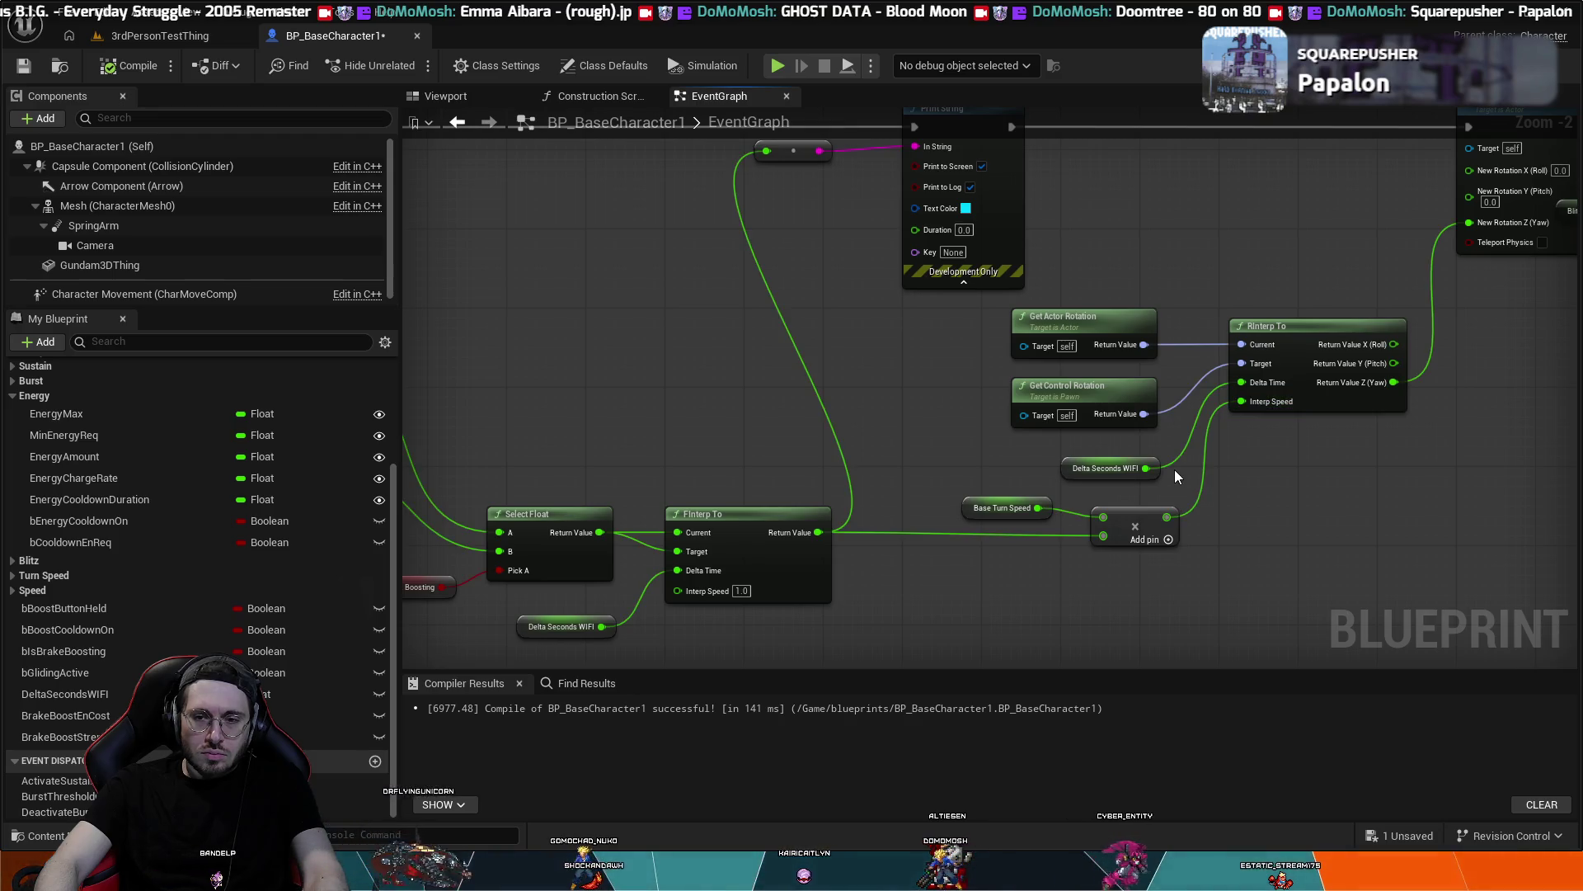
- Unhook the Add sum from RInterp To's Interp Speed and route it into a pasted FInterp To's Current
{"action": "left_click", "coordinate": [726, 519]}
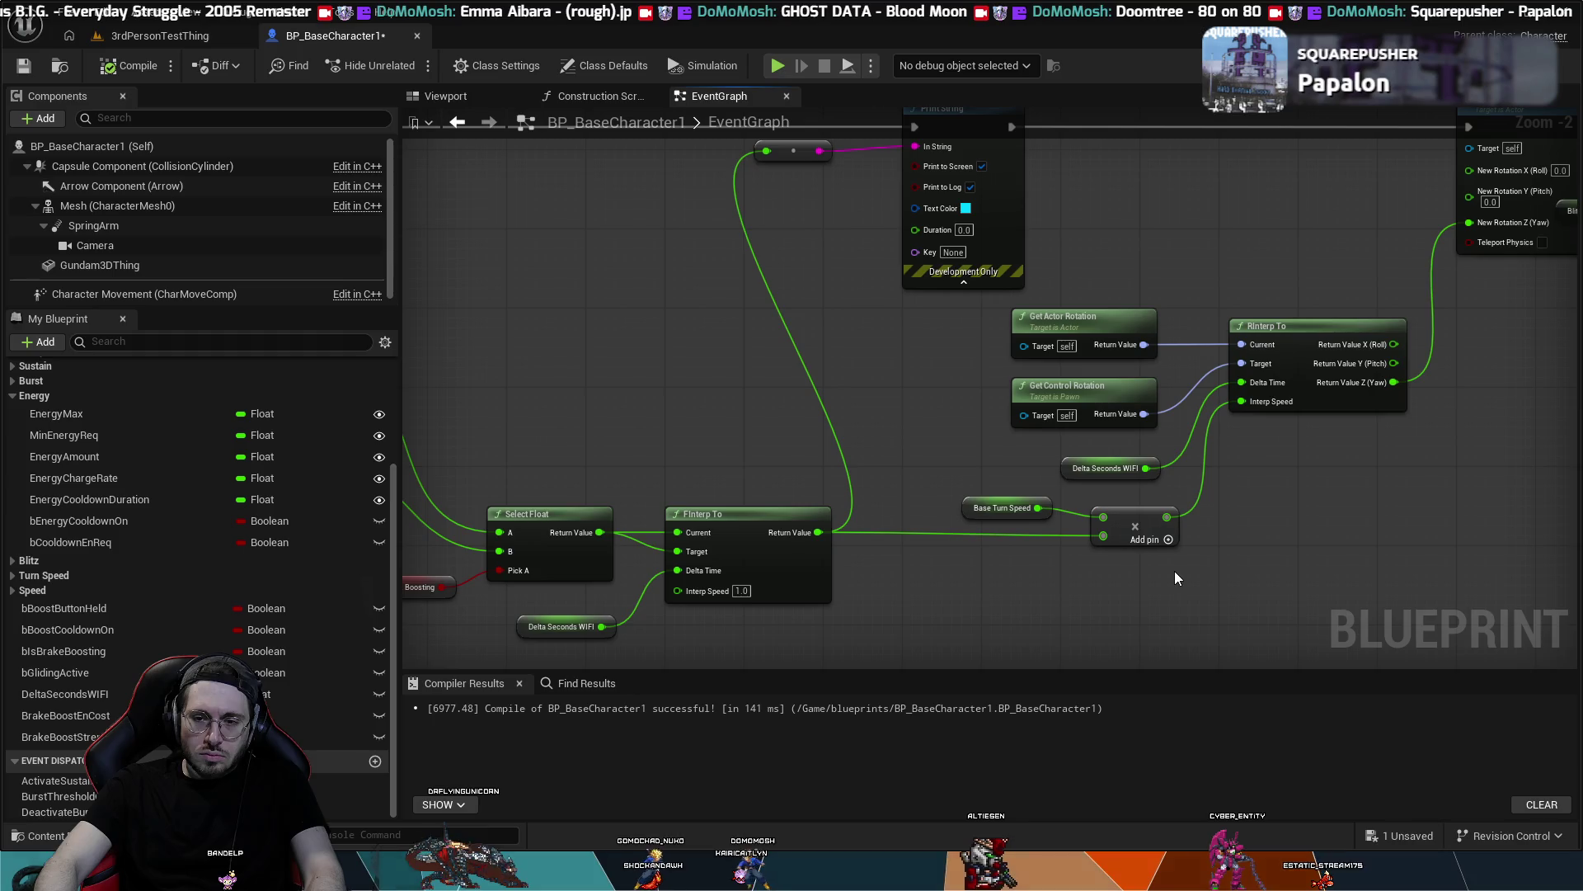
{"action": "left_click", "coordinate": [1199, 509], "text": "alt"}
{"action": "left_click_drag", "start_coordinate": [1157, 567], "coordinate": [1039, 509]}
{"action": "left_click", "coordinate": [1188, 531]}
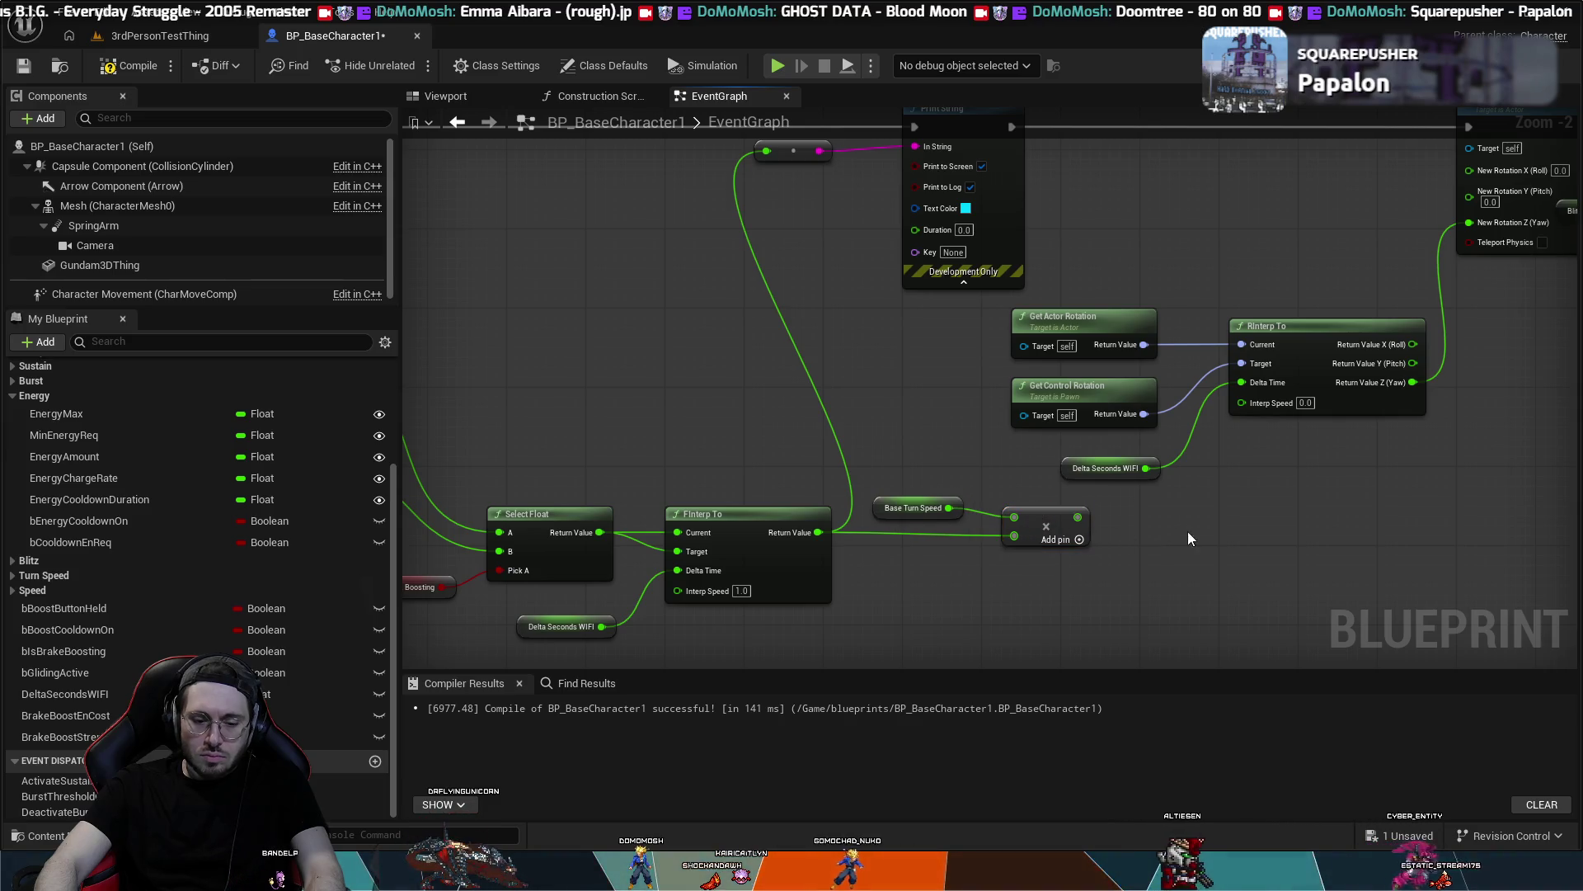
{"action": "key", "text": "ctrl+v"}
{"action": "left_click_drag", "start_coordinate": [1250, 540], "coordinate": [1152, 512]}
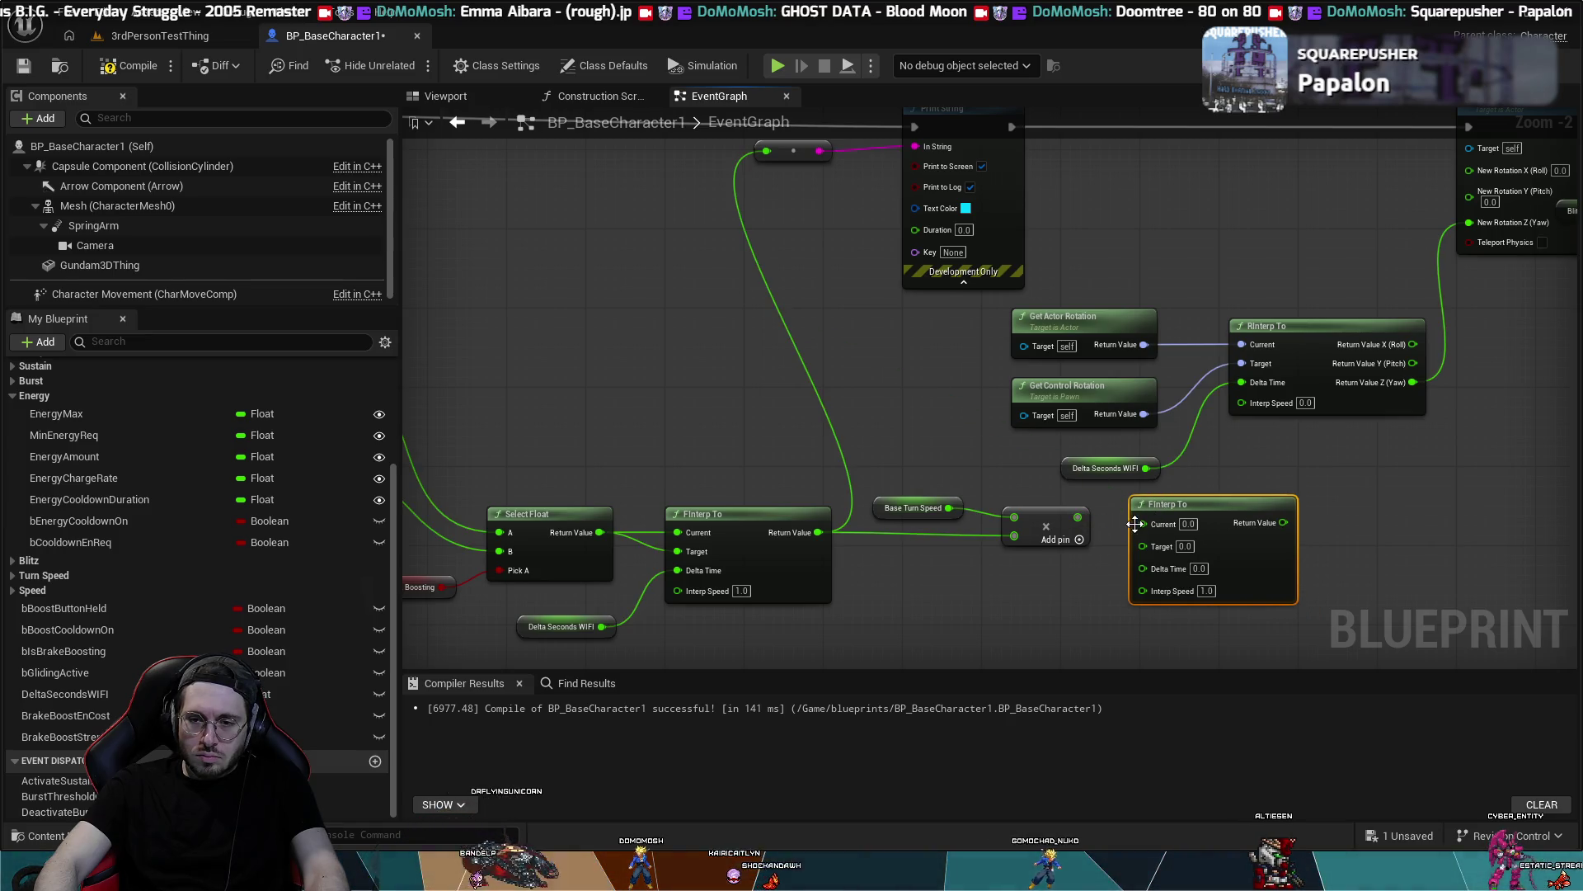
{"action": "left_click_drag", "start_coordinate": [1085, 518], "coordinate": [1142, 522]}
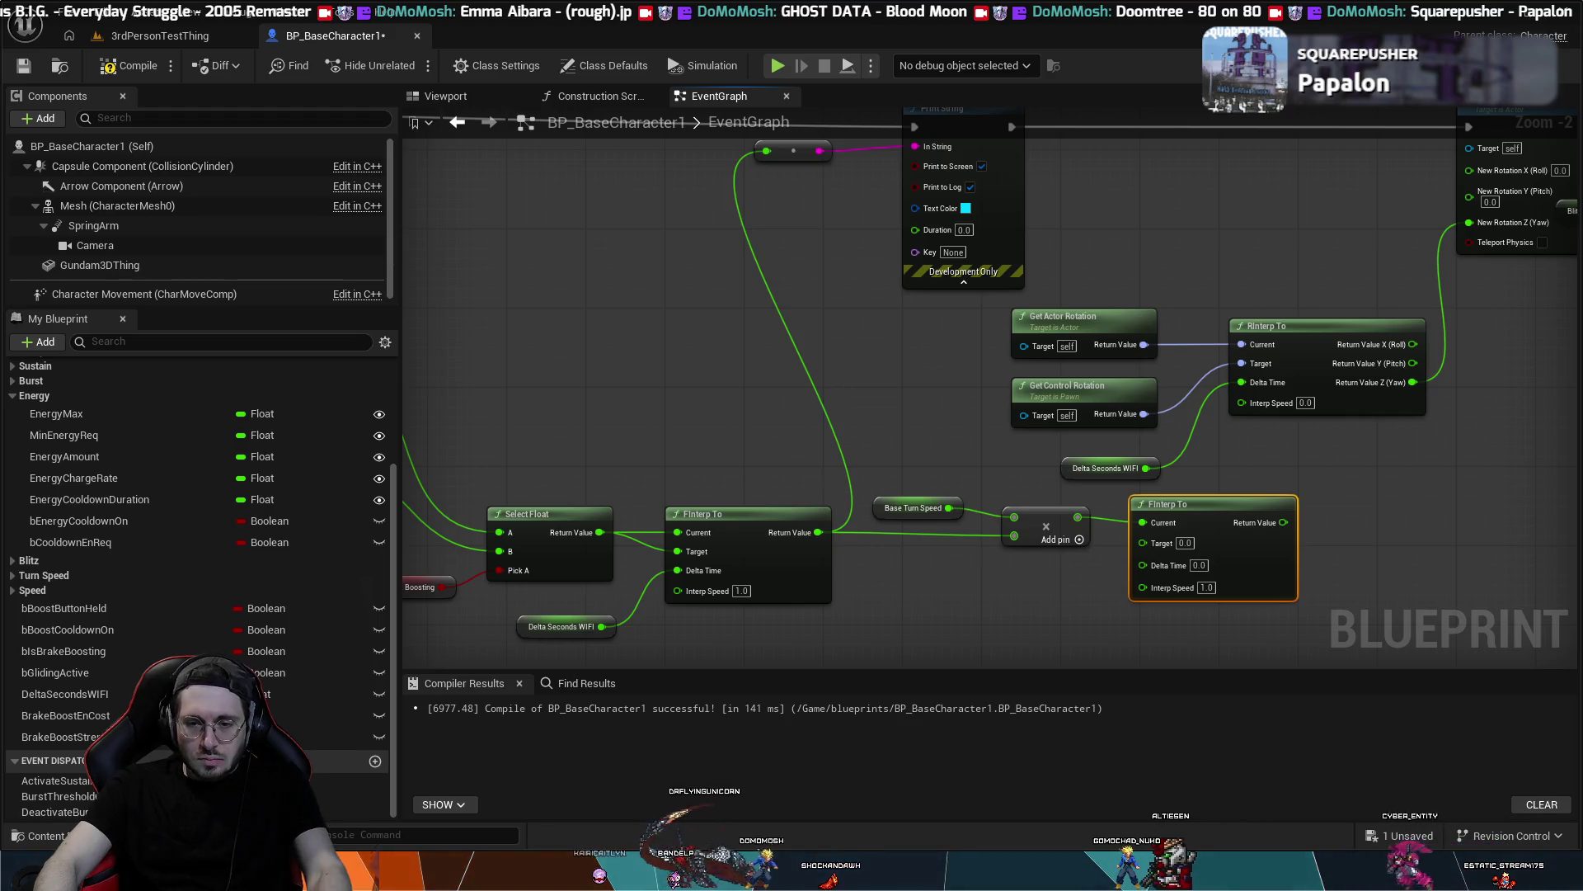
- Remove the extra FInterp To copy and place a Delta Seconds WIFI copy under the new FInterp To
{"action": "left_click_drag", "start_coordinate": [962, 590], "coordinate": [1116, 576]}
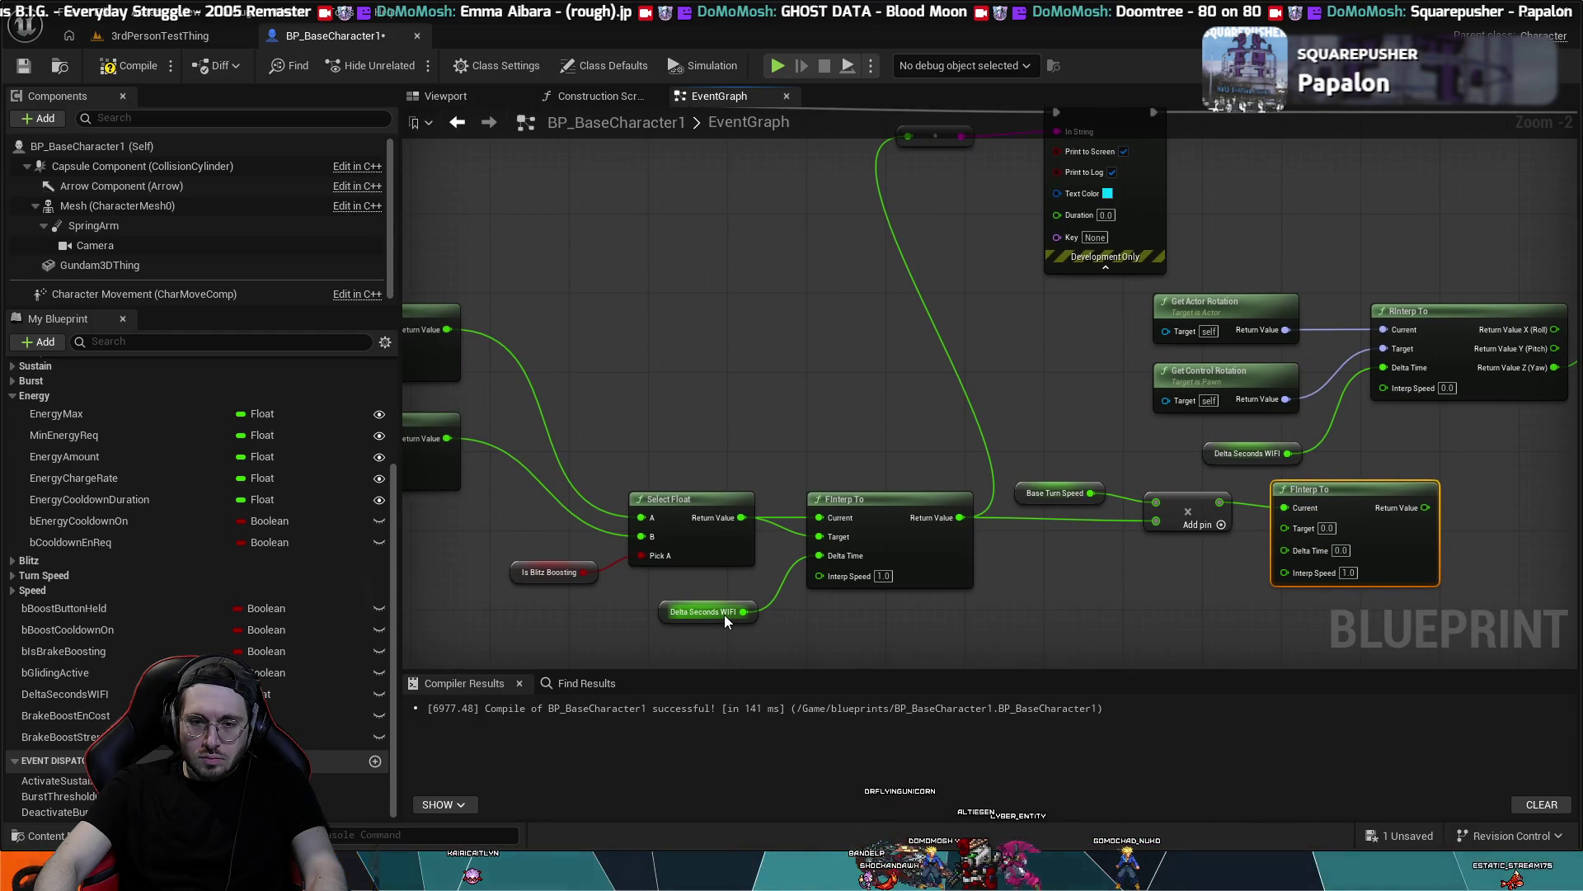
{"action": "key", "text": "ctrl+v"}
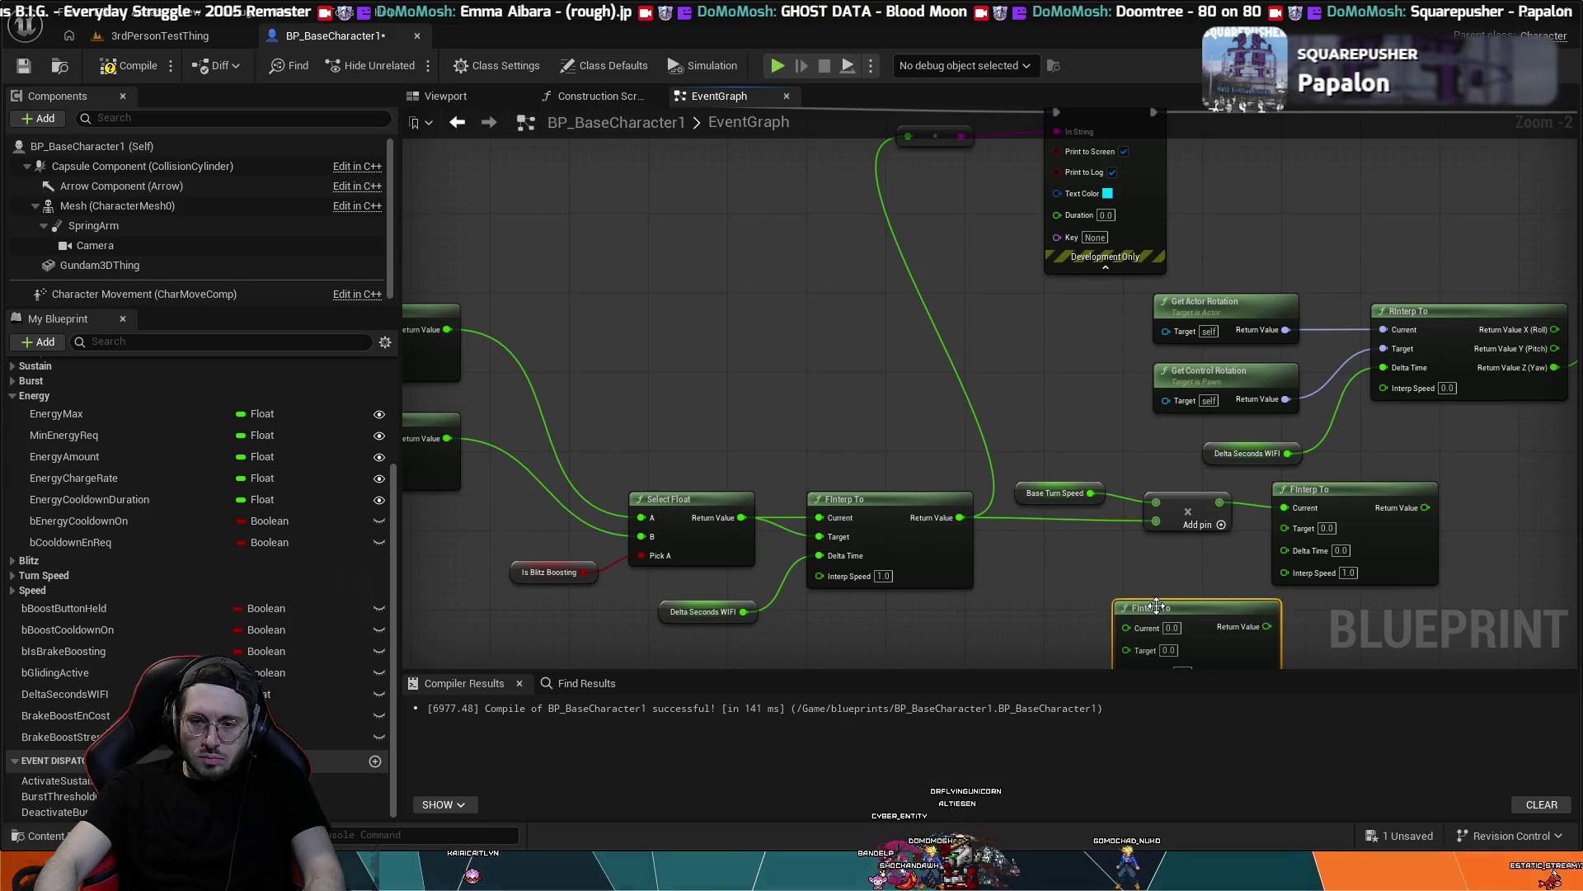
{"action": "left_click", "coordinate": [710, 604]}
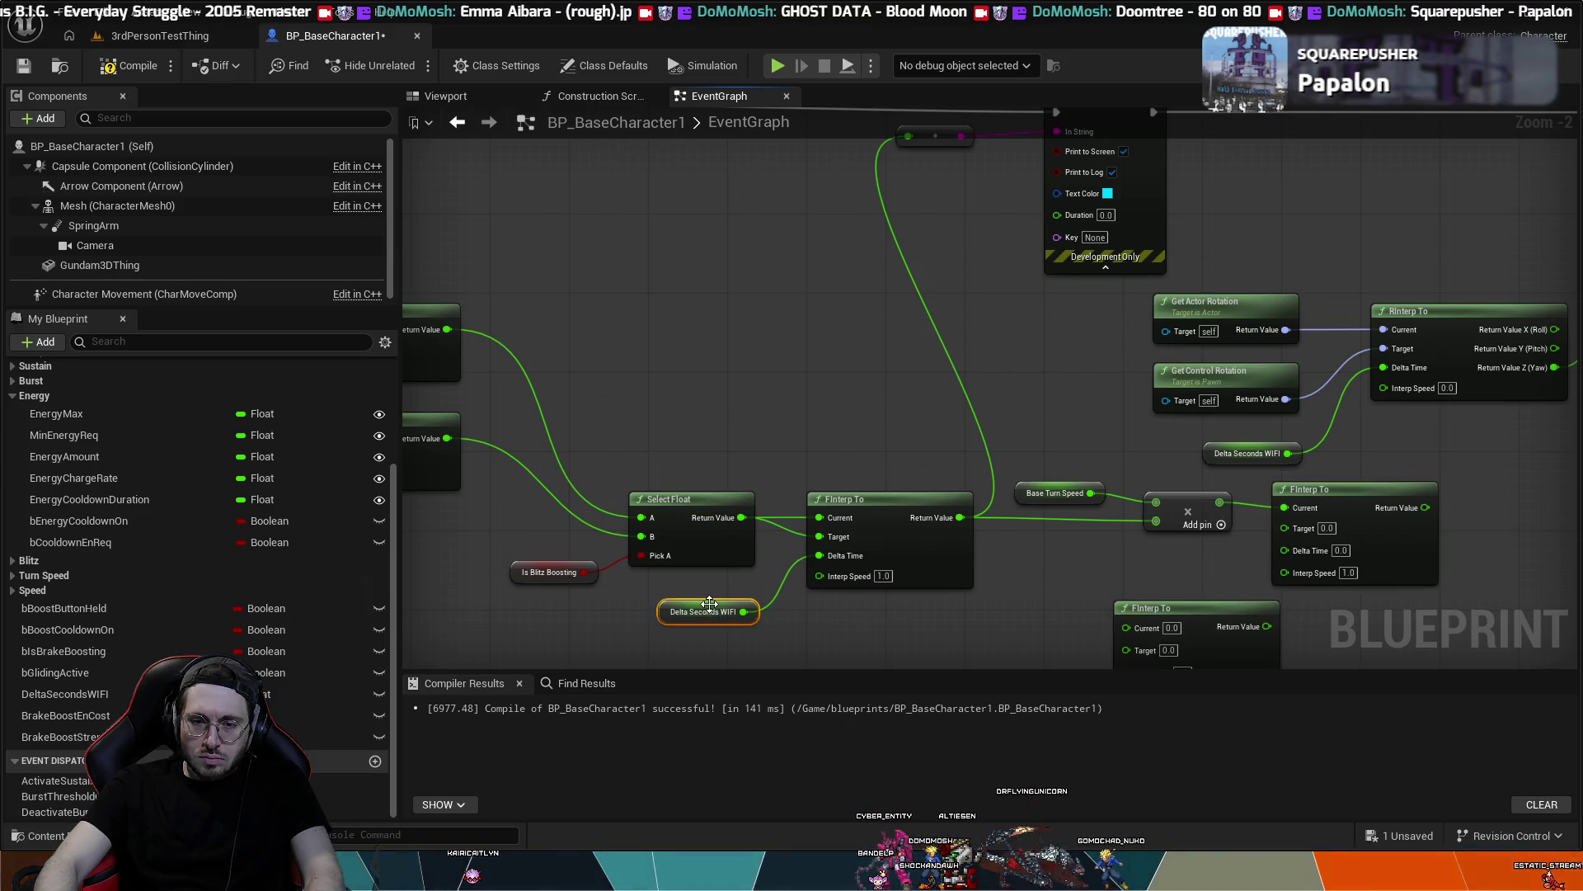
{"action": "left_click", "coordinate": [1168, 619]}
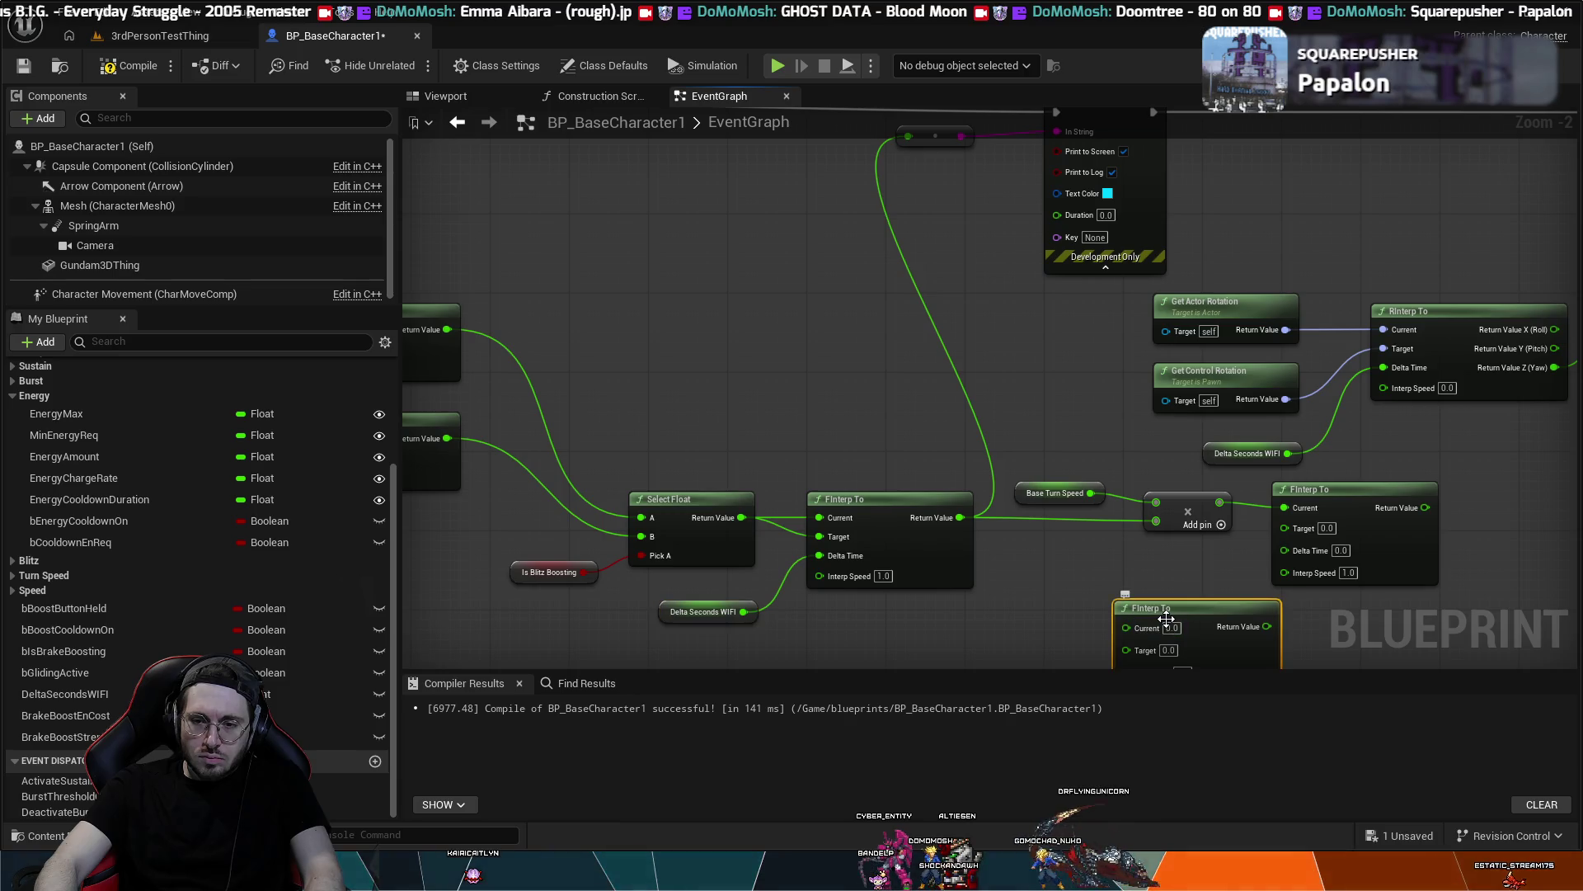
{"action": "key", "text": "Delete"}
{"action": "key", "text": "ctrl+v"}
{"action": "left_click_drag", "start_coordinate": [1239, 601], "coordinate": [1284, 551]}
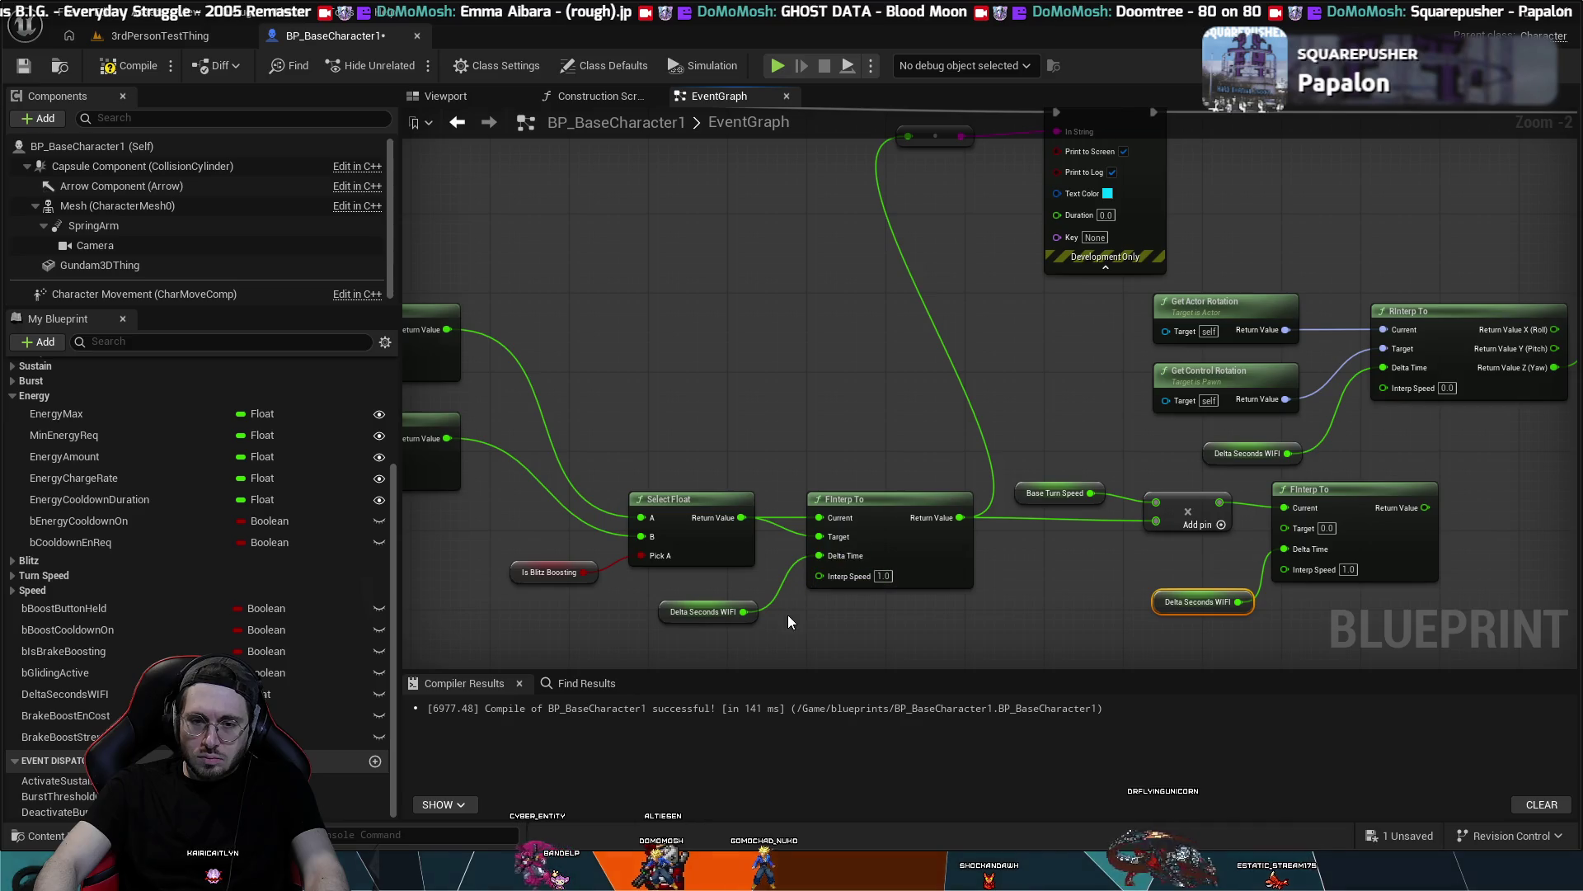
- Wire the Add sum into the new FInterp To's Target and send its result onward
{"action": "left_click_drag", "start_coordinate": [788, 618], "coordinate": [930, 633]}
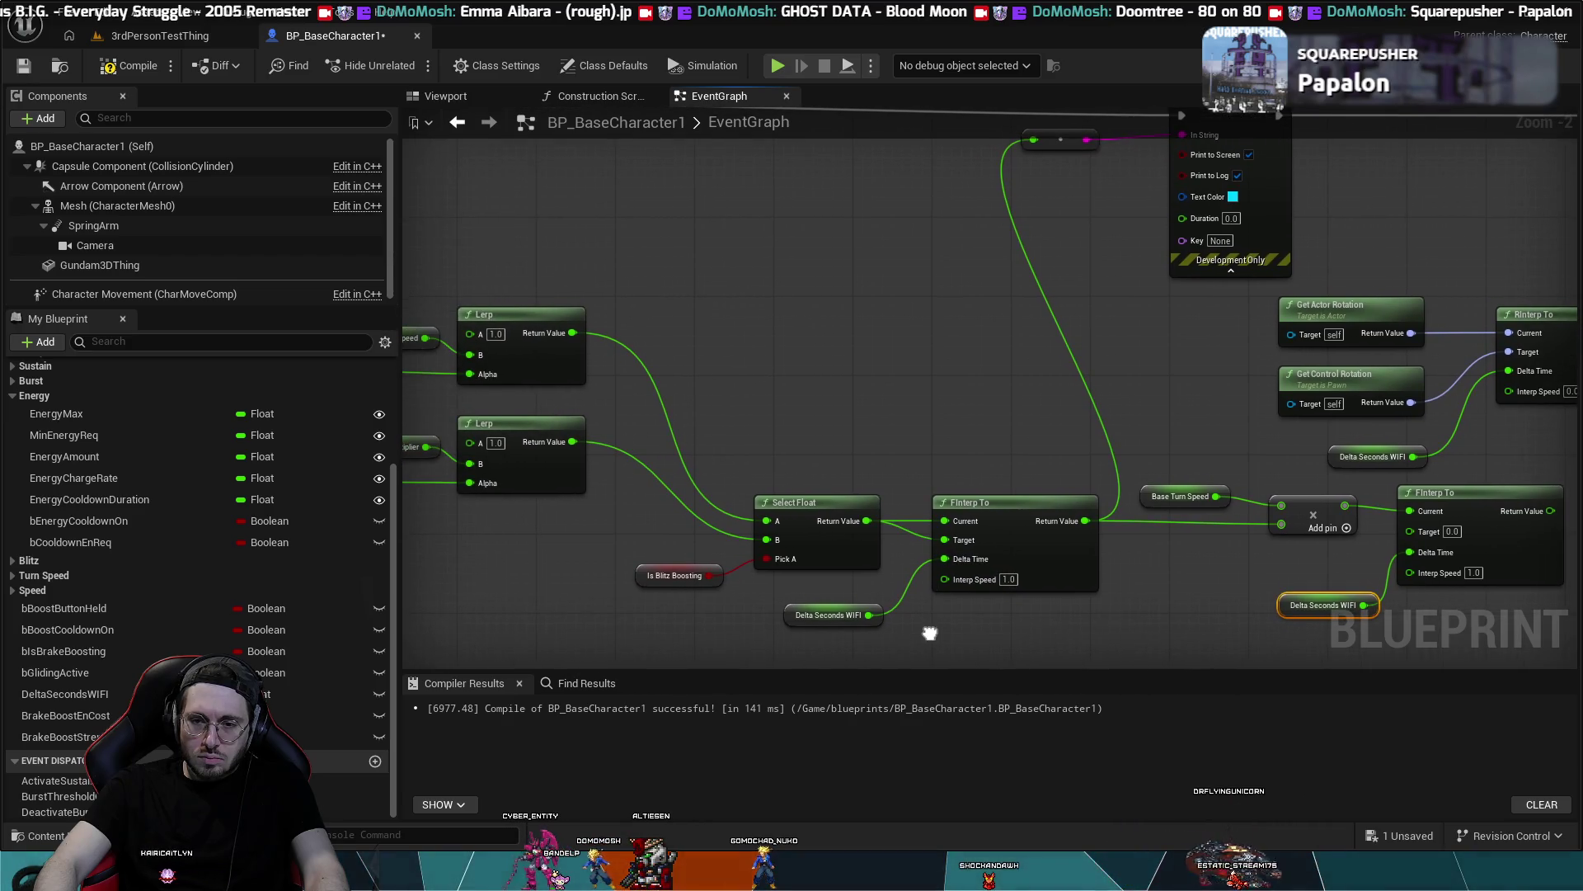
{"action": "mouse_move", "coordinate": [1345, 506]}
{"action": "left_mouse_down"}
{"action": "mouse_move", "coordinate": [1410, 531]}
{"action": "mouse_move", "coordinate": [1093, 565]}
{"action": "left_mouse_up"}
{"action": "left_click_drag", "start_coordinate": [1340, 536], "coordinate": [1229, 567]}
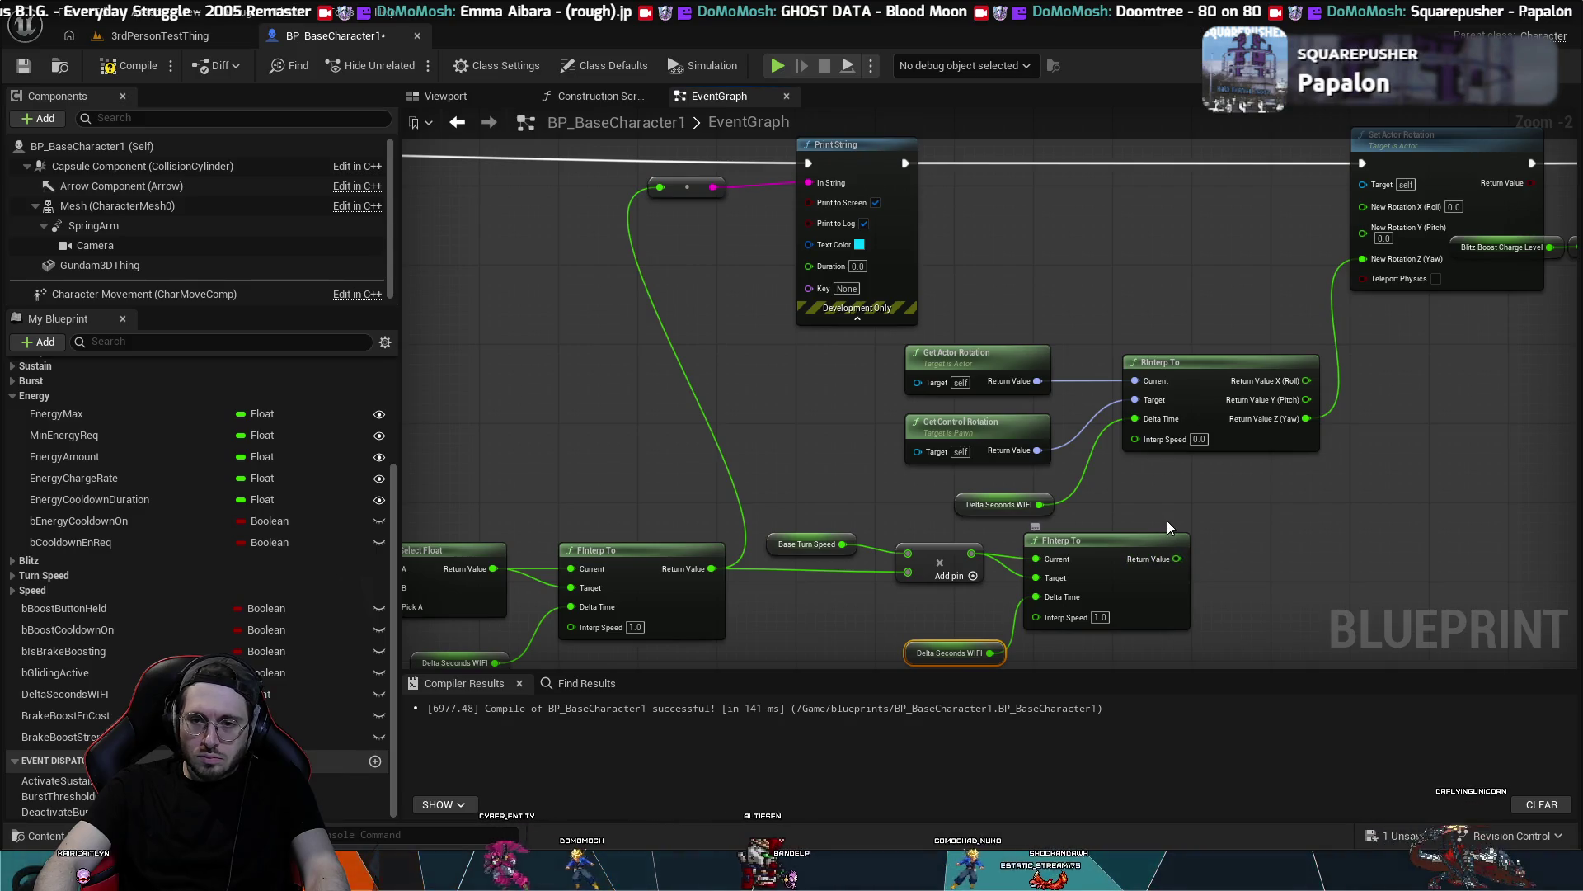
{"action": "mouse_move", "coordinate": [1177, 559]}
{"action": "left_mouse_down"}
{"action": "mouse_move", "coordinate": [1129, 457]}
{"action": "mouse_move", "coordinate": [1136, 439]}
{"action": "left_mouse_up"}
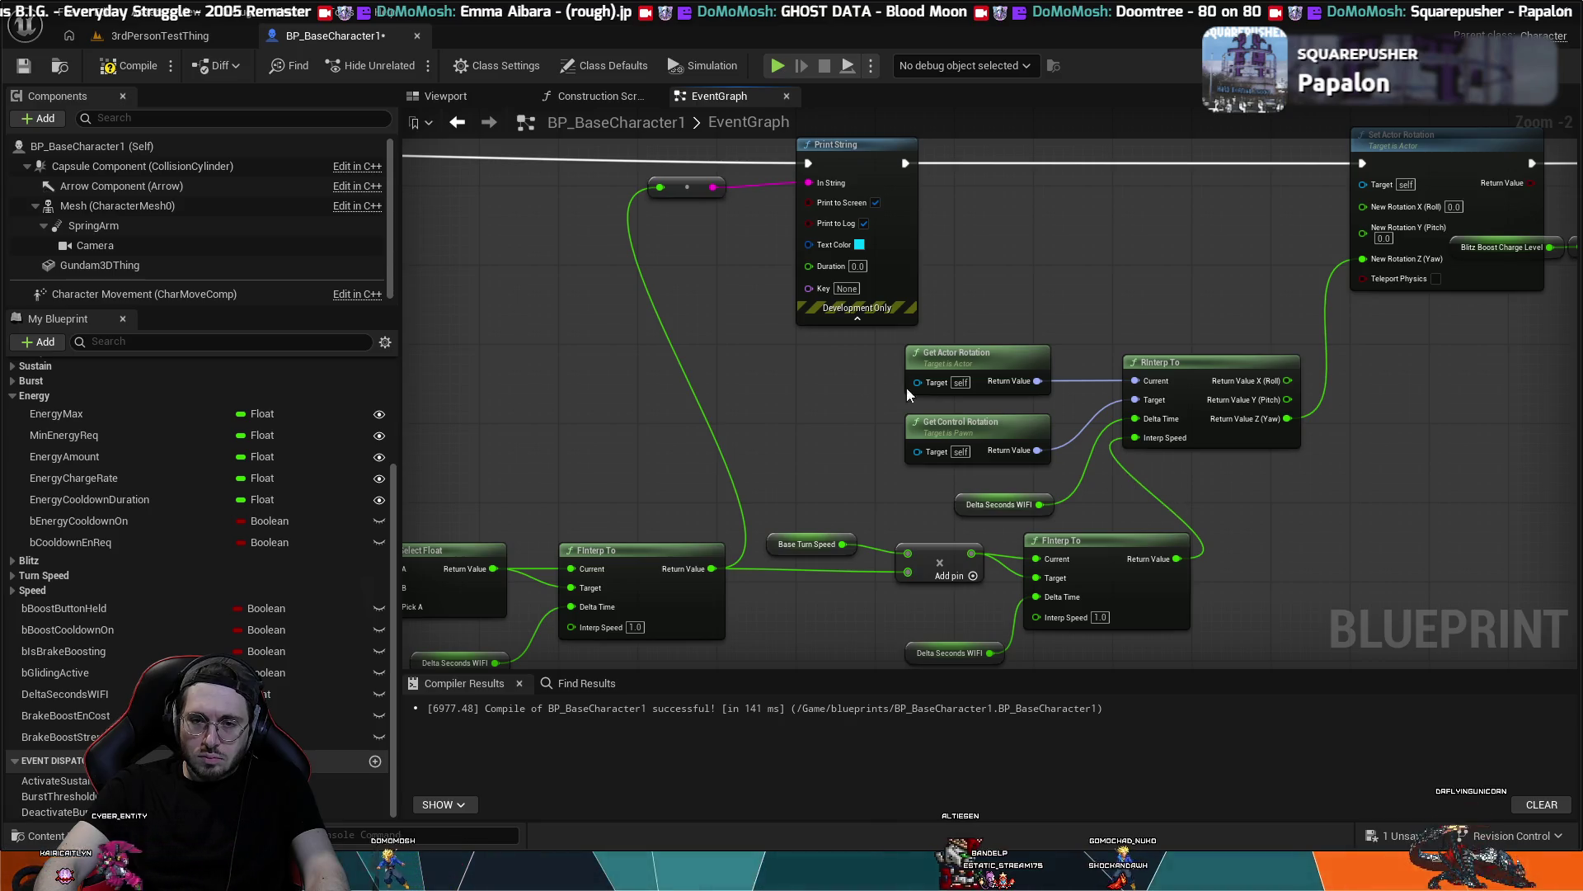
- Play-test the level, driving the mech forward with W to watch the turn values, then stop
{"action": "left_click", "coordinate": [161, 37]}
{"action": "left_click", "coordinate": [553, 305]}
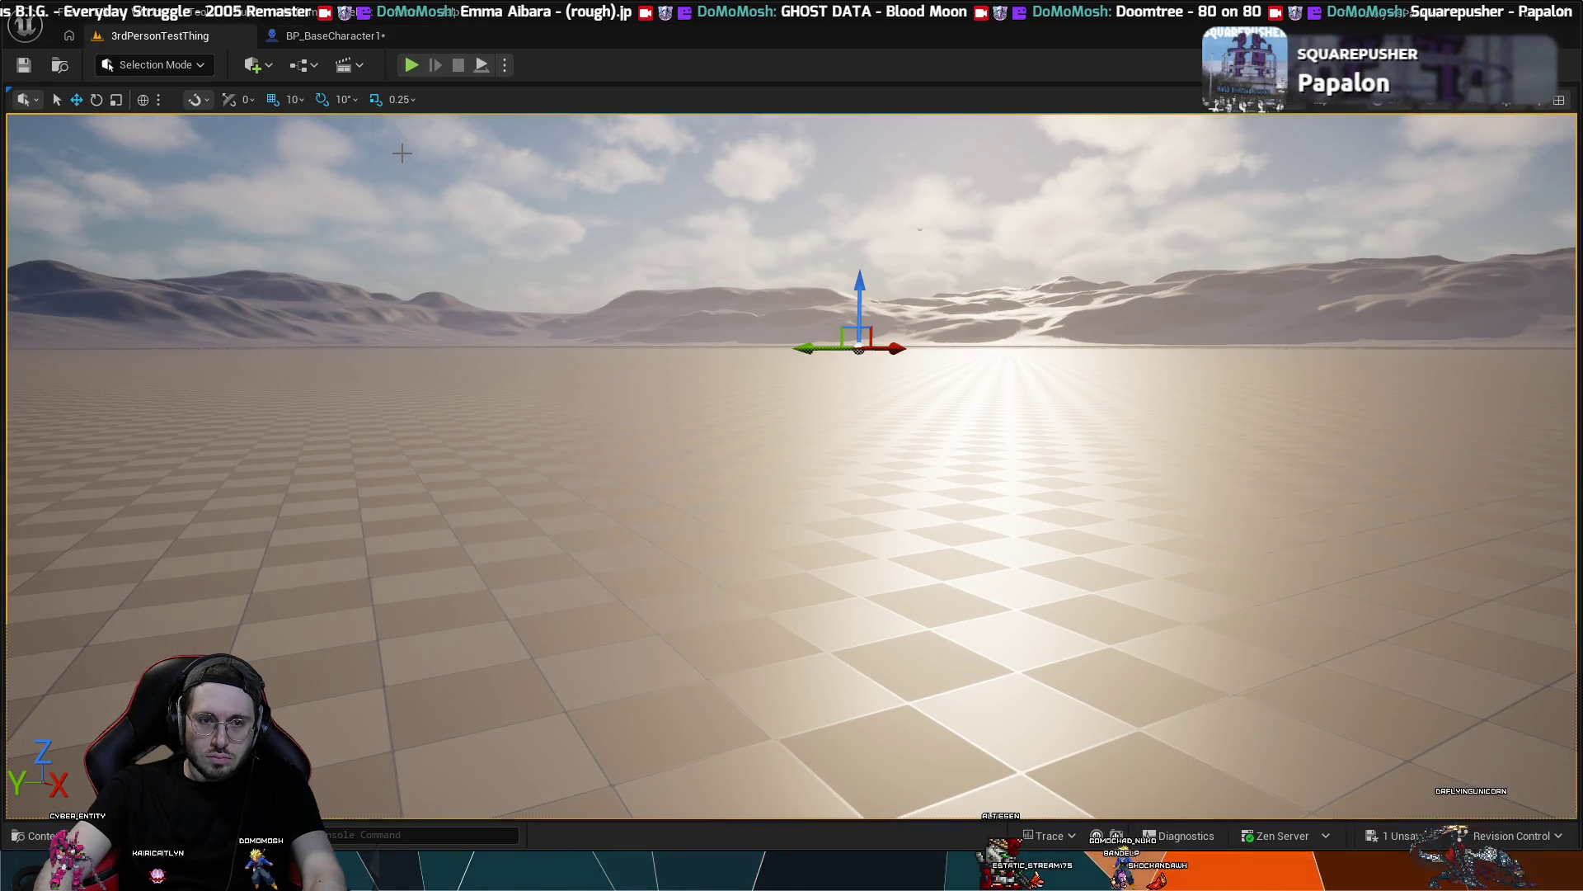
{"action": "left_click", "coordinate": [412, 66]}
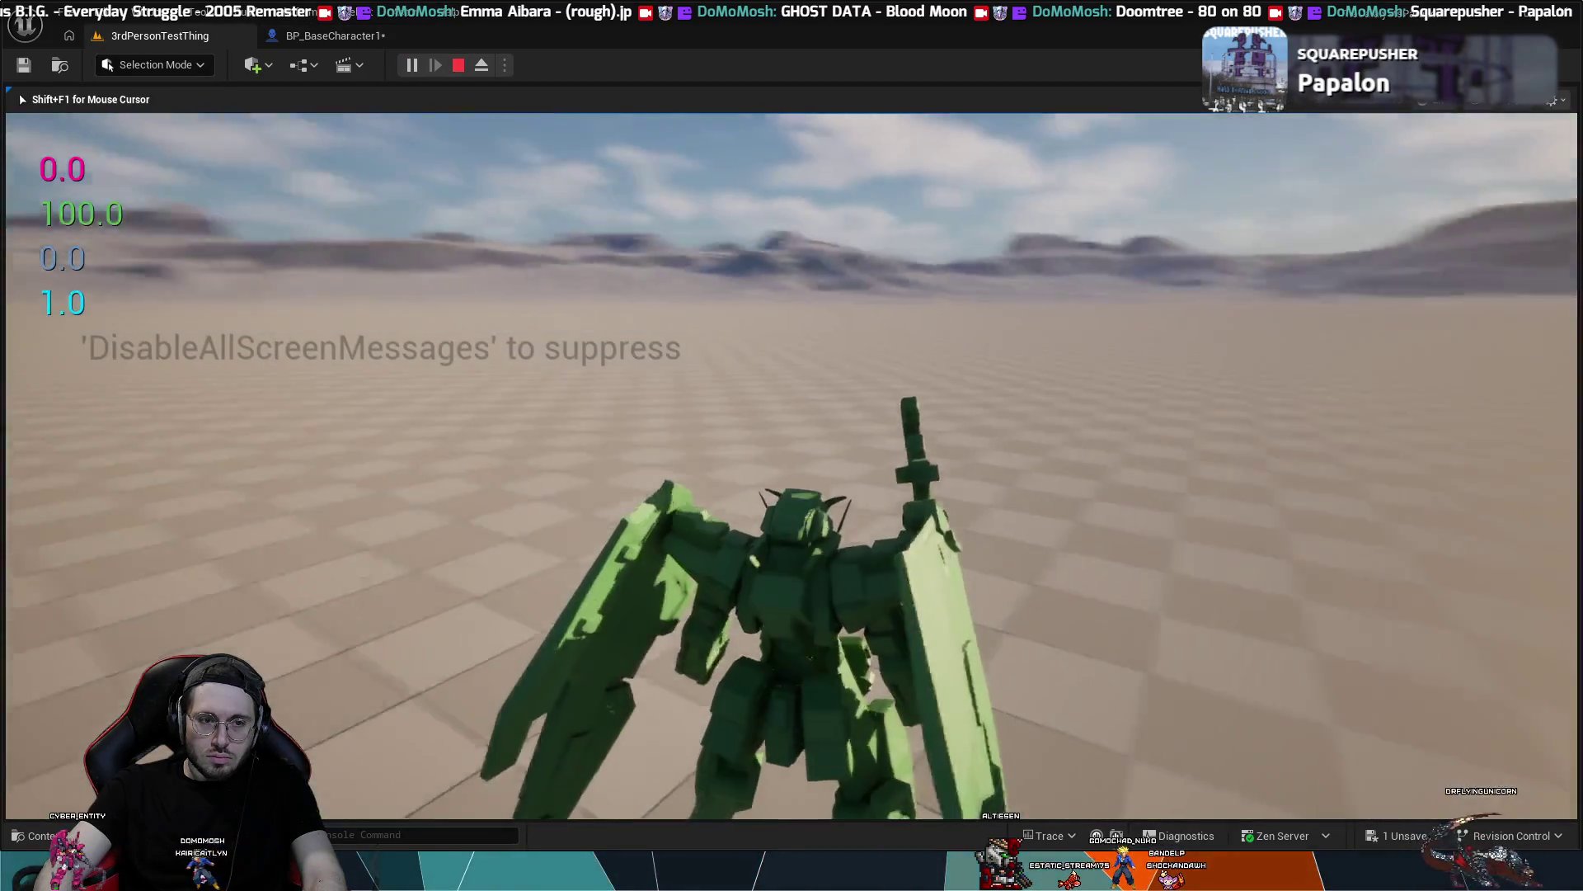
{"action": "key", "text": "w"}
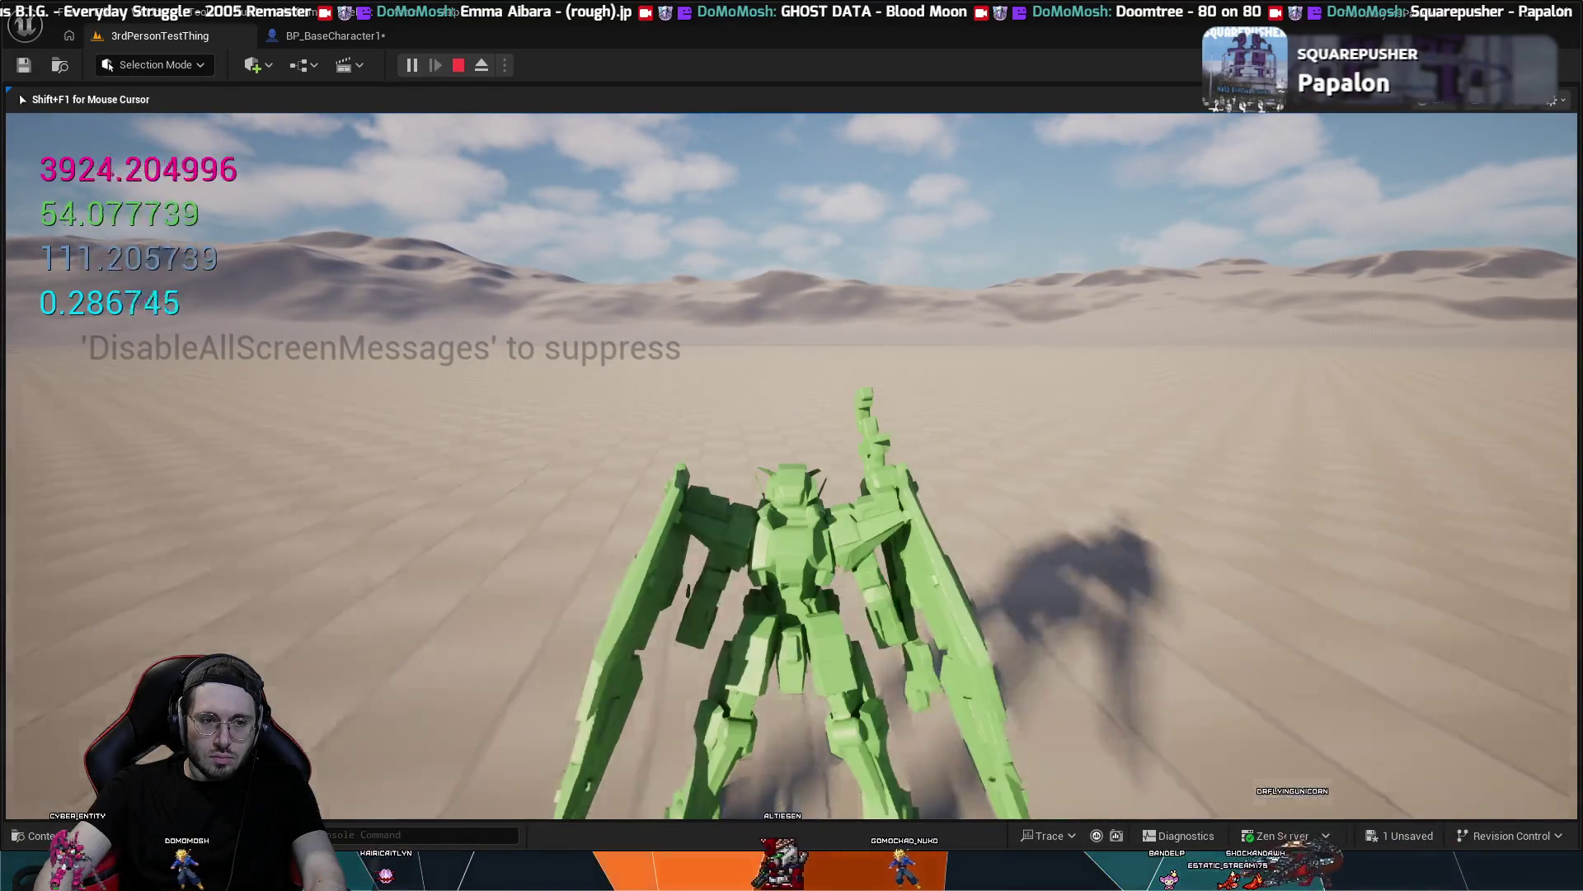
{"action": "key", "text": "Escape"}
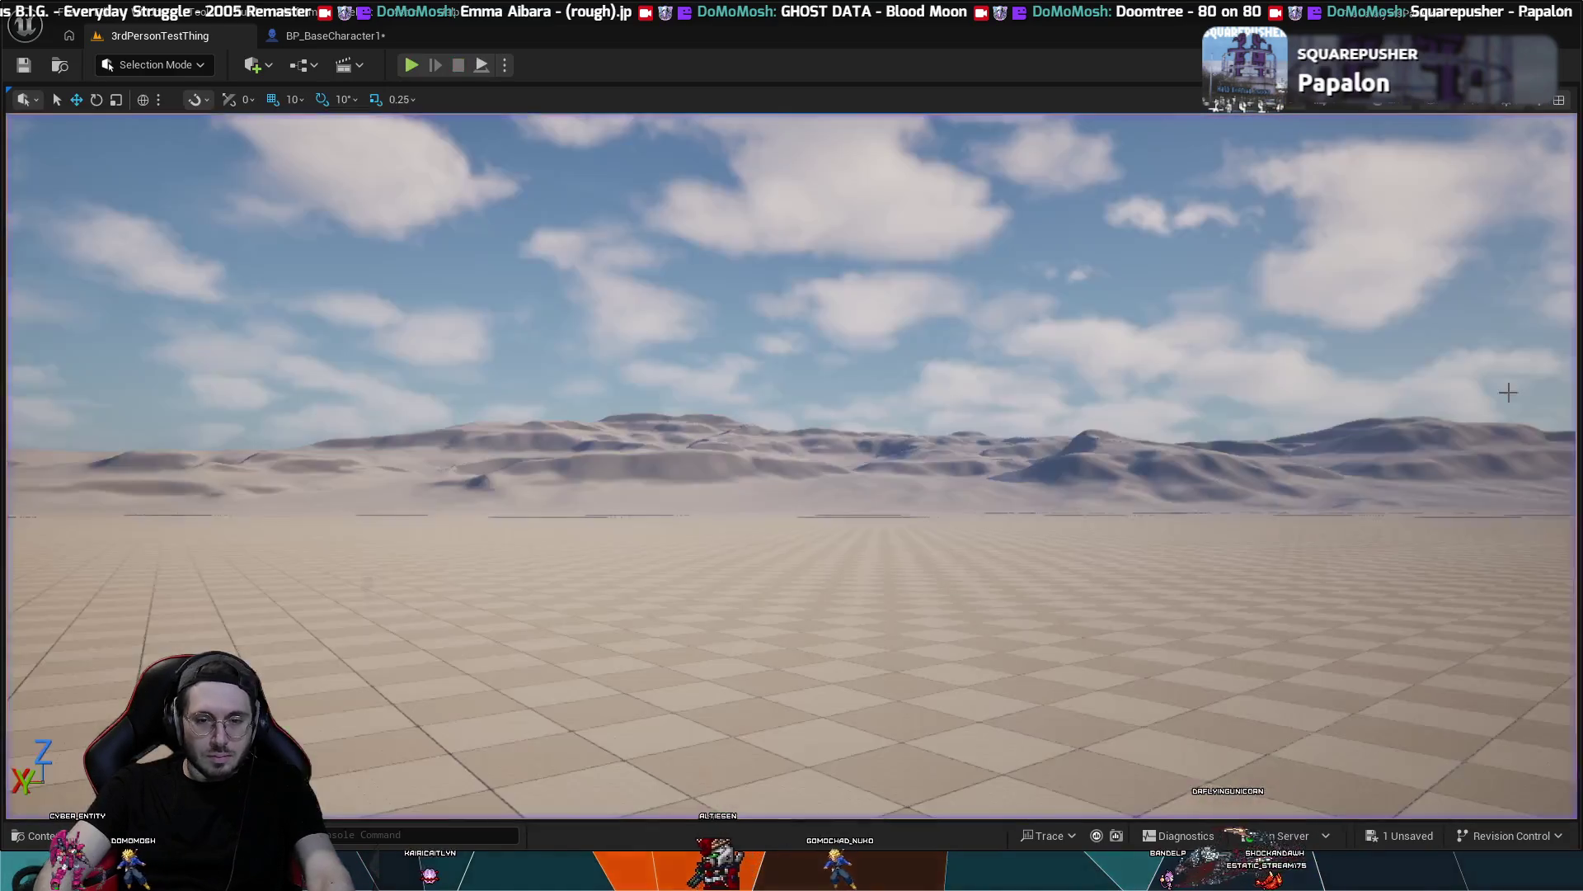
- Remove the lower FInterp To and its Delta Seconds node so Add feeds RInterp To's Interp Speed
{"action": "left_click", "coordinate": [350, 33]}
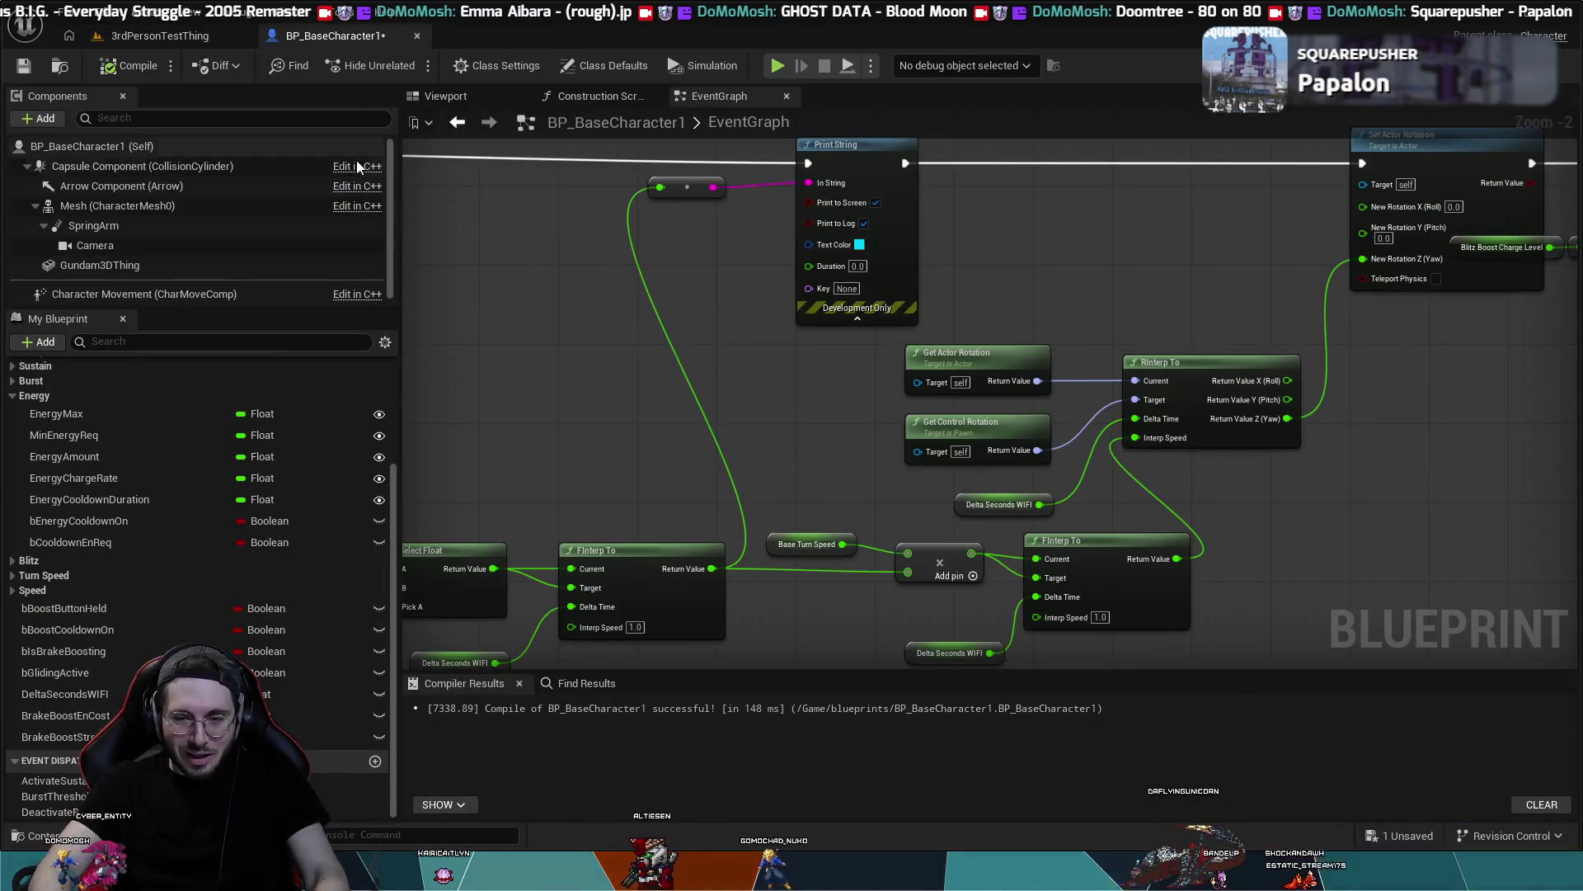
{"action": "left_click_drag", "start_coordinate": [1101, 617], "coordinate": [1065, 490]}
{"action": "left_click", "coordinate": [1065, 490]}
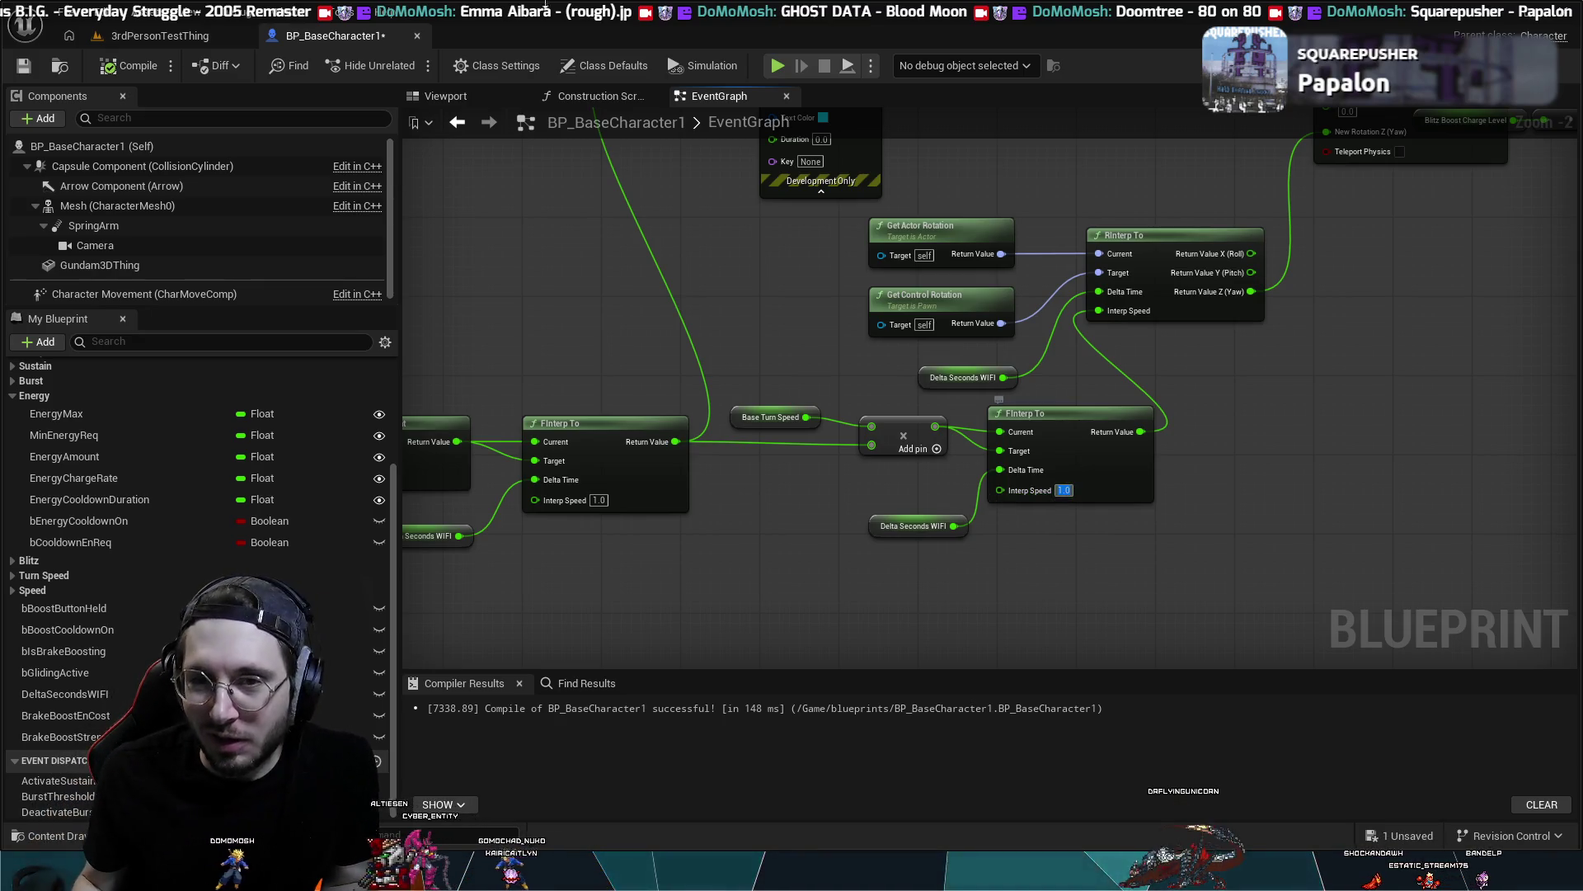
{"action": "left_click_drag", "start_coordinate": [578, 229], "coordinate": [864, 234]}
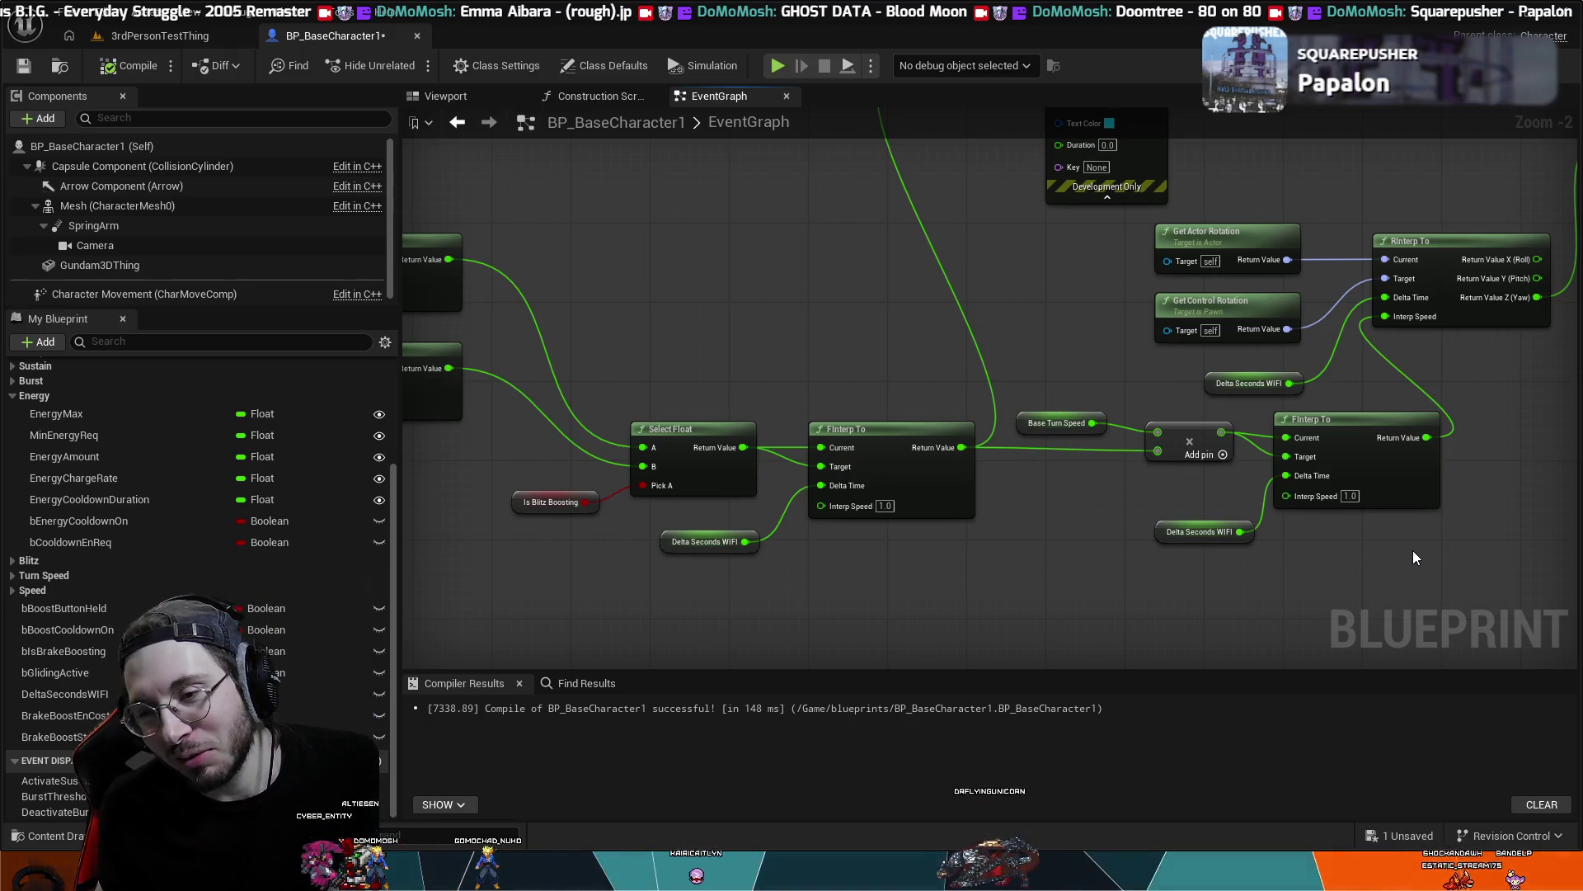
{"action": "key", "text": "ctrl+z"}
{"action": "key", "text": "ctrl+z"}
{"action": "key", "text": "ctrl+z"}
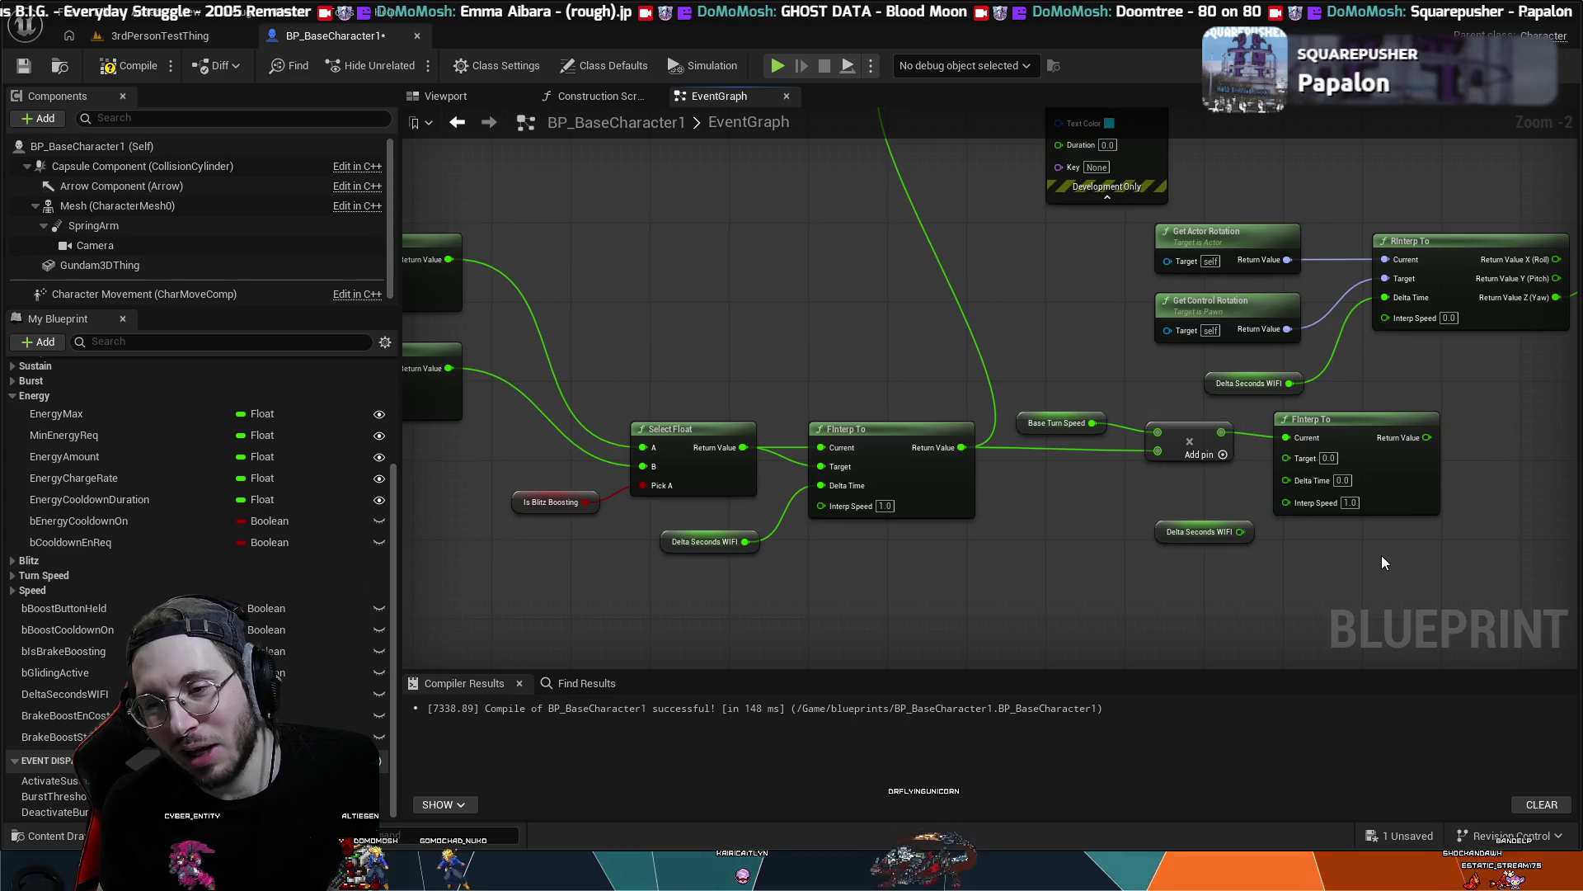
{"action": "key", "text": "ctrl+z"}
{"action": "key", "text": "ctrl+z"}
{"action": "key", "text": "ctrl+z"}
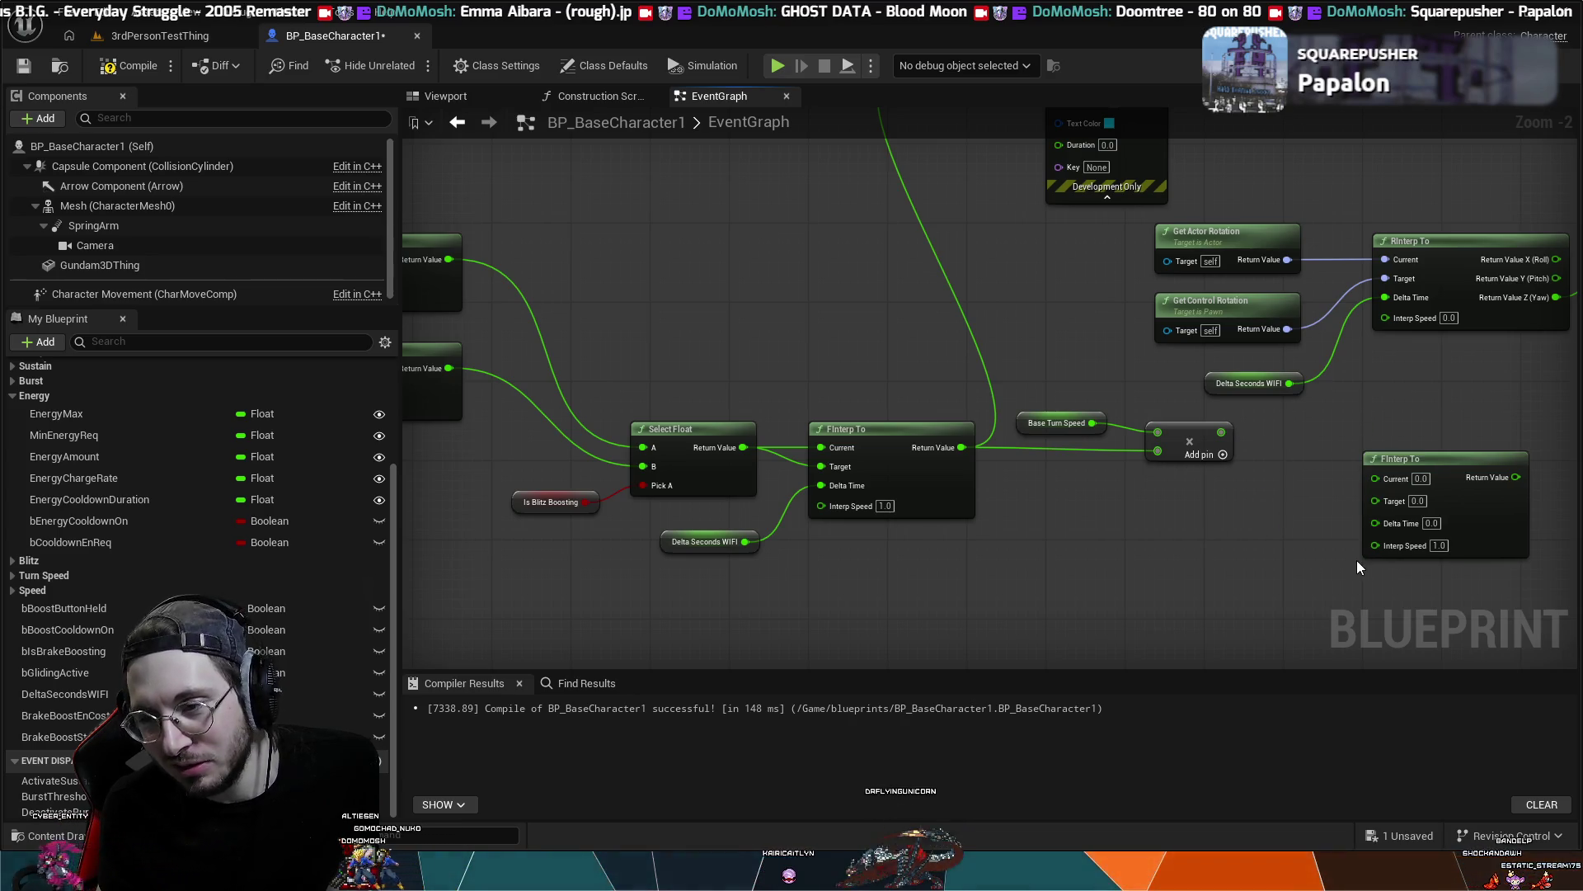
{"action": "key", "text": "ctrl+z"}
{"action": "key", "text": "ctrl+z"}
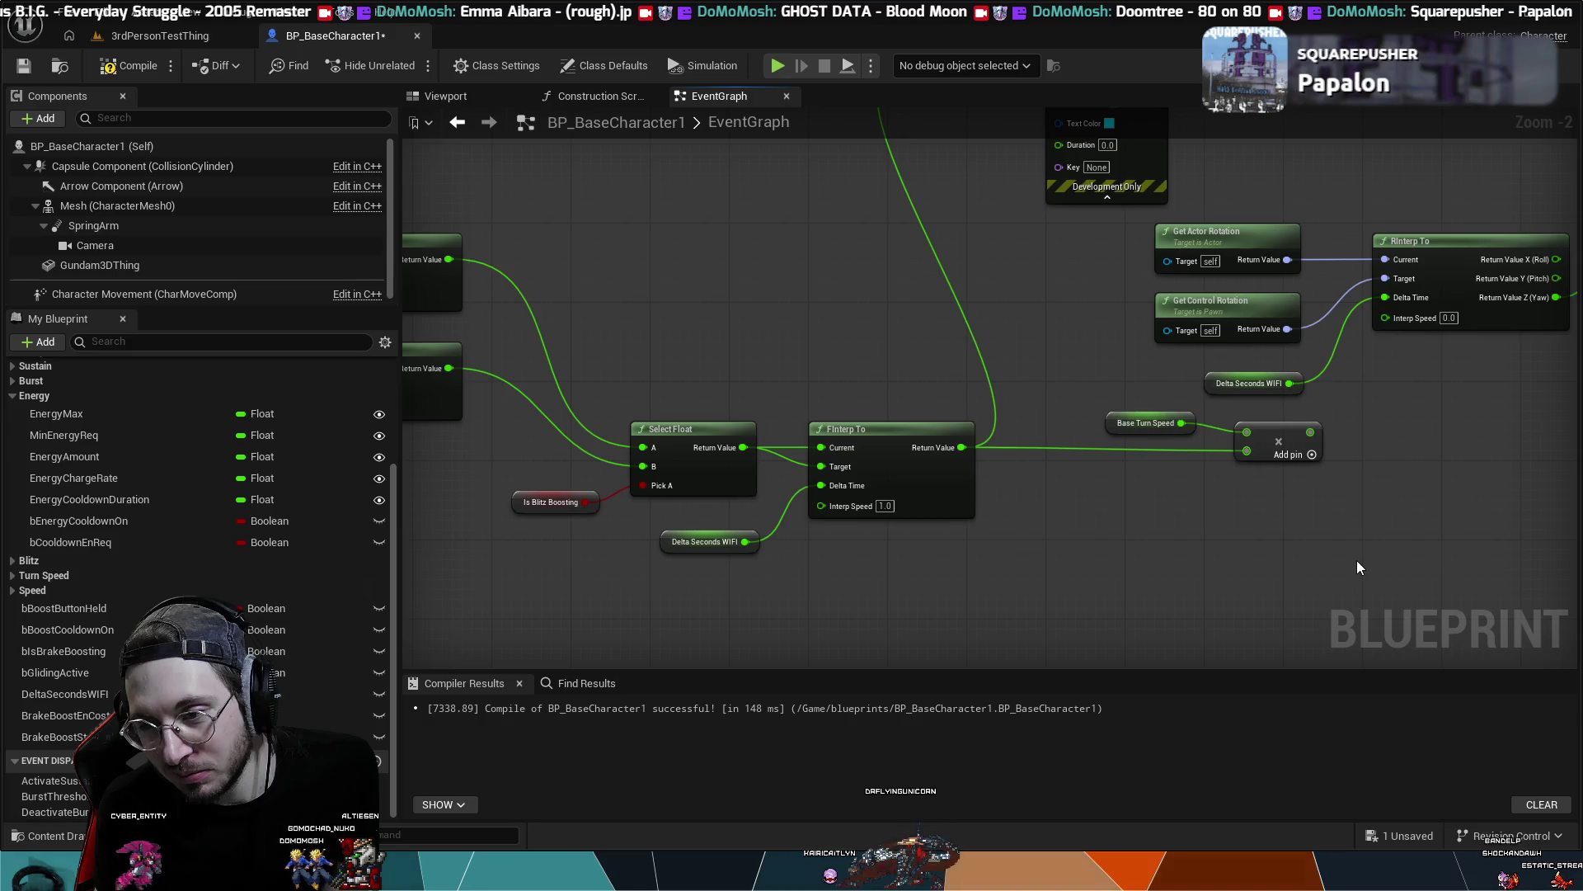
{"action": "key", "text": "ctrl+z"}
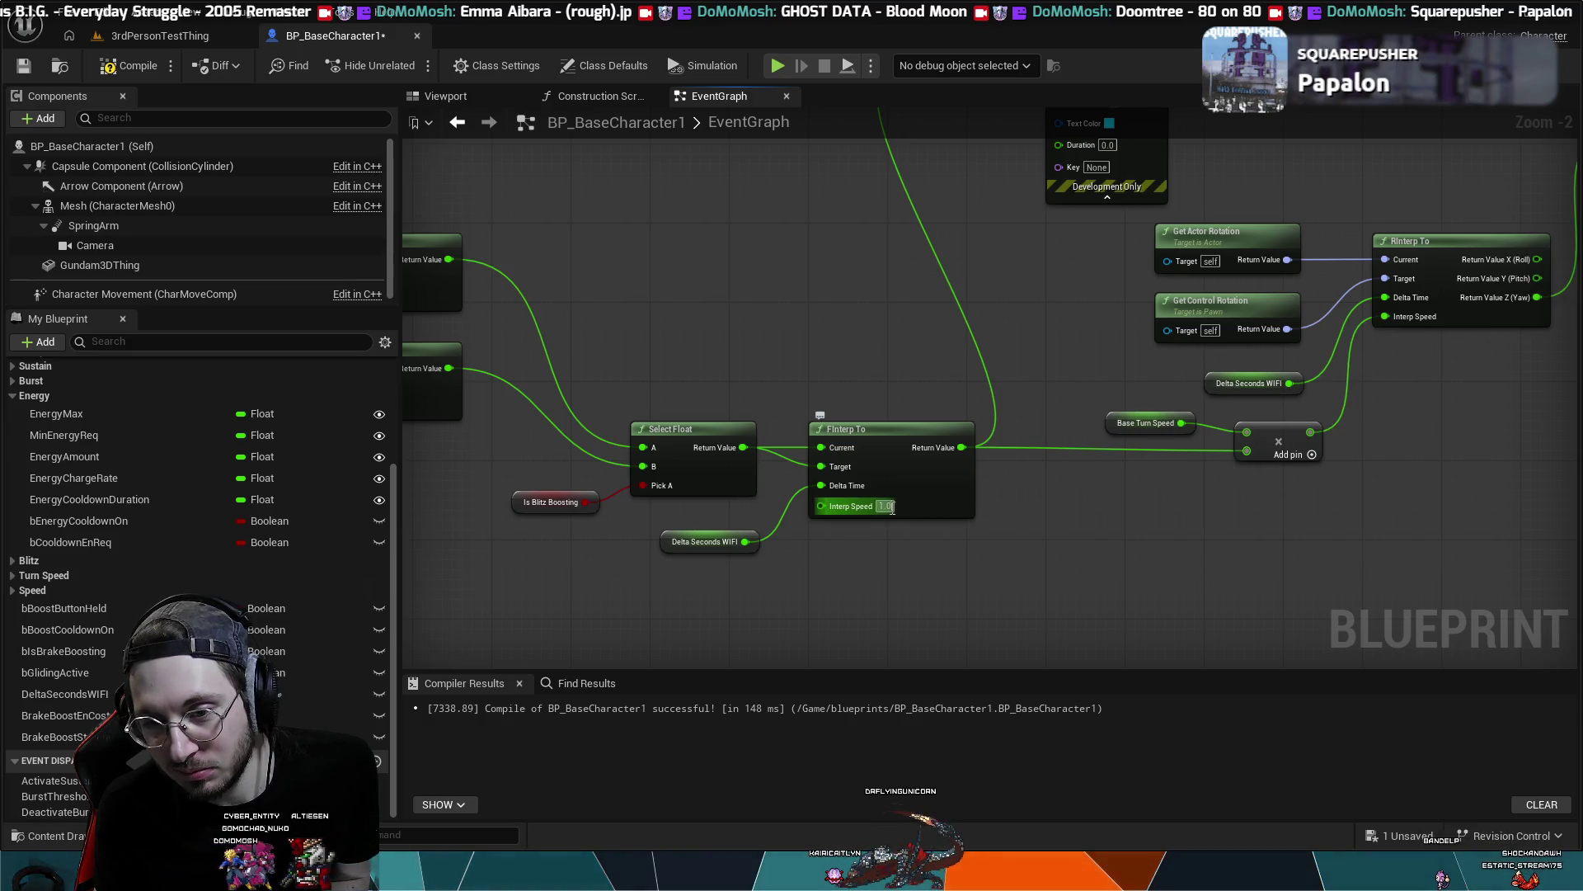
- Set the remaining FInterp To's Interp Speed to 0.2, compile, and return to the level
{"action": "type", "text": "0.2"}
{"action": "key", "text": "Return"}
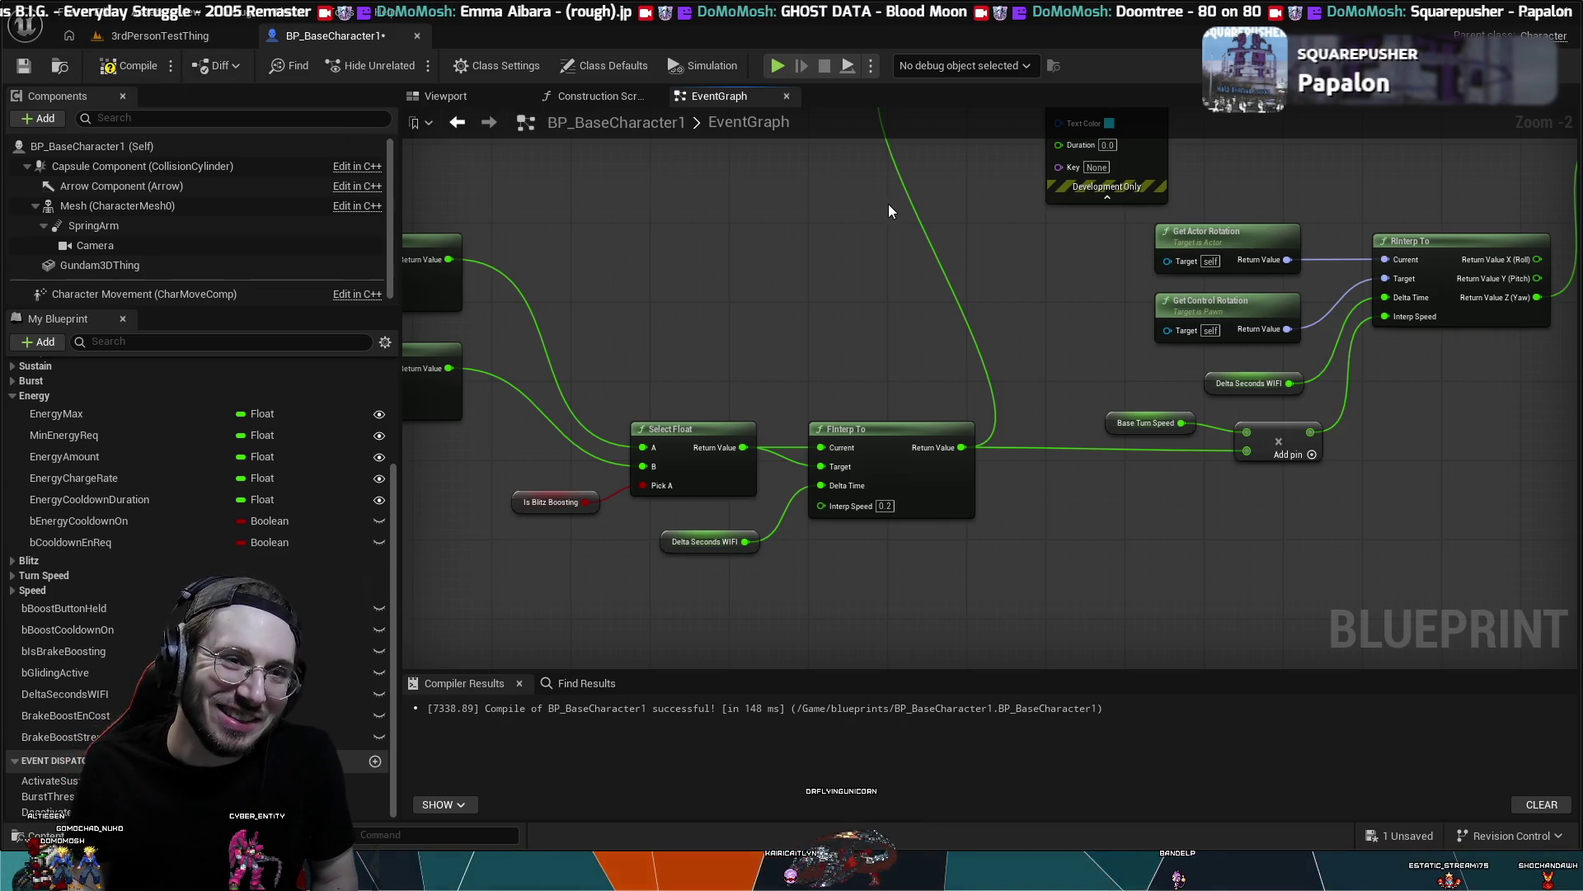
{"action": "left_click", "coordinate": [119, 70]}
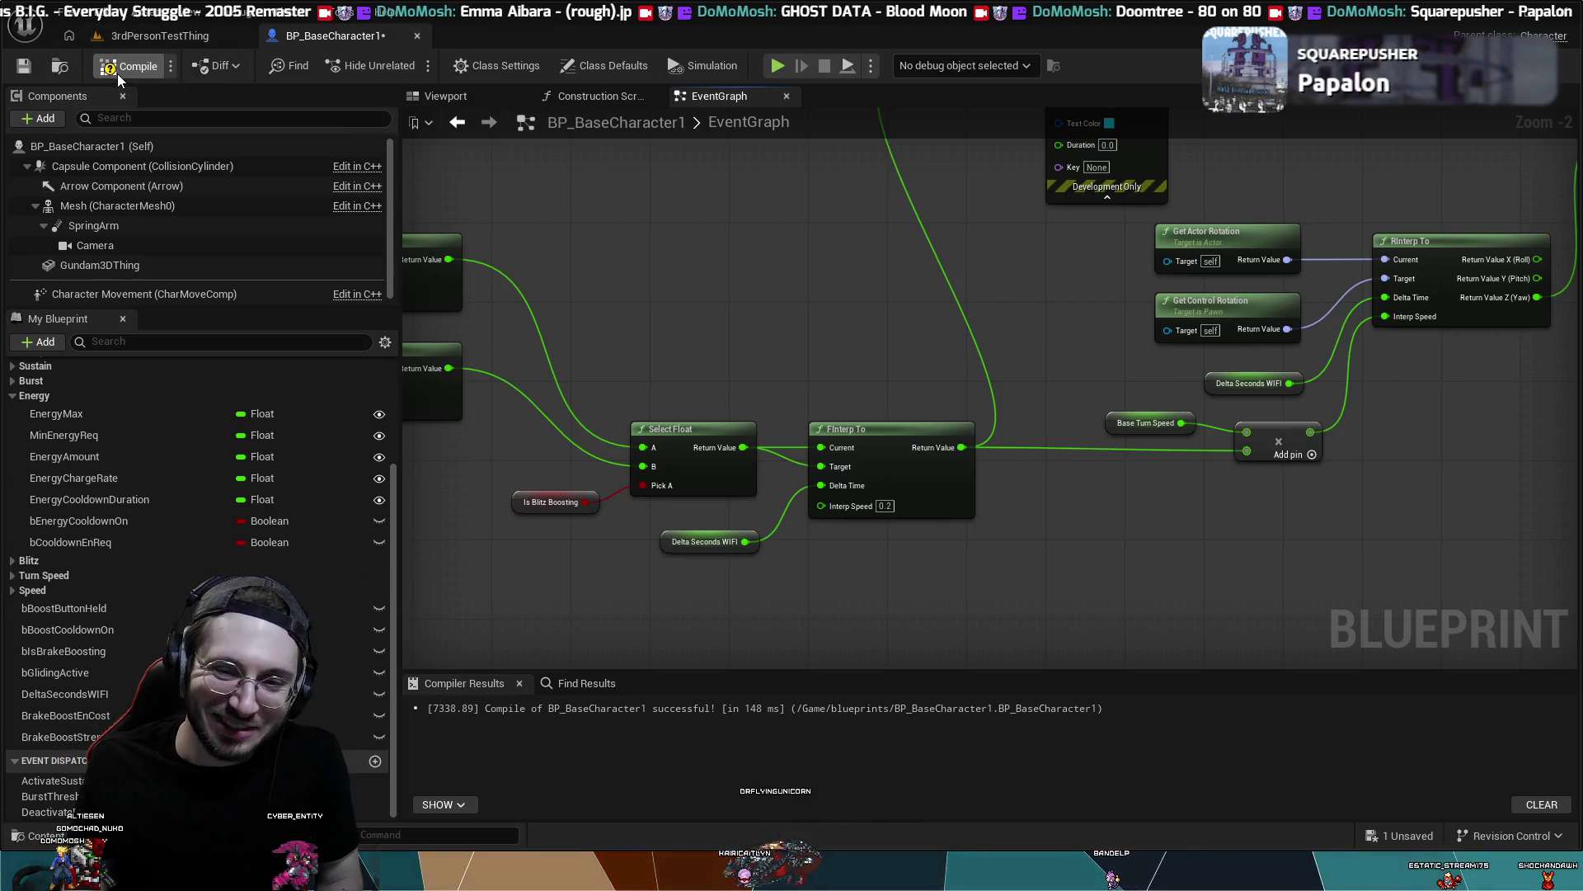
{"action": "left_click", "coordinate": [124, 35]}
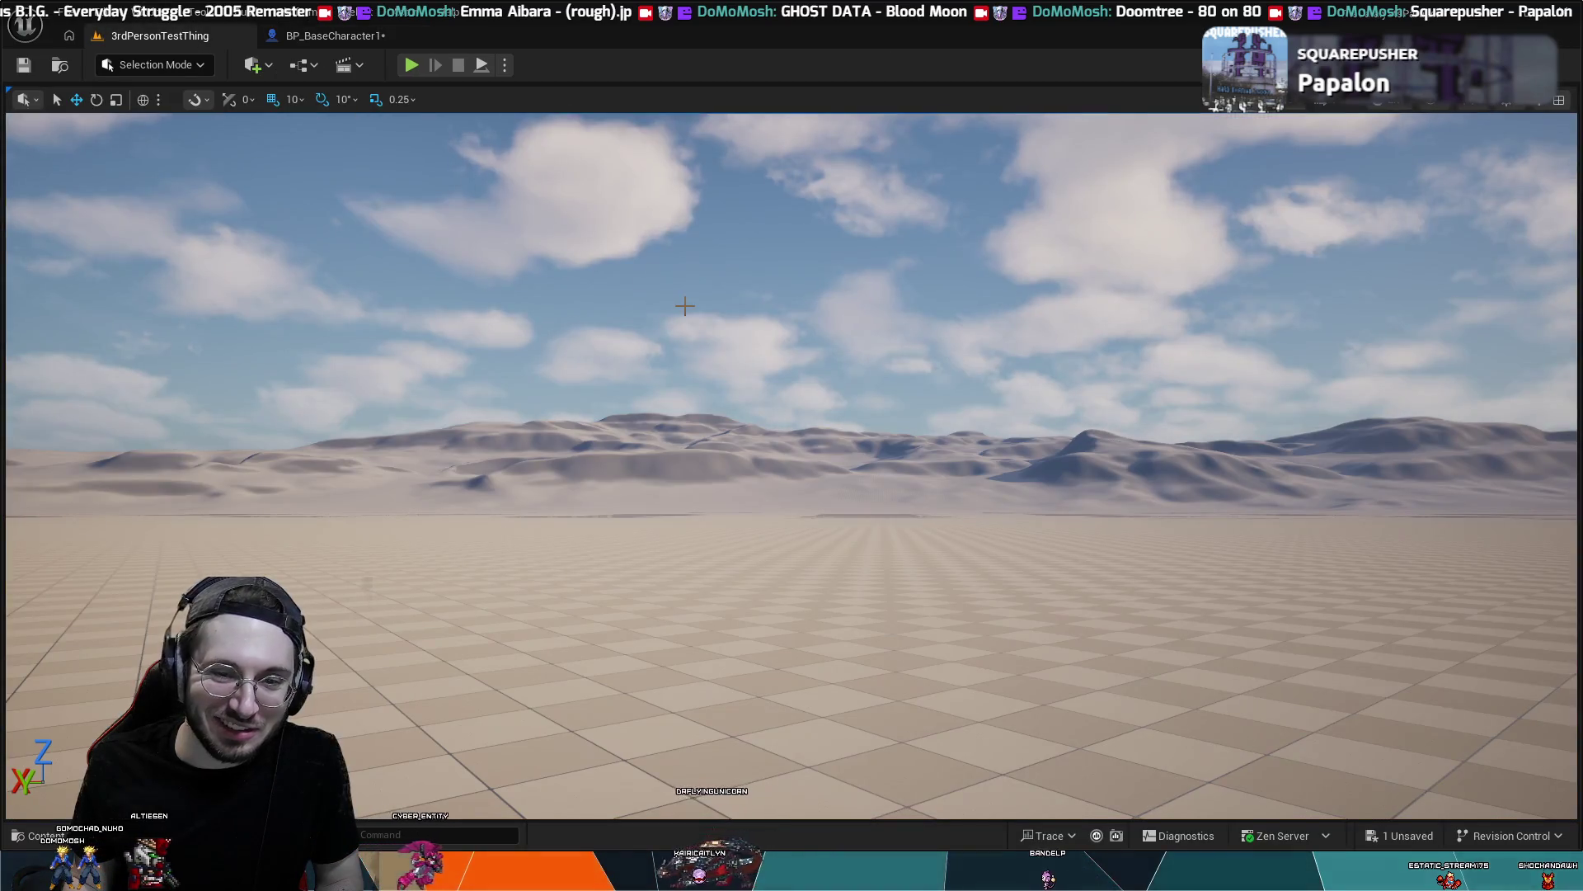
{"action": "left_click", "coordinate": [412, 66]}
{"action": "left_click", "coordinate": [779, 401]}
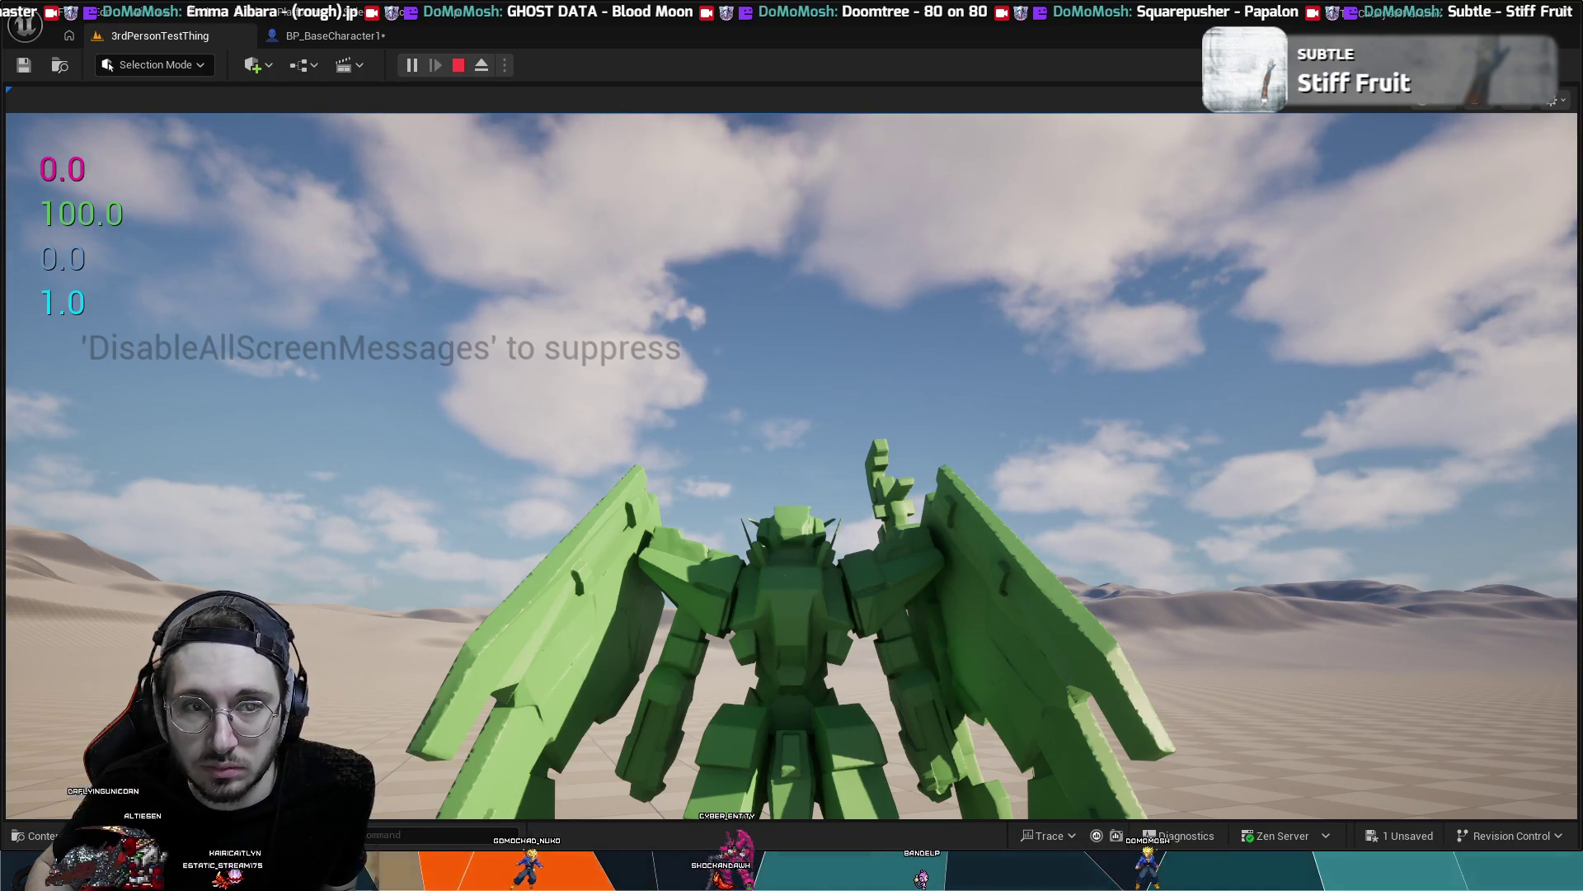
{"action": "key", "text": "Escape"}
{"action": "left_click_drag", "start_coordinate": [530, 501], "coordinate": [530, 429]}
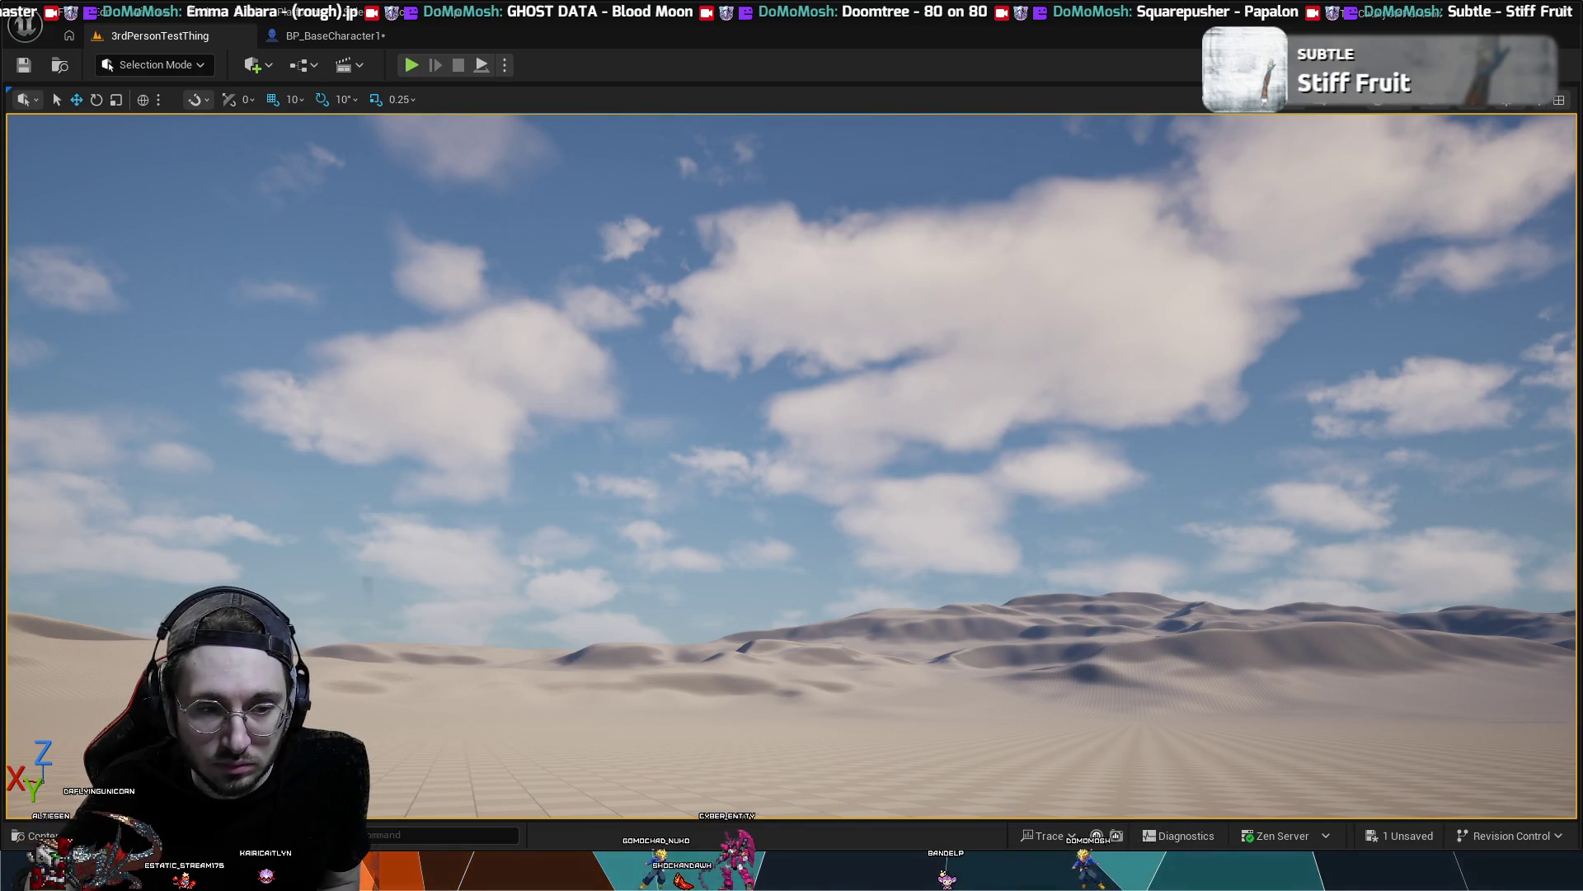
- Detach FInterp To's wires and connect Select Float's Return Value directly into the Add node
{"action": "left_click", "coordinate": [323, 39]}
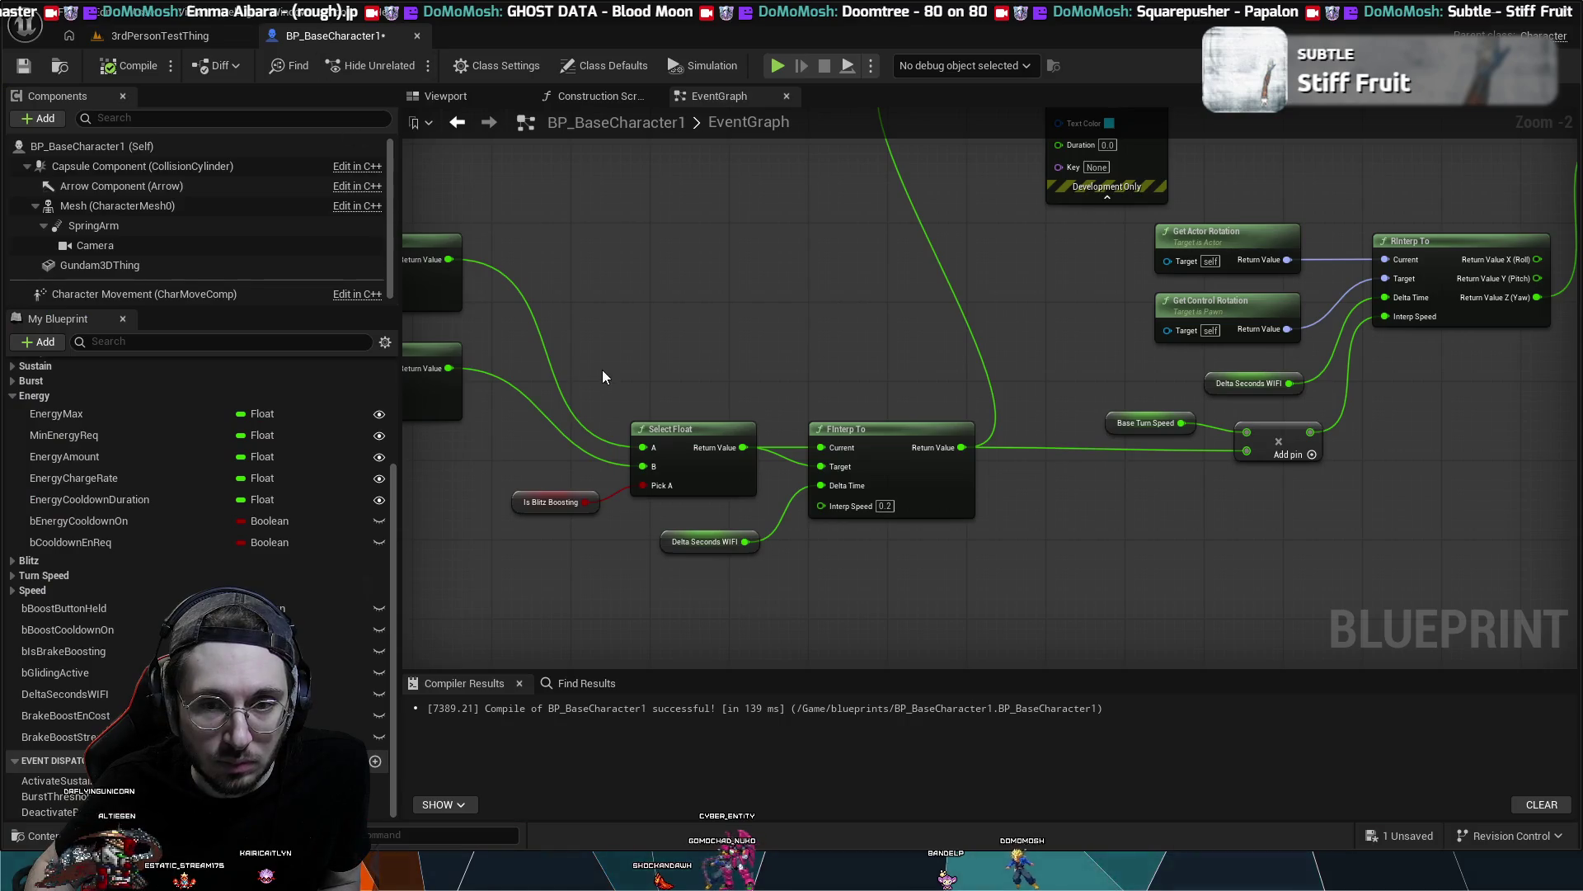
{"action": "left_click", "coordinate": [792, 468], "text": "alt"}
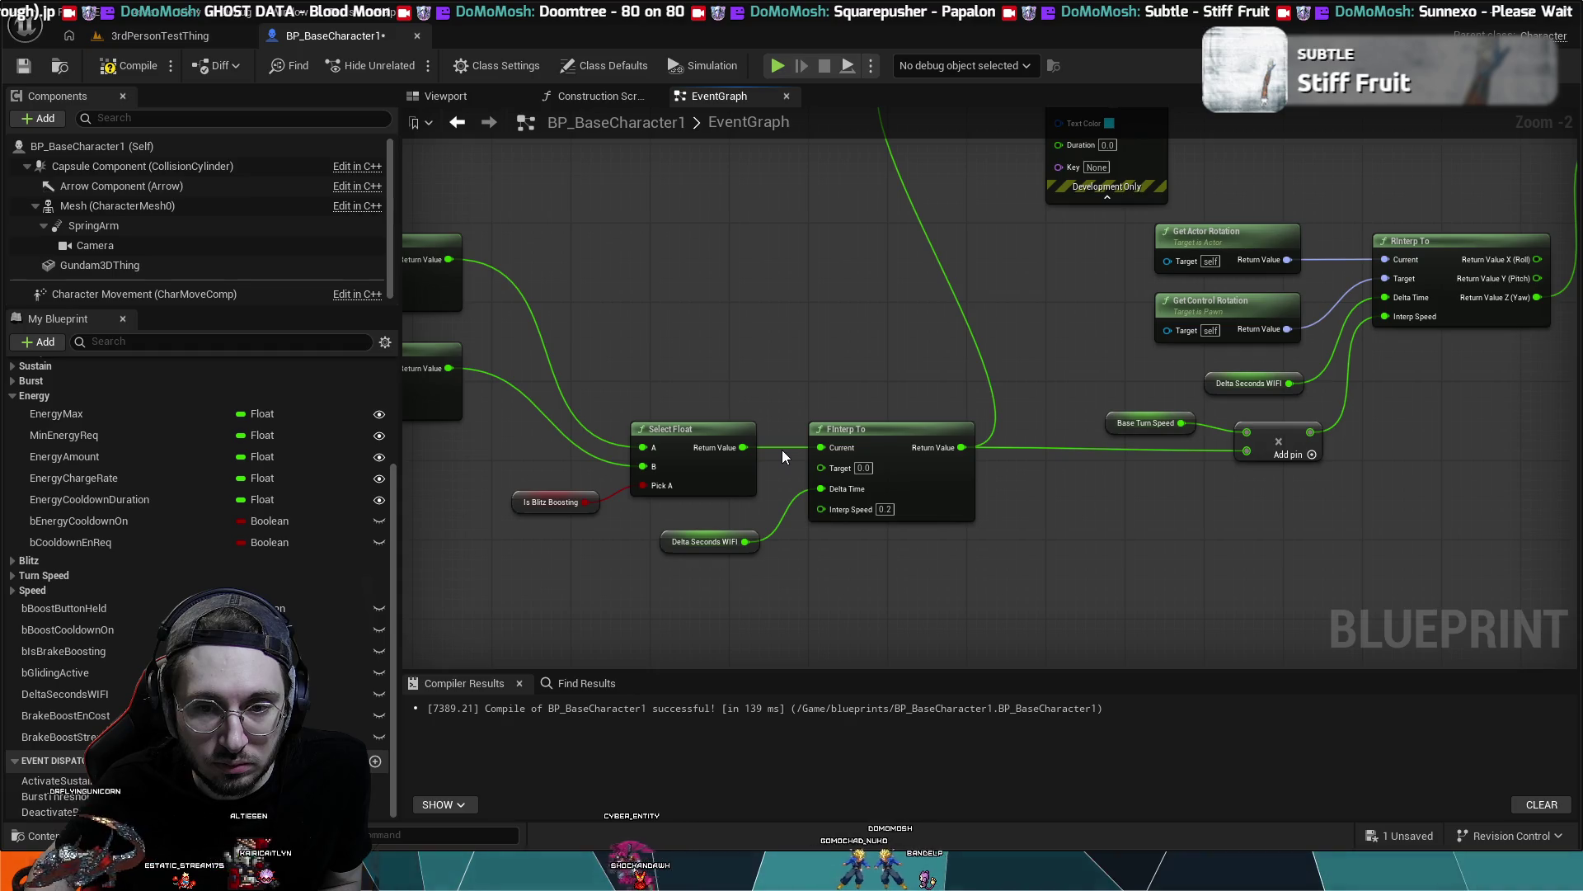
{"action": "left_click", "coordinate": [781, 449], "text": "alt"}
{"action": "left_click", "coordinate": [988, 377], "text": "alt"}
{"action": "left_click", "coordinate": [1018, 447], "text": "alt"}
{"action": "mouse_move", "coordinate": [1246, 453]}
{"action": "left_mouse_down"}
{"action": "mouse_move", "coordinate": [743, 447]}
{"action": "mouse_move", "coordinate": [1027, 191]}
{"action": "mouse_move", "coordinate": [1037, 131]}
{"action": "mouse_move", "coordinate": [1067, 186]}
{"action": "mouse_move", "coordinate": [1052, 200]}
{"action": "mouse_move", "coordinate": [1068, 317]}
{"action": "mouse_move", "coordinate": [899, 305]}
{"action": "mouse_move", "coordinate": [910, 297]}
{"action": "left_mouse_up"}
{"action": "left_click_drag", "start_coordinate": [929, 504], "coordinate": [879, 234]}
- Move FInterp To and its Delta Seconds node over beside RInterp To
{"action": "mouse_move", "coordinate": [804, 391]}
{"action": "left_mouse_down"}
{"action": "mouse_move", "coordinate": [804, 427]}
{"action": "mouse_move", "coordinate": [1032, 470]}
{"action": "left_mouse_up"}
{"action": "left_click_drag", "start_coordinate": [679, 507], "coordinate": [923, 528]}
{"action": "left_click_drag", "start_coordinate": [1031, 600], "coordinate": [917, 508]}
{"action": "mouse_move", "coordinate": [925, 453]}
{"action": "left_mouse_down"}
{"action": "mouse_move", "coordinate": [784, 514]}
{"action": "mouse_move", "coordinate": [666, 607]}
{"action": "left_mouse_up"}
{"action": "mouse_move", "coordinate": [842, 621]}
{"action": "left_mouse_down"}
{"action": "mouse_move", "coordinate": [1285, 444]}
{"action": "mouse_move", "coordinate": [1349, 427]}
{"action": "mouse_move", "coordinate": [1369, 448]}
{"action": "left_mouse_up"}
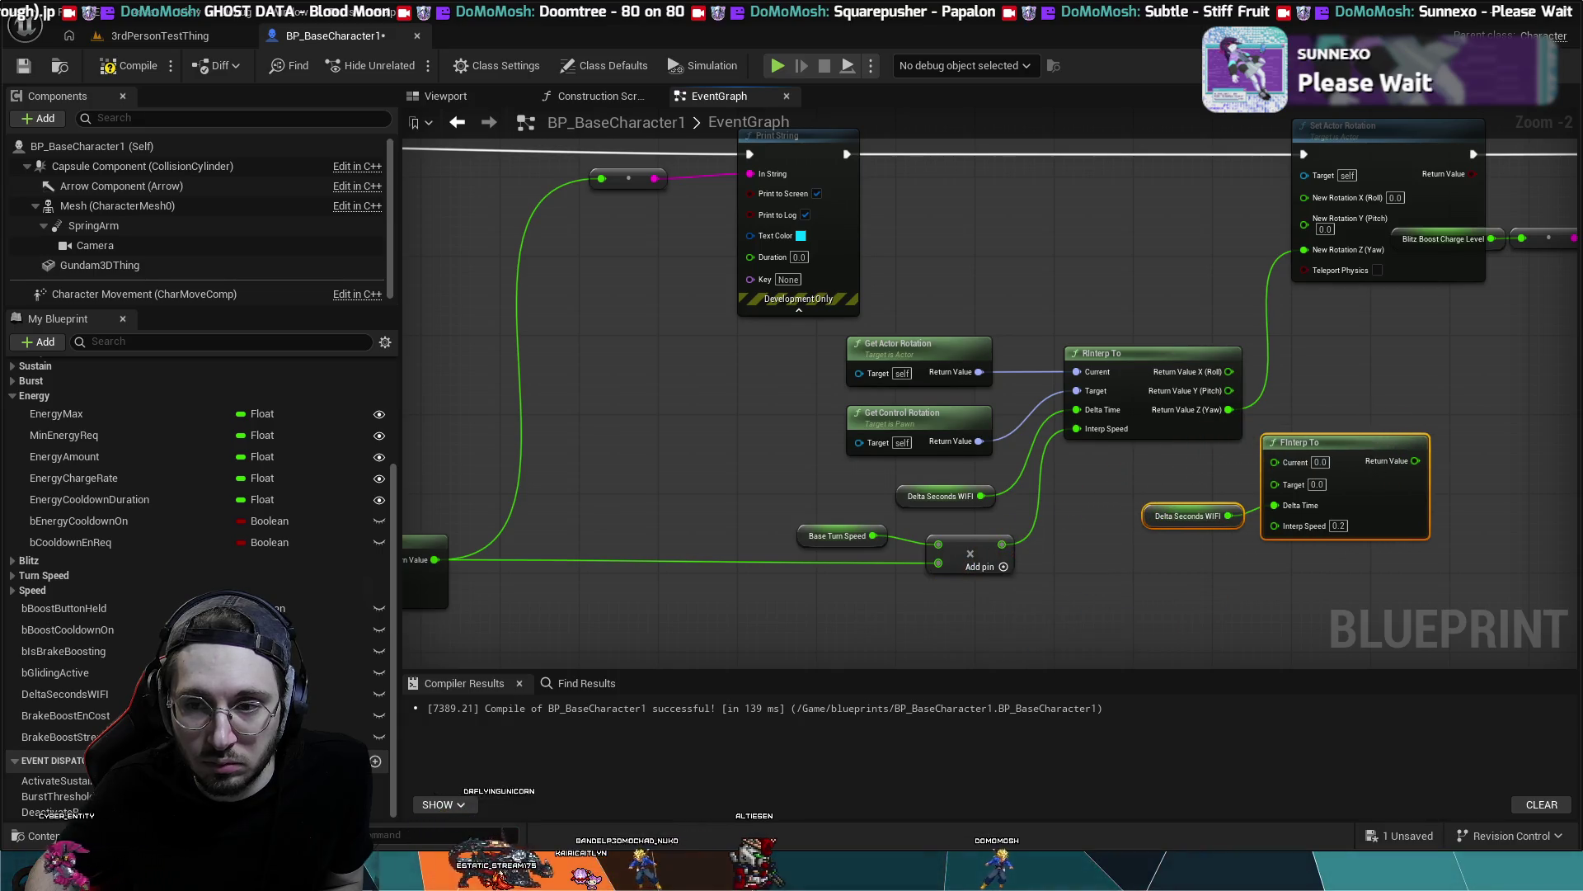
{"action": "left_click_drag", "start_coordinate": [1368, 386], "coordinate": [1011, 382]}
{"action": "left_click", "coordinate": [1011, 382]}
- Route RInterp To's yaw through FInterp To into Set Actor Rotation's Z, compile, and play-test
{"action": "mouse_move", "coordinate": [872, 405]}
{"action": "left_mouse_down"}
{"action": "mouse_move", "coordinate": [908, 470]}
{"action": "mouse_move", "coordinate": [916, 457]}
{"action": "left_mouse_up"}
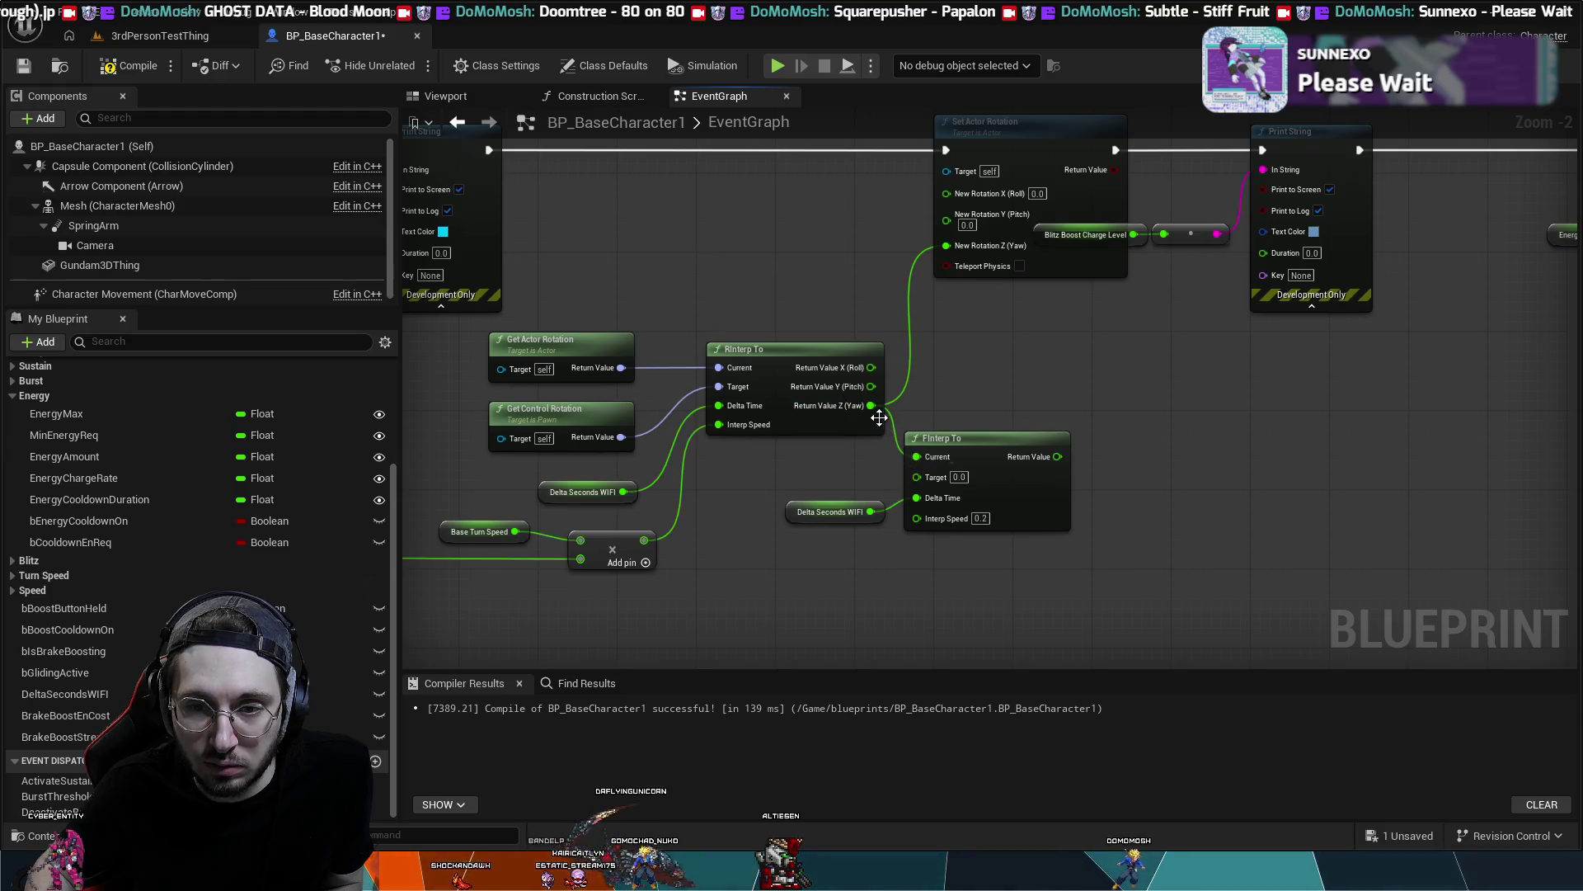
{"action": "left_click_drag", "start_coordinate": [1057, 456], "coordinate": [947, 245]}
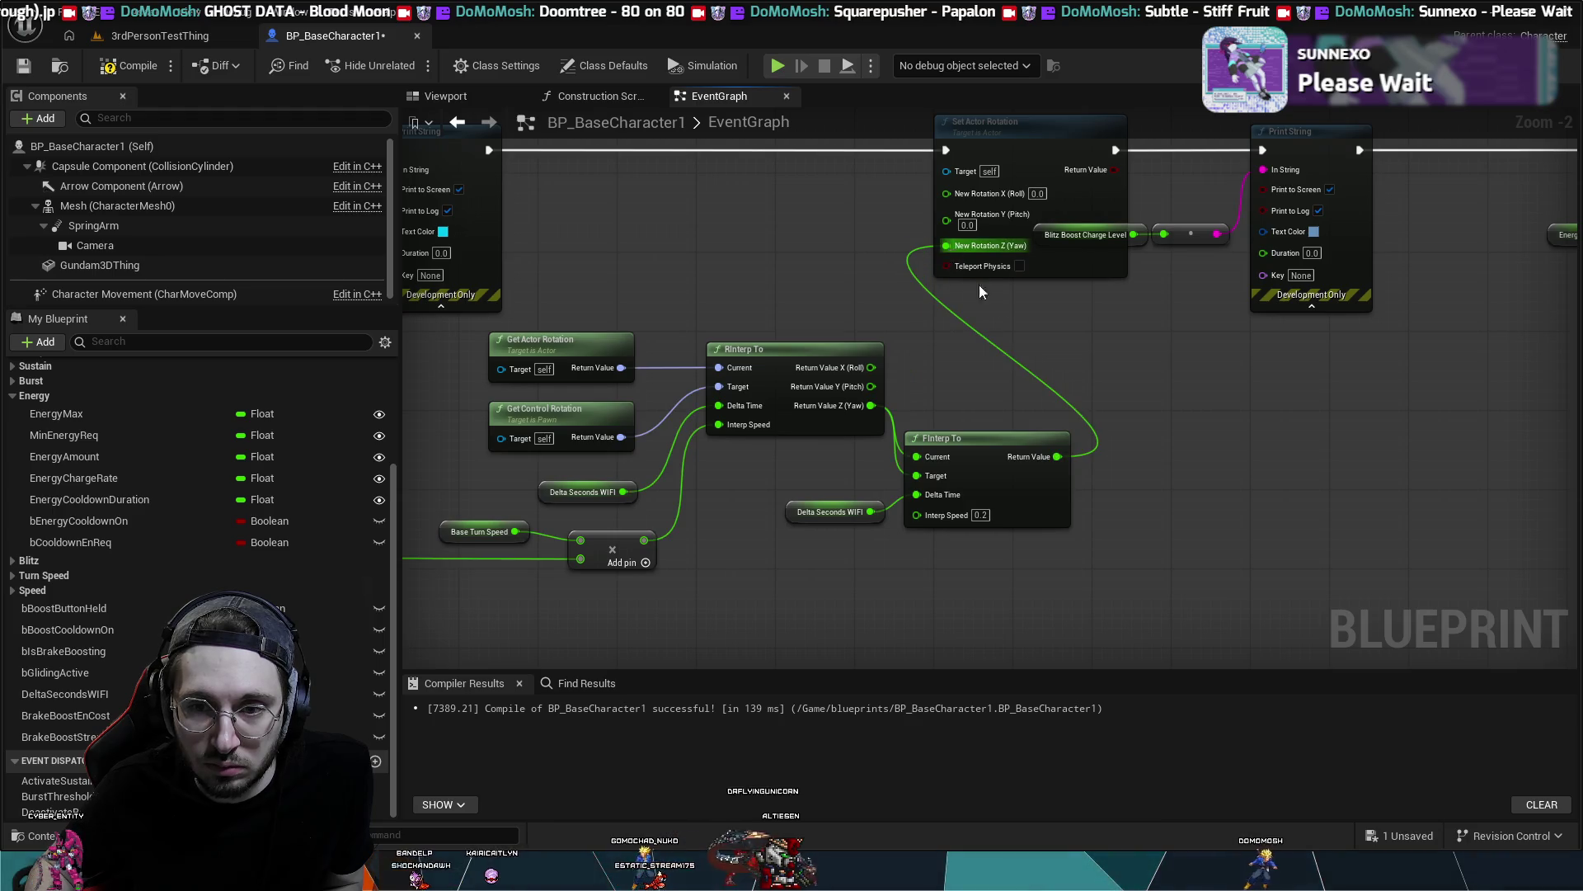
{"action": "left_click", "coordinate": [153, 71]}
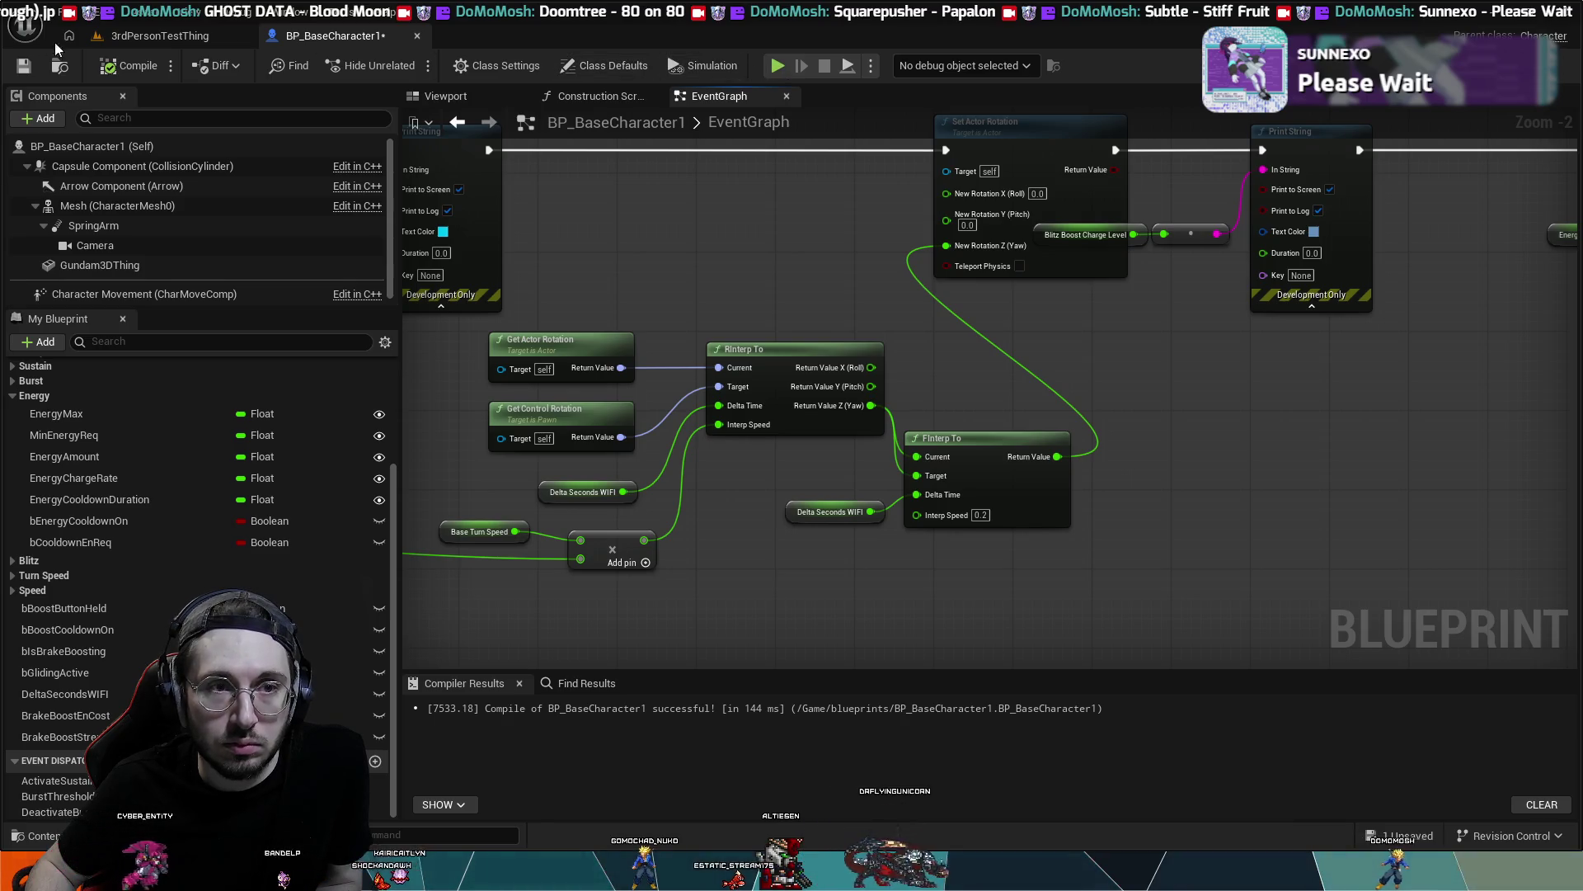
{"action": "key", "text": "alt+p"}
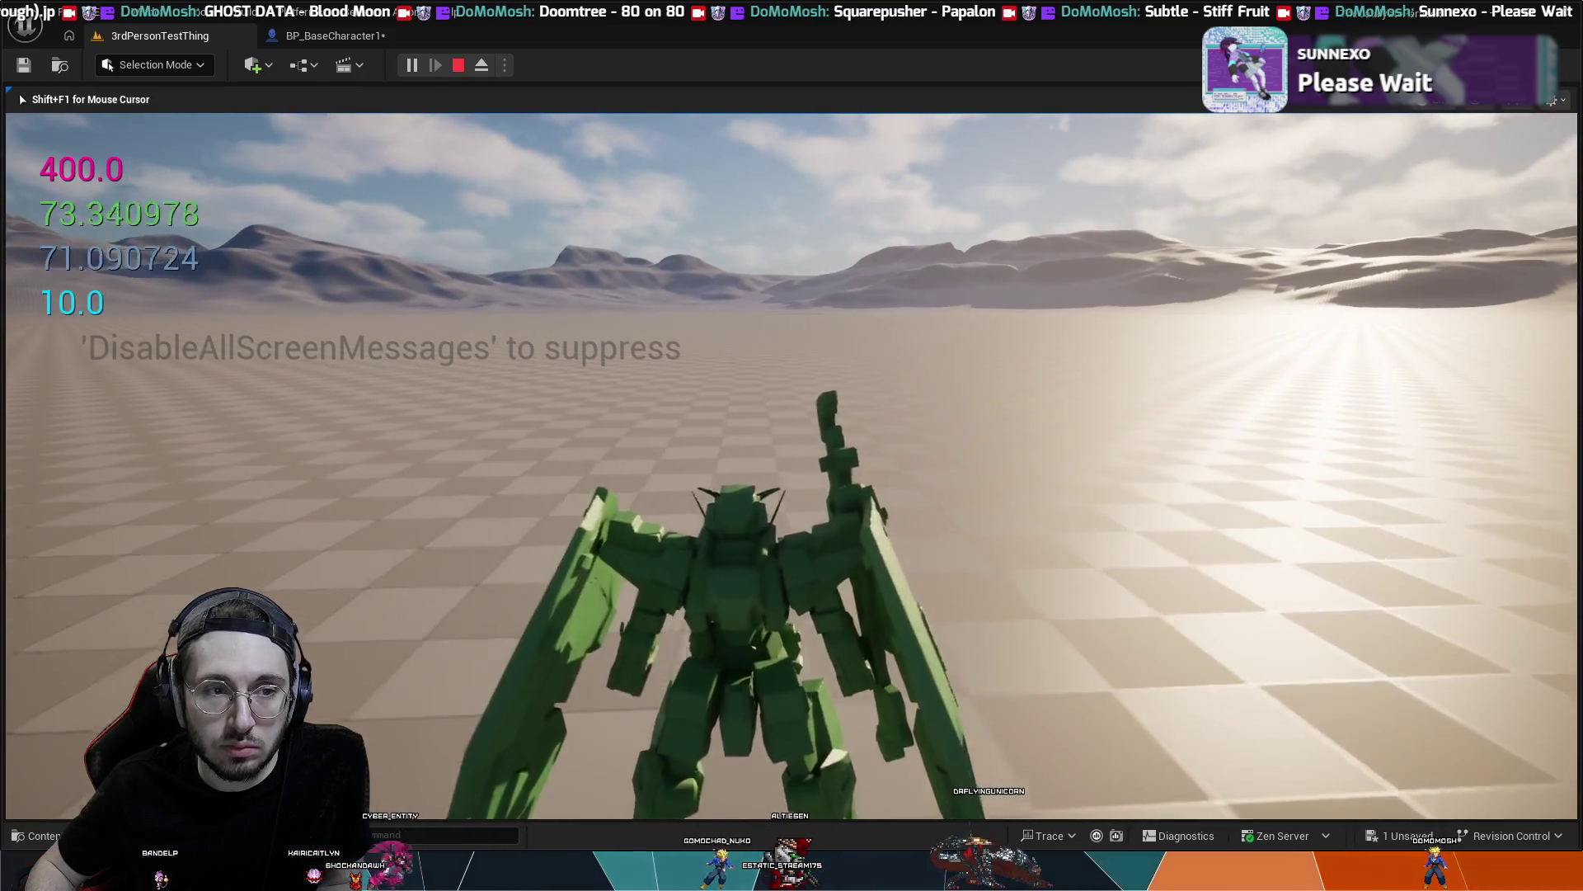
- Move the mech briefly to check turning, then stop the play test and reopen BP_BaseCharacter1
{"action": "key", "text": "shift"}
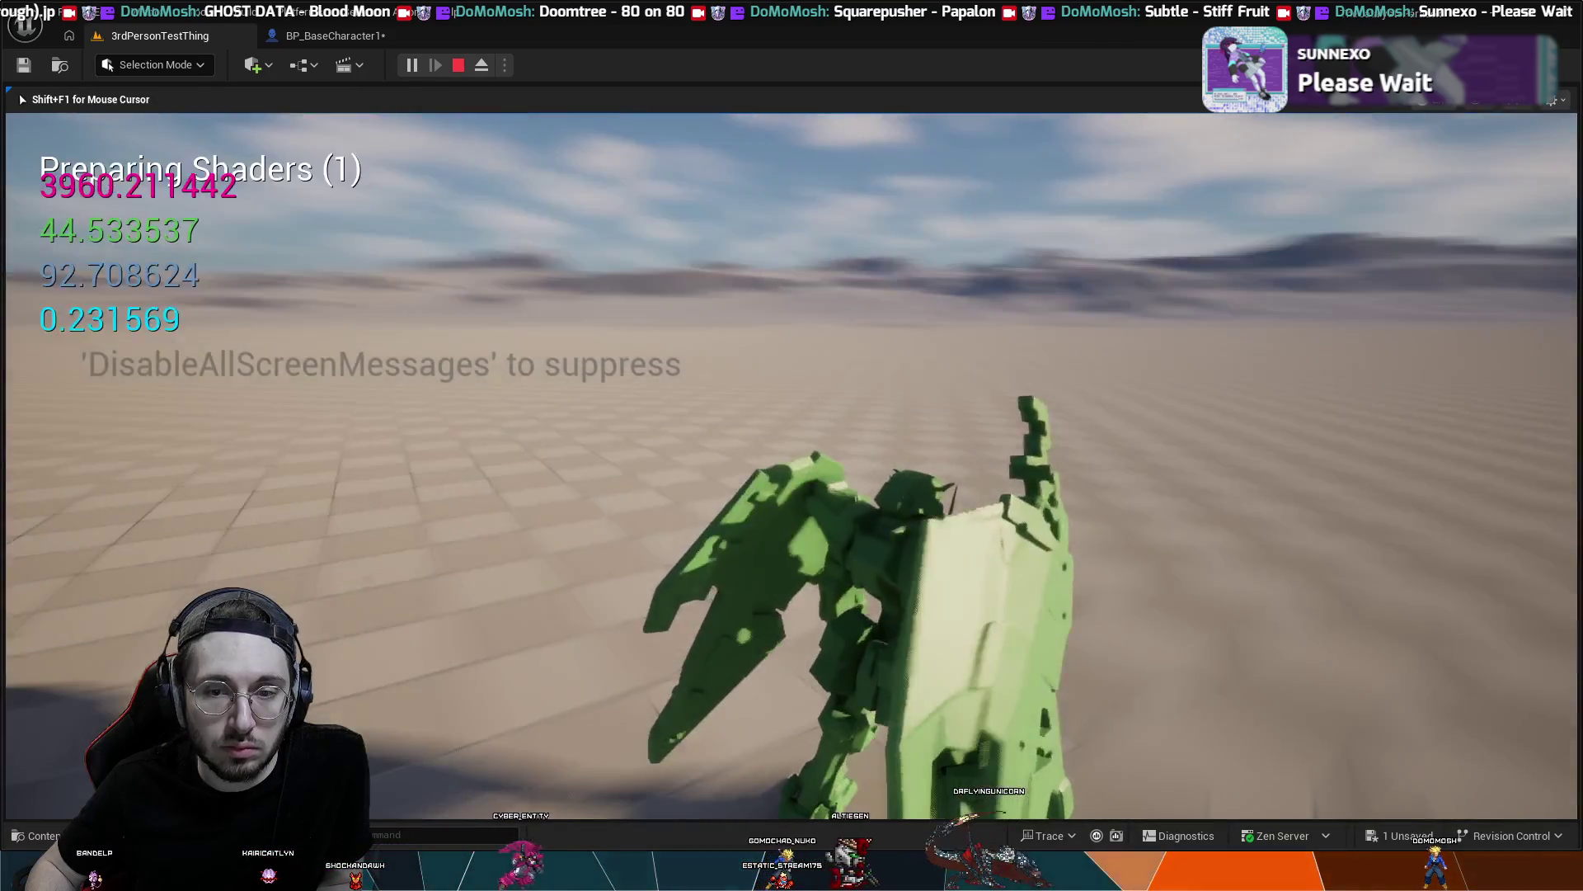
{"action": "key", "text": "shift"}
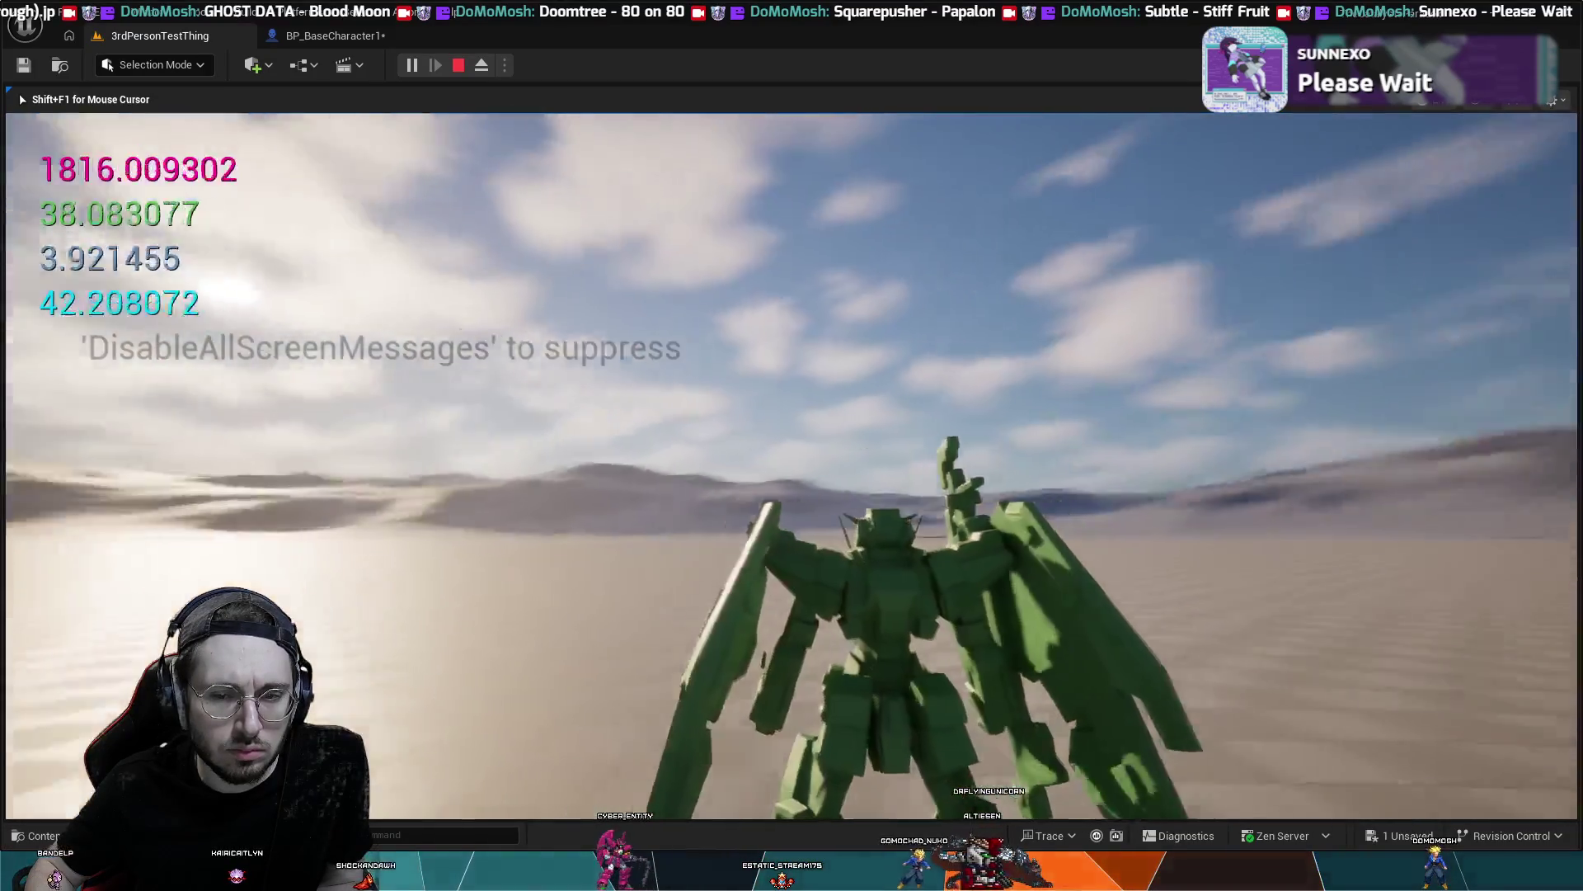
{"action": "key", "text": "Escape"}
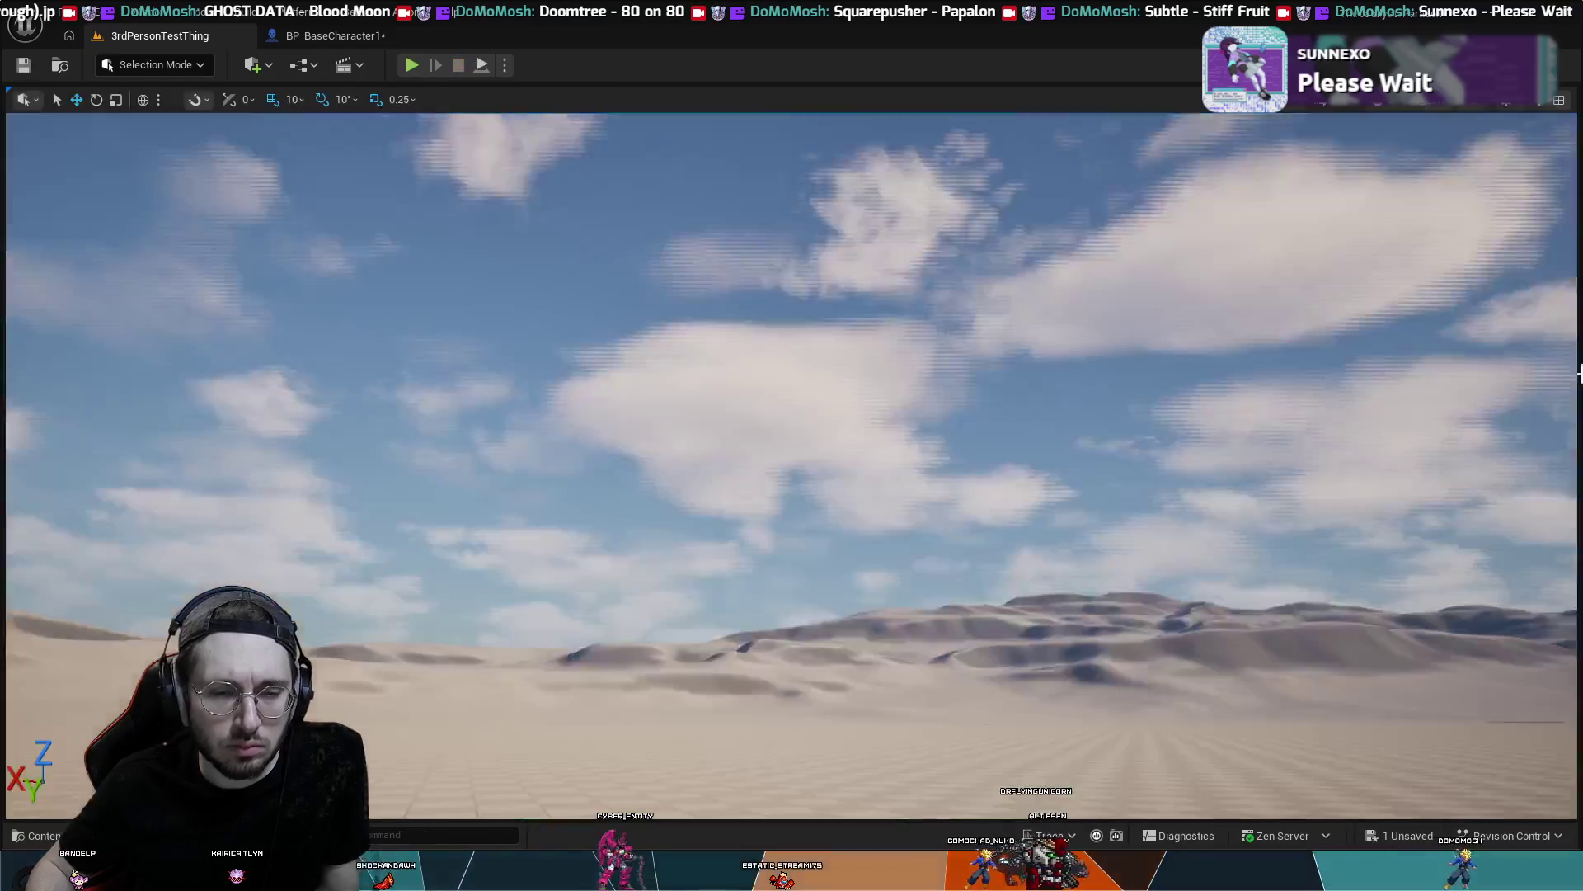
{"action": "left_click", "coordinate": [355, 35]}
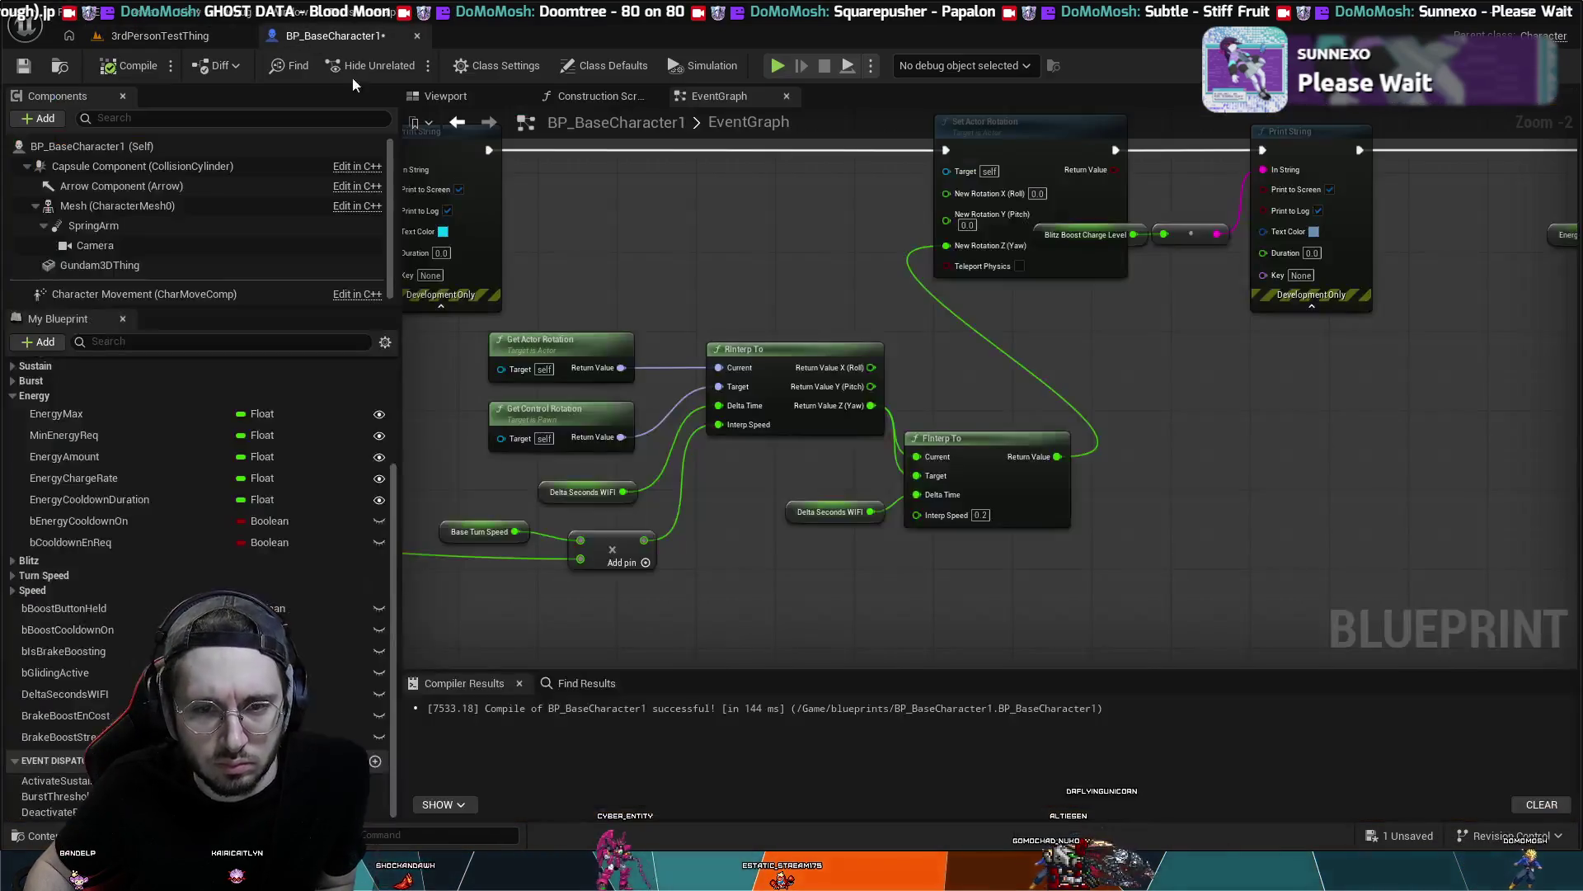
- Undo the FInterp To wiring changes until Select Float feeds the add node again
{"action": "key", "text": "ctrl+z"}
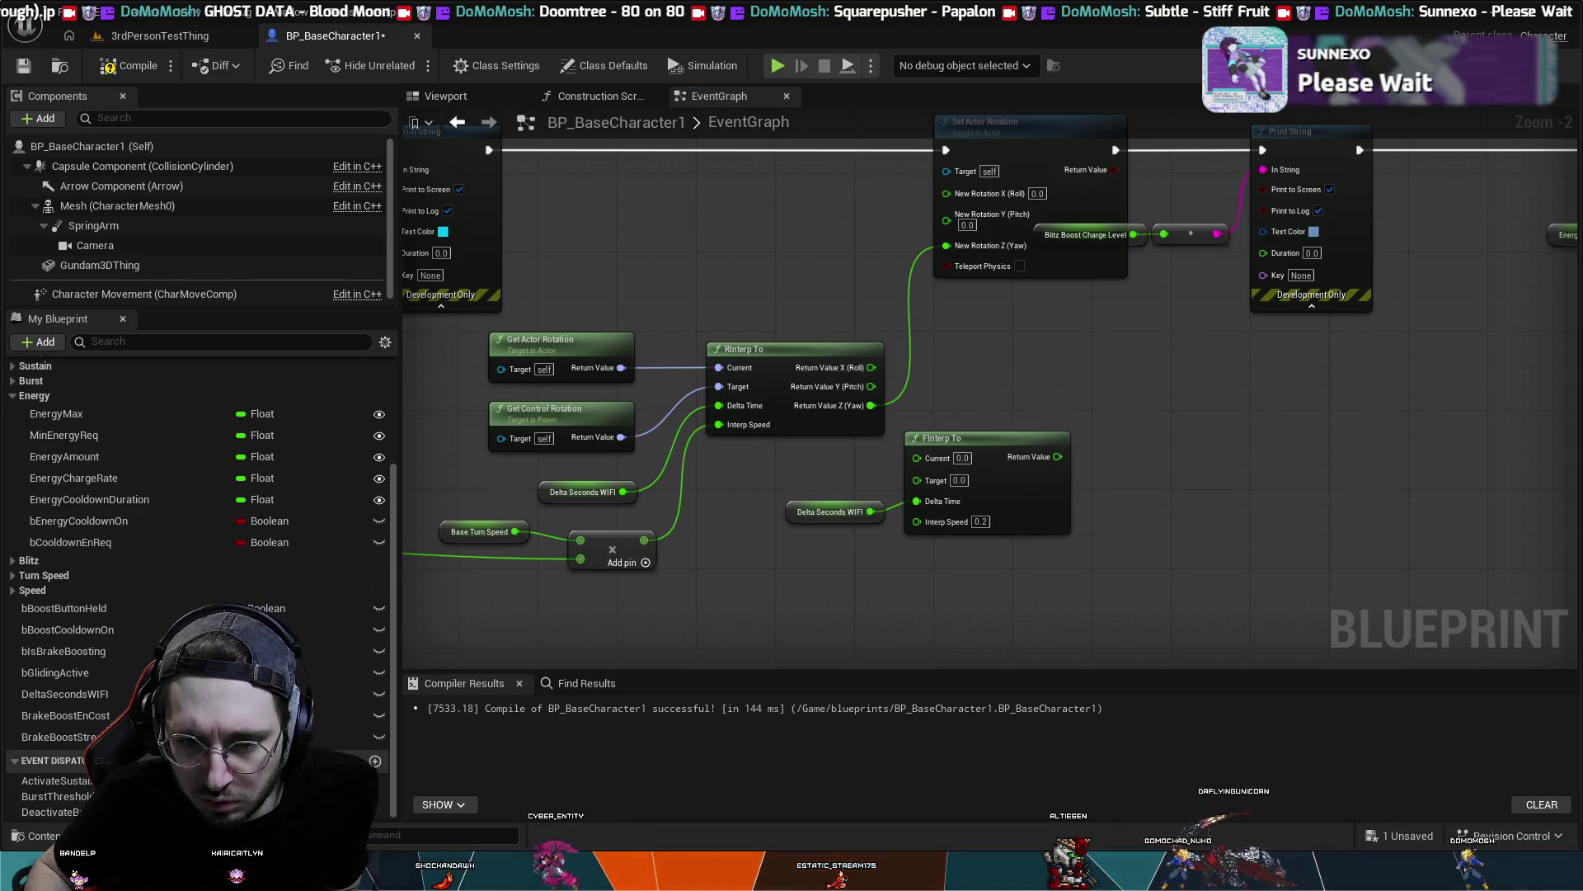
{"action": "left_click_drag", "start_coordinate": [894, 582], "coordinate": [1102, 532]}
{"action": "key", "text": "ctrl+z"}
{"action": "left_click_drag", "start_coordinate": [967, 527], "coordinate": [1209, 481]}
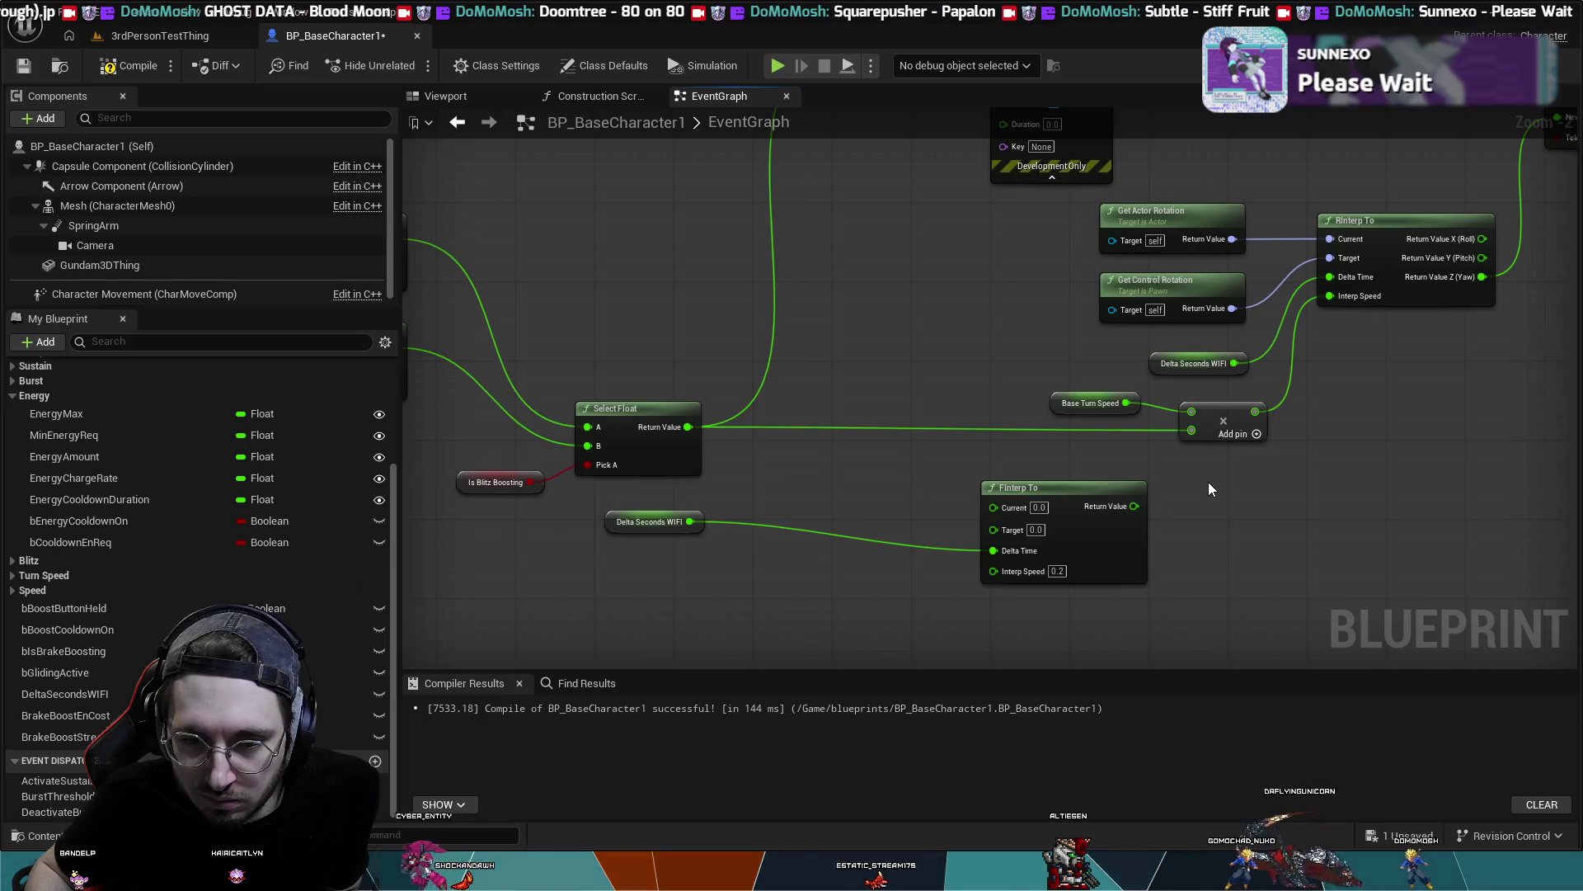
{"action": "key", "text": "ctrl+z"}
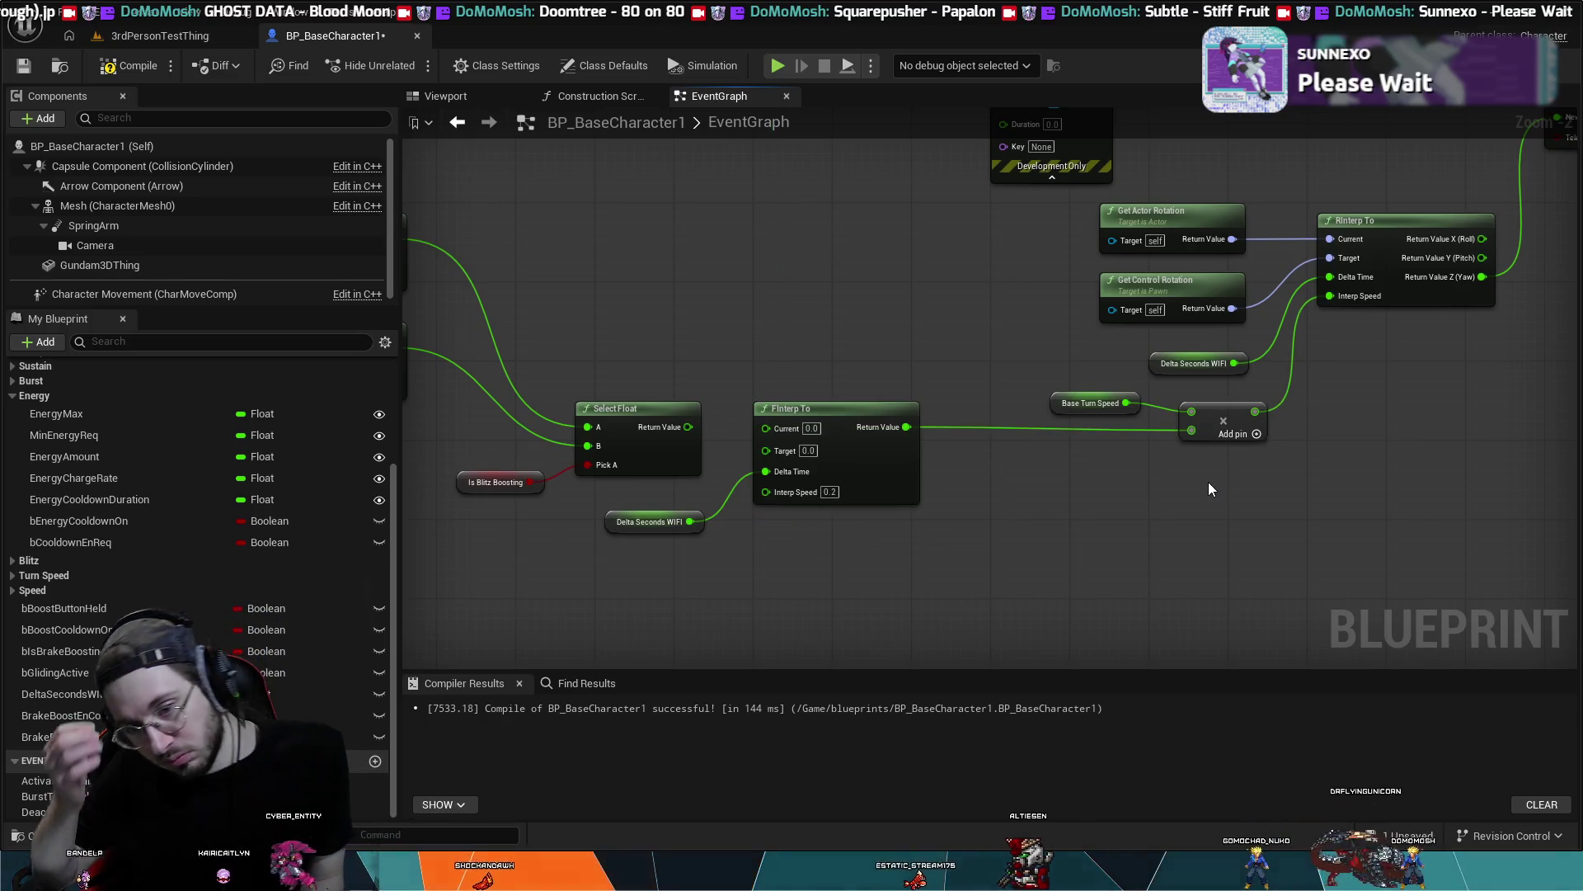
{"action": "key", "text": "ctrl+z"}
{"action": "key", "text": "ctrl+z"}
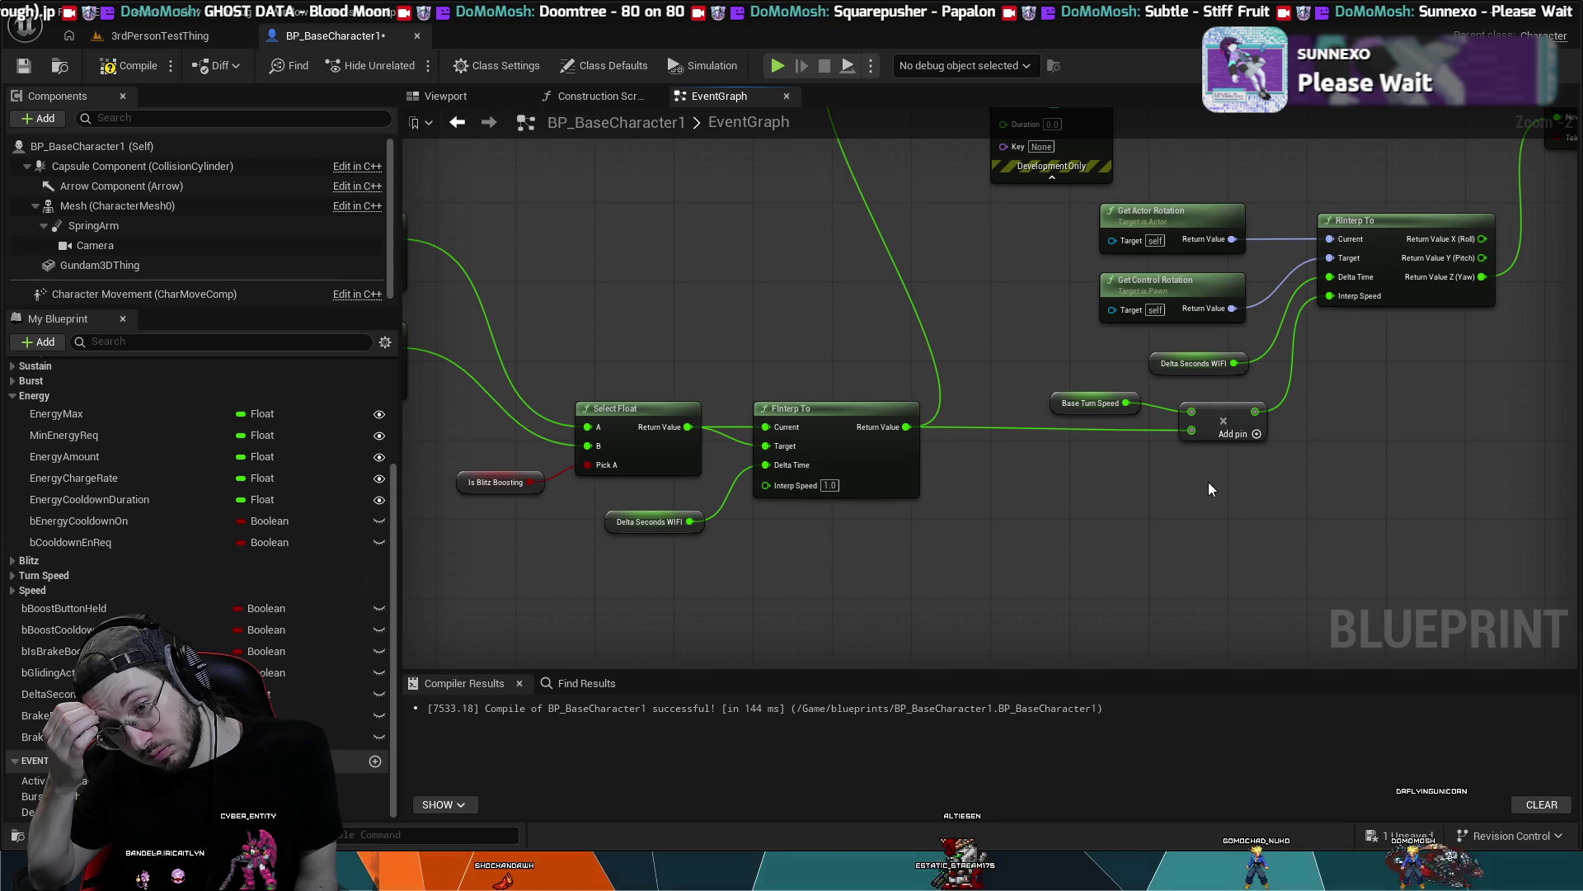
{"action": "key", "text": "ctrl+z"}
{"action": "key", "text": "ctrl+z"}
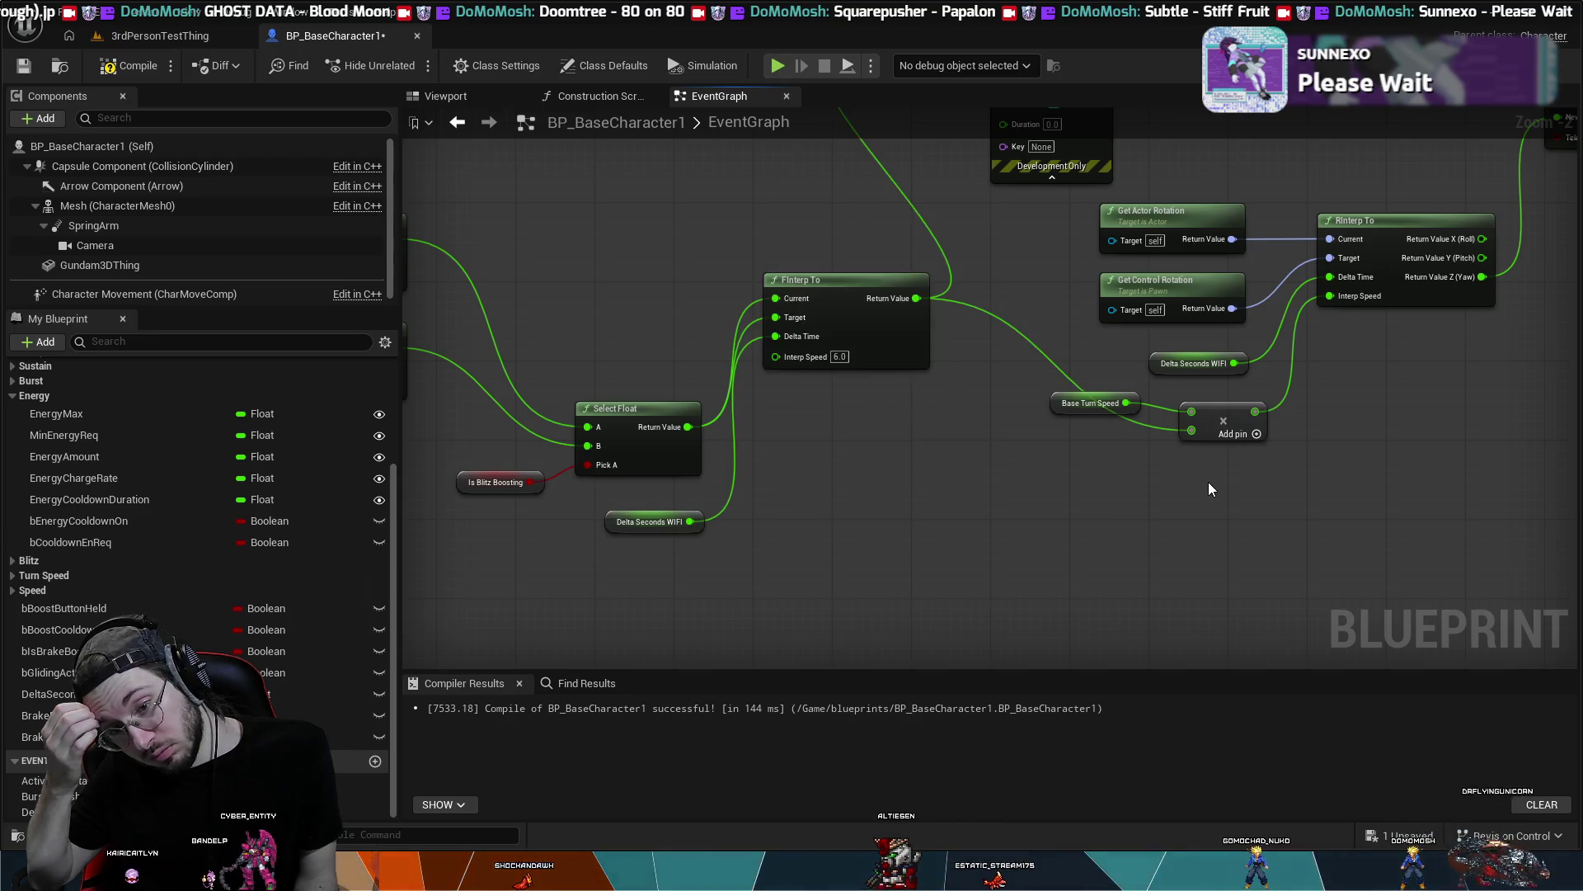
{"action": "key", "text": "ctrl+z"}
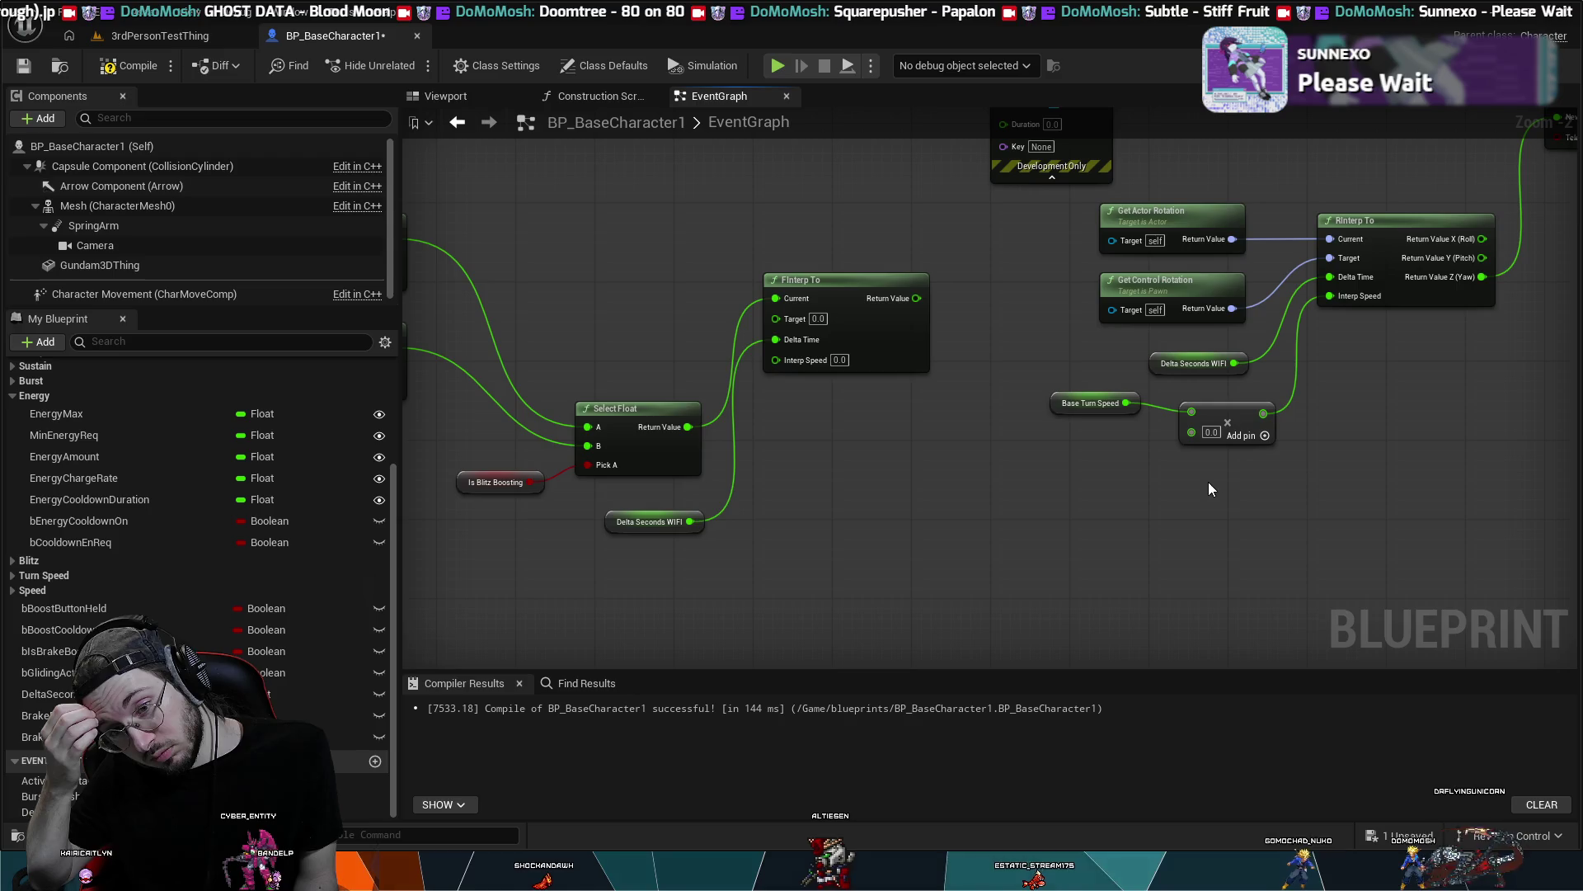
{"action": "key", "text": "ctrl+z"}
{"action": "key", "text": "ctrl+z"}
{"action": "key", "text": "ctrl+z"}
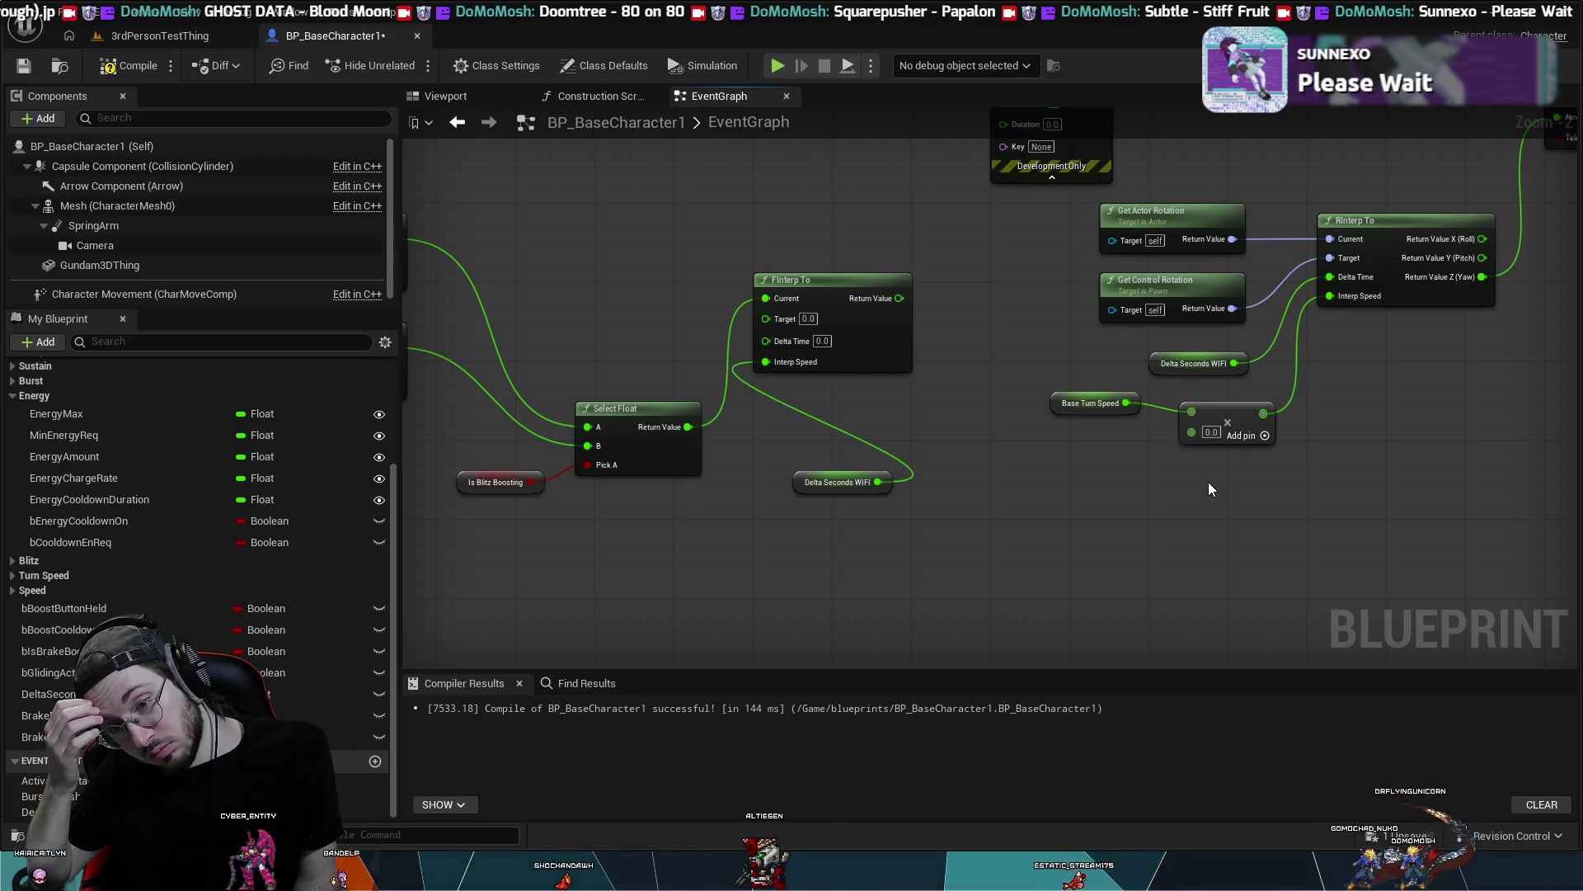
{"action": "key", "text": "ctrl+z"}
{"action": "key", "text": "ctrl+z"}
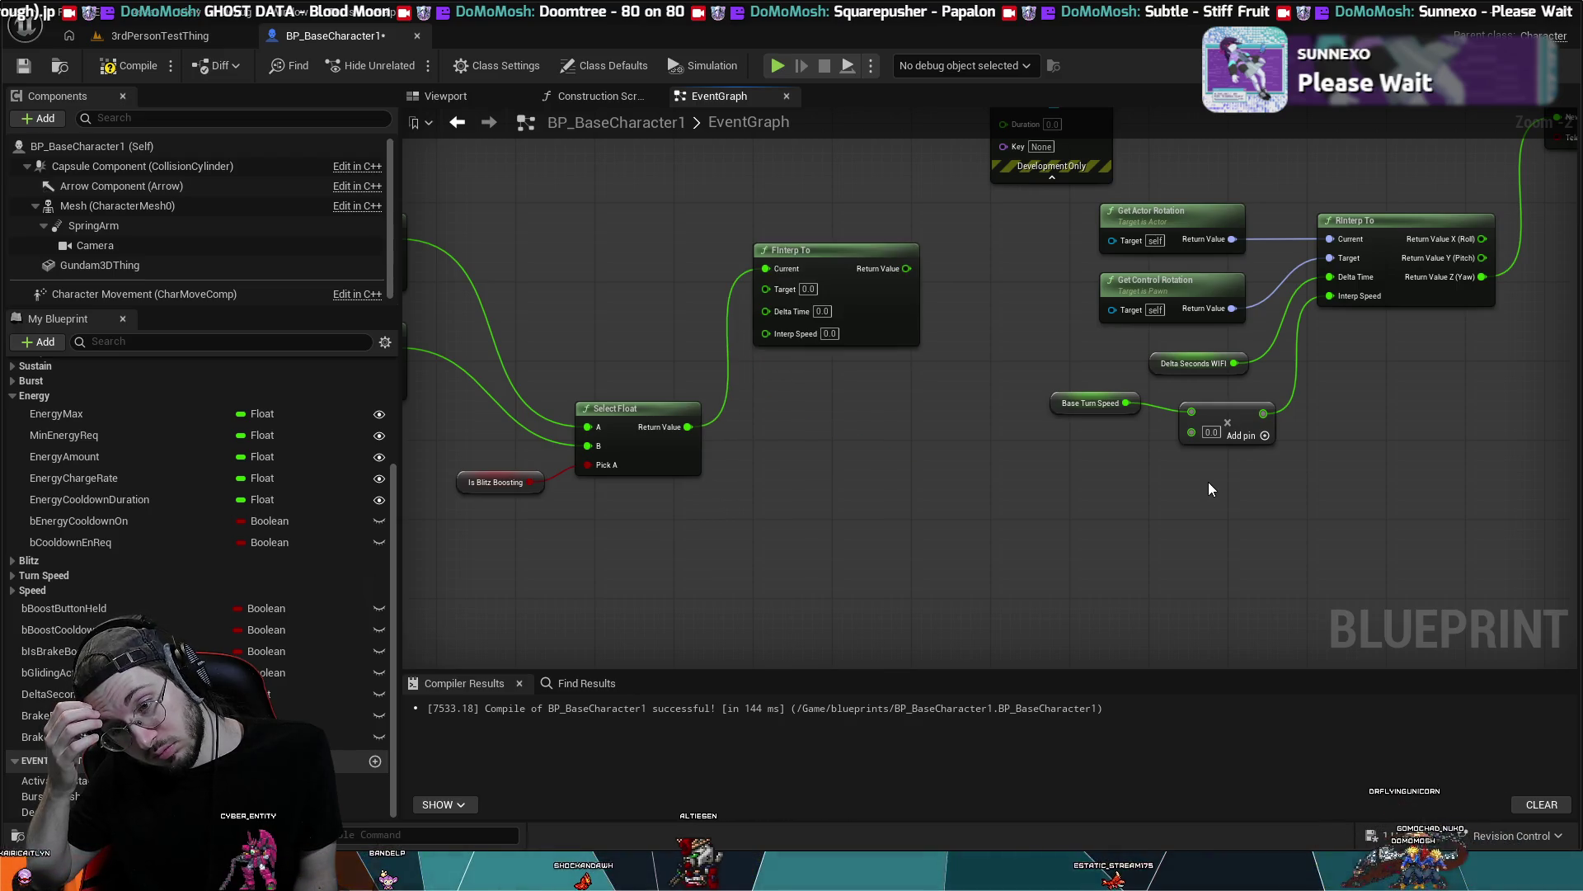
{"action": "key", "text": "ctrl+z"}
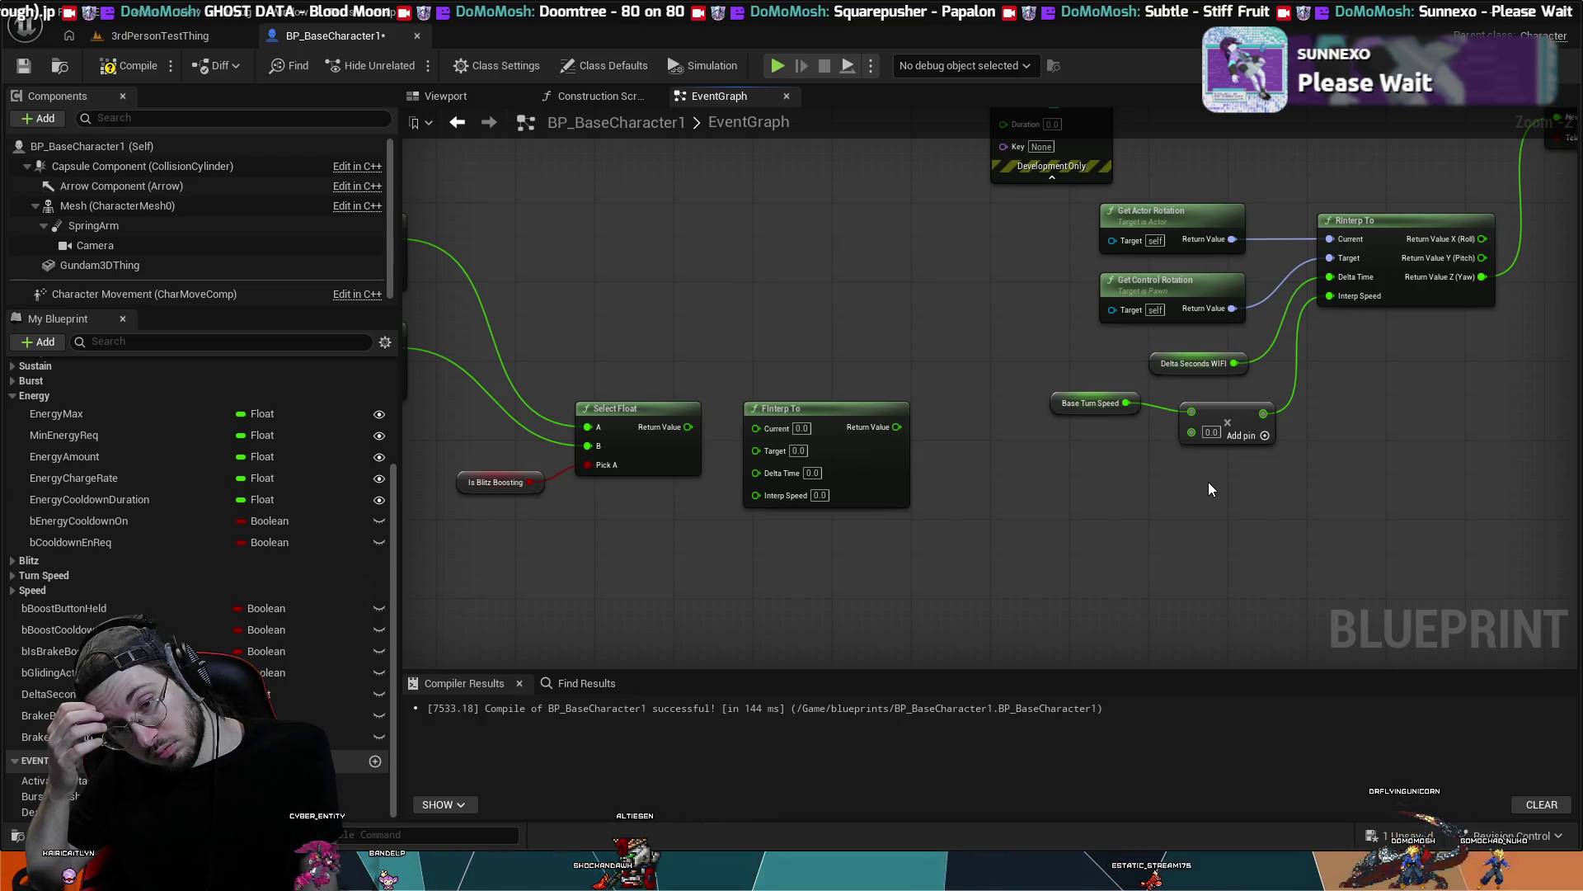
{"action": "key", "text": "ctrl+z"}
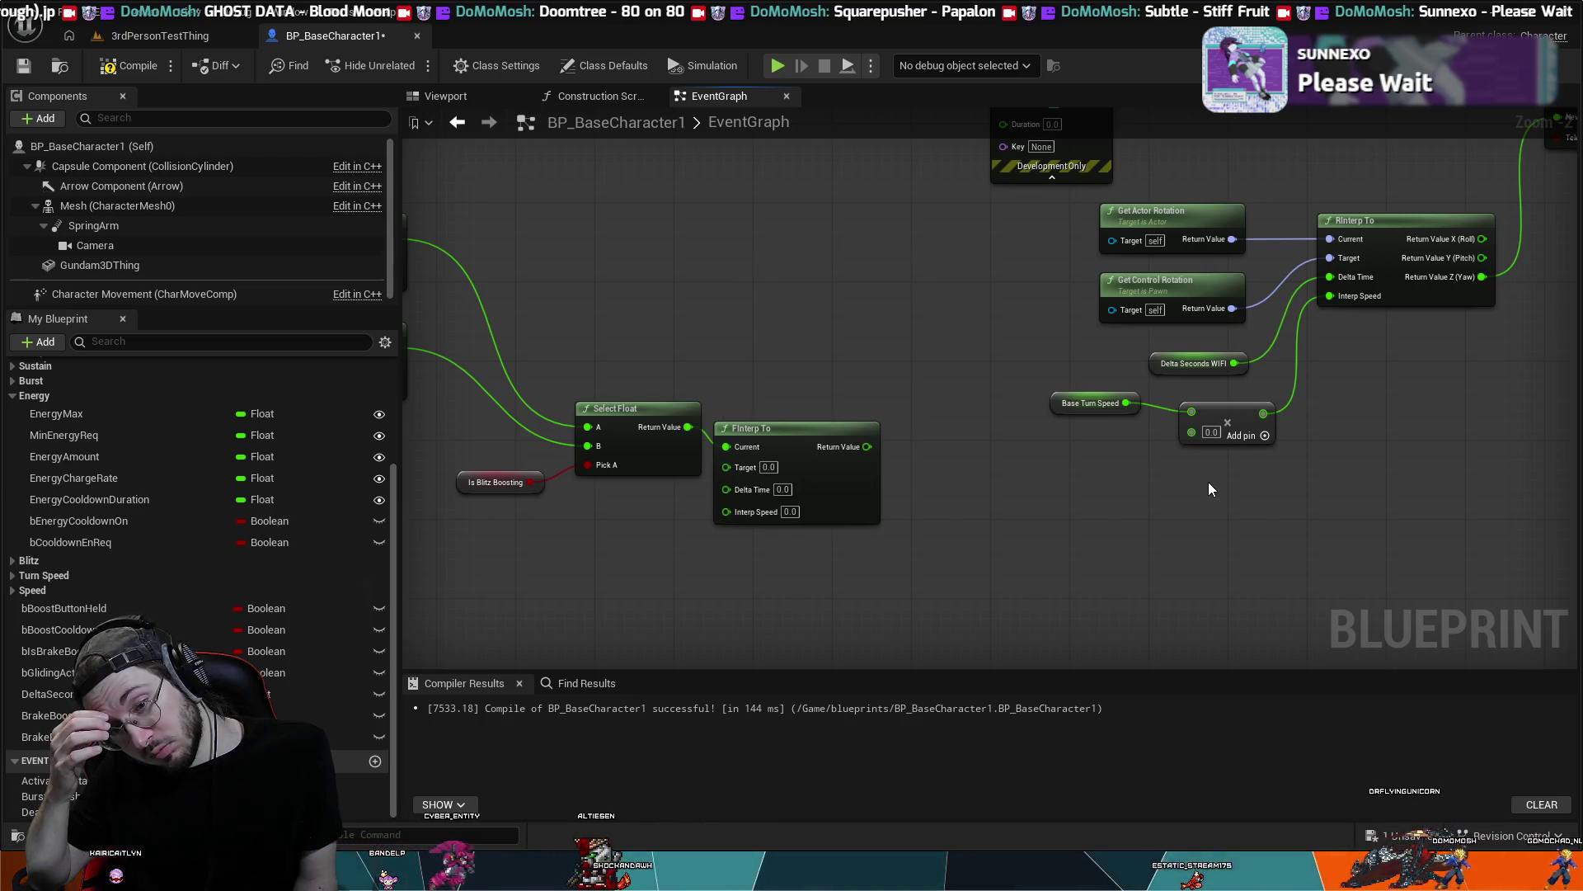
{"action": "key", "text": "ctrl+z"}
{"action": "key", "text": "ctrl+z"}
{"action": "key", "text": "ctrl+z"}
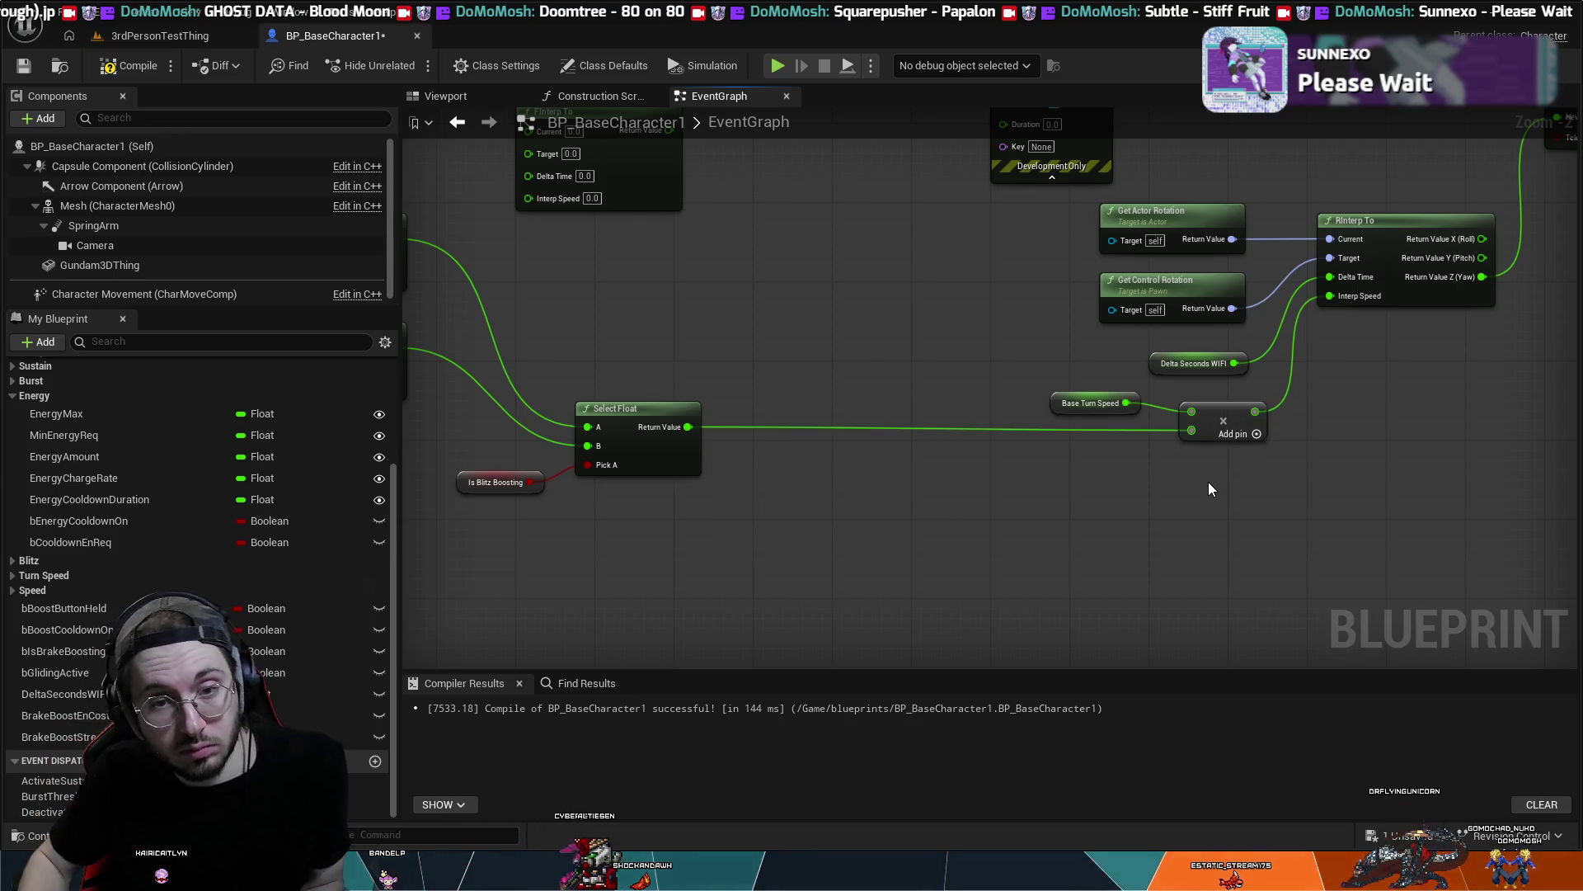
- Delete the leftover FInterp To node and centre the Lerp, Clamp and Select Float nodes
{"action": "left_click", "coordinate": [841, 325]}
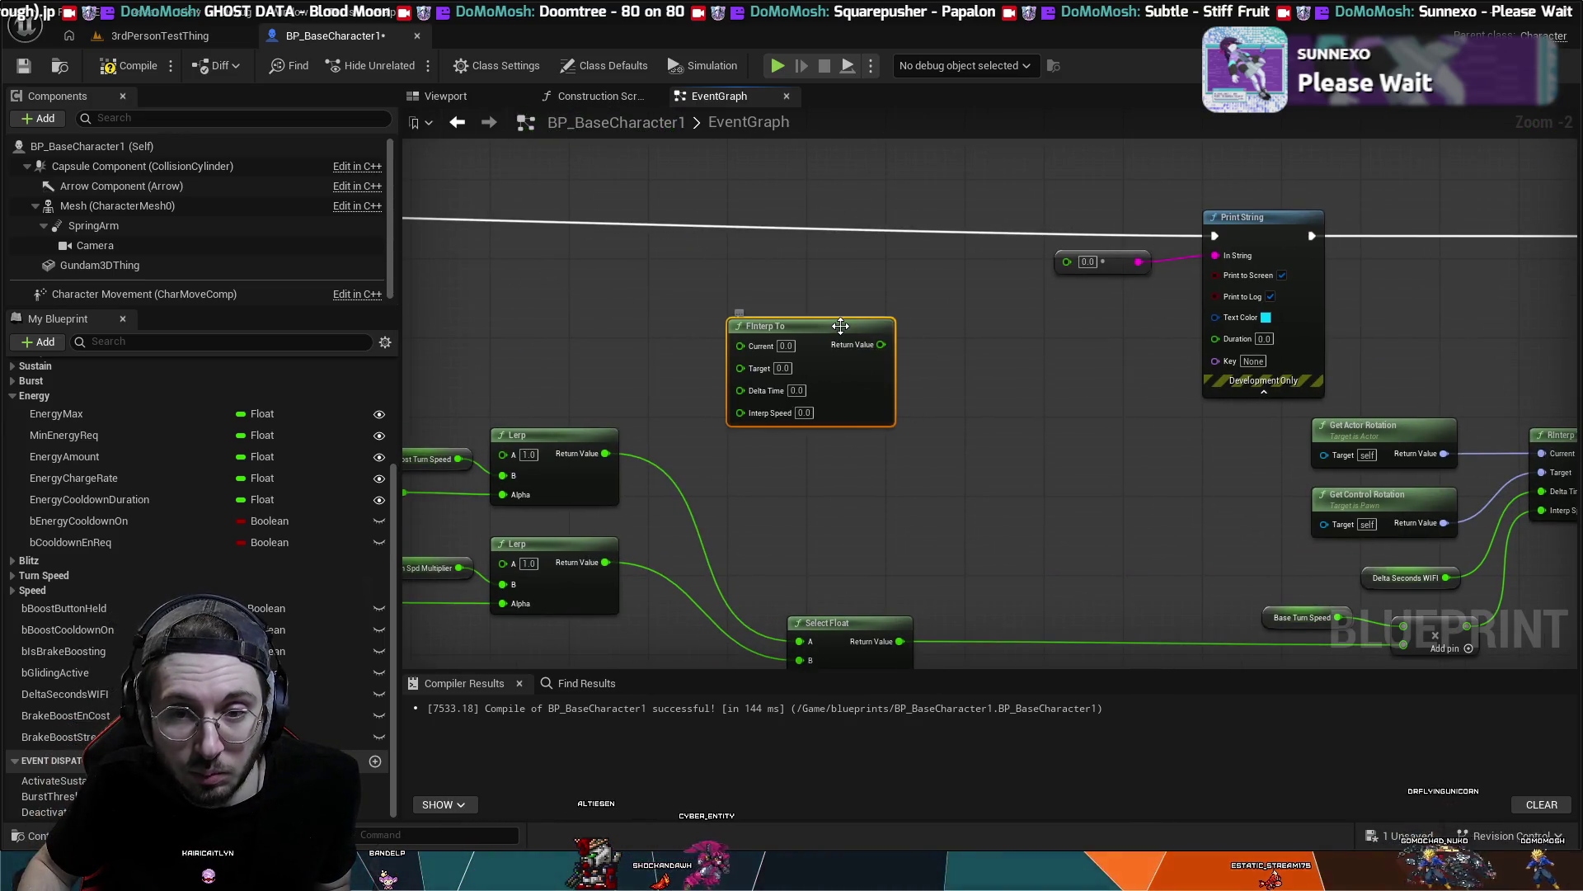
{"action": "key", "text": "Delete"}
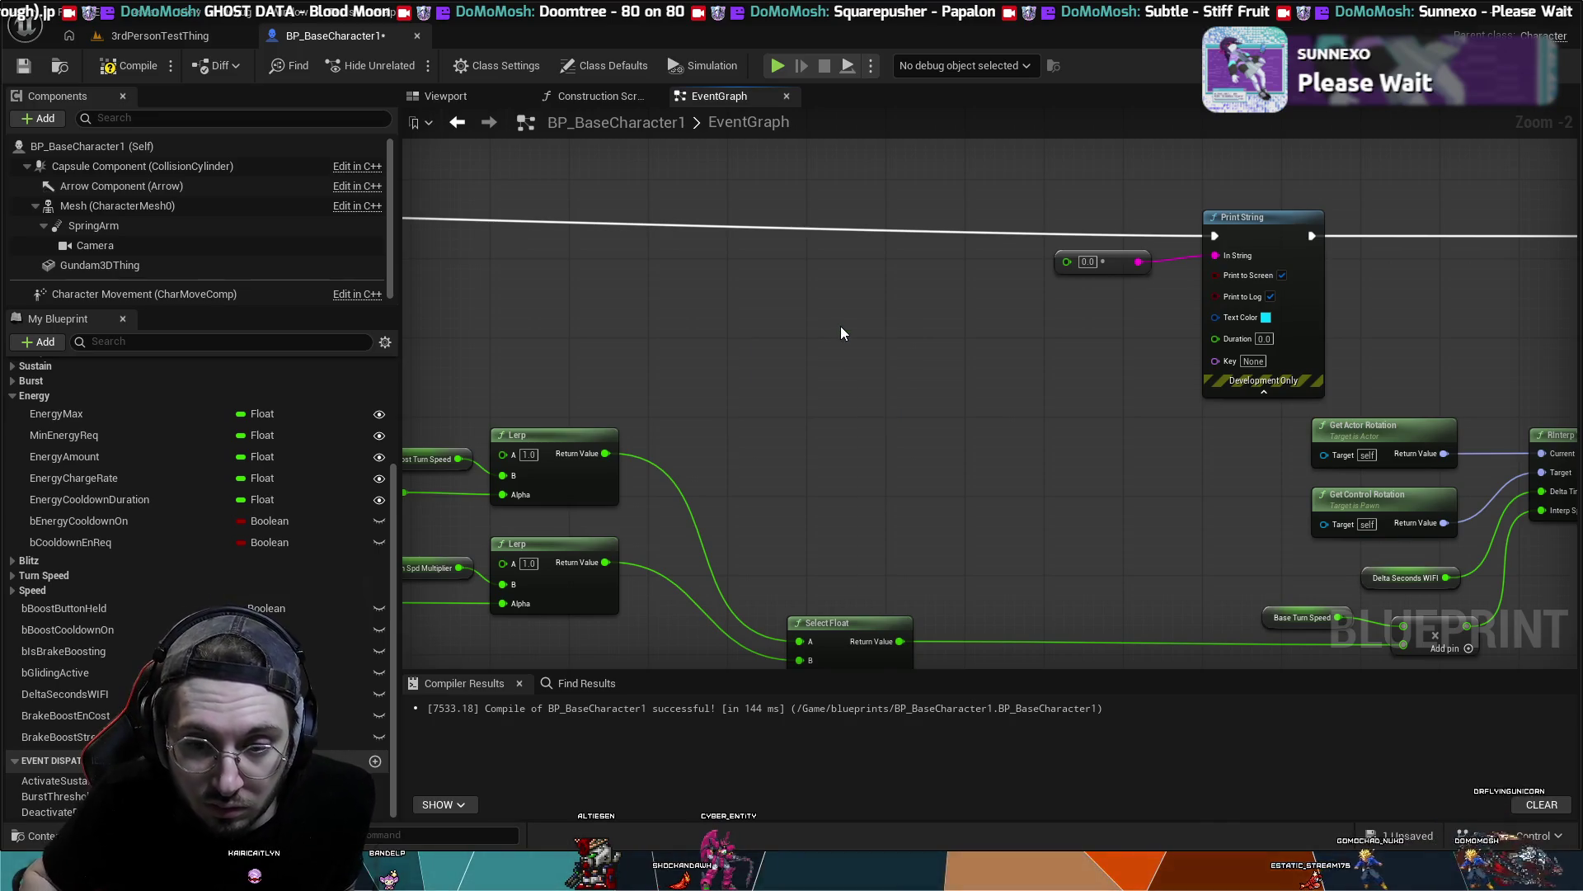
{"action": "mouse_move", "coordinate": [905, 317]}
{"action": "left_mouse_down"}
{"action": "mouse_move", "coordinate": [808, 409]}
{"action": "mouse_move", "coordinate": [795, 231]}
{"action": "left_mouse_up"}
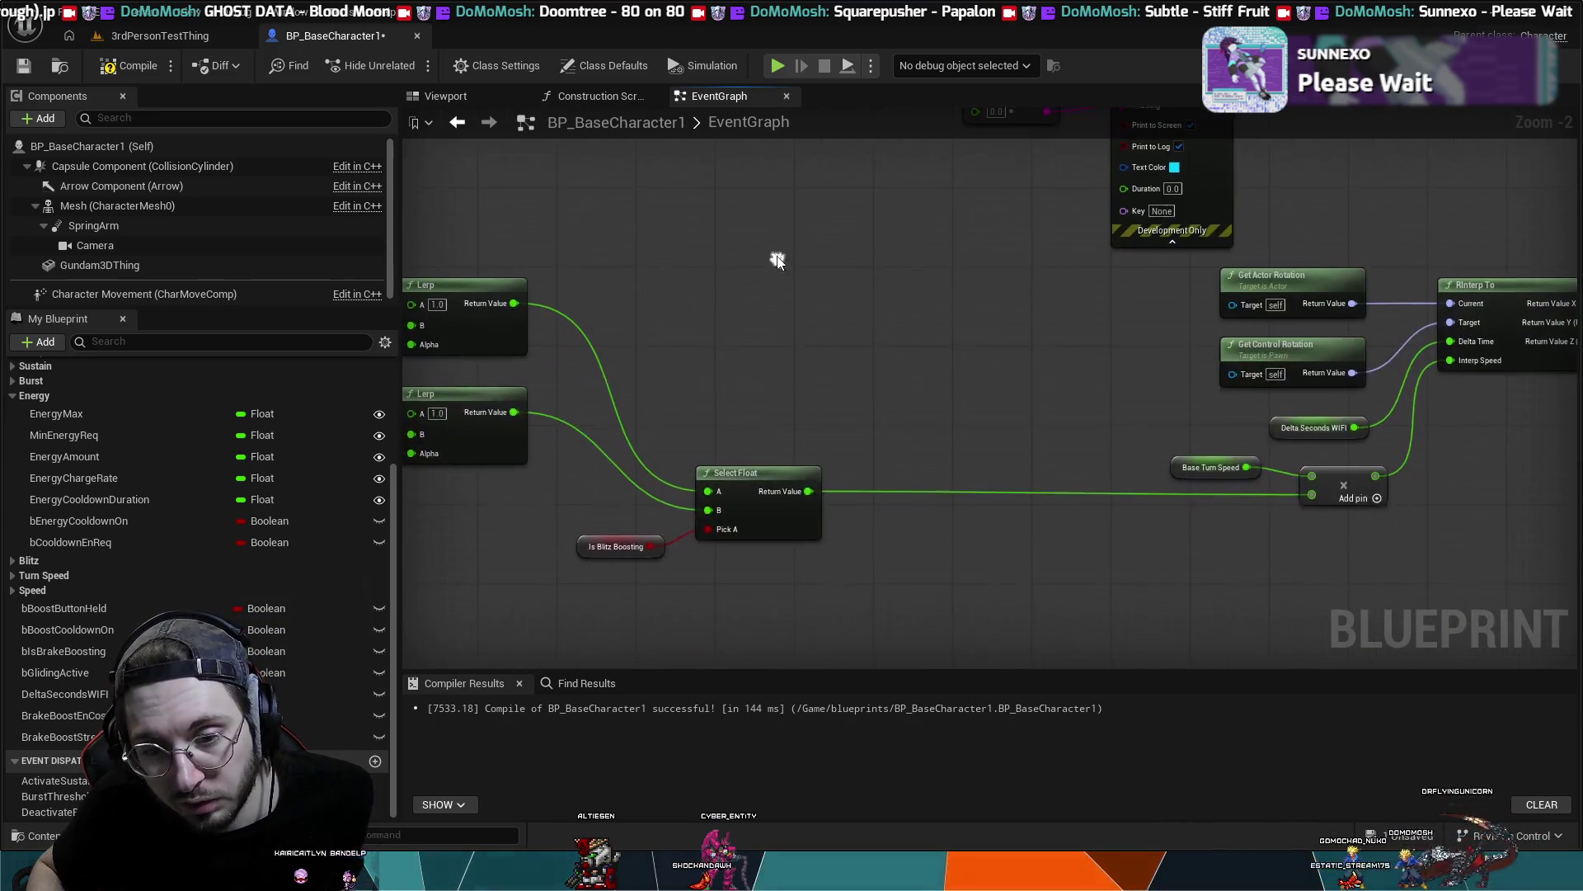
{"action": "mouse_move", "coordinate": [795, 350]}
{"action": "left_mouse_down"}
{"action": "mouse_move", "coordinate": [897, 277]}
{"action": "mouse_move", "coordinate": [1122, 280]}
{"action": "left_mouse_up"}
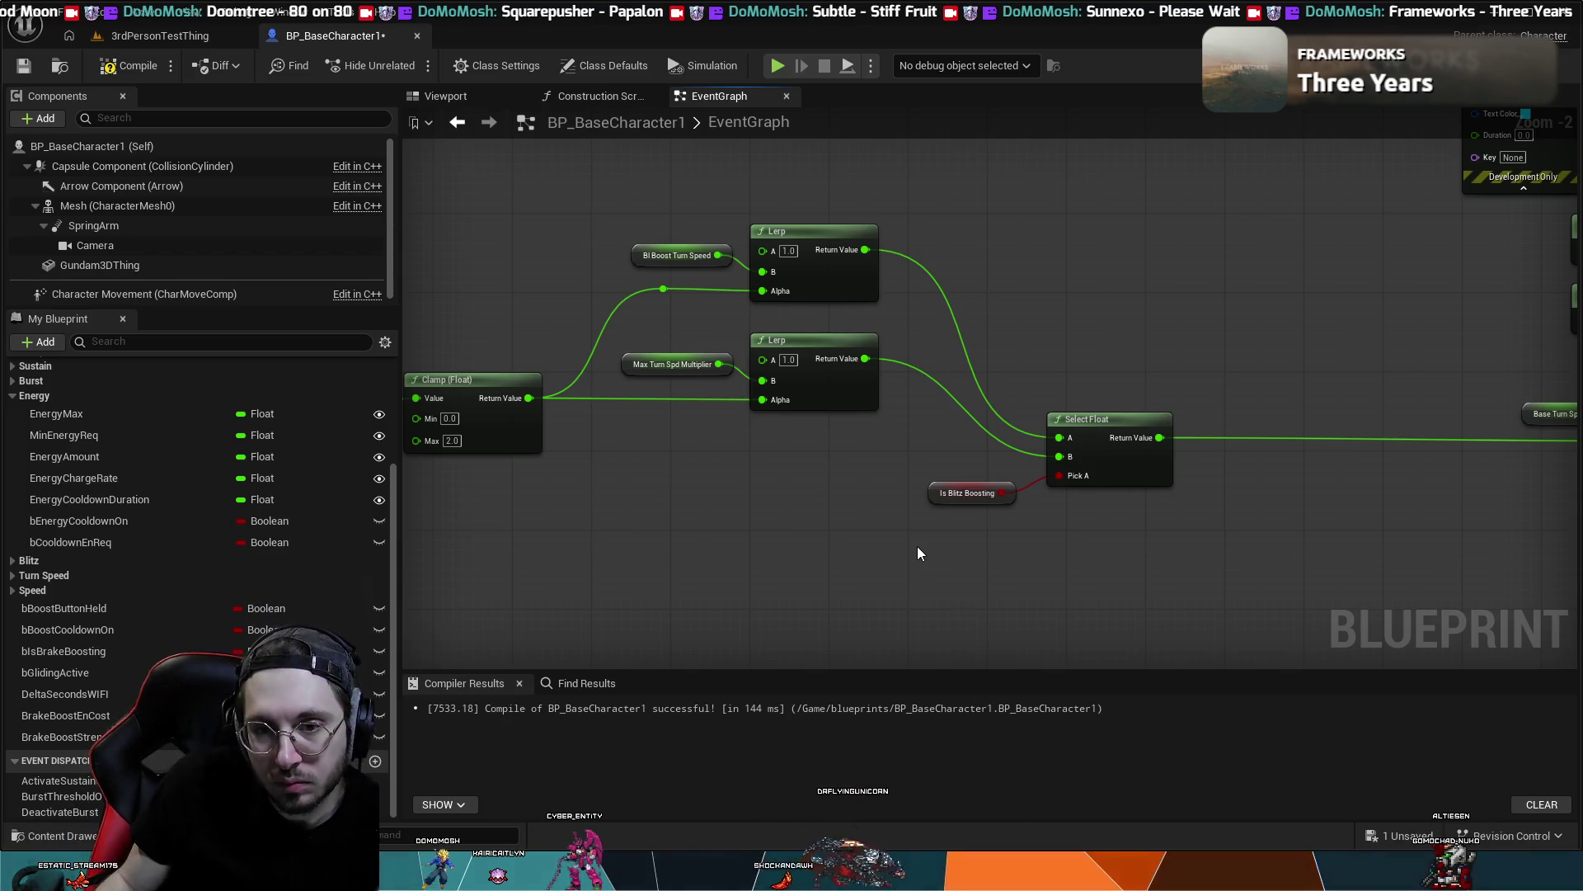
- Zoom out over the Vector Length to Print String chain, compile BP_BaseCharacter1, and open 3rdPersonTestThing
{"action": "left_click_drag", "start_coordinate": [711, 526], "coordinate": [942, 556]}
{"action": "scroll", "coordinate": [948, 551], "scroll_direction": "down", "scroll_amount": 1}
{"action": "scroll", "coordinate": [948, 551], "scroll_direction": "down", "scroll_amount": 1}
{"action": "mouse_move", "coordinate": [981, 241]}
{"action": "left_mouse_down"}
{"action": "mouse_move", "coordinate": [1061, 325]}
{"action": "mouse_move", "coordinate": [602, 316]}
{"action": "left_mouse_up"}
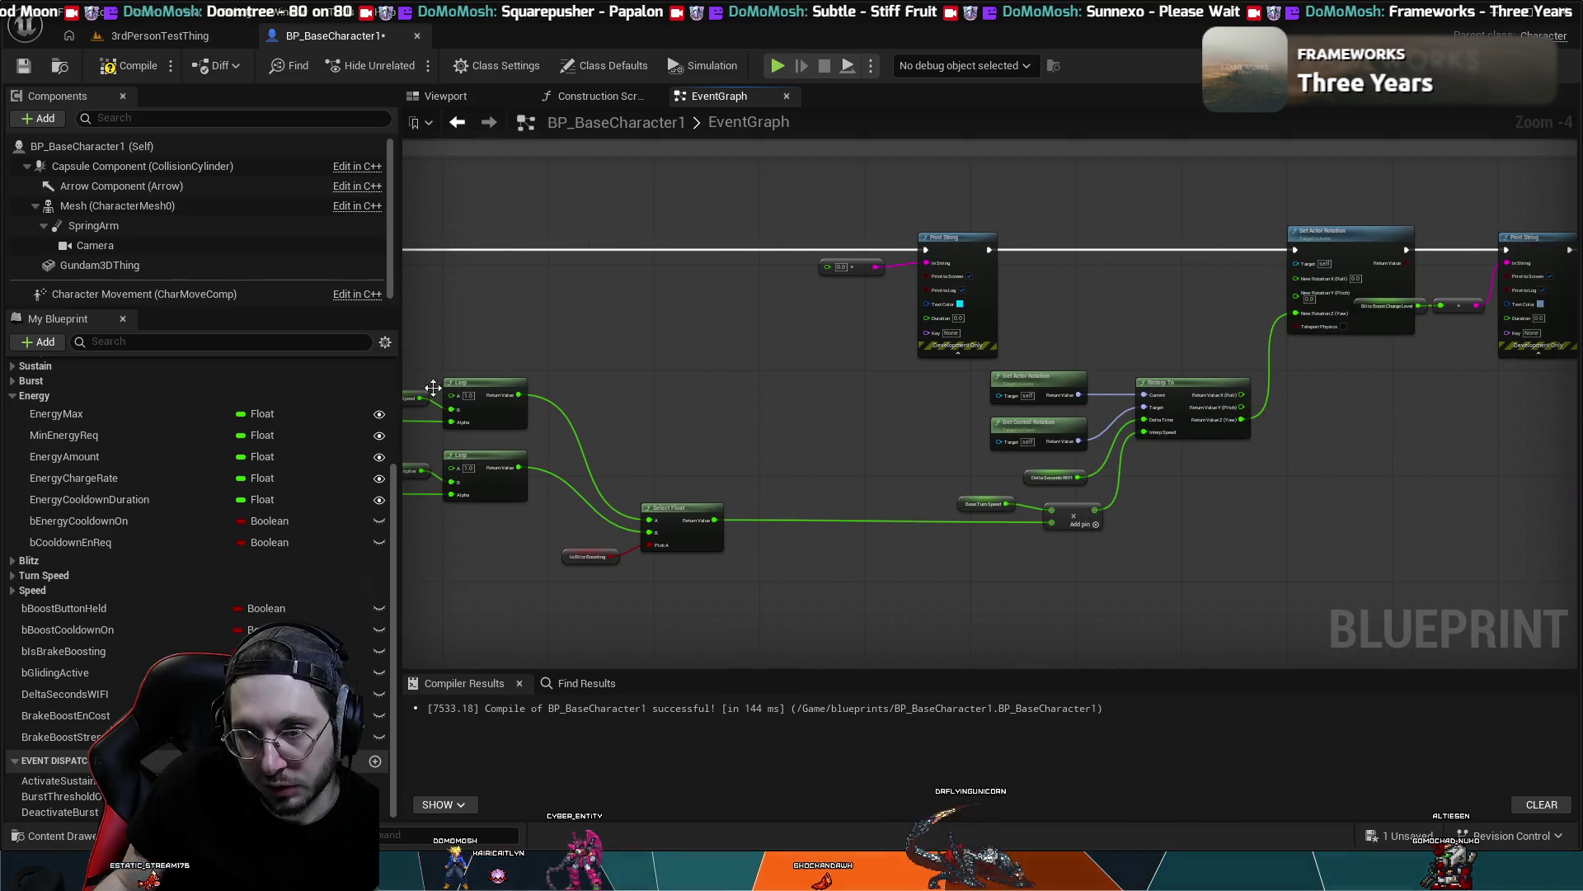
{"action": "left_click_drag", "start_coordinate": [715, 350], "coordinate": [788, 357]}
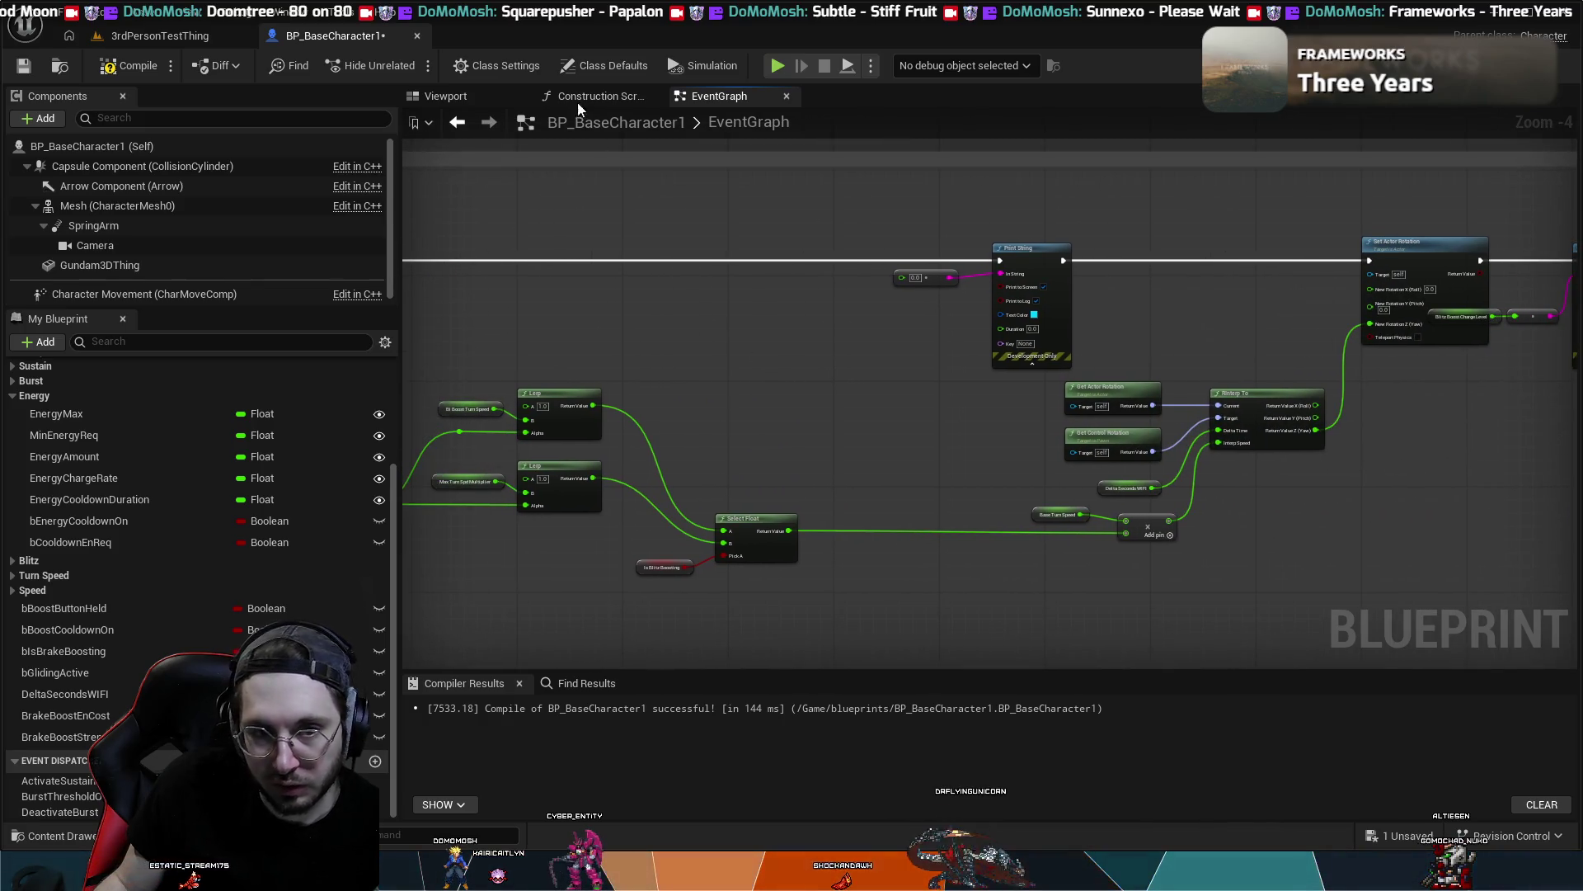
{"action": "left_click", "coordinate": [141, 75]}
{"action": "left_click_drag", "start_coordinate": [607, 244], "coordinate": [1037, 300]}
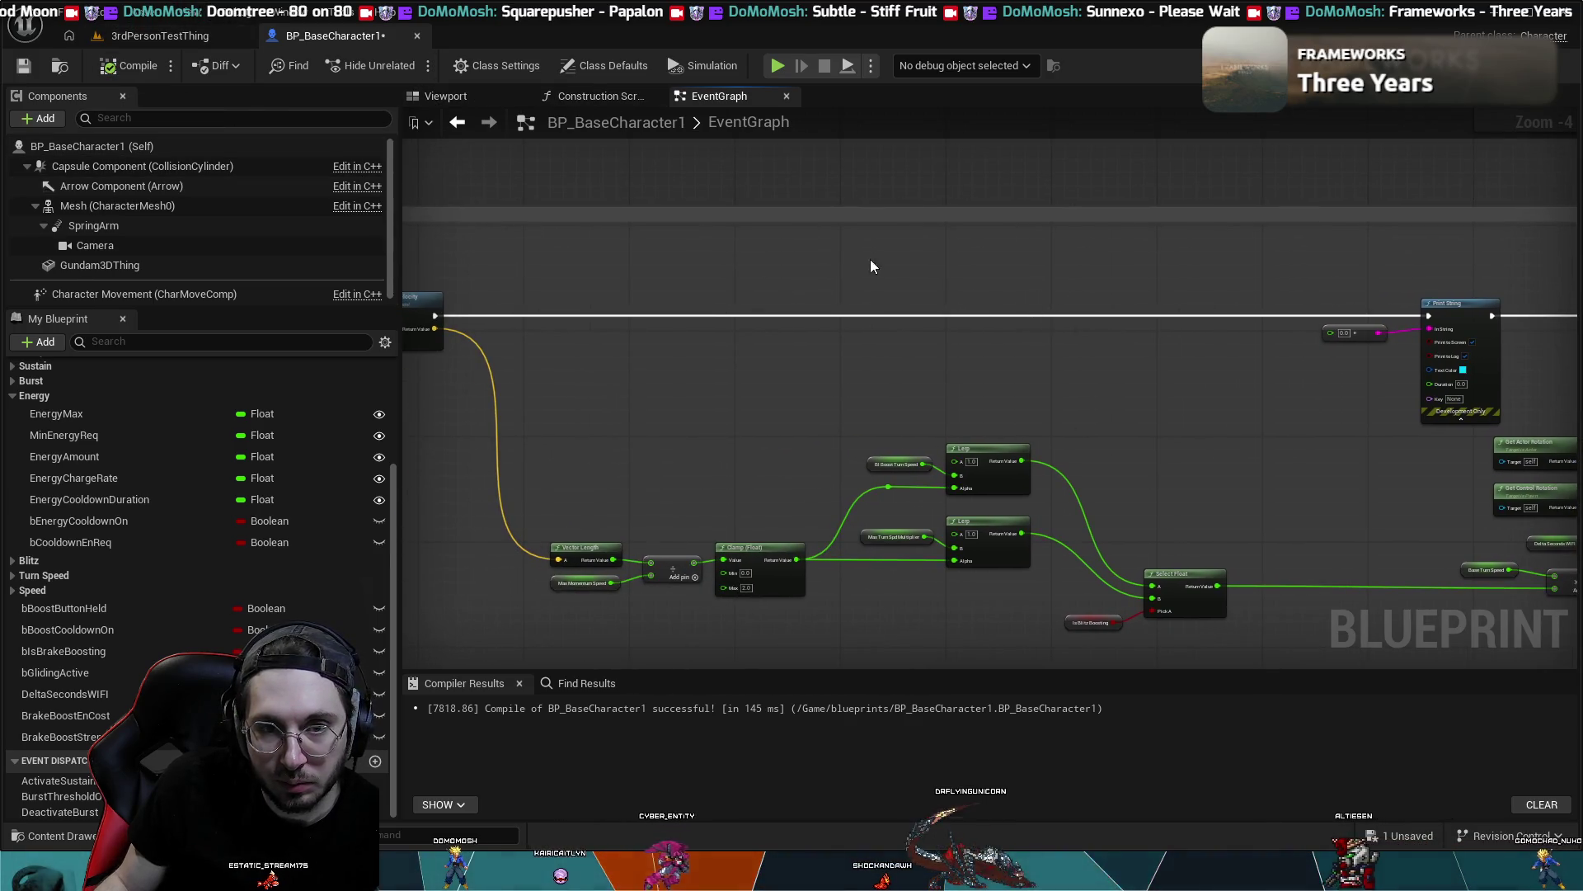
{"action": "left_click", "coordinate": [119, 41]}
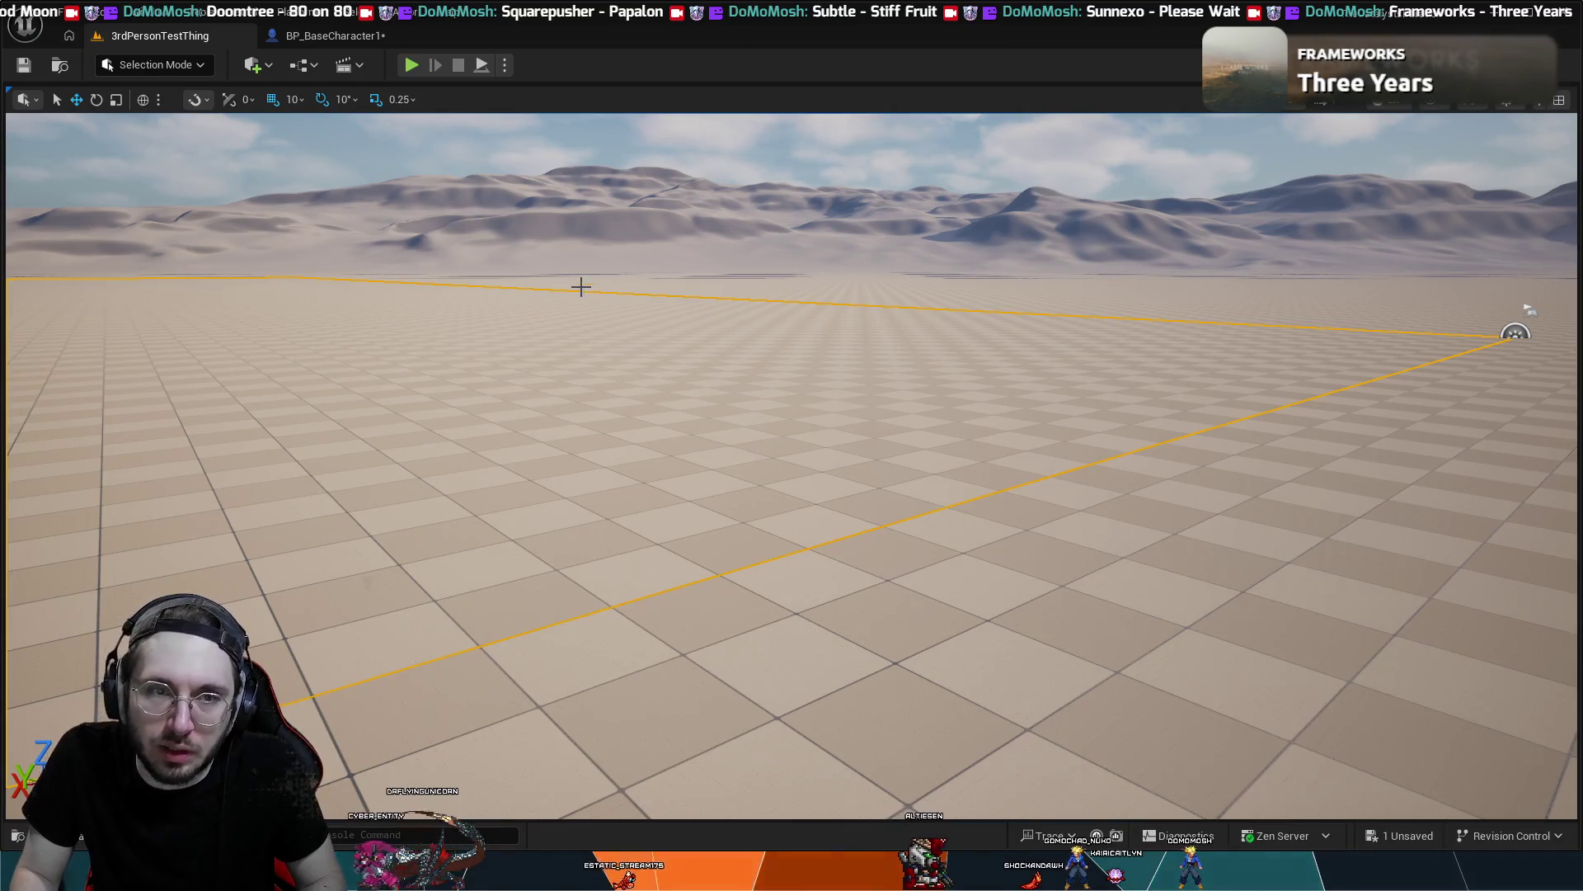
- Run a quick Alt+P play test, stop it, and return to BP_BaseCharacter1's graph
{"action": "key", "text": "alt+p"}
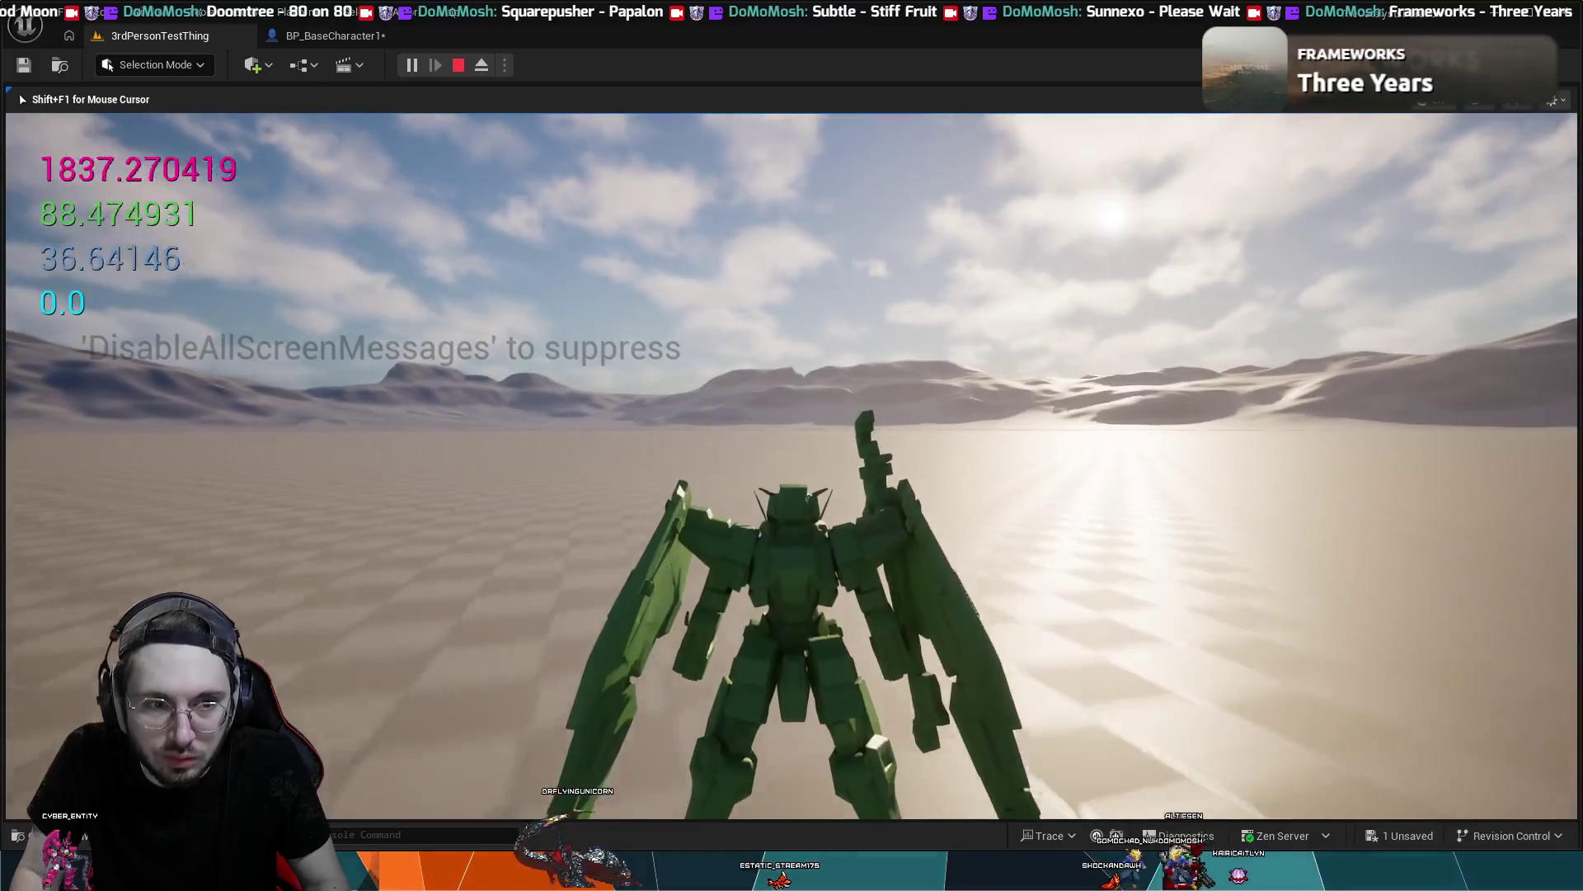
{"action": "key", "text": "Escape"}
{"action": "left_click", "coordinate": [338, 43]}
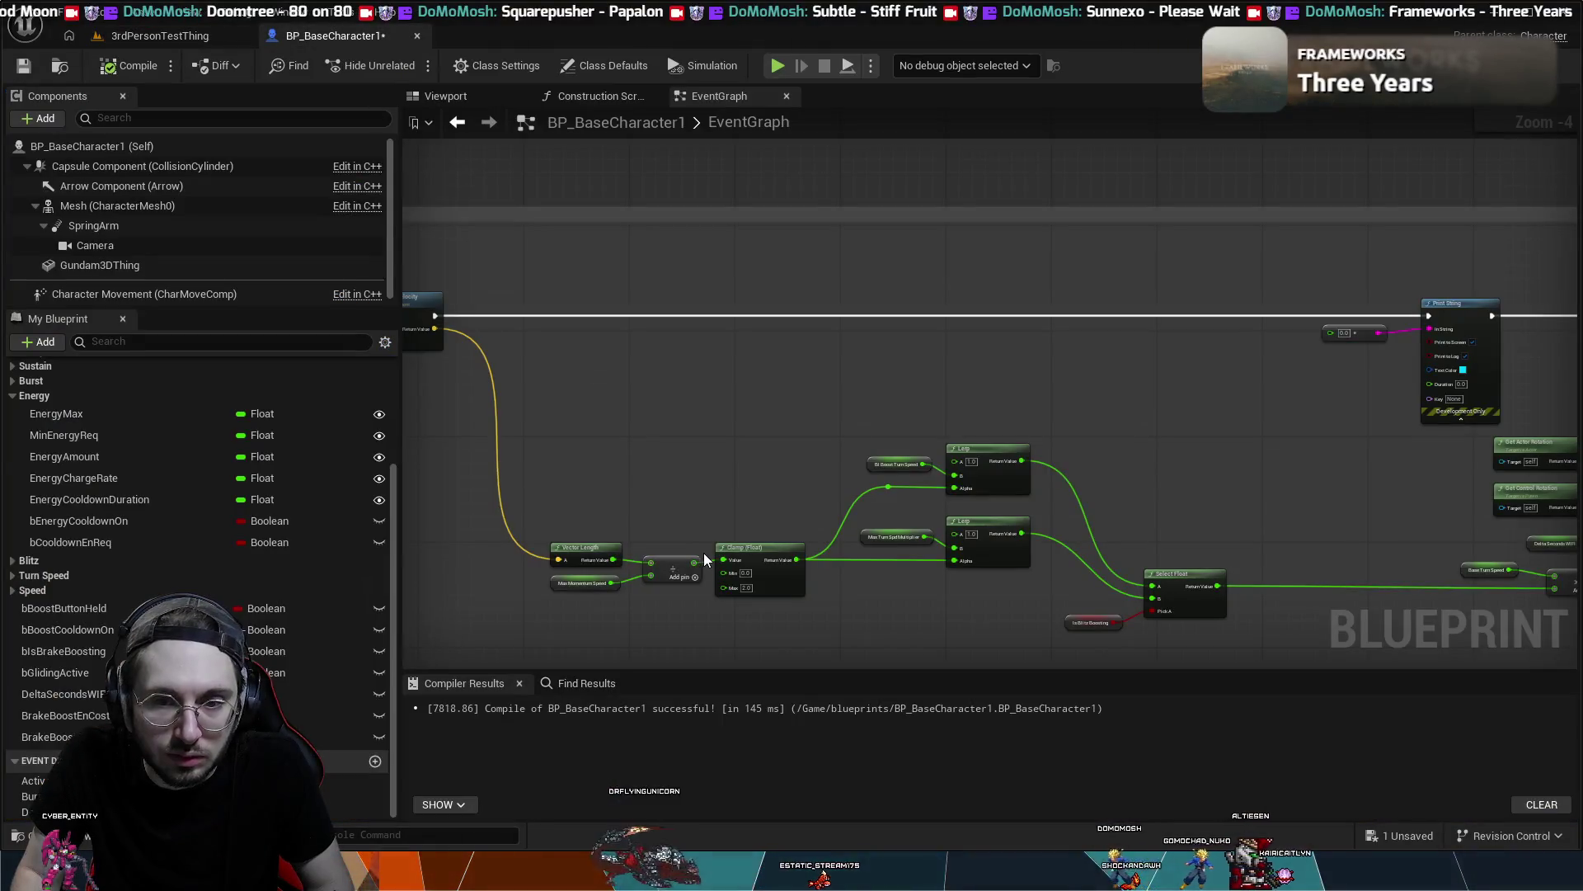
- Send Select Float's output to the Print String text and shift the rotation nodes left
{"action": "mouse_move", "coordinate": [724, 470]}
{"action": "left_mouse_down"}
{"action": "mouse_move", "coordinate": [402, 244]}
{"action": "mouse_move", "coordinate": [863, 264]}
{"action": "mouse_move", "coordinate": [808, 384]}
{"action": "left_mouse_up"}
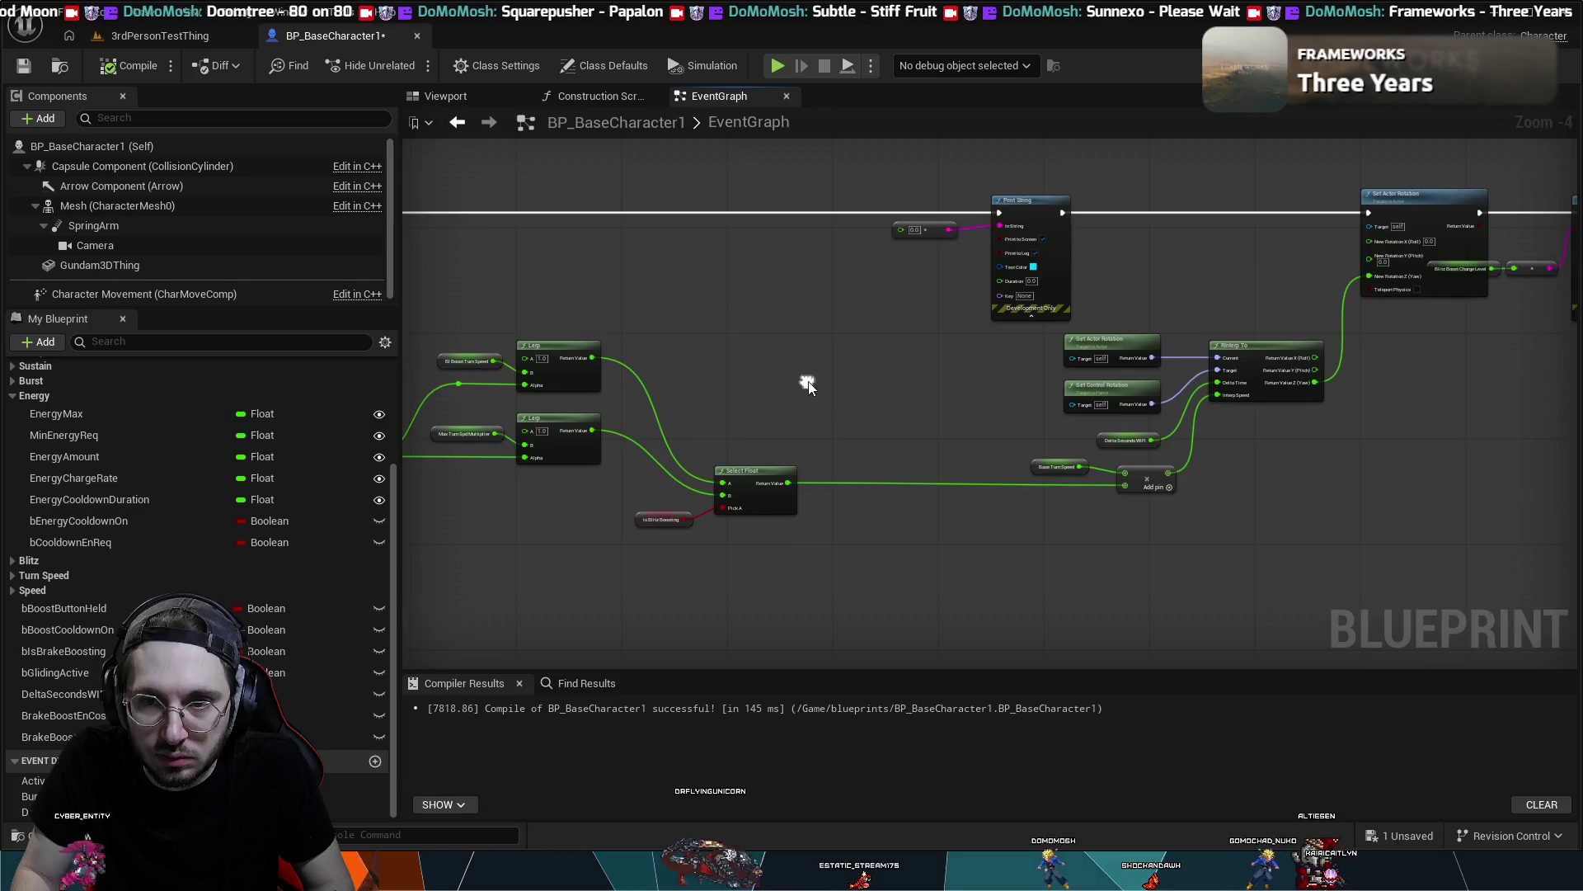
{"action": "left_click_drag", "start_coordinate": [784, 483], "coordinate": [900, 229]}
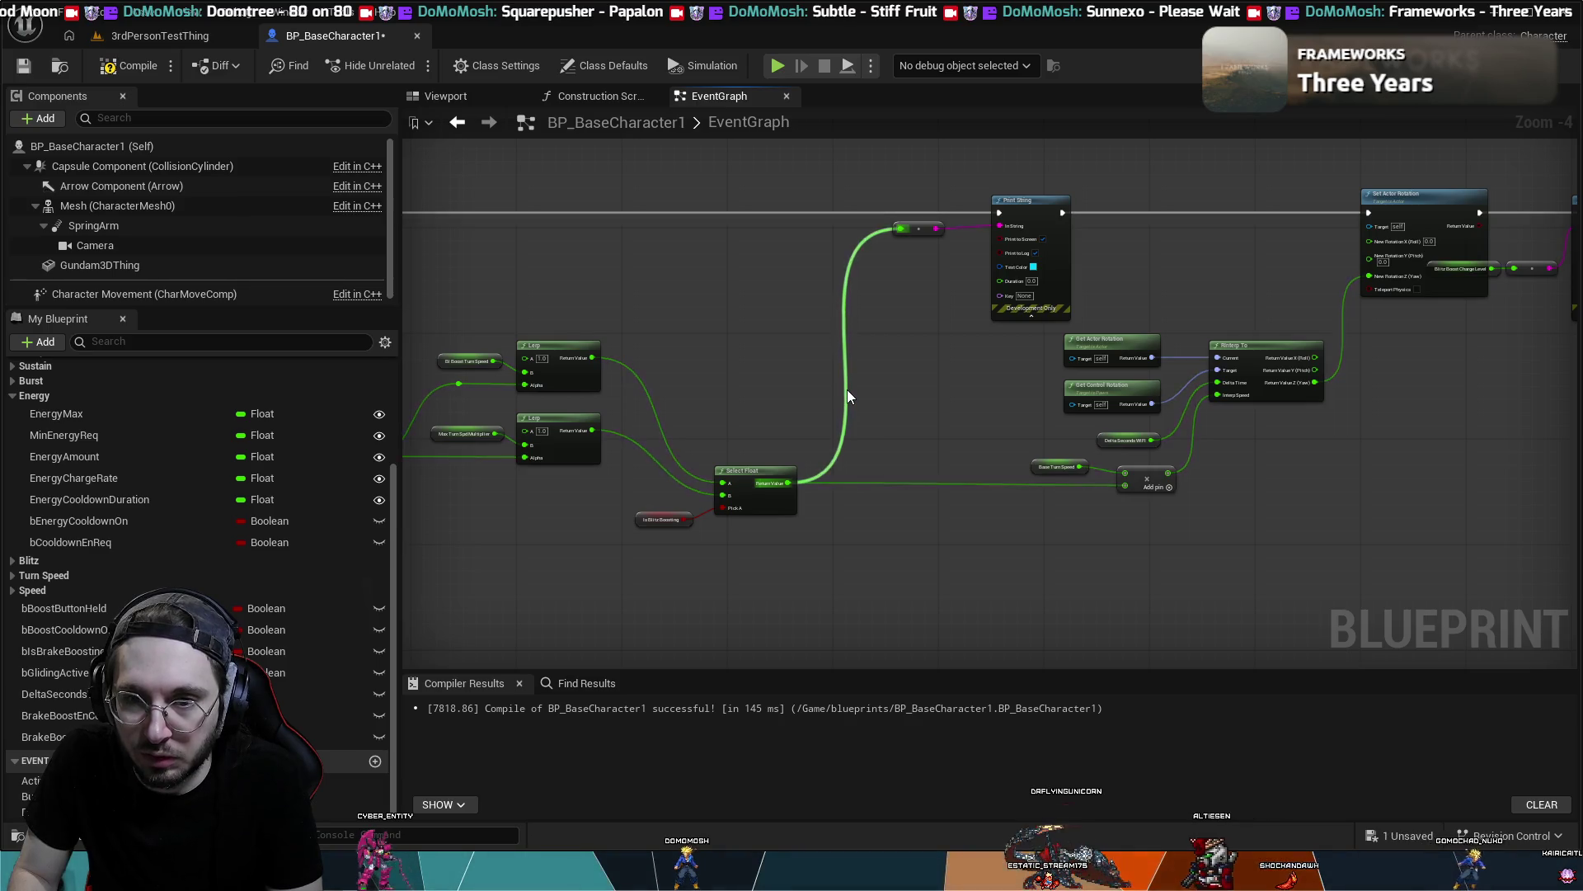
{"action": "mouse_move", "coordinate": [1485, 314]}
{"action": "left_mouse_down"}
{"action": "mouse_move", "coordinate": [1149, 403]}
{"action": "mouse_move", "coordinate": [951, 289]}
{"action": "mouse_move", "coordinate": [783, 483]}
{"action": "mouse_move", "coordinate": [660, 572]}
{"action": "left_mouse_up"}
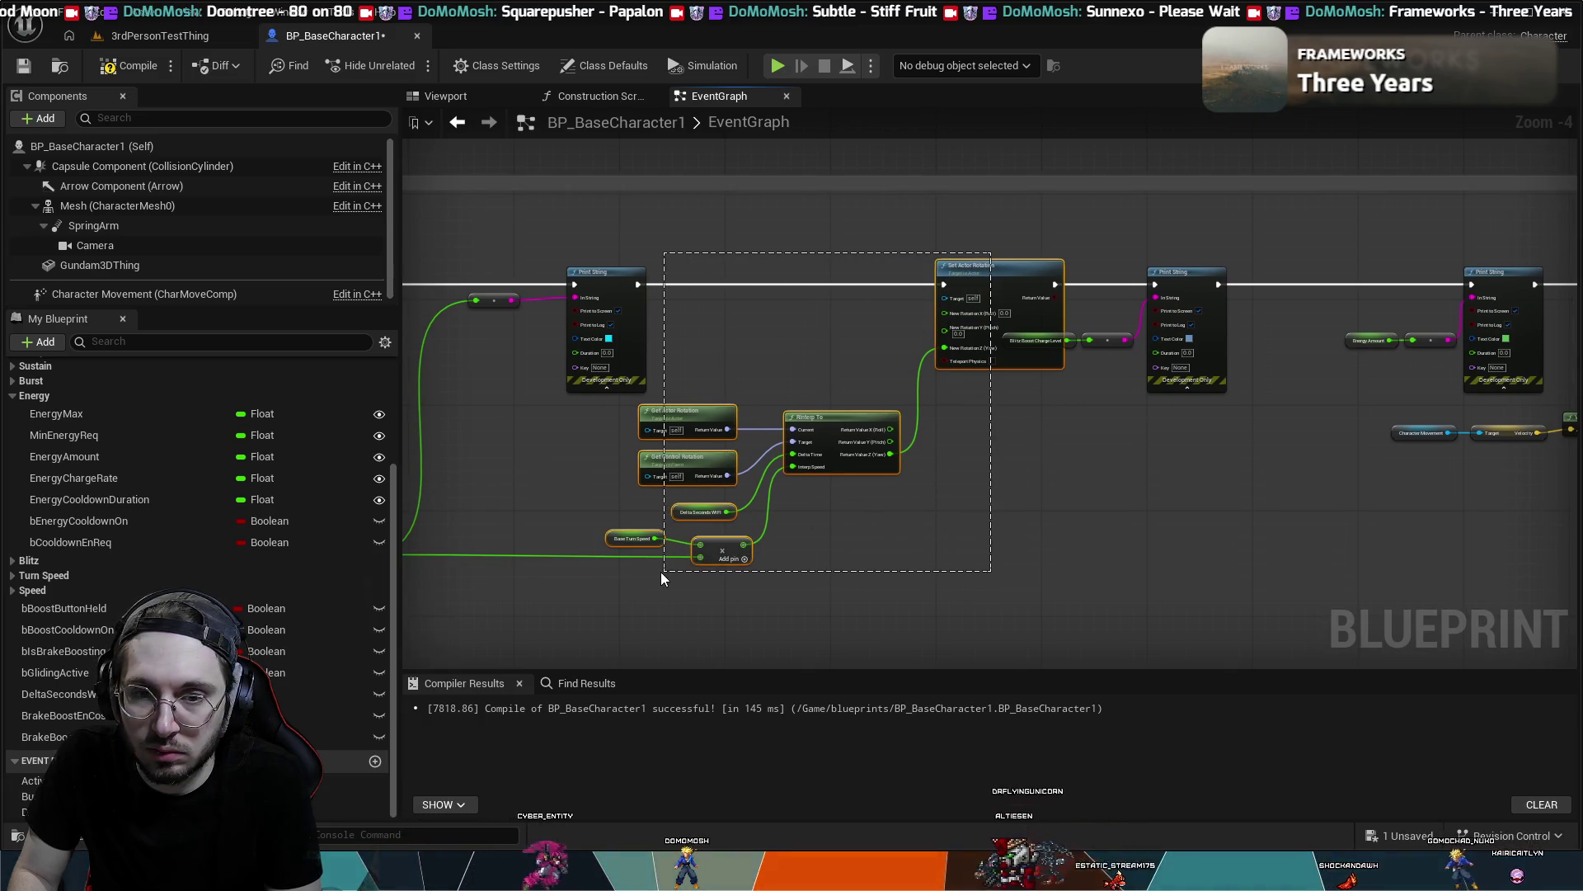
{"action": "left_click_drag", "start_coordinate": [1014, 271], "coordinate": [933, 271]}
{"action": "left_click", "coordinate": [744, 331]}
- Connect RInterp To's Return Value Z to the Print String reroute and start a play test
{"action": "left_click_drag", "start_coordinate": [743, 332], "coordinate": [1026, 309]}
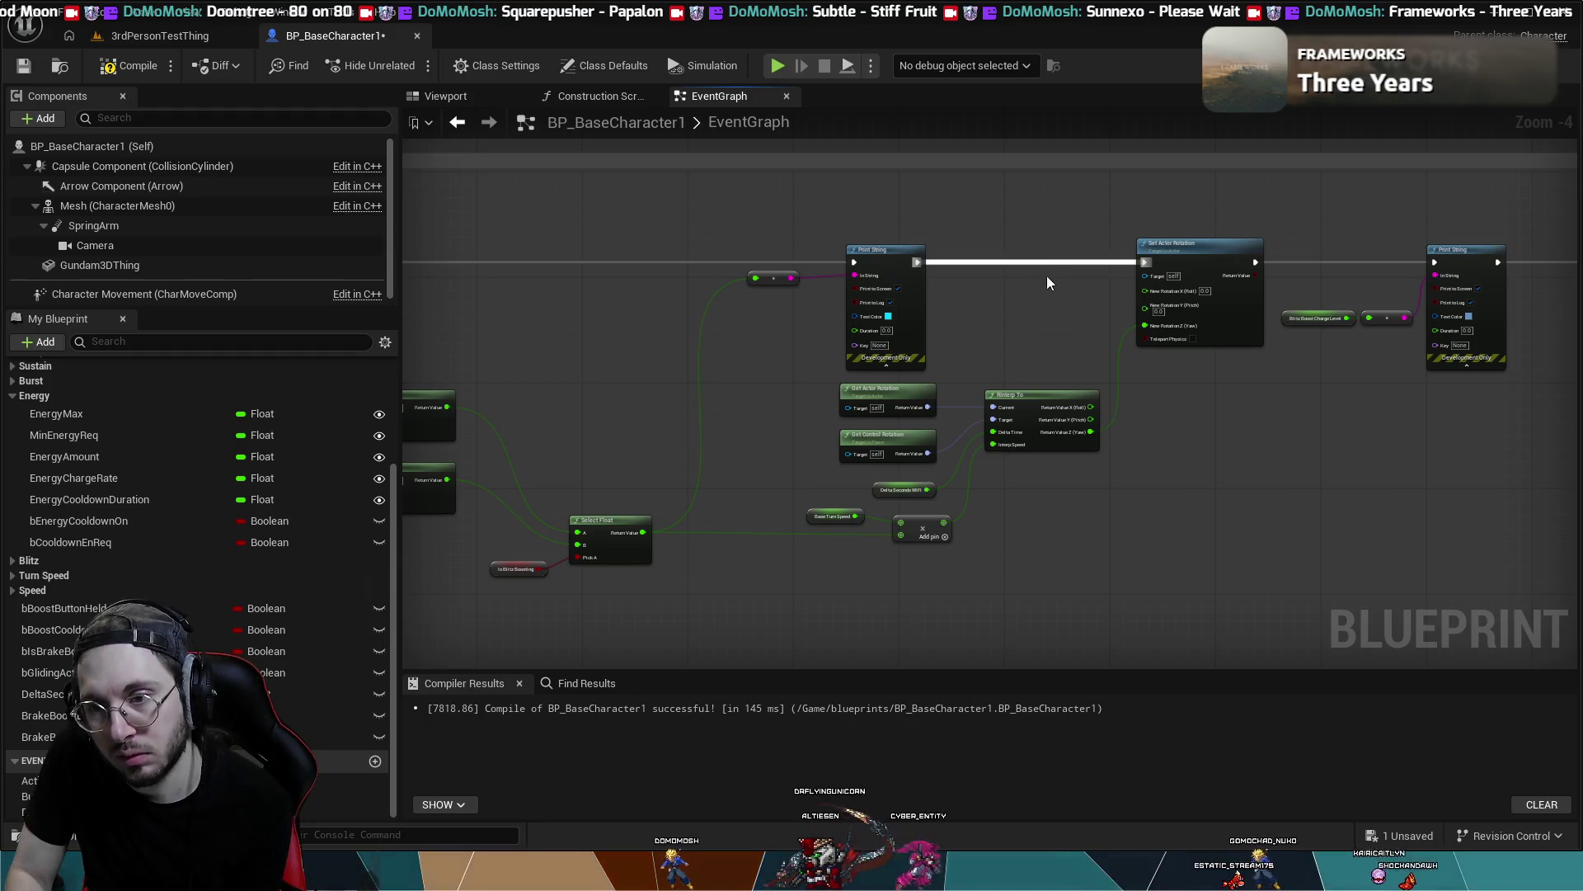
{"action": "left_click_drag", "start_coordinate": [1090, 434], "coordinate": [755, 278]}
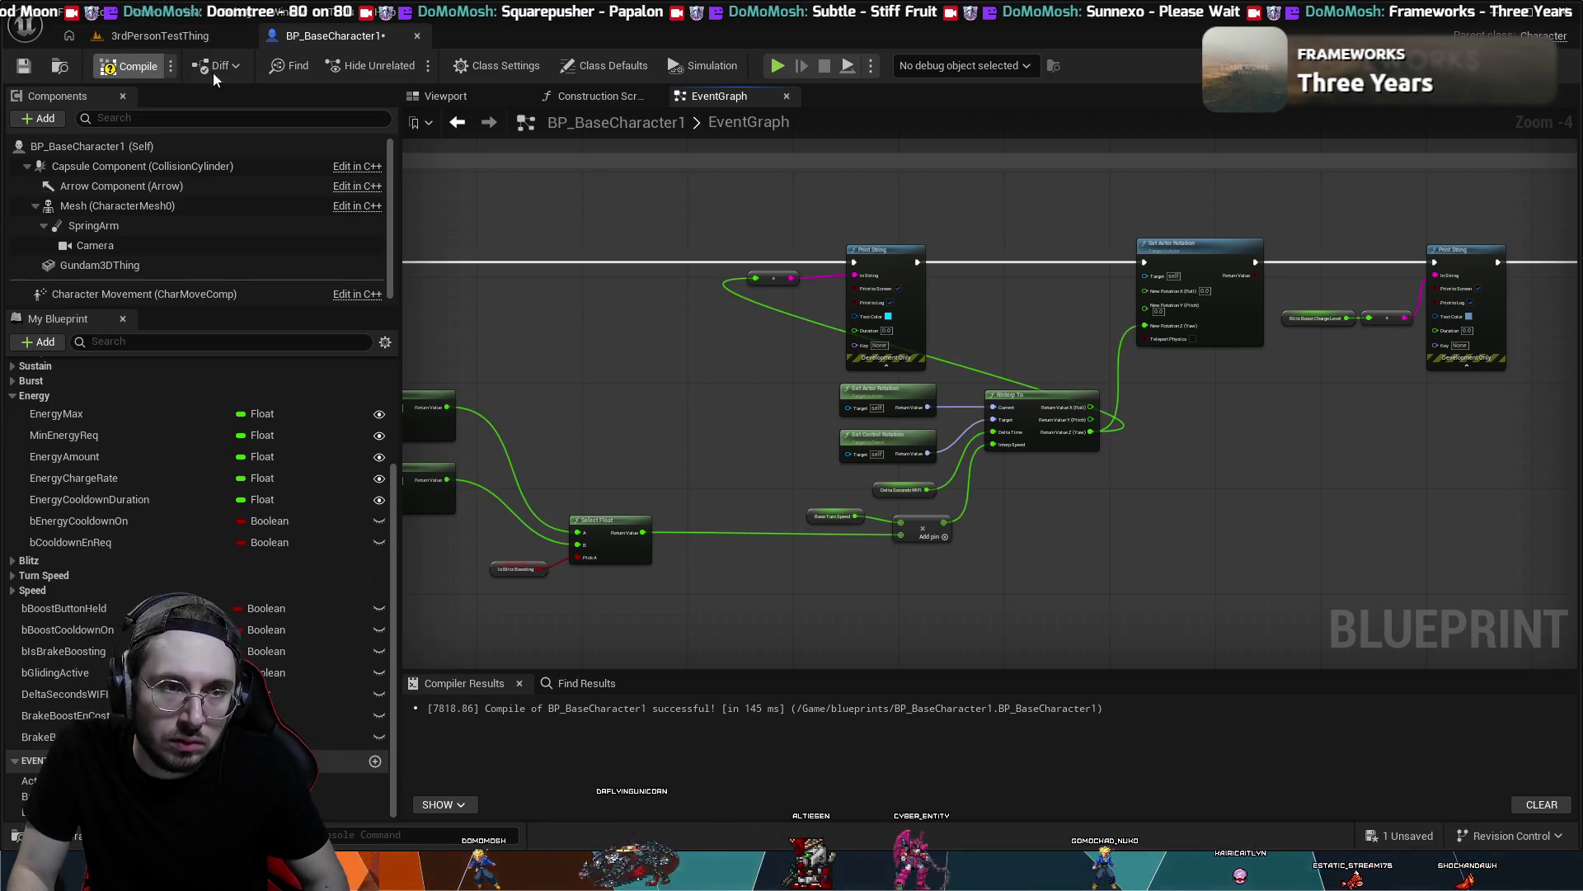
{"action": "key", "text": "alt+p"}
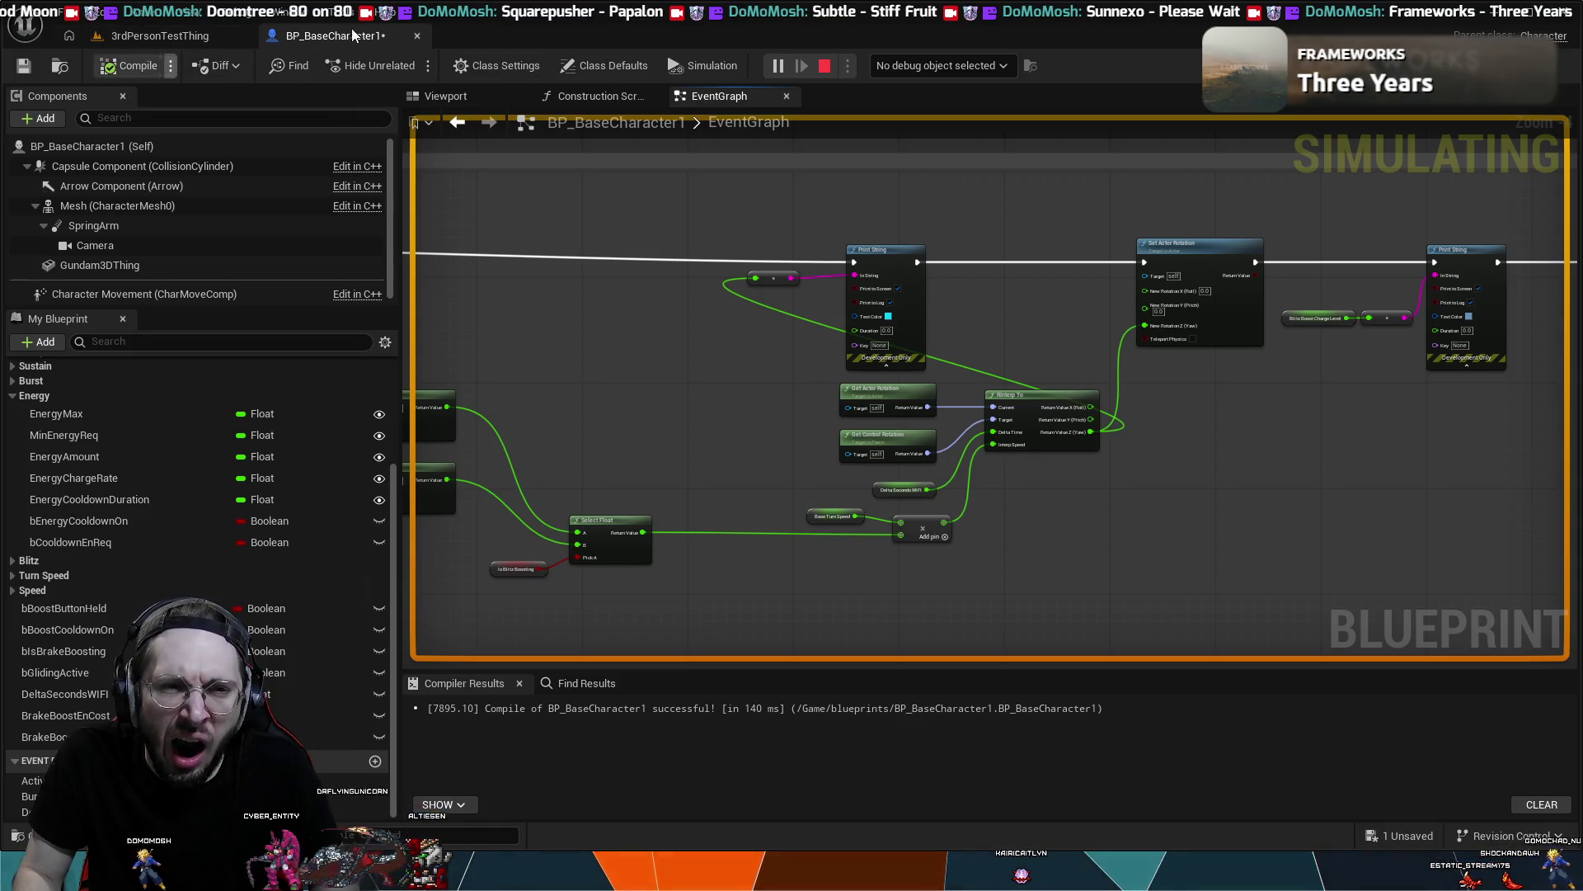
- Stop the simulation and return to the 3rdPersonTestThing level viewport
{"action": "left_click", "coordinate": [822, 66]}
{"action": "left_click", "coordinate": [165, 36]}
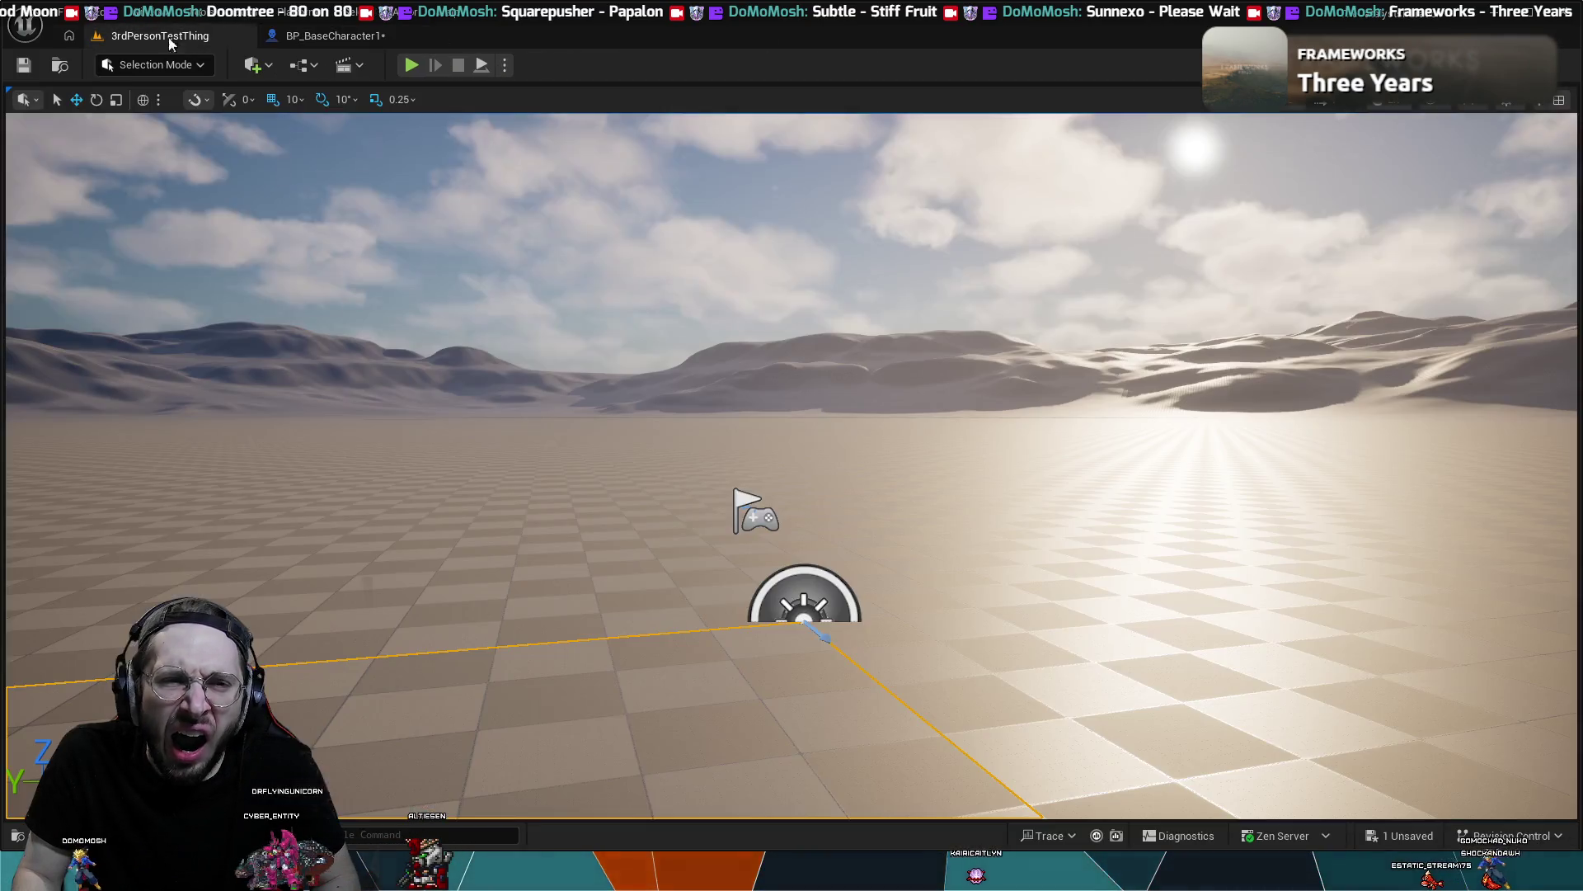
{"action": "key", "text": "alt+p"}
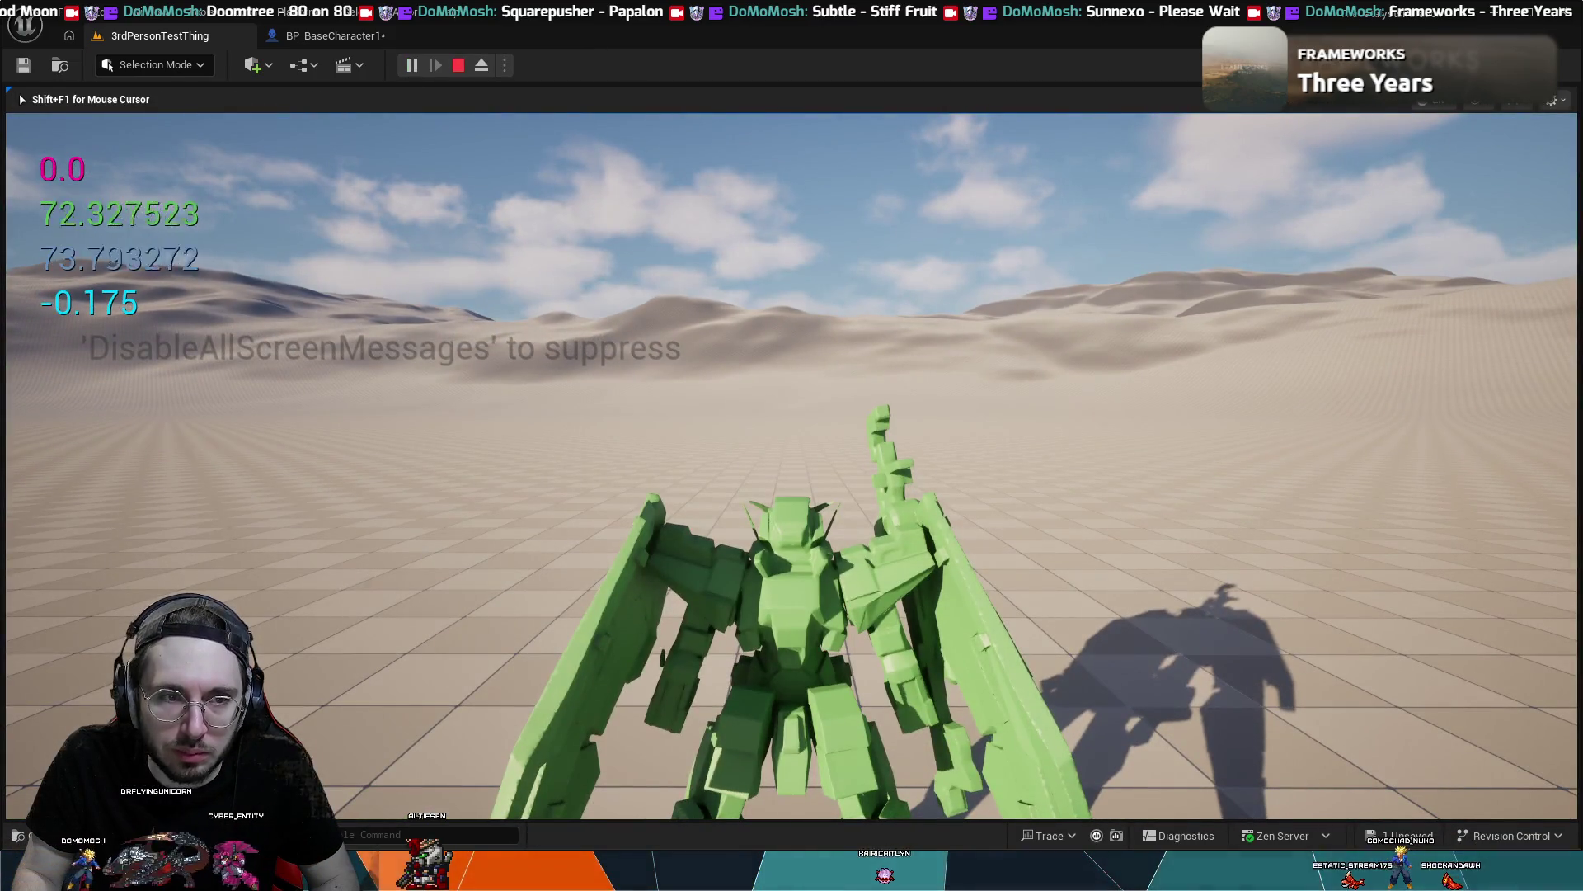
{"action": "key", "text": "a"}
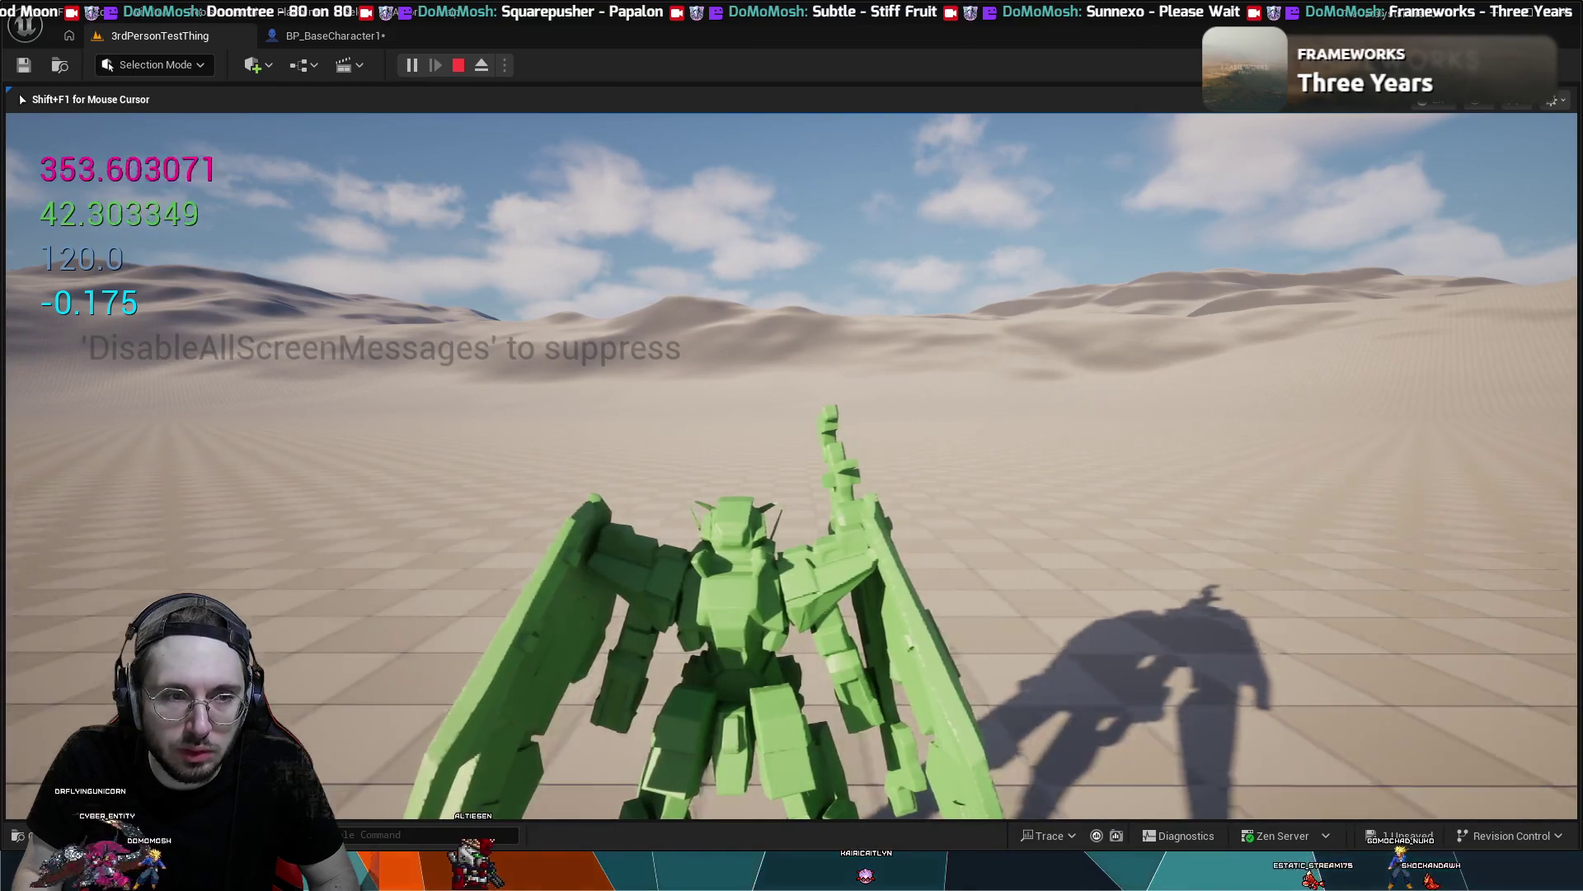
{"action": "key", "text": "shift"}
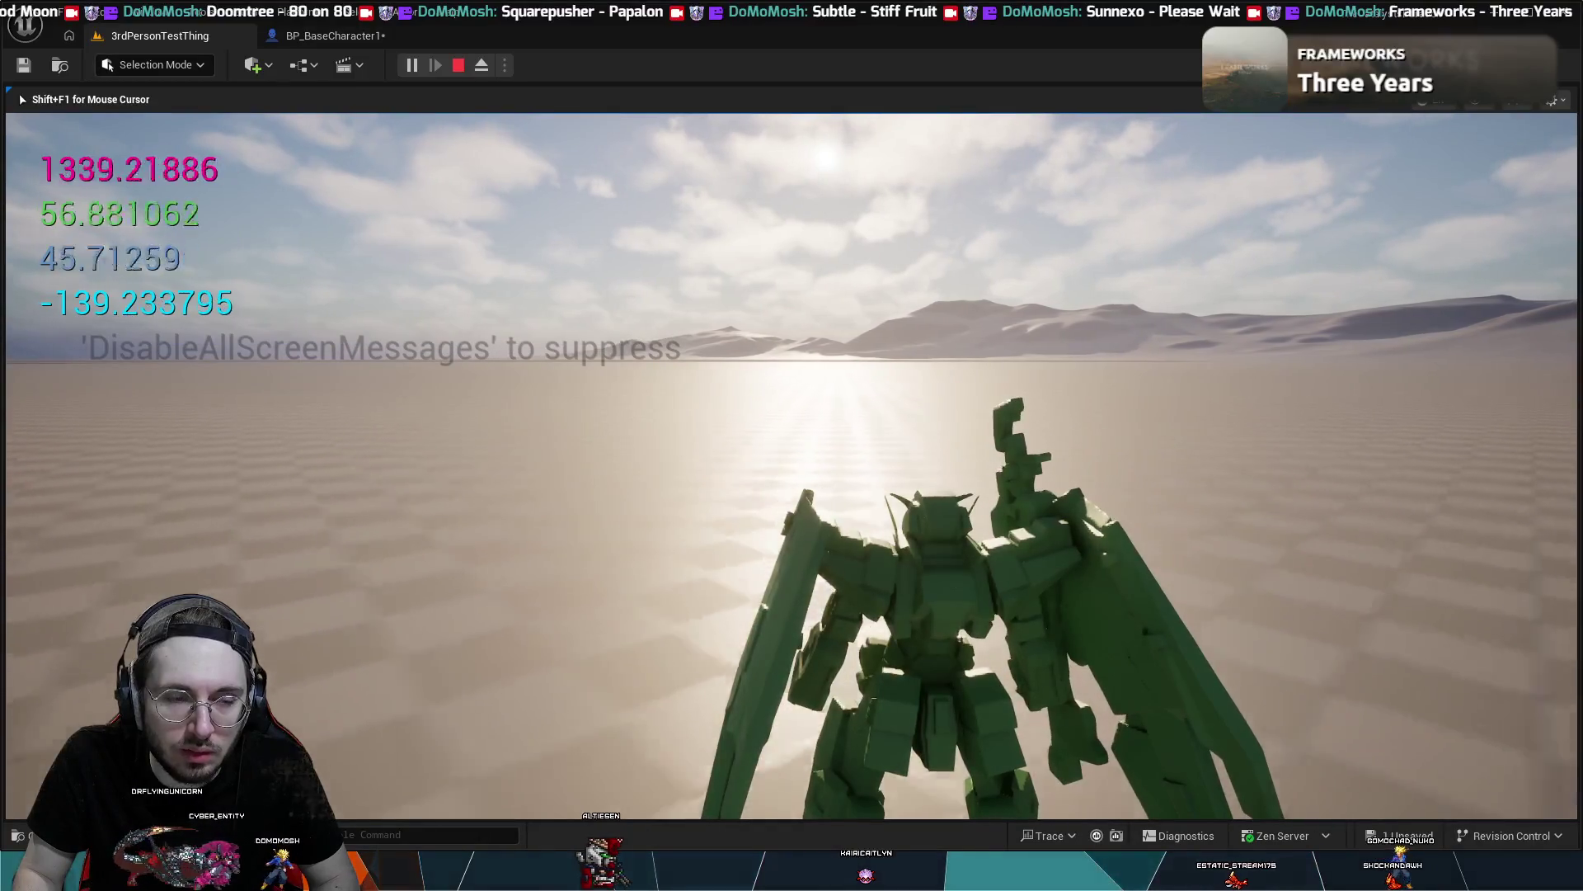
{"action": "key", "text": "shift"}
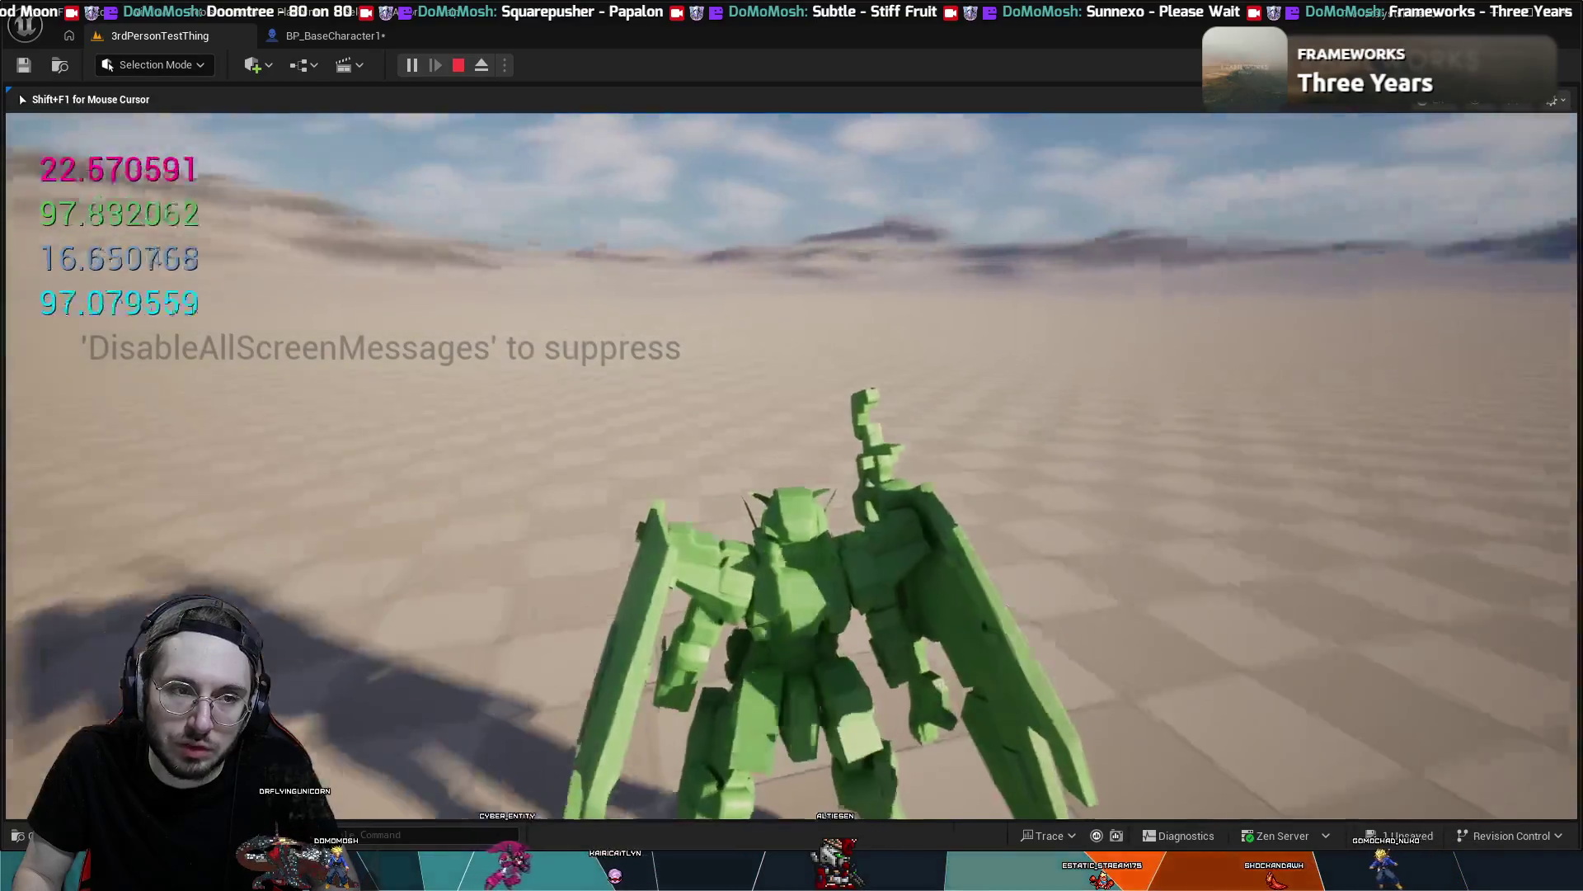
{"action": "key", "text": "shift+F1"}
{"action": "key", "text": "Escape"}
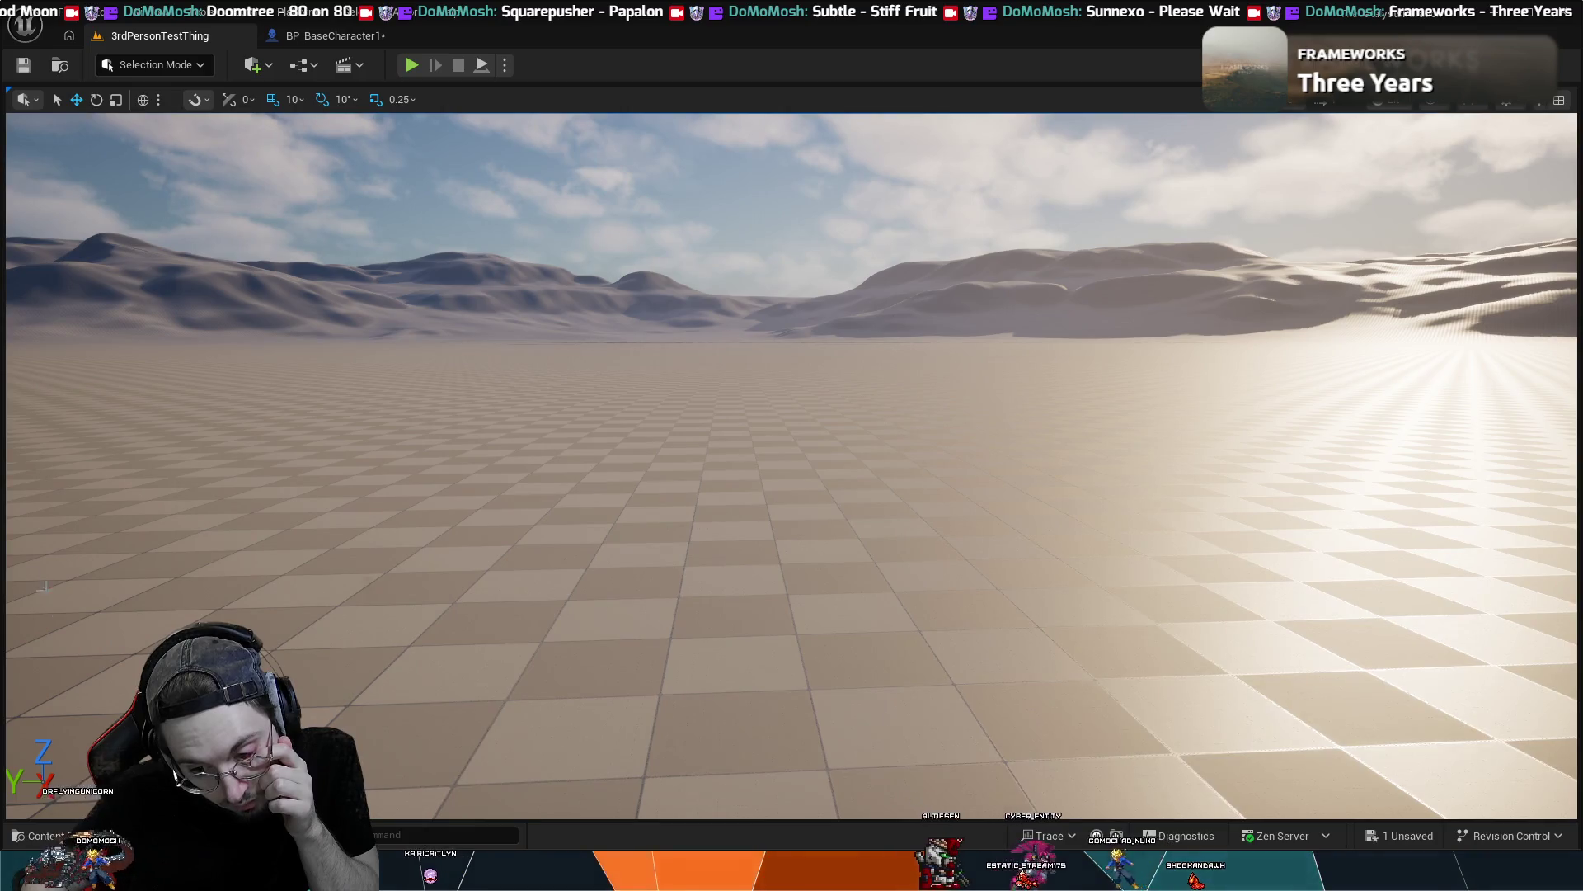
{"action": "left_click", "coordinate": [340, 39]}
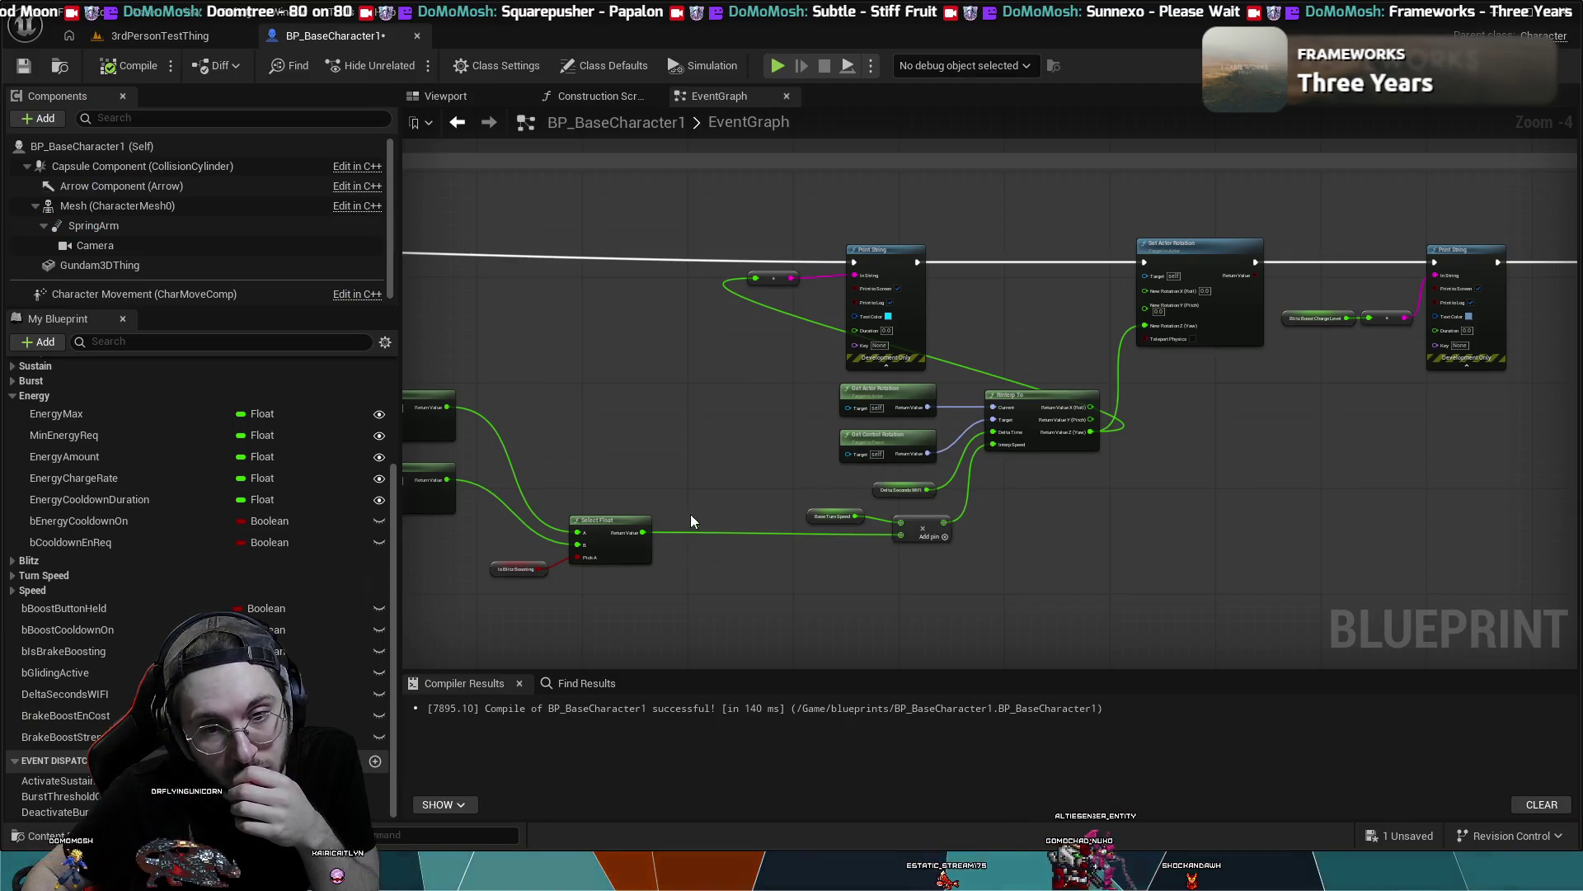
- Pan and zoom out to show the full Event Tick turn-speed chain, then save with Ctrl+S
{"action": "left_click_drag", "start_coordinate": [635, 422], "coordinate": [885, 399]}
{"action": "scroll", "coordinate": [702, 412], "scroll_direction": "up", "scroll_amount": 2}
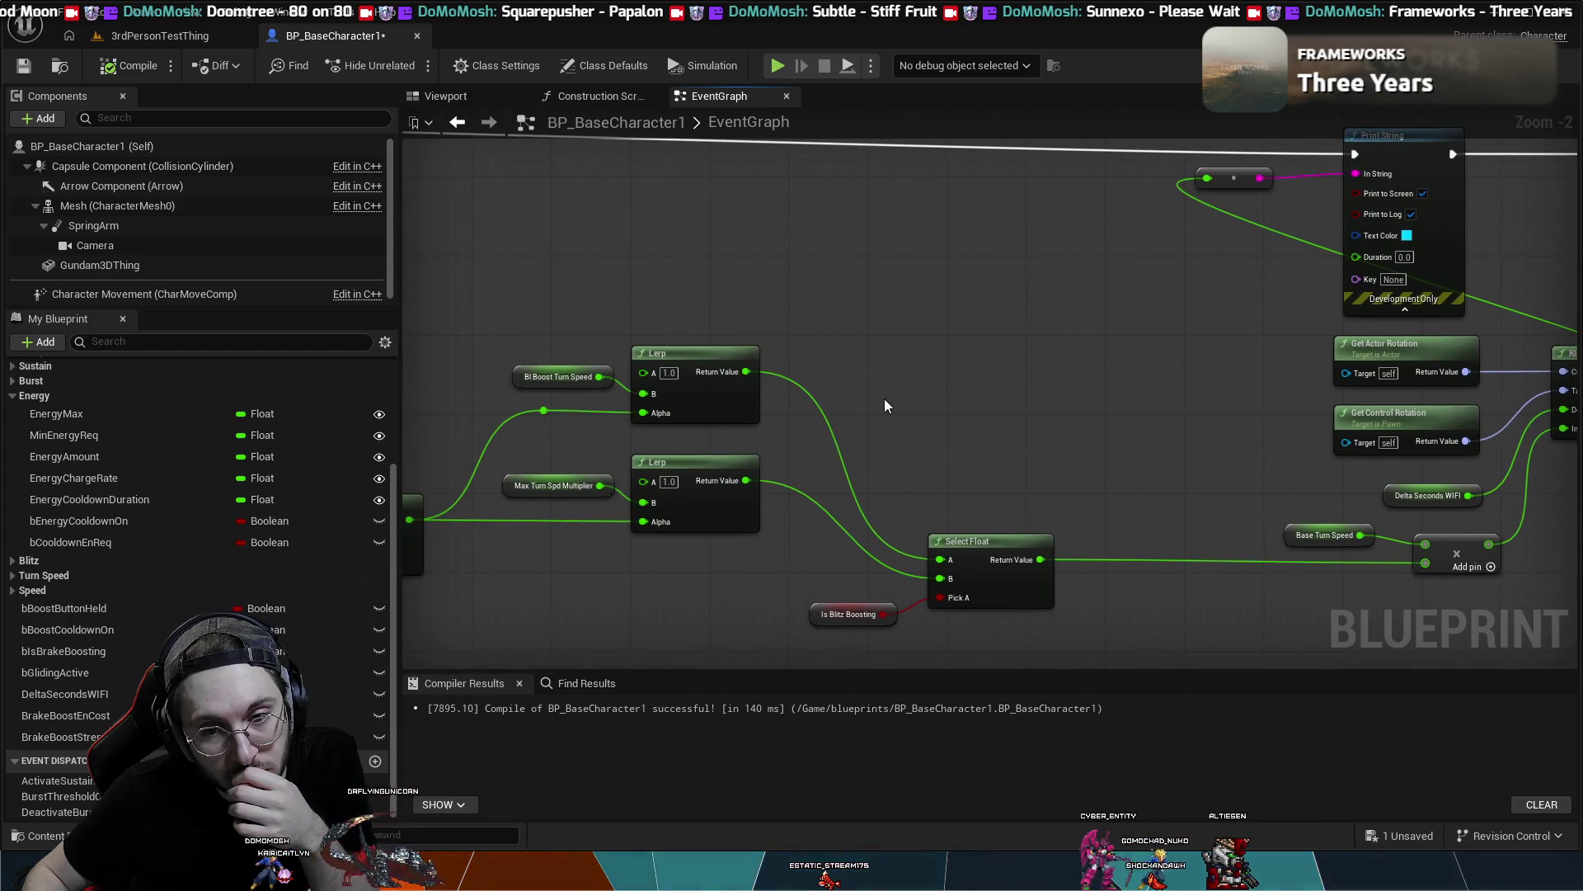
{"action": "mouse_move", "coordinate": [883, 443]}
{"action": "left_mouse_down"}
{"action": "mouse_move", "coordinate": [795, 406]}
{"action": "mouse_move", "coordinate": [672, 287]}
{"action": "left_mouse_up"}
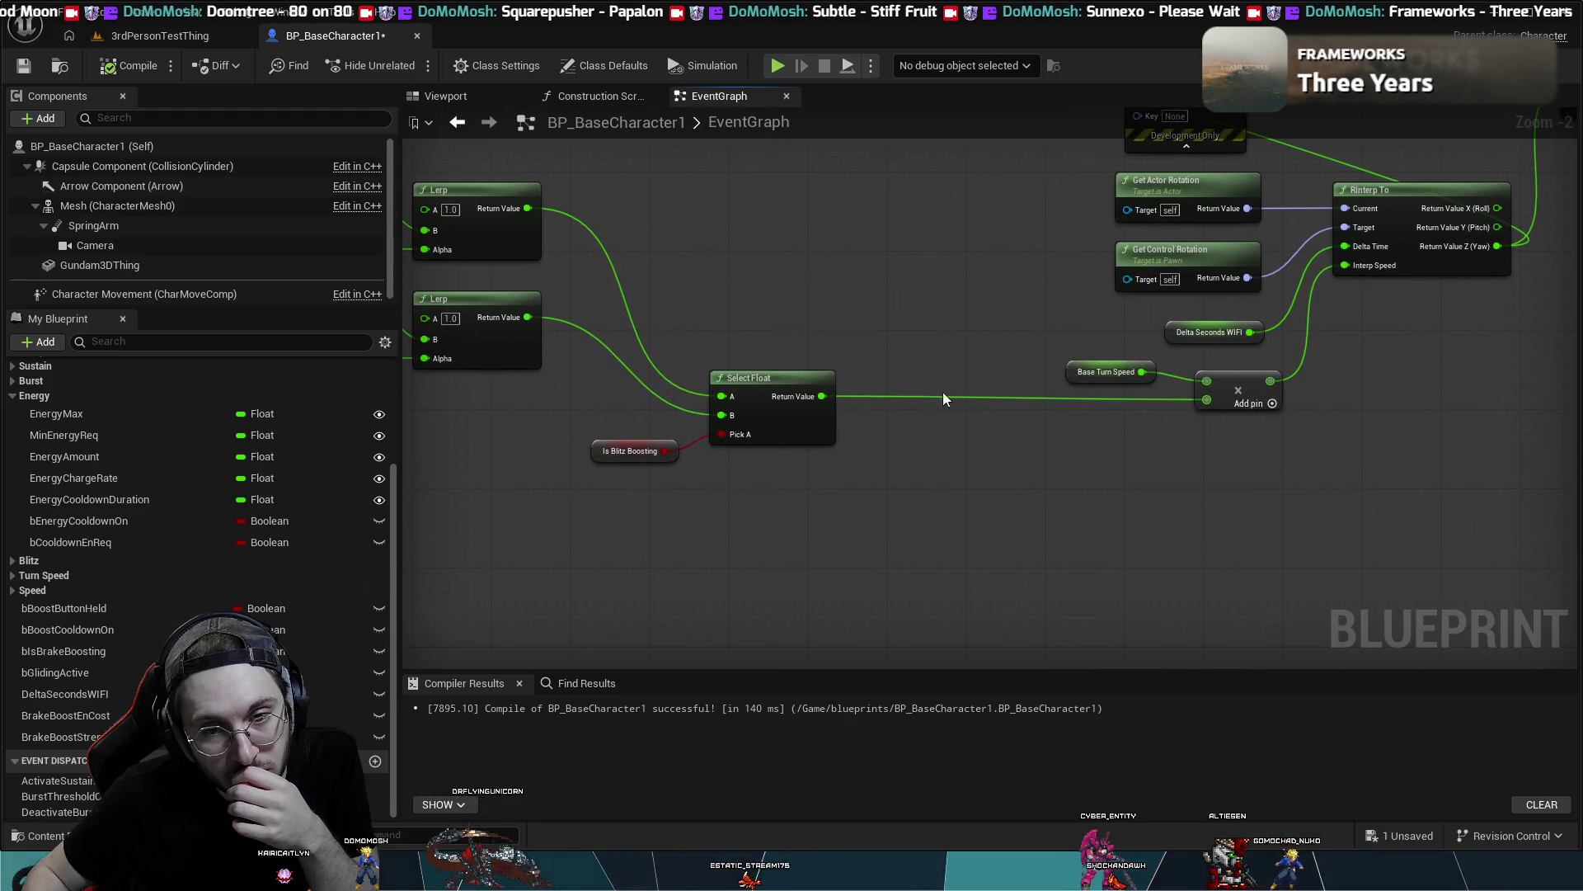
{"action": "scroll", "coordinate": [831, 269], "scroll_direction": "down", "scroll_amount": 1}
{"action": "left_click_drag", "start_coordinate": [831, 269], "coordinate": [926, 330]}
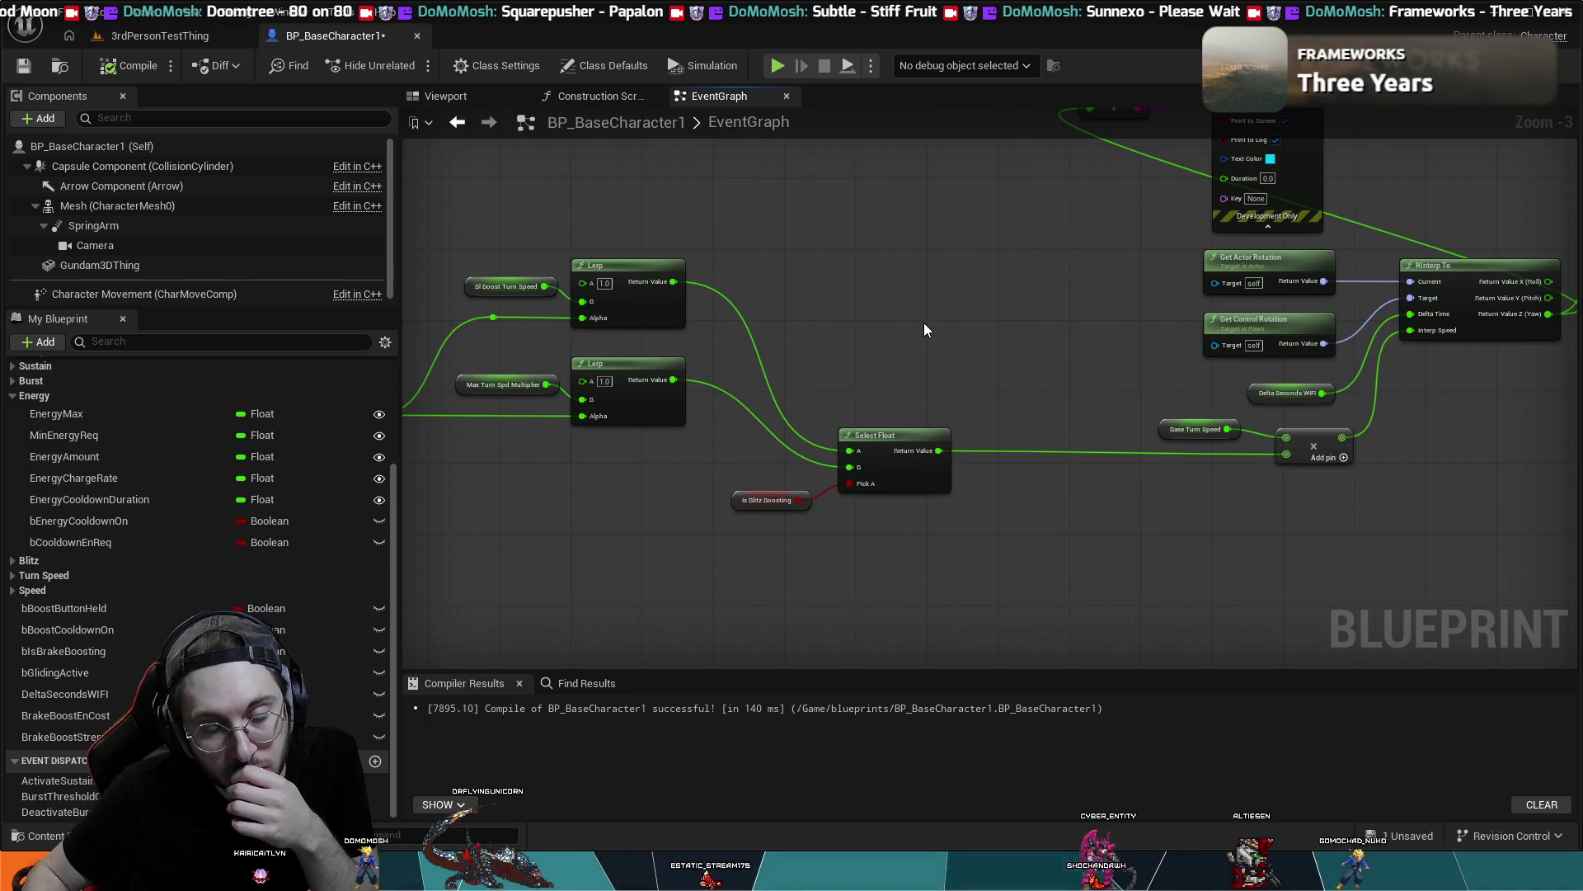
{"action": "scroll", "coordinate": [924, 323], "scroll_direction": "down", "scroll_amount": 1}
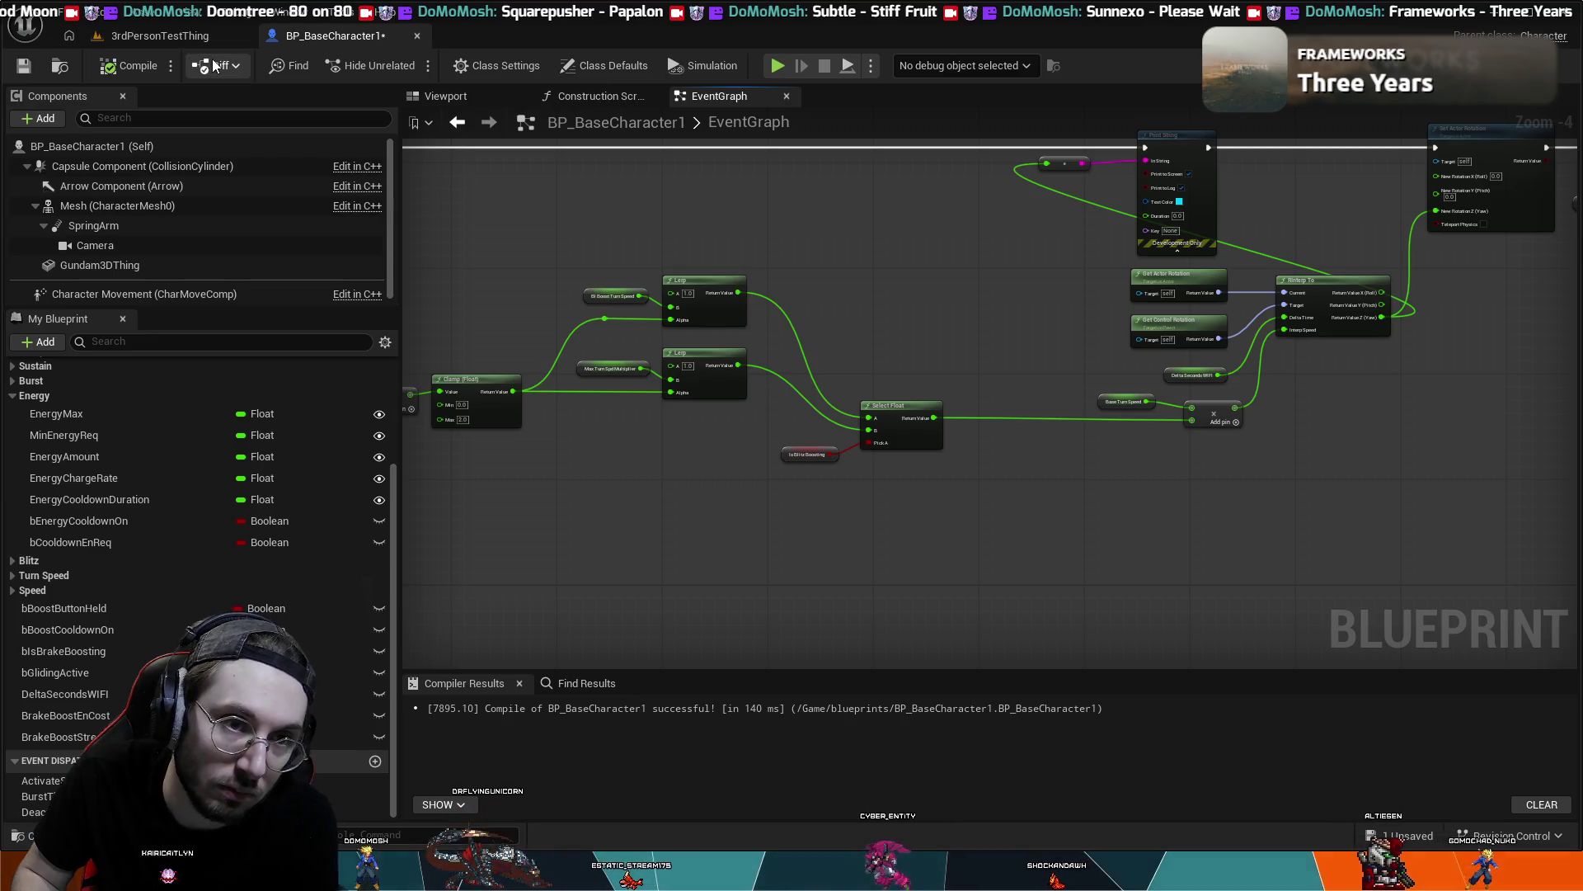
{"action": "scroll", "coordinate": [867, 320], "scroll_direction": "down", "scroll_amount": 1}
{"action": "mouse_move", "coordinate": [867, 320]}
{"action": "left_mouse_down"}
{"action": "mouse_move", "coordinate": [1057, 549]}
{"action": "mouse_move", "coordinate": [1006, 520]}
{"action": "mouse_move", "coordinate": [1004, 333]}
{"action": "mouse_move", "coordinate": [1070, 301]}
{"action": "left_mouse_up"}
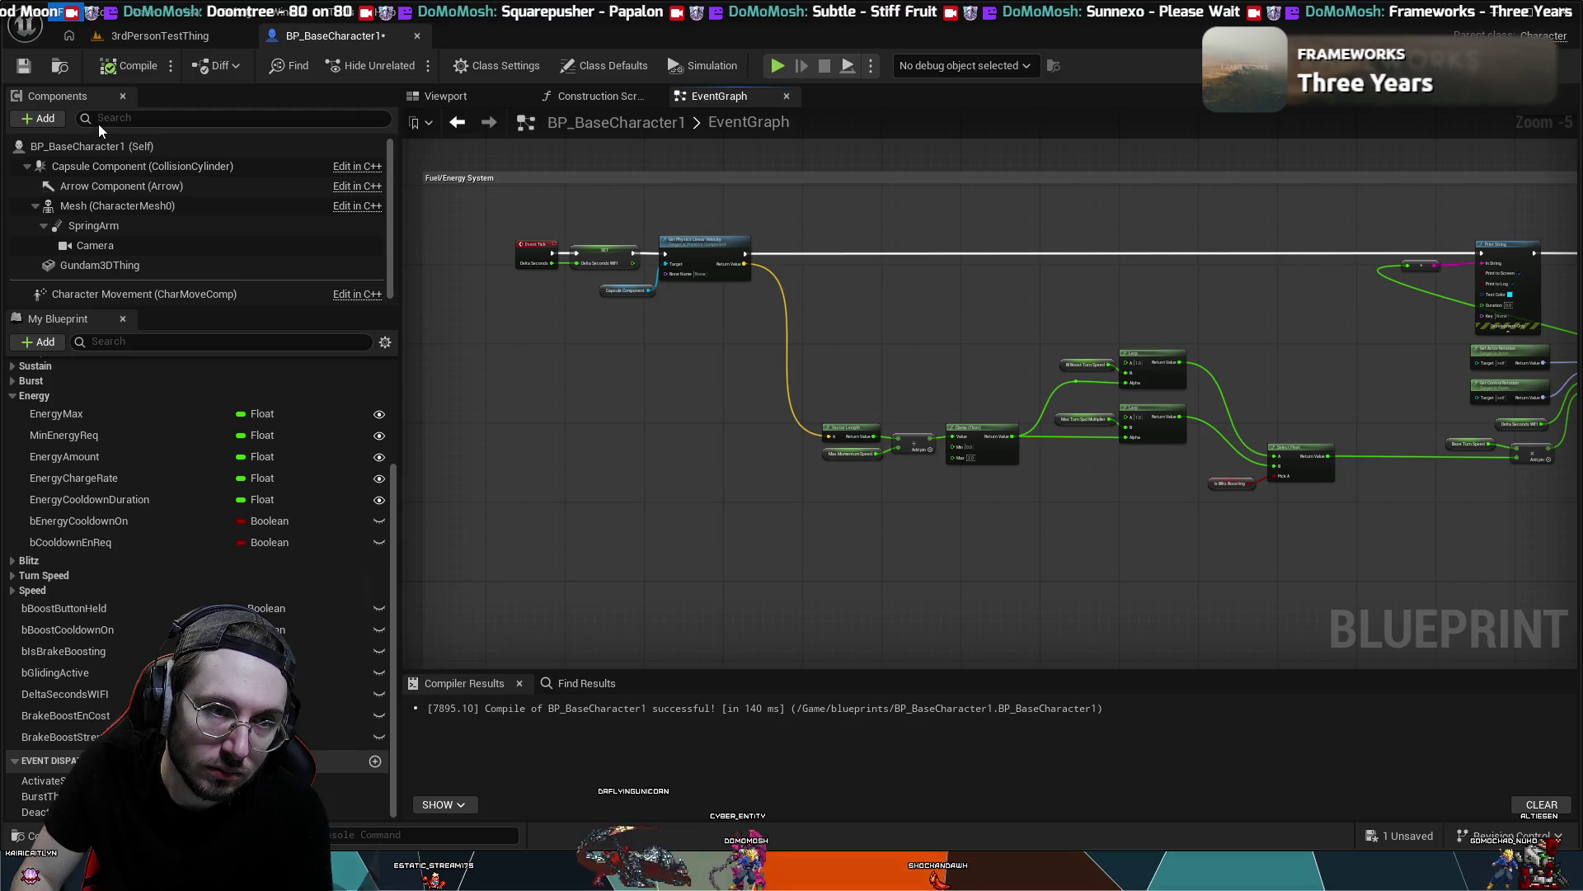
{"action": "key", "text": "ctrl+s"}
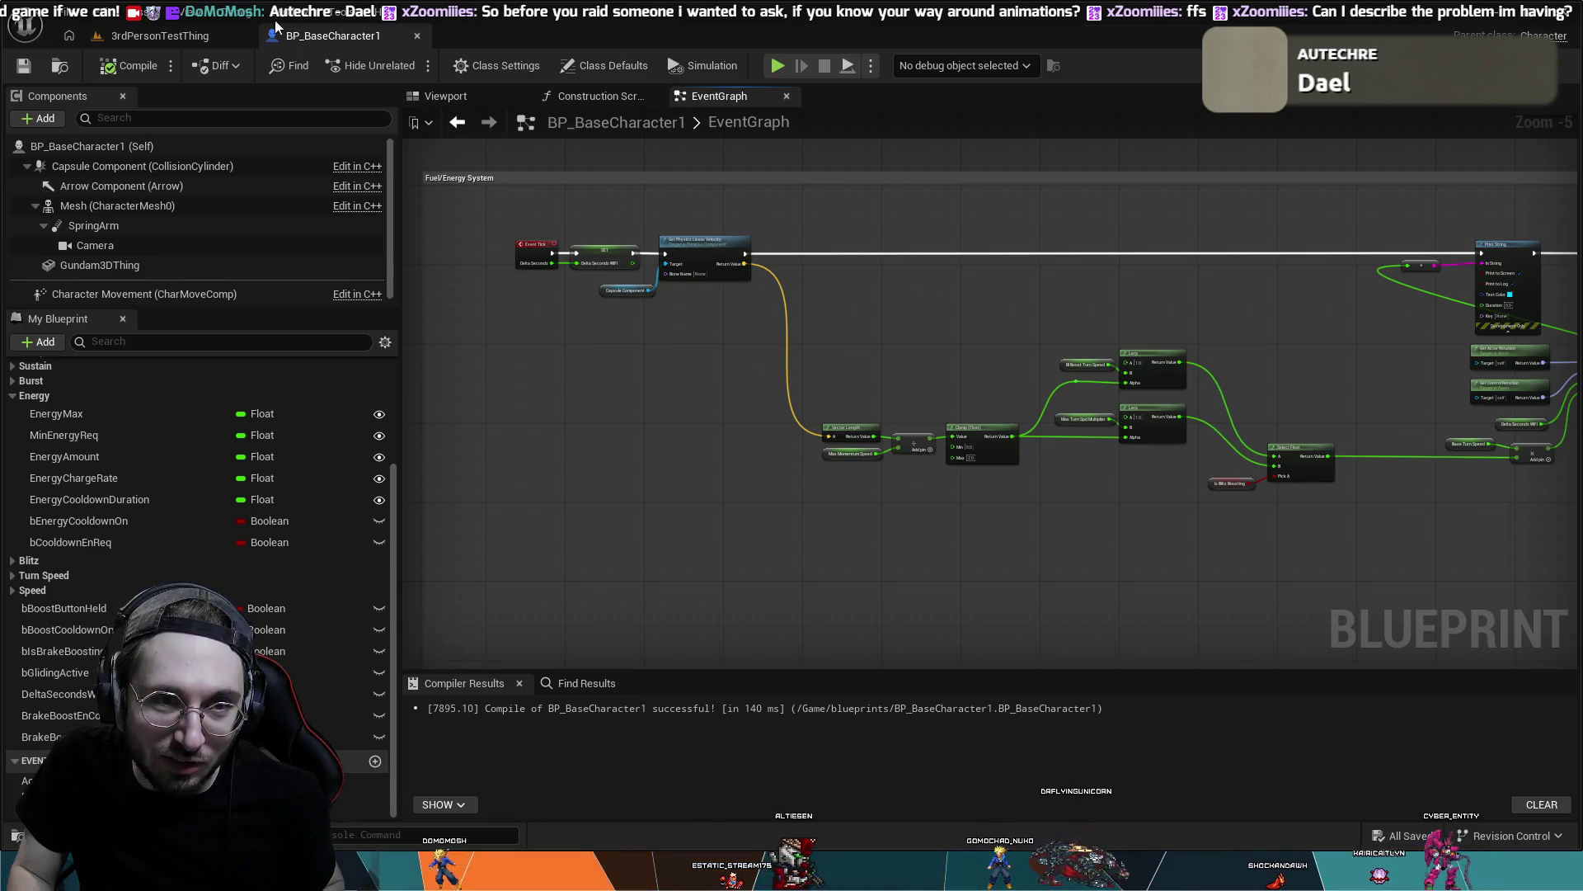
- Go back to the 3rdPersonTestThing level viewport
{"action": "left_click", "coordinate": [182, 33]}
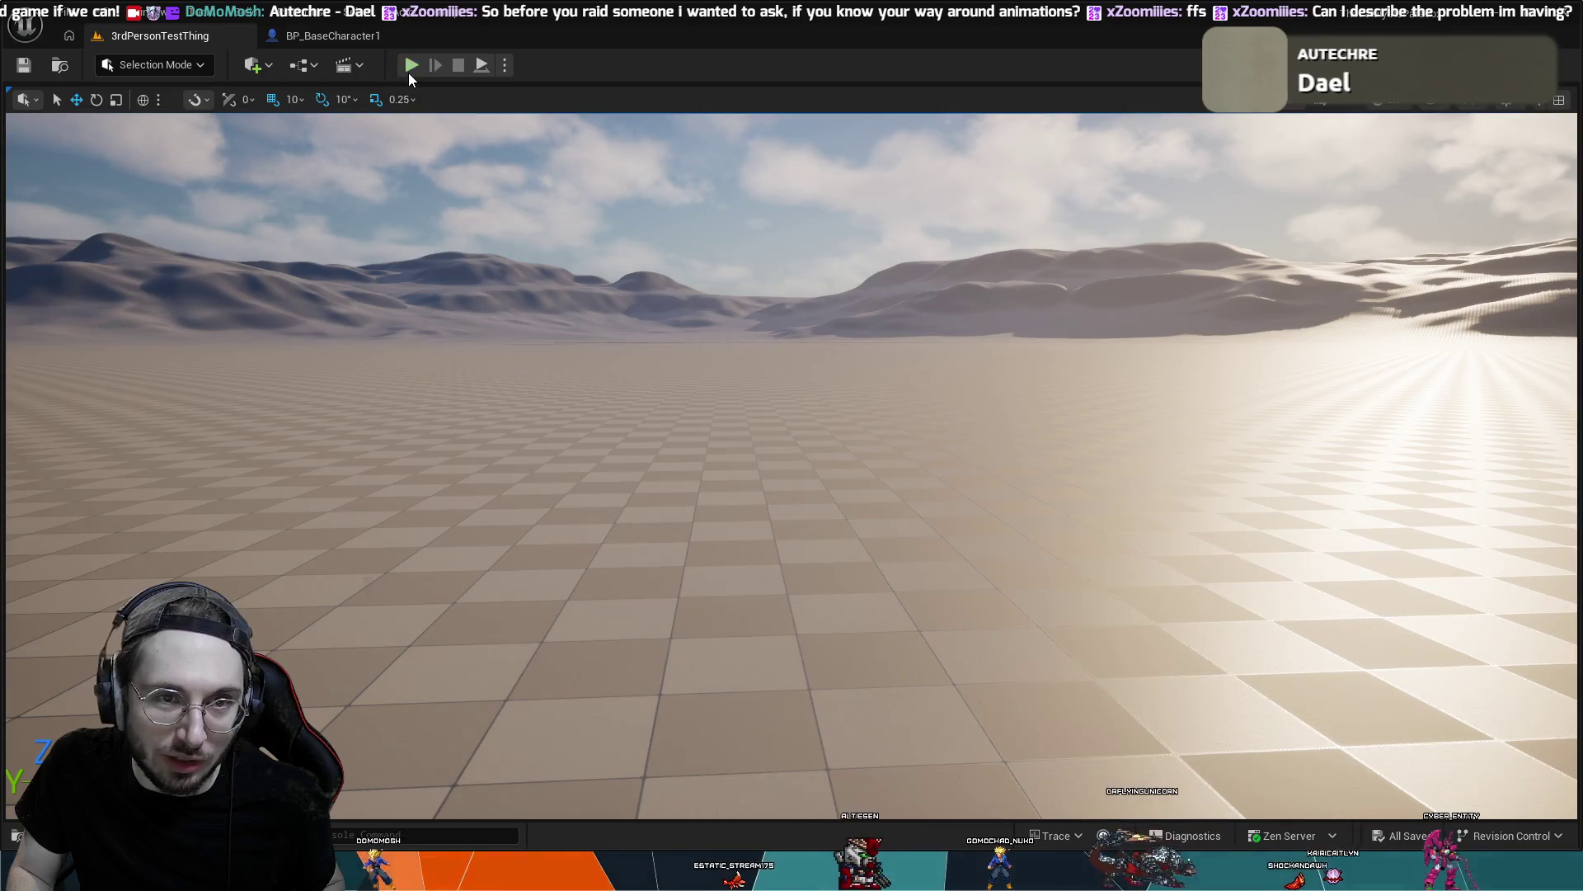
- Play-test the level, diving and climbing the green mech while boosting to check turn values, then stop
{"action": "left_click", "coordinate": [410, 66]}
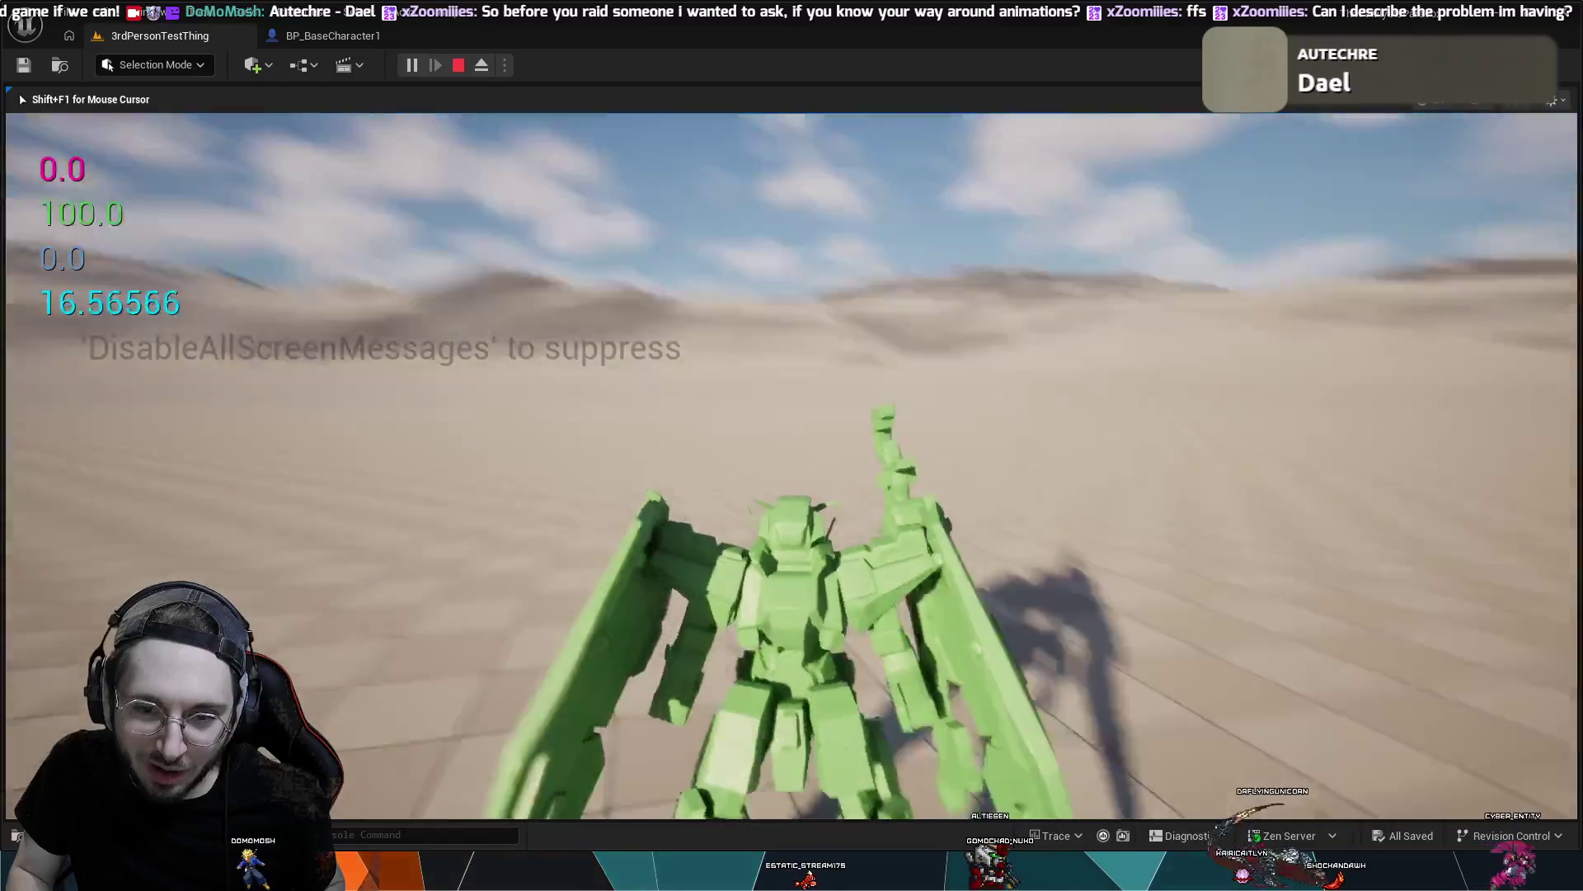
{"action": "key", "text": "w"}
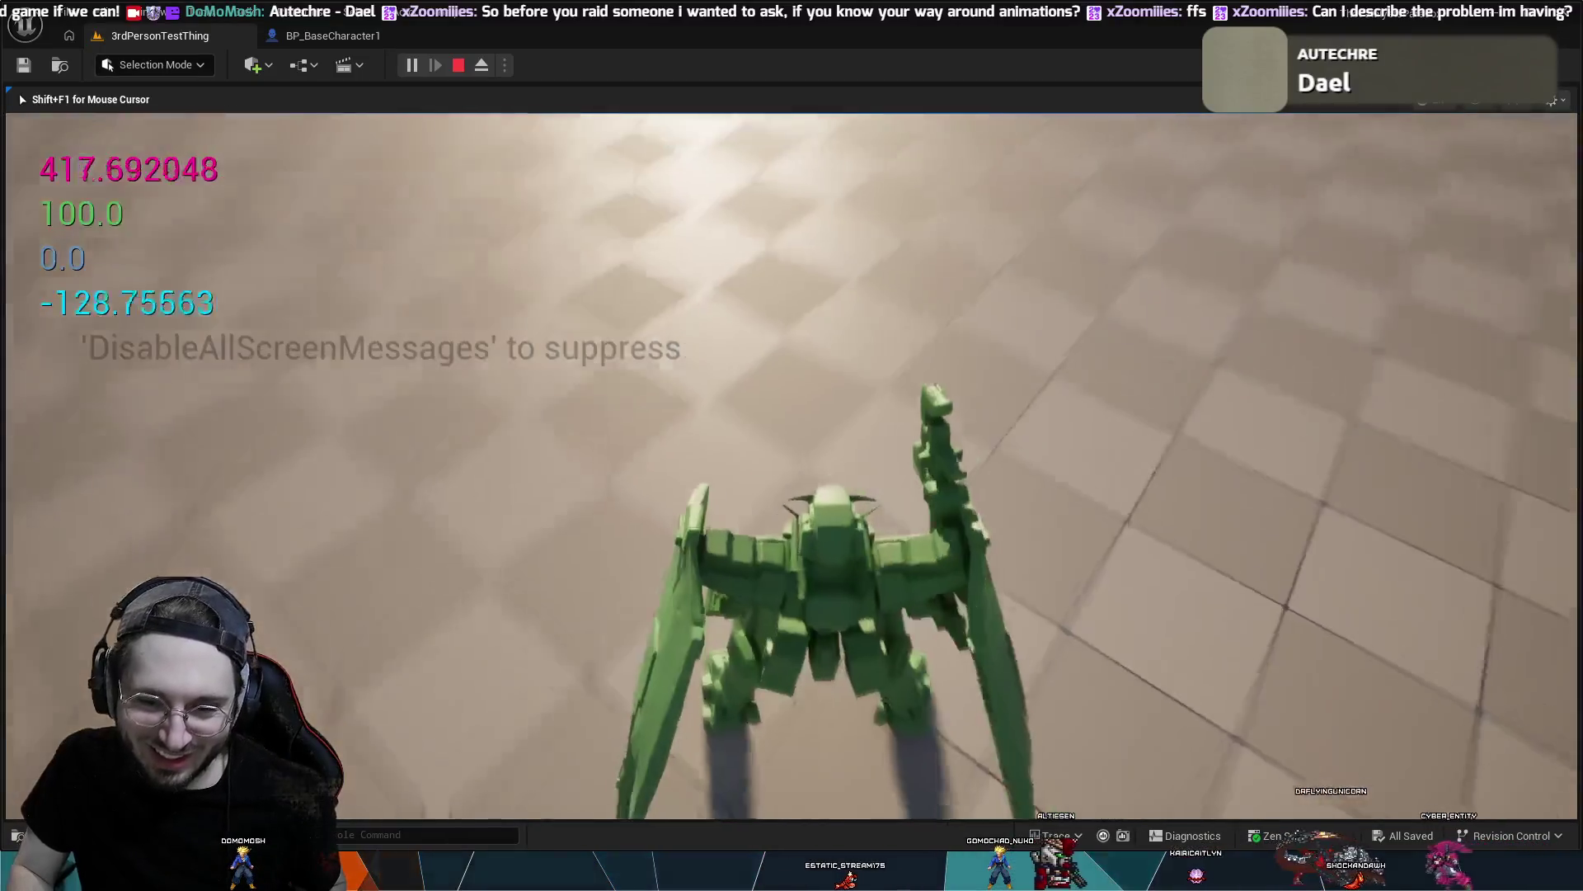
{"action": "key", "text": "w"}
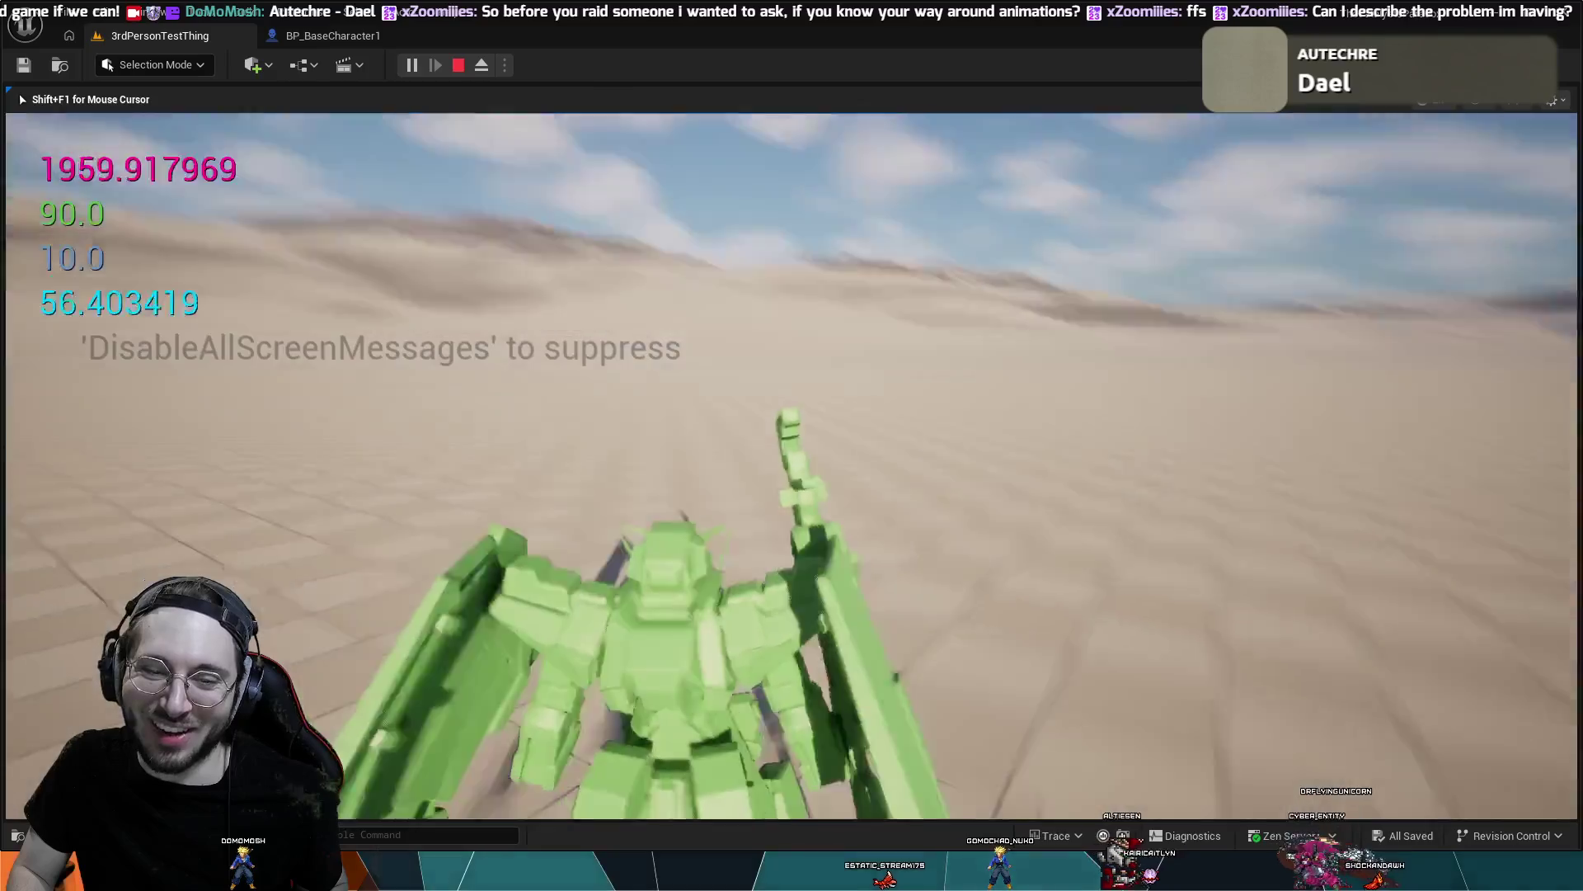
{"action": "key", "text": "w"}
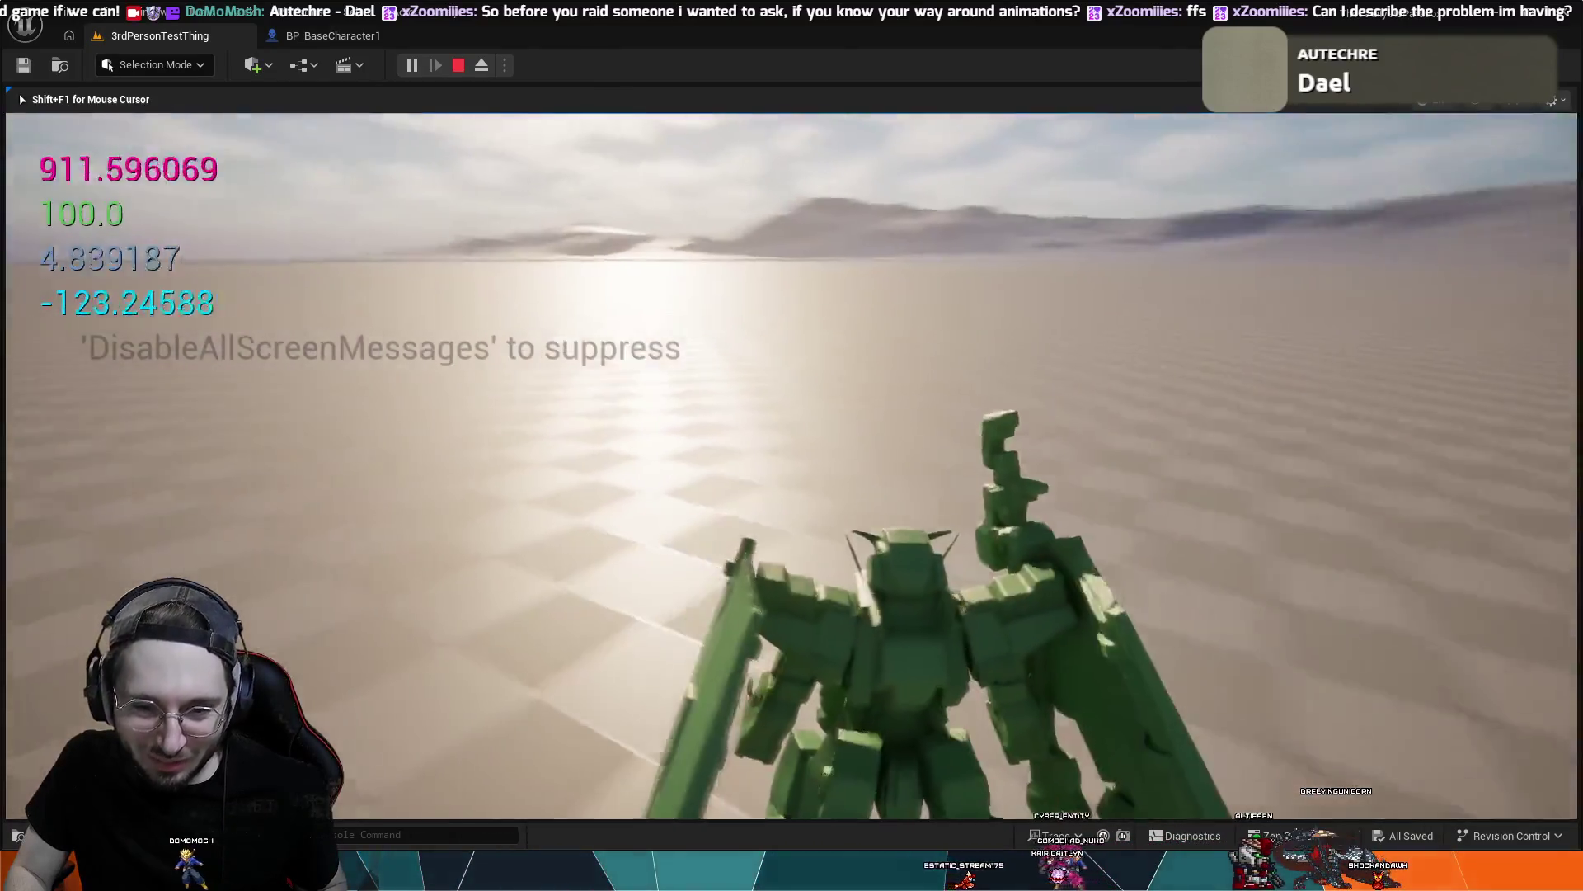
{"action": "key", "text": "w"}
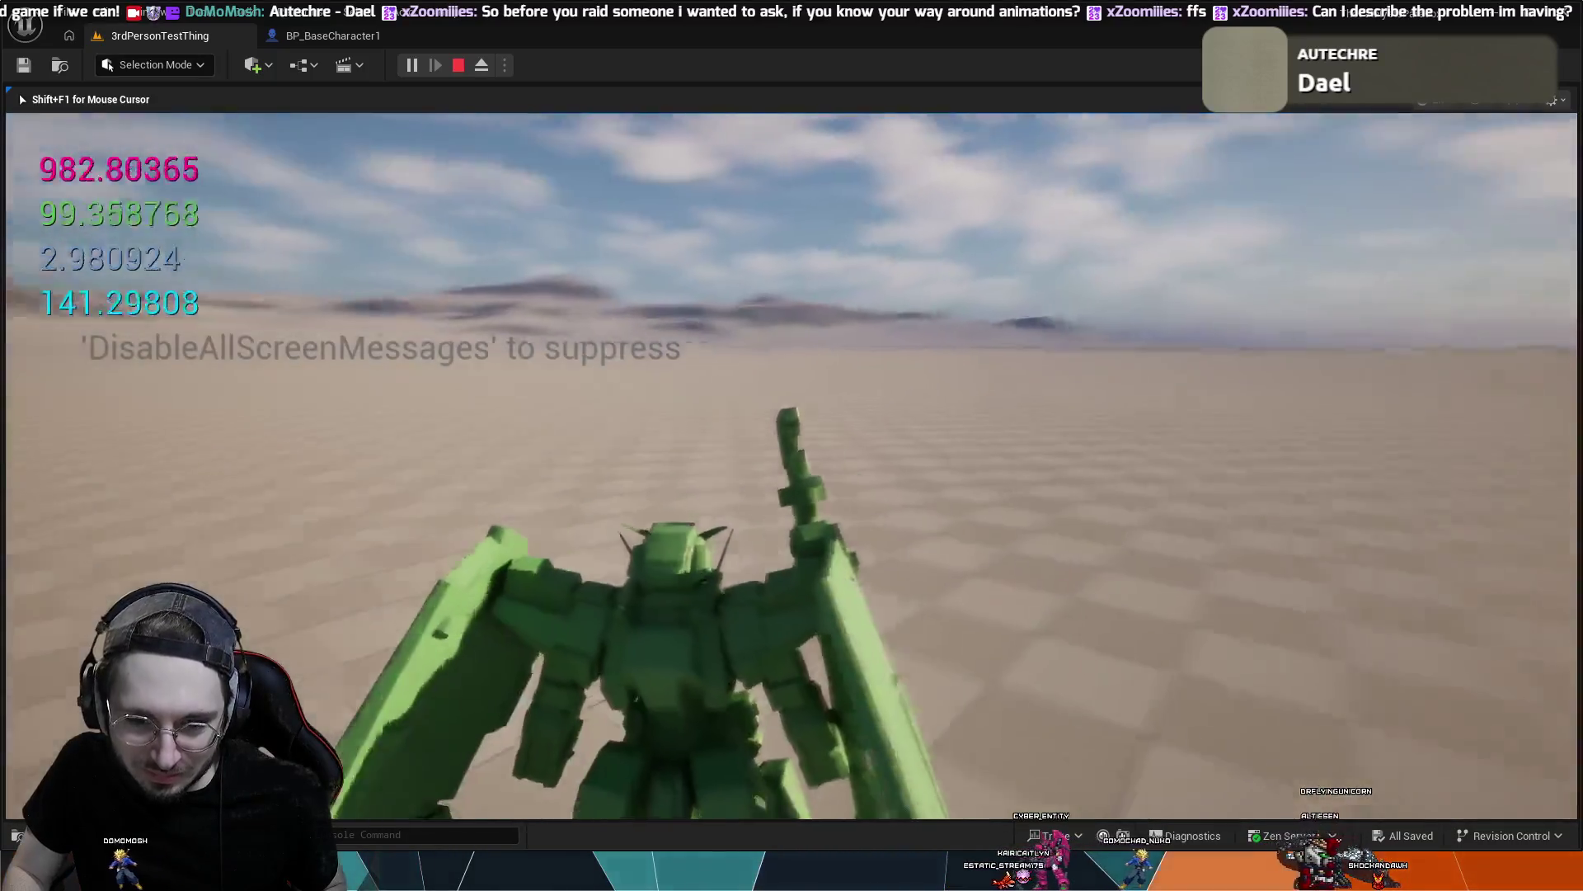
{"action": "key", "text": "w"}
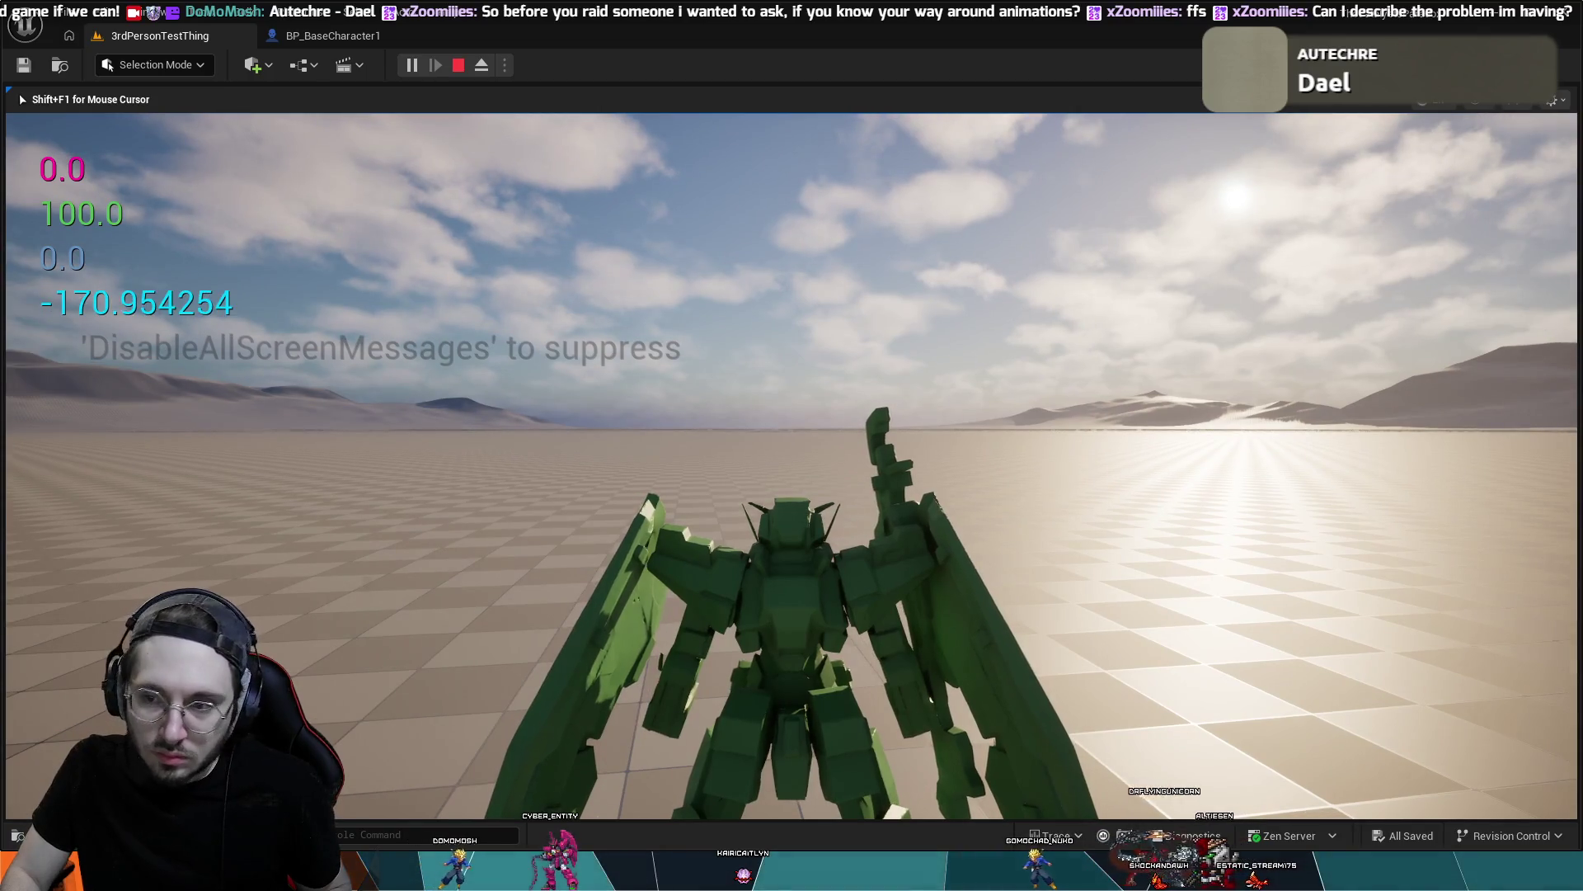
{"action": "key", "text": "Escape"}
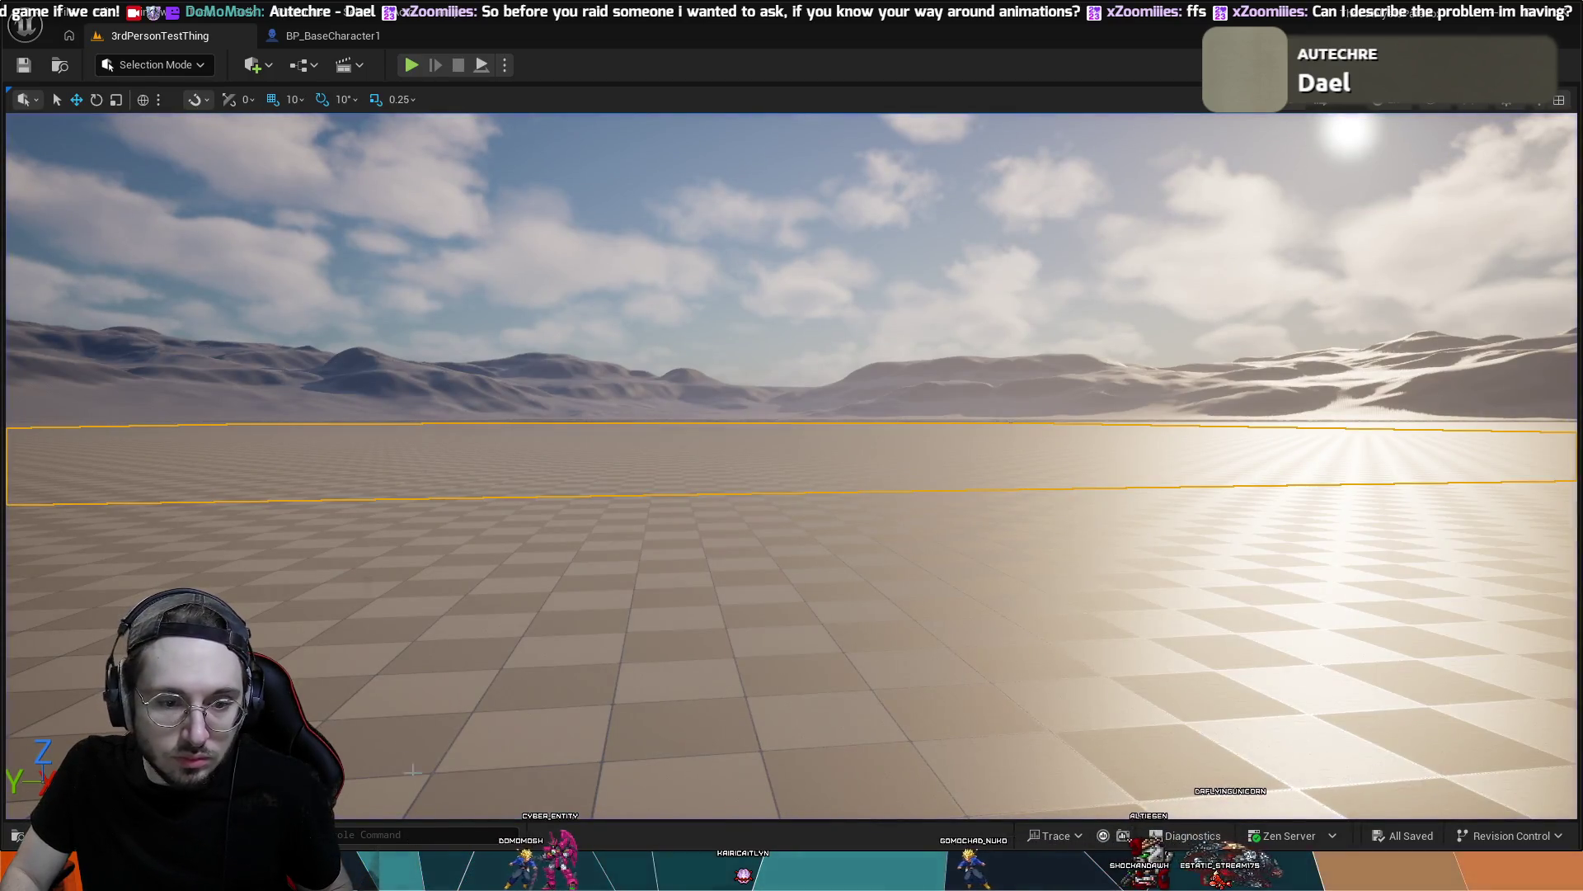